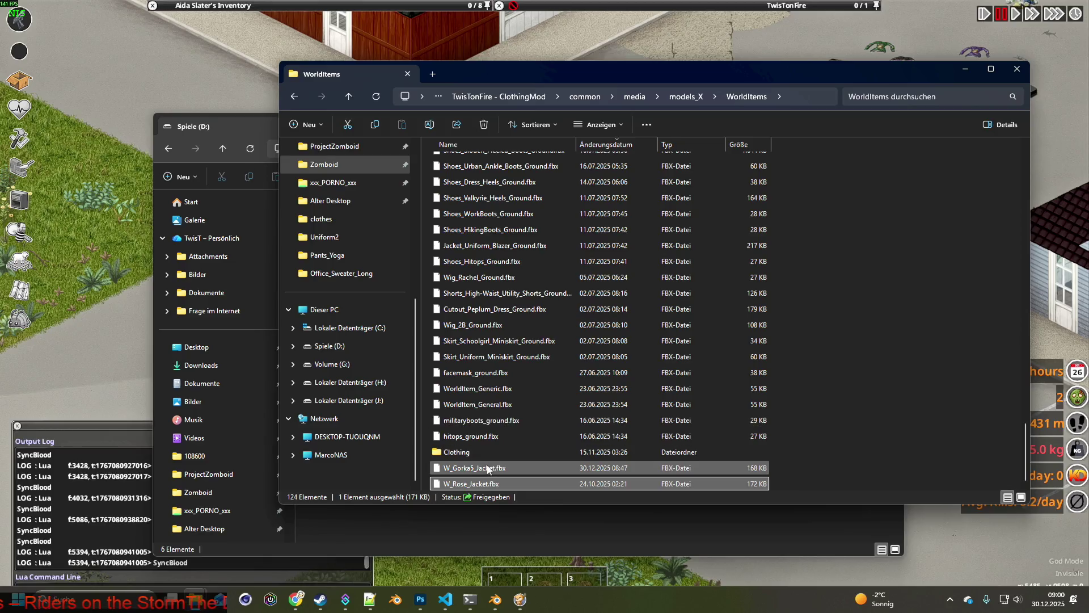
Step: Delete W_Gorka5_Jacket.fbx from the WorldItems folder
click(486, 469)
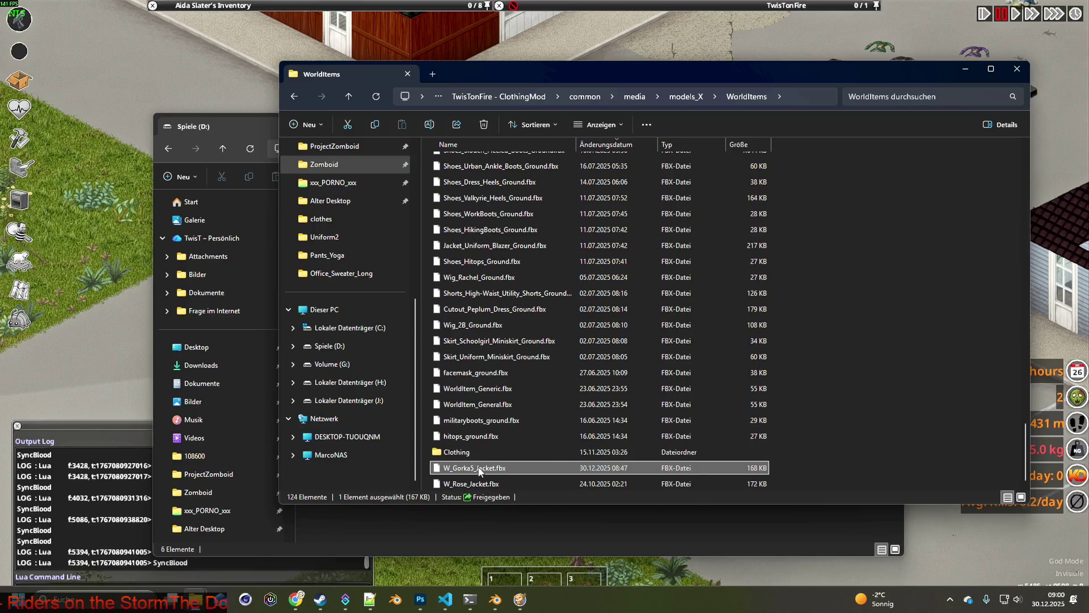
right_click(486, 471)
click(643, 487)
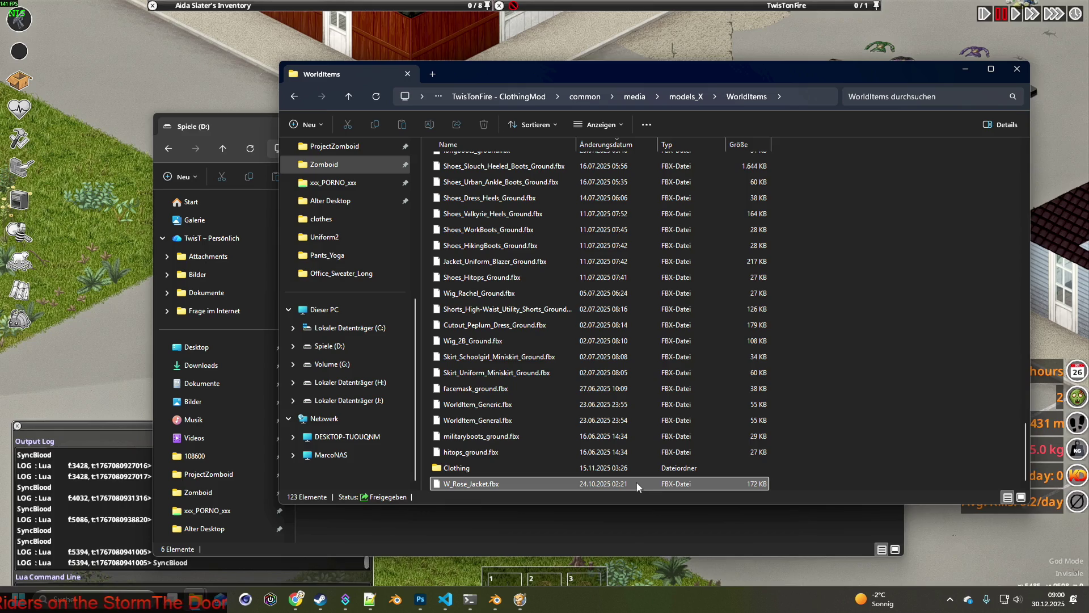
Step: Quit Project Zomboid to desktop from its pause menu and confirm
click(112, 135)
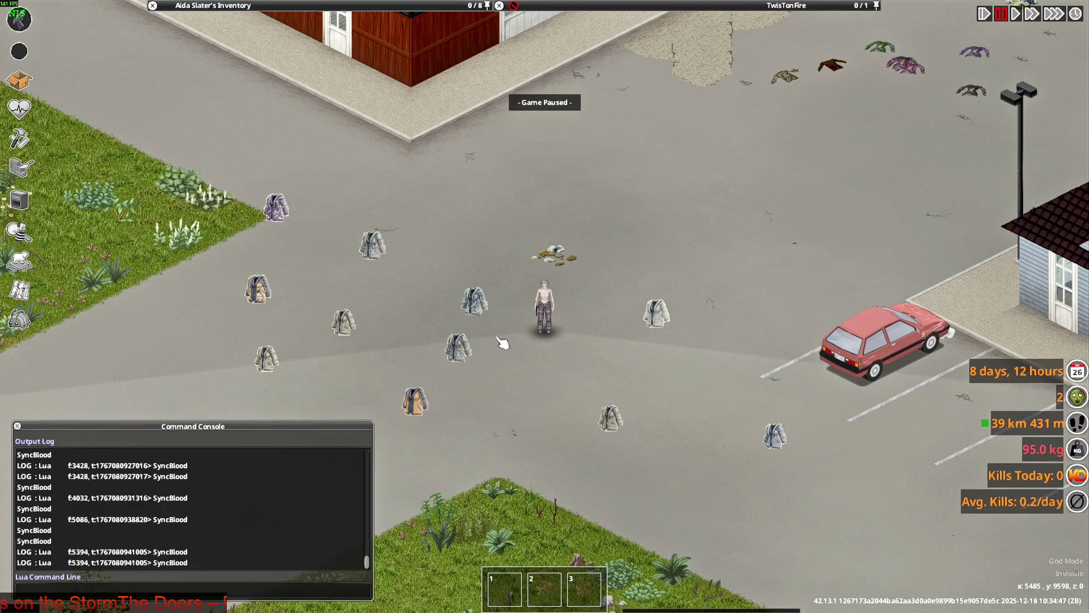
key(Escape)
click(227, 442)
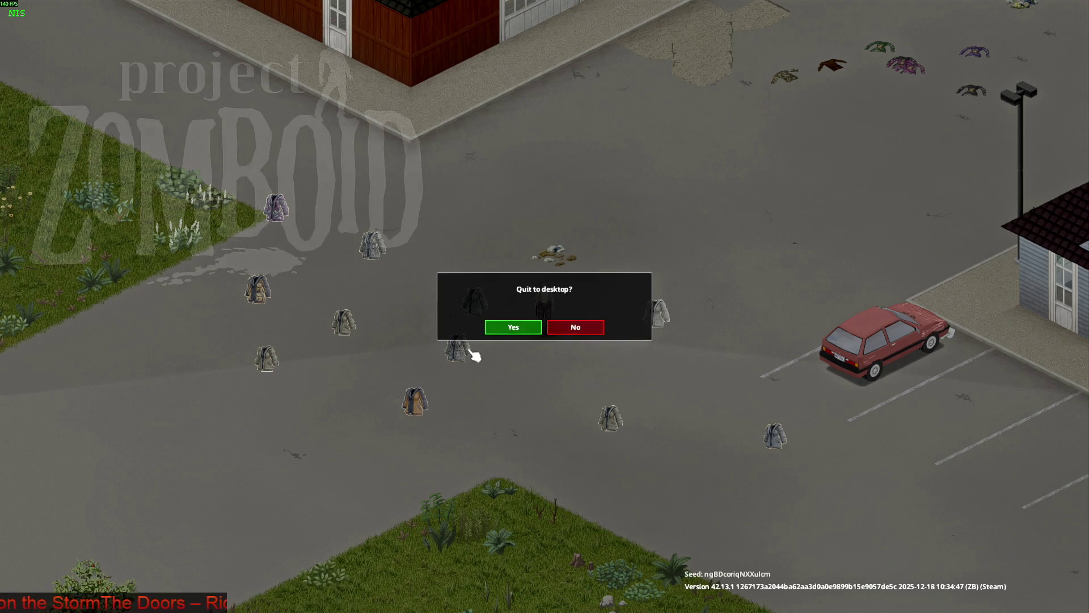
click(518, 329)
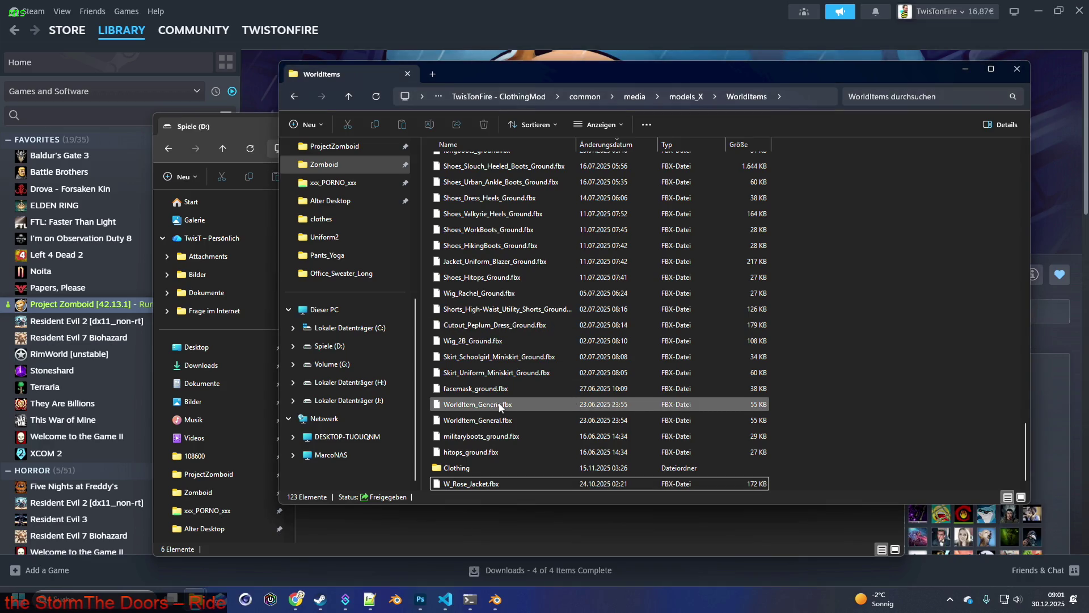
Step: Launch Project Zomboid from its Steam library page and confirm Play
click(454, 9)
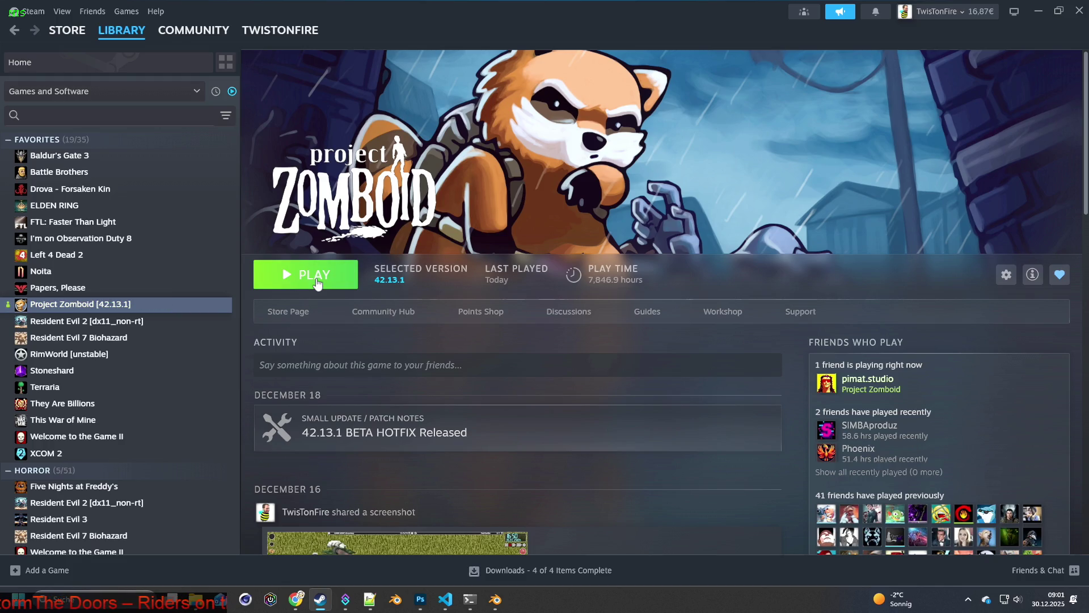
click(317, 282)
click(579, 410)
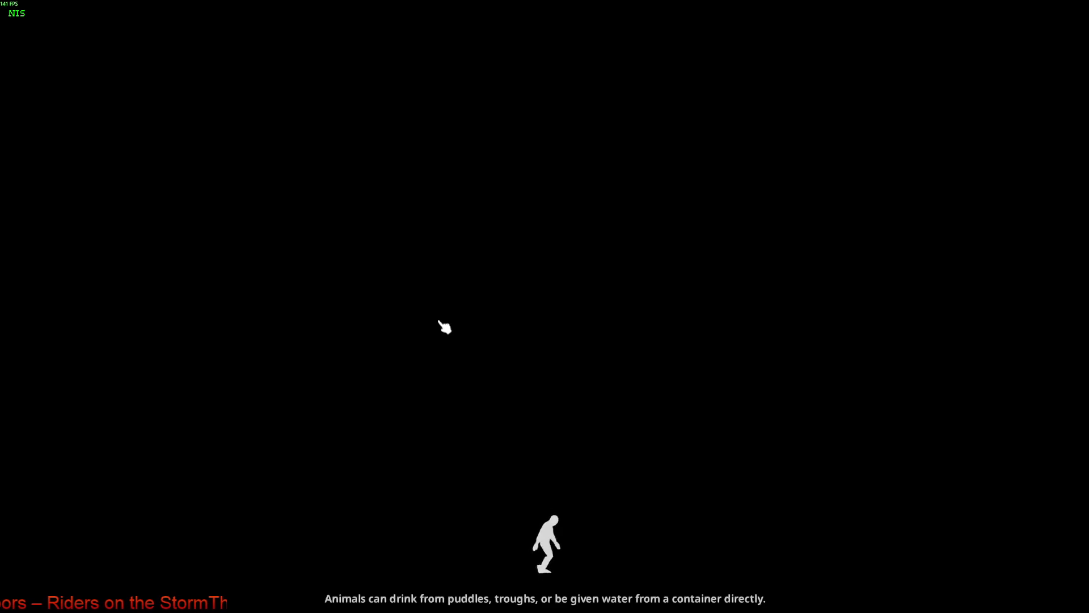
Step: Dismiss the Click to Start screen to enter the loaded save
click(445, 327)
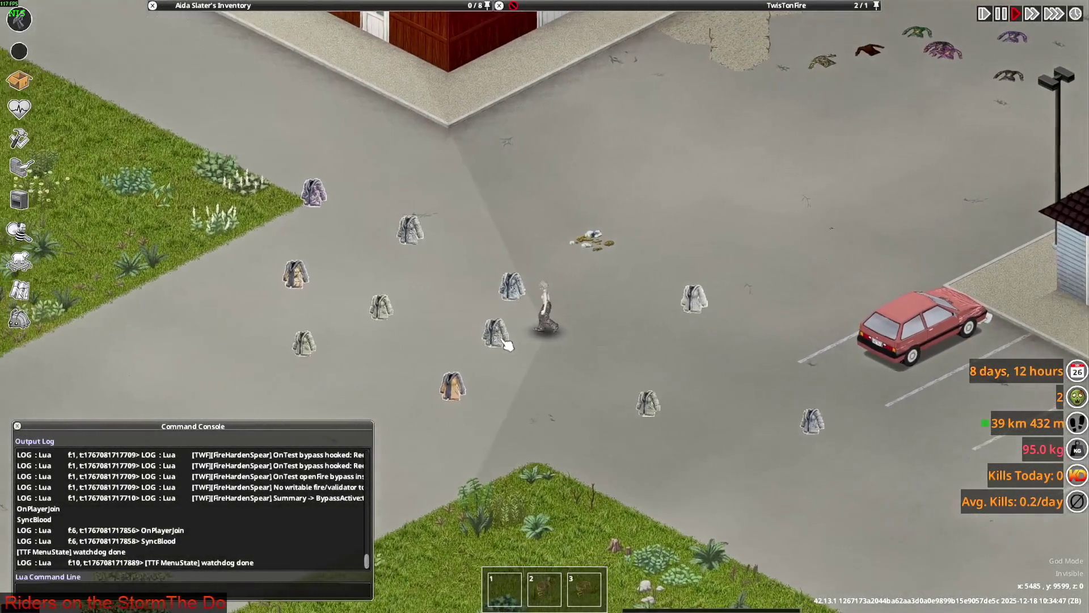
Step: Drop the Hunting Jacket from the inventory onto the ground
mouse_move(615, 37)
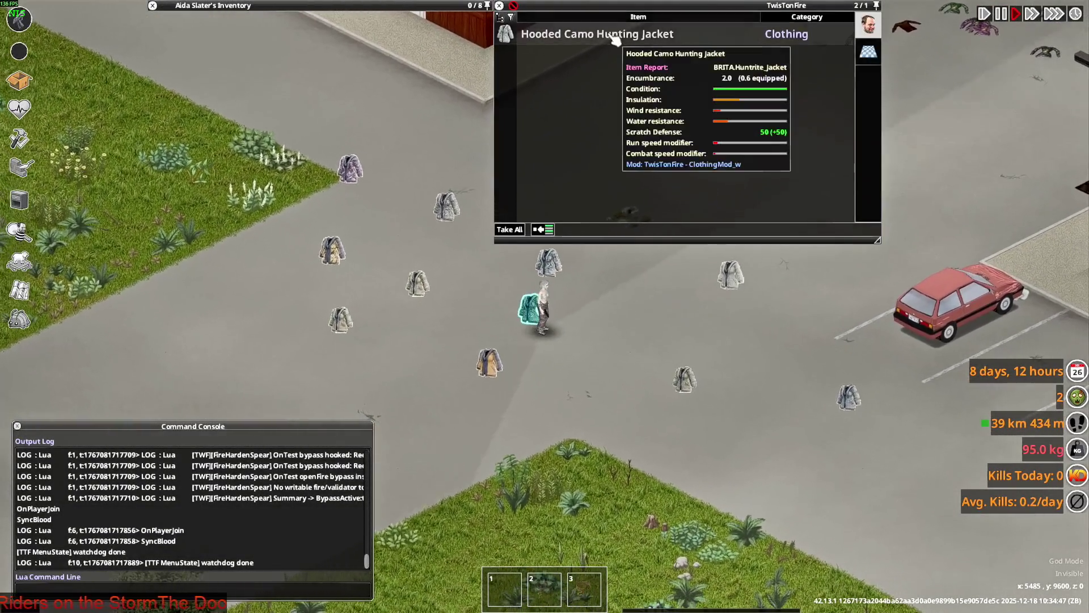
key(a)
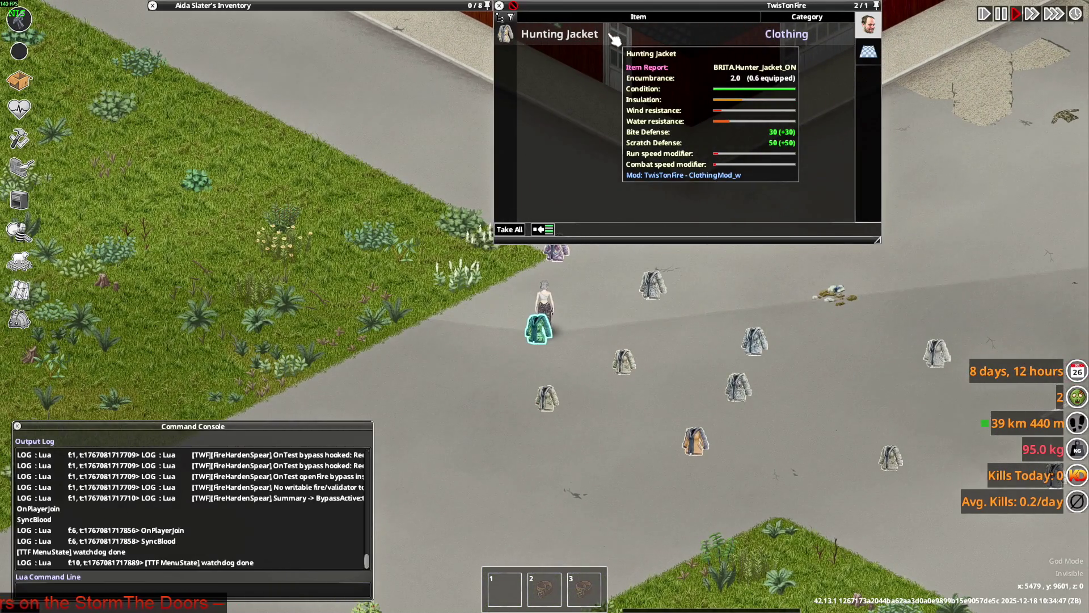
drag(616, 38, 627, 314)
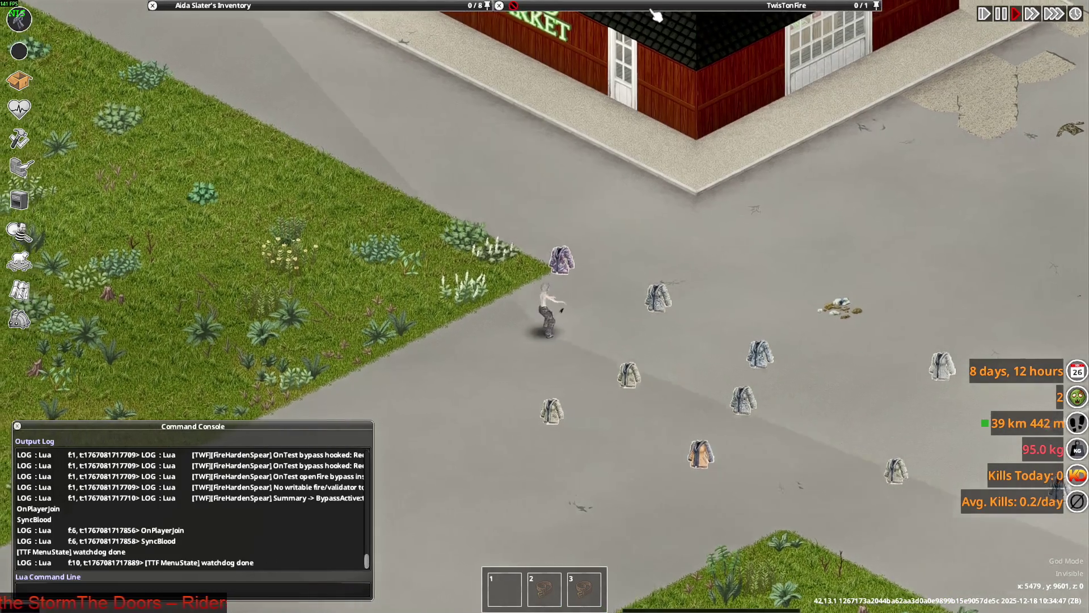
Step: Pick up the Military Anorak, Hunting, Hooded Camo Hunting and Hooded Camo jackets from the ground
mouse_move(623, 39)
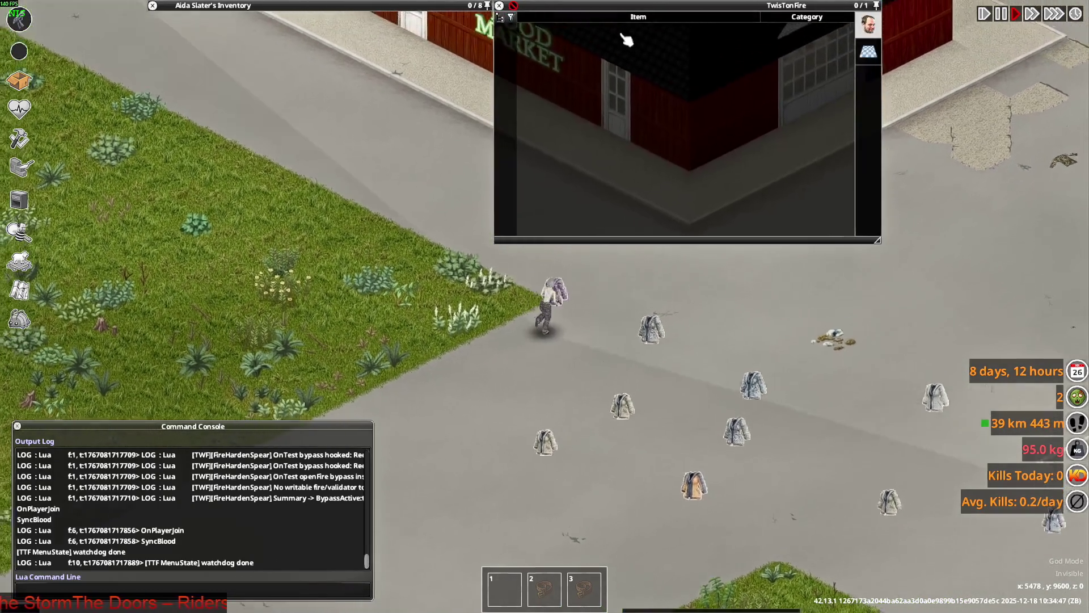
mouse_move(498, 37)
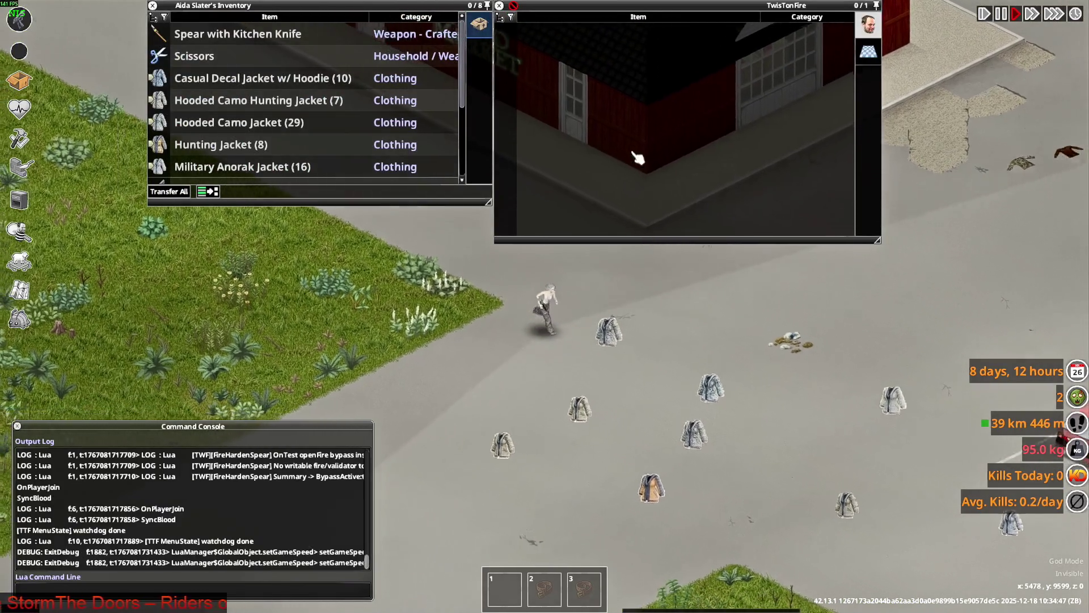
key(s)
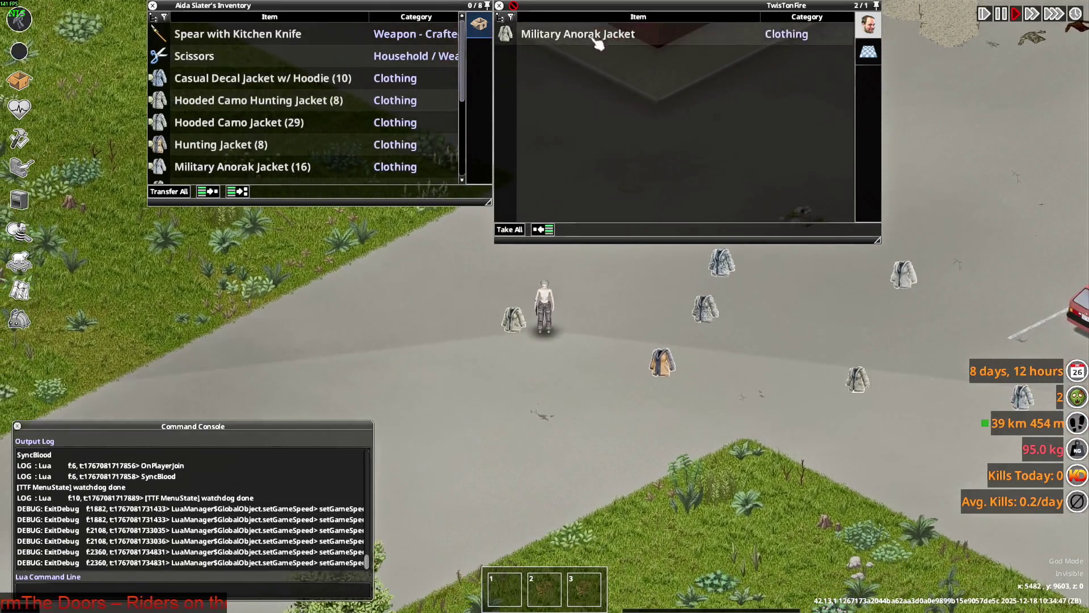
drag(594, 40, 397, 142)
drag(539, 34, 363, 91)
key(w)
drag(584, 34, 363, 114)
drag(534, 34, 431, 143)
drag(546, 34, 365, 160)
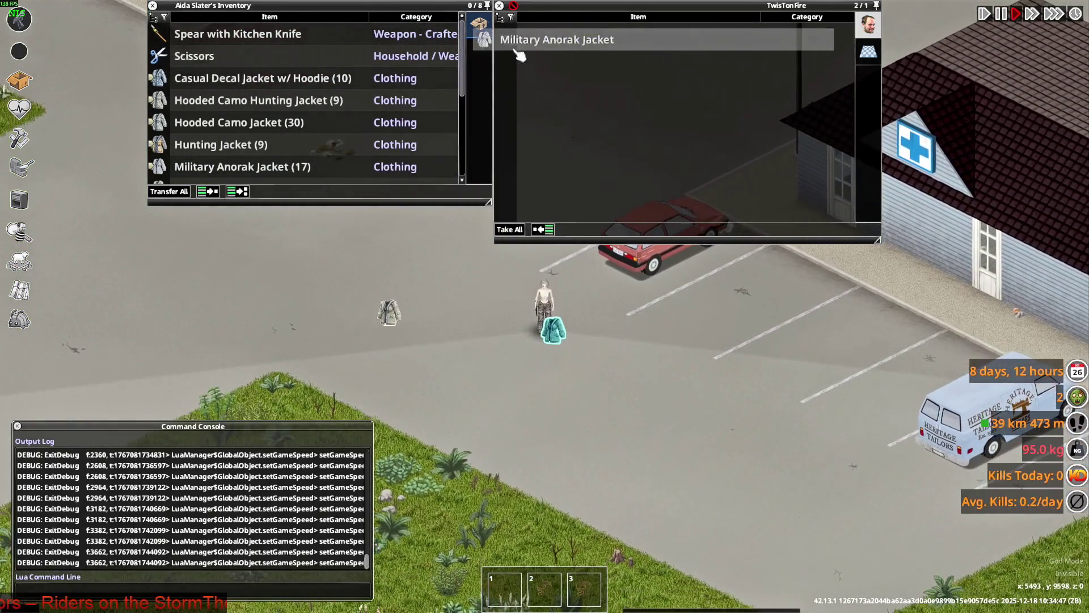
drag(547, 35, 340, 165)
drag(547, 34, 340, 81)
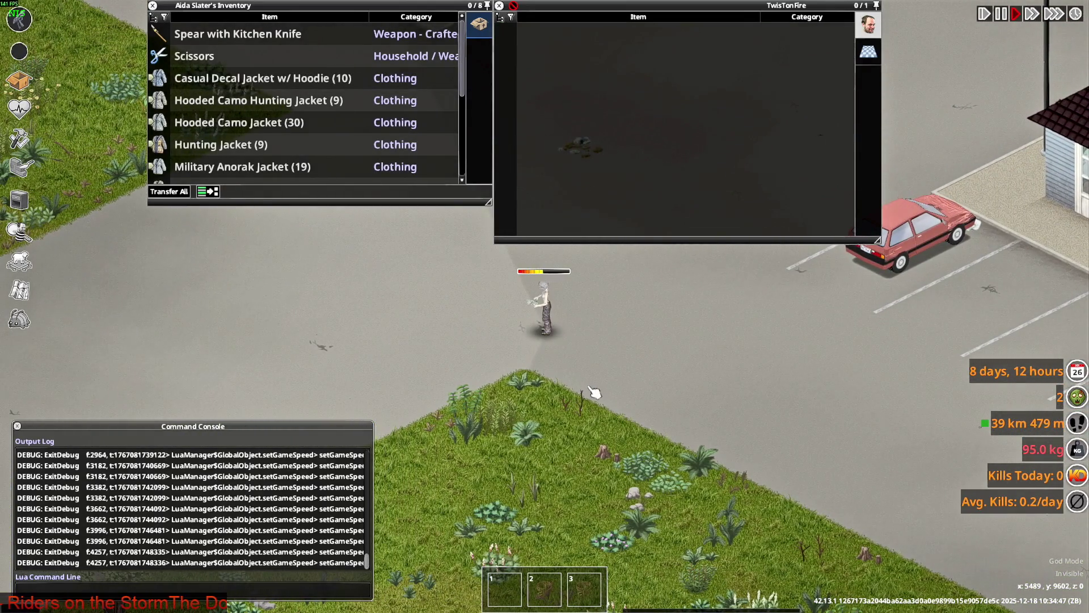
Step: On the world map, reveal unvisited areas and teleport the character onto KY-60
key(m)
right_click(511, 374)
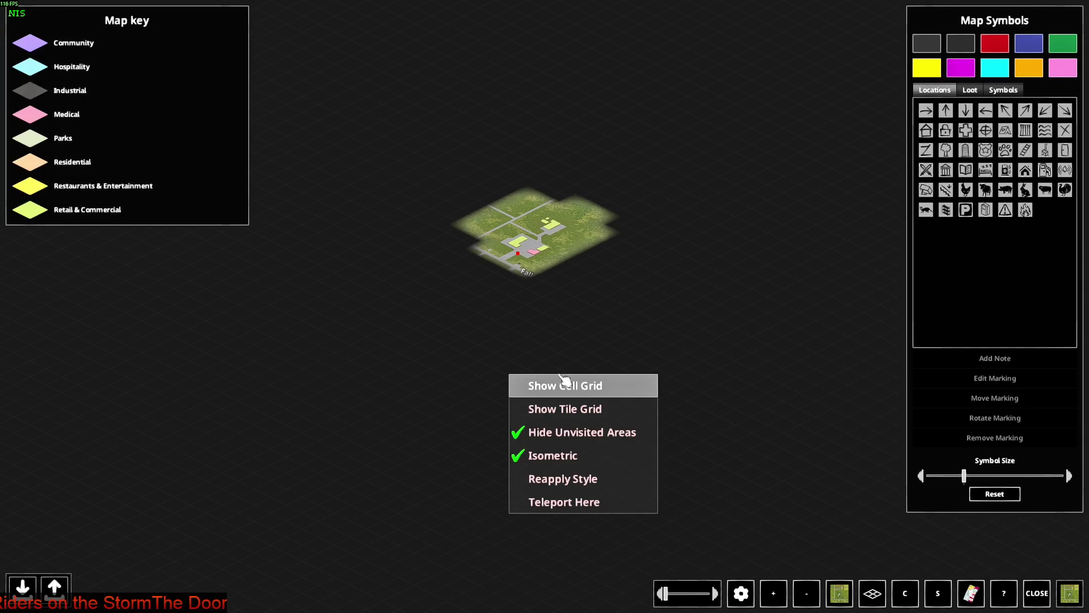
click(582, 430)
scroll(582, 431, down, 5)
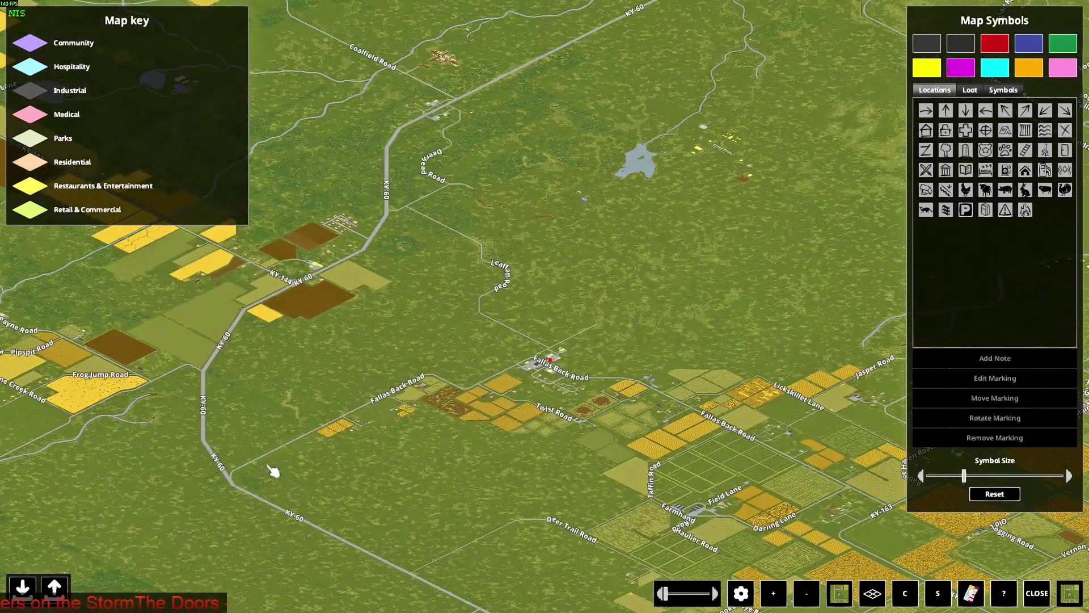
right_click(228, 452)
click(296, 579)
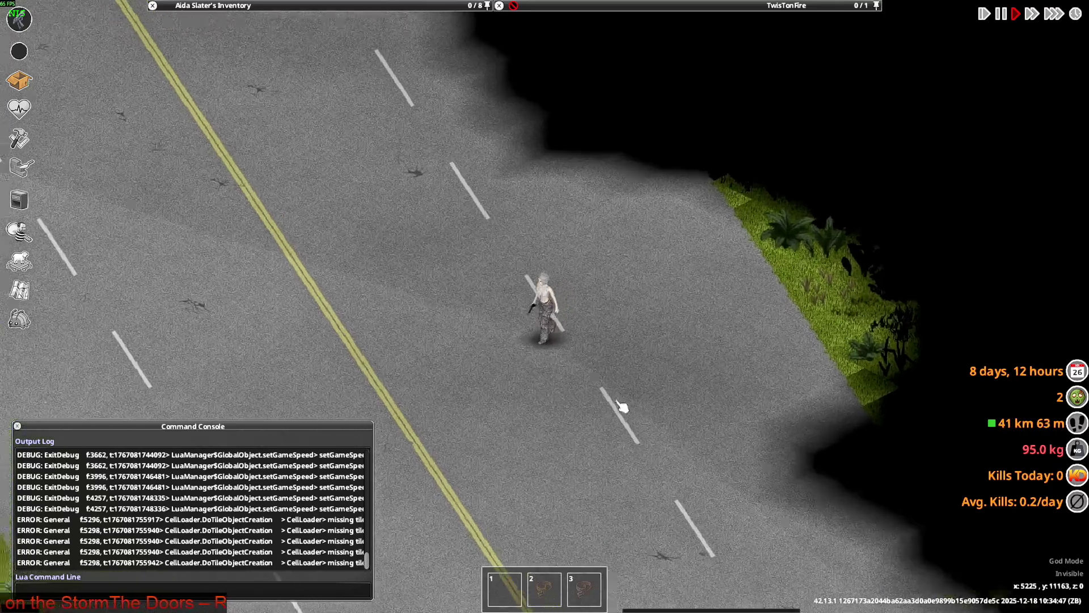
scroll(622, 407, up, 3)
Step: Drop one Hooded Camo Hunting Jacket from its stack onto the road
mouse_move(316, 13)
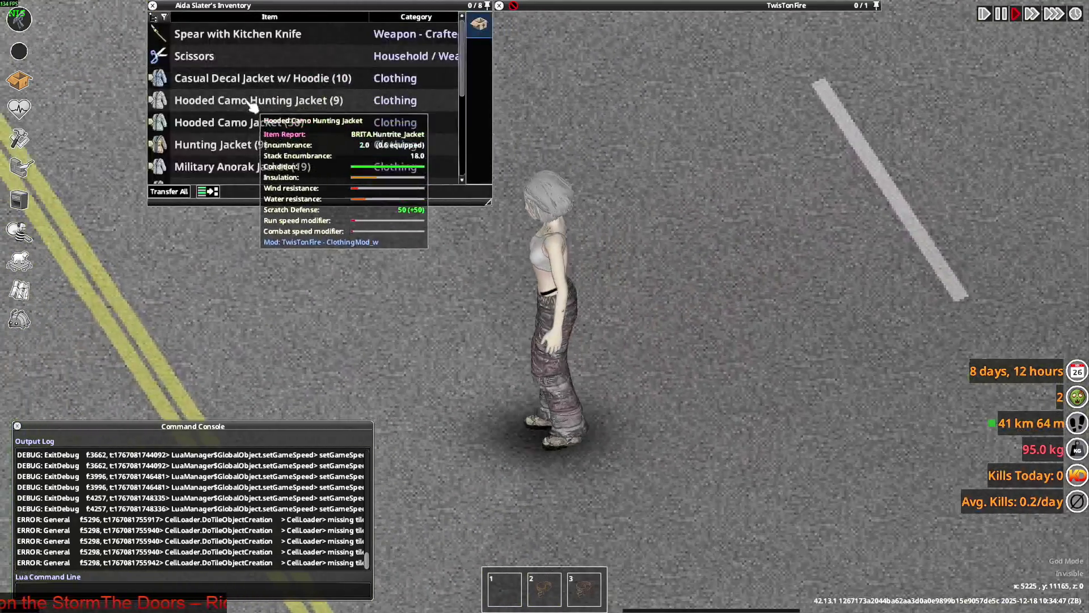
click(255, 100)
drag(253, 147, 724, 414)
scroll(724, 413, down, 3)
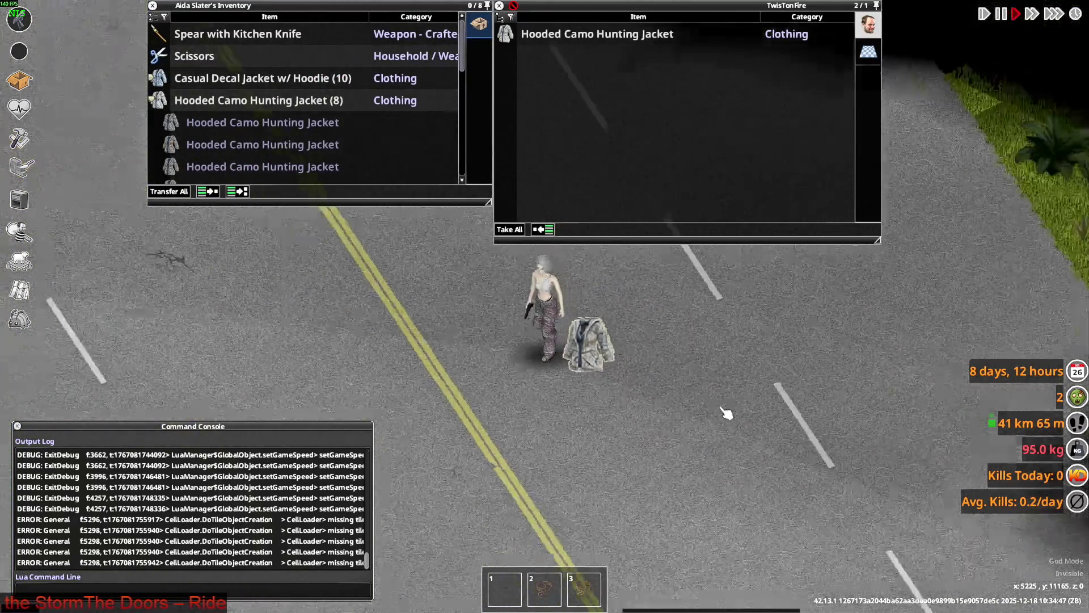
Step: Pause the game and switch through the WorldItems folder to the script editor
mouse_move(582, 38)
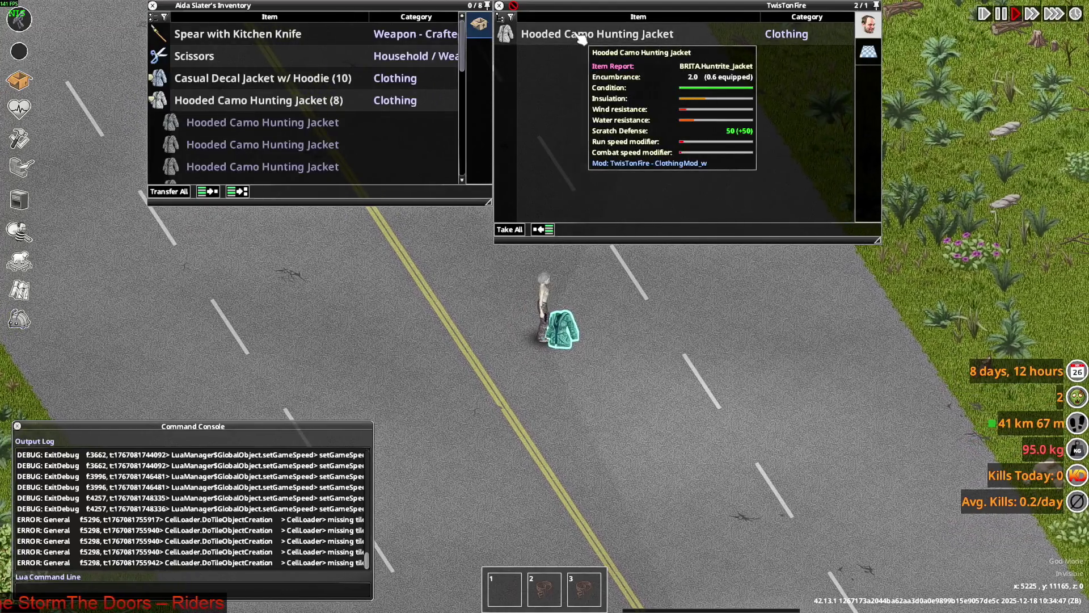
key(space)
key(alt+Tab)
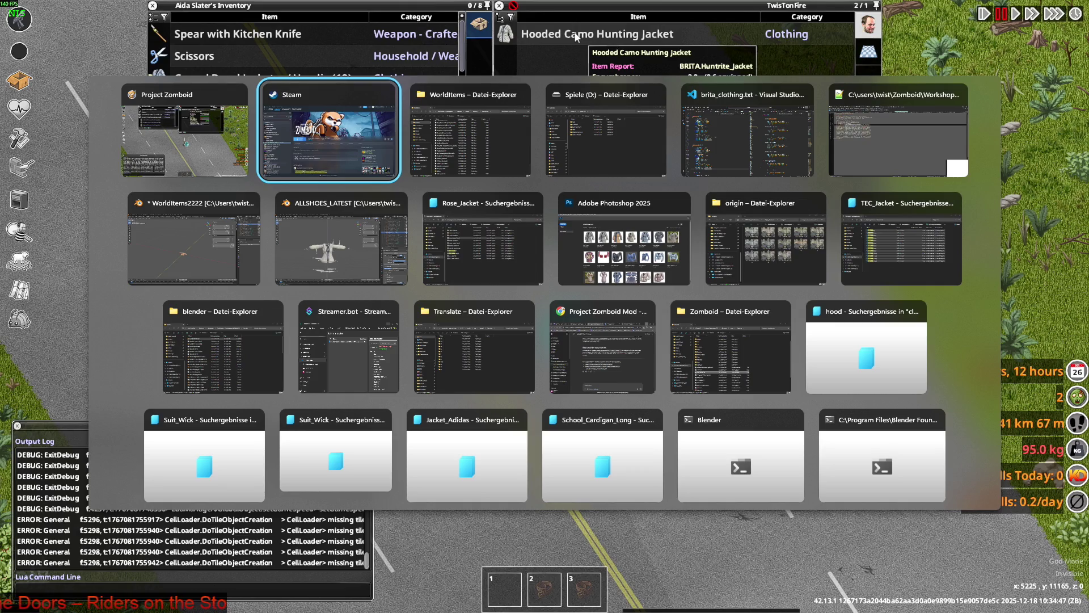
key(alt+Tab)
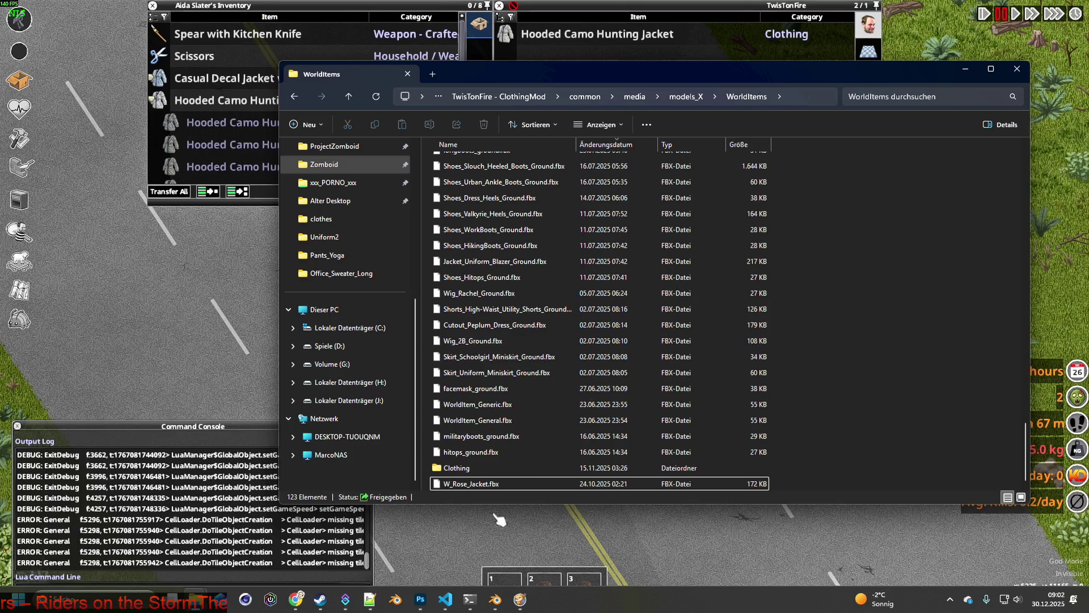
key(alt+Tab)
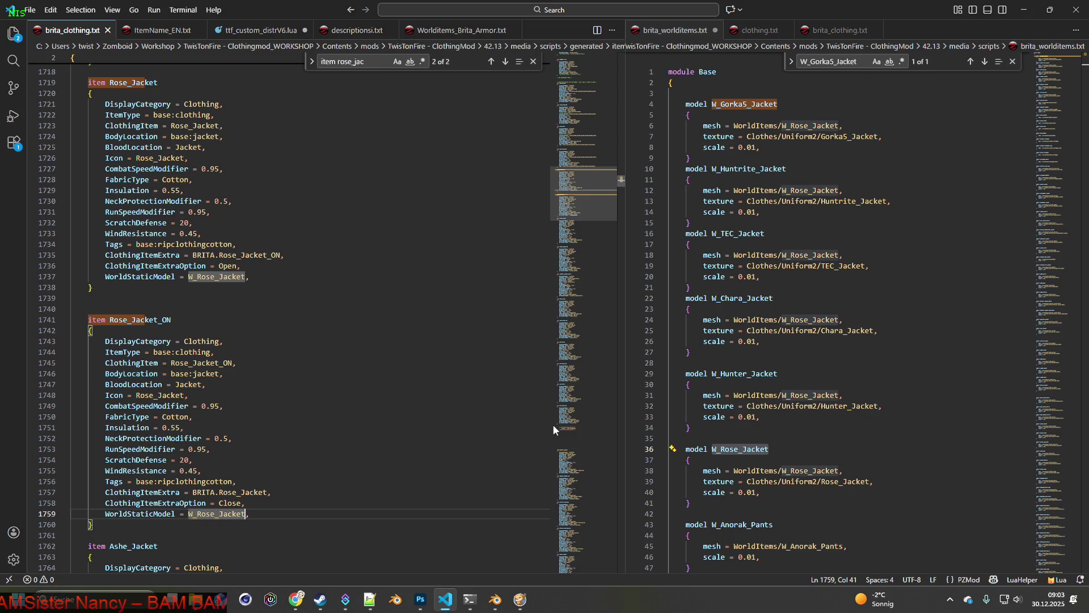
Step: Go to W_Rose_Jacket's definition in Worlditems_Brita_Armor.txt, mesh WorldItems/W_Rose_Jacket, scale 0.01
key(F12)
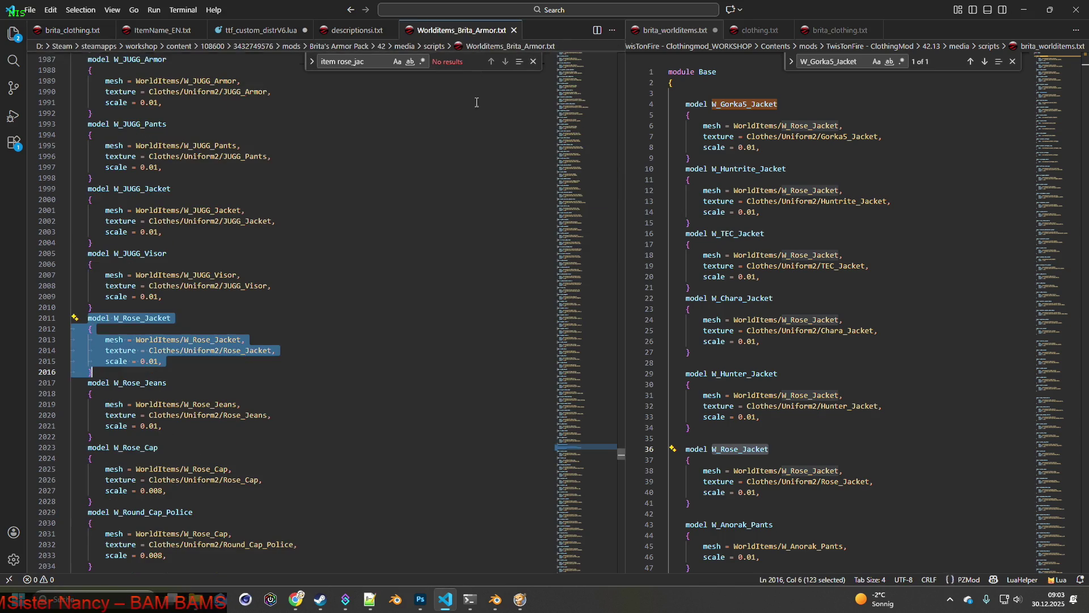
Step: Save brita_worlditems.txt and scroll through it to the end
drag(621, 452, 629, 44)
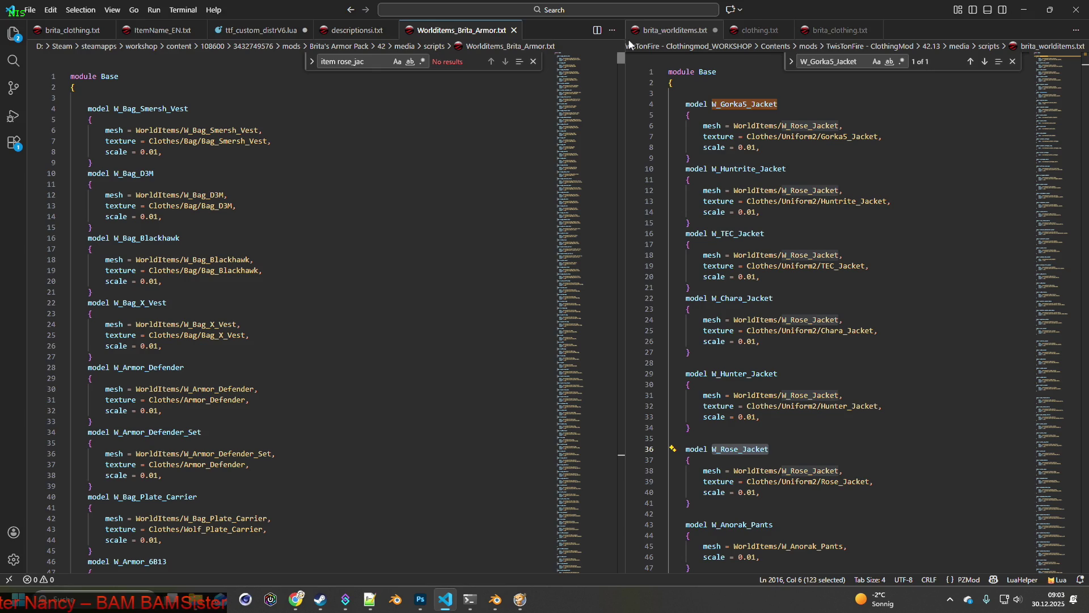
mouse_move(625, 50)
mouse_down()
mouse_move(624, 73)
mouse_move(624, 50)
mouse_up()
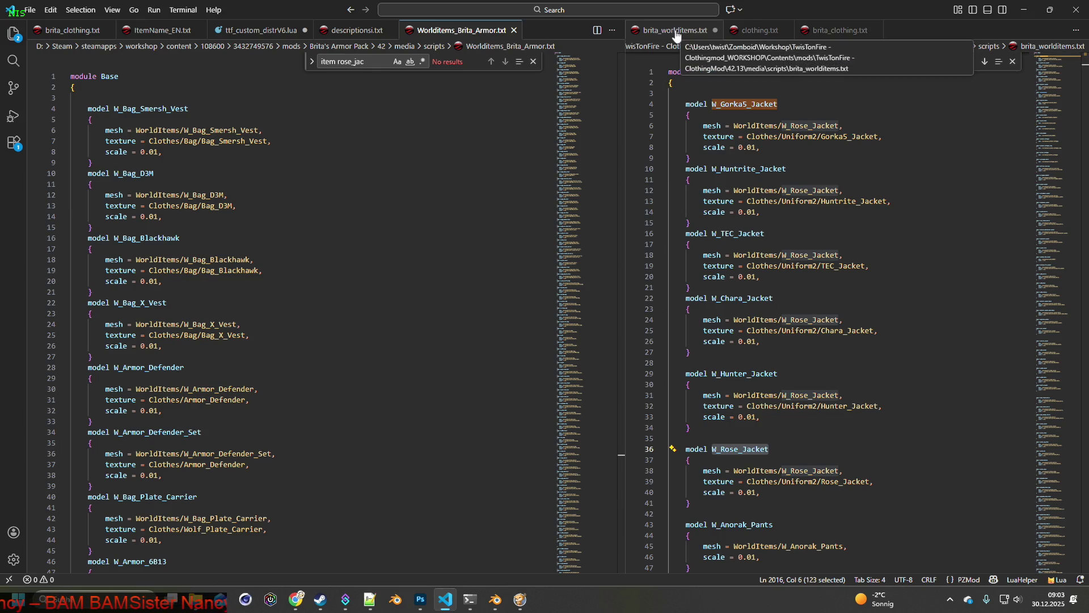
scroll(1085, 63, down, 3)
drag(1085, 63, 1085, 310)
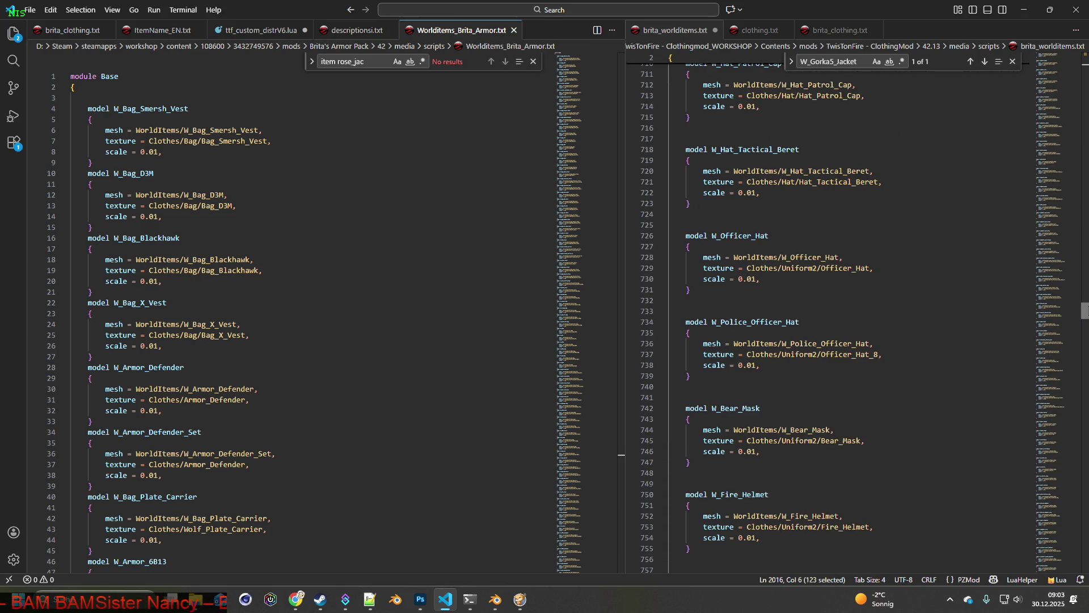
click(682, 34)
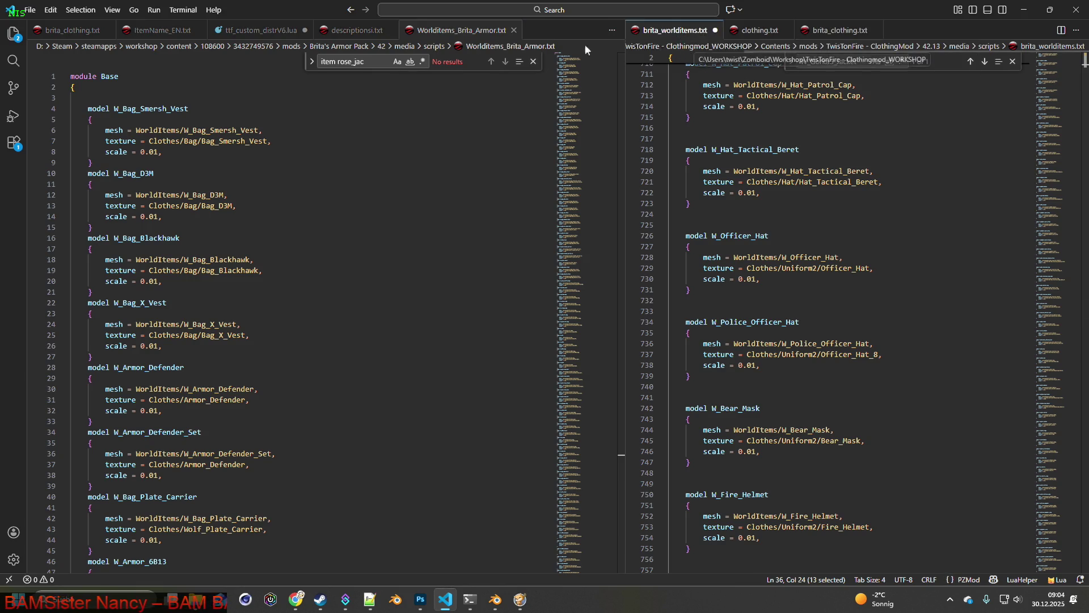
click(30, 10)
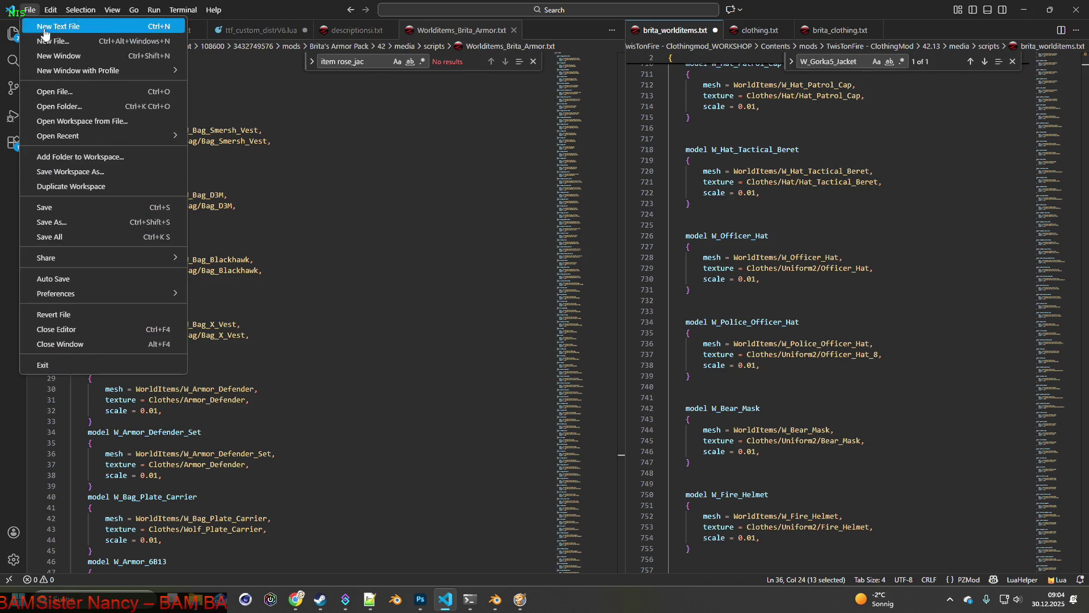
click(60, 207)
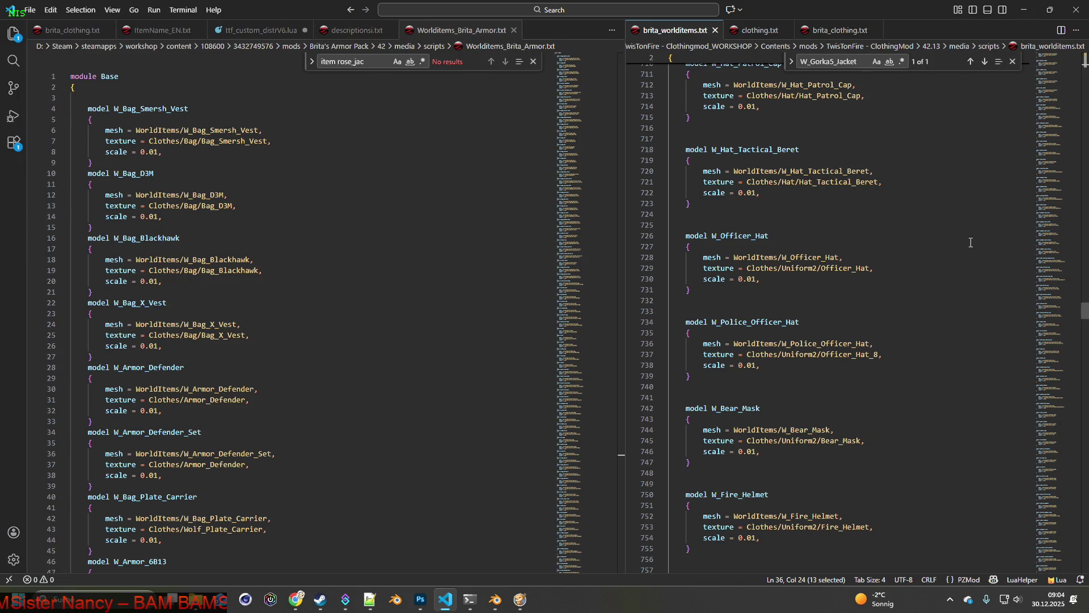
scroll(1050, 312, down, 15)
scroll(828, 318, down, 20)
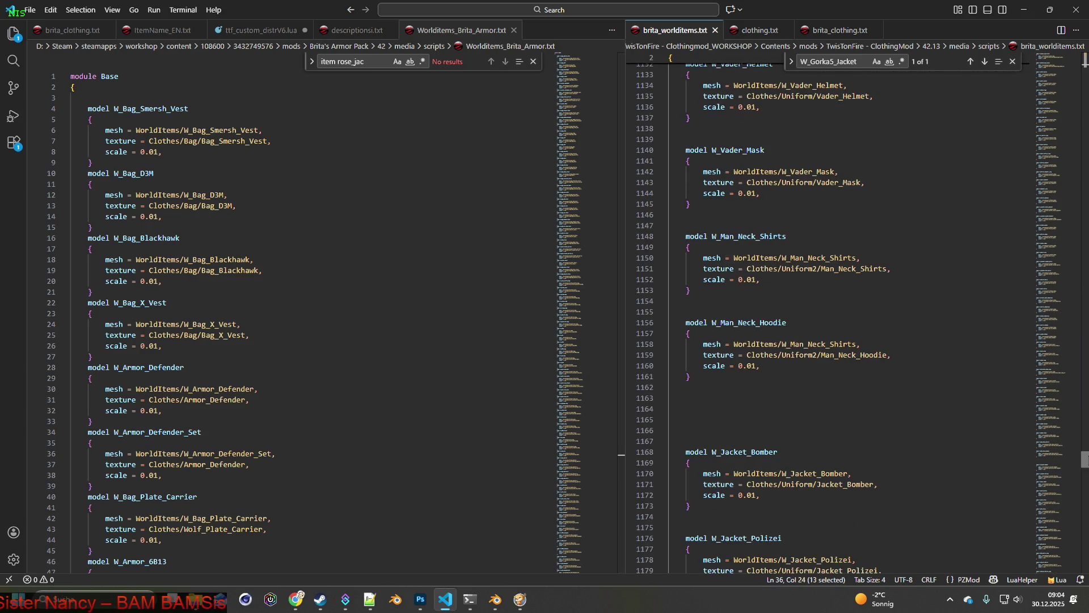
scroll(828, 318, down, 10)
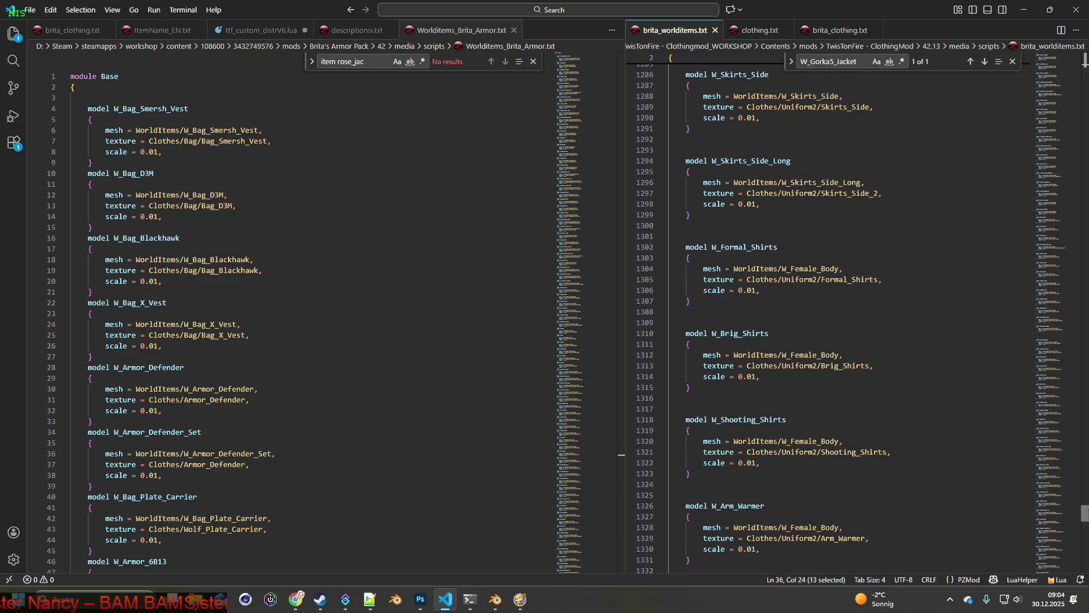
scroll(828, 318, down, 5)
scroll(851, 312, down, 10)
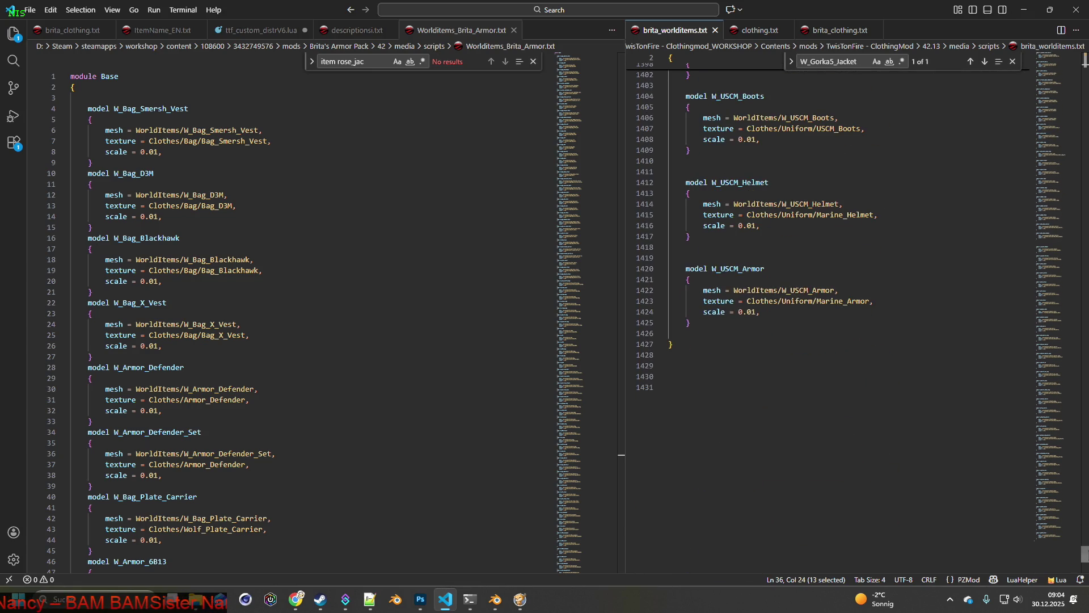
Step: Quit Project Zomboid to desktop from its pause menu
key(alt+Tab)
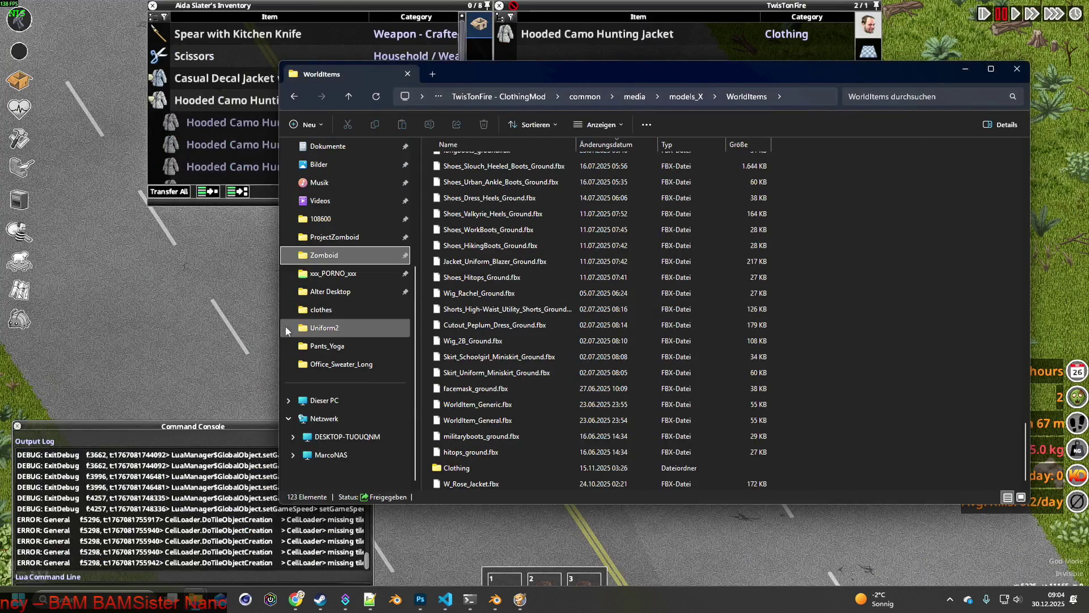
key(alt+Tab)
key(Escape)
click(295, 441)
click(507, 329)
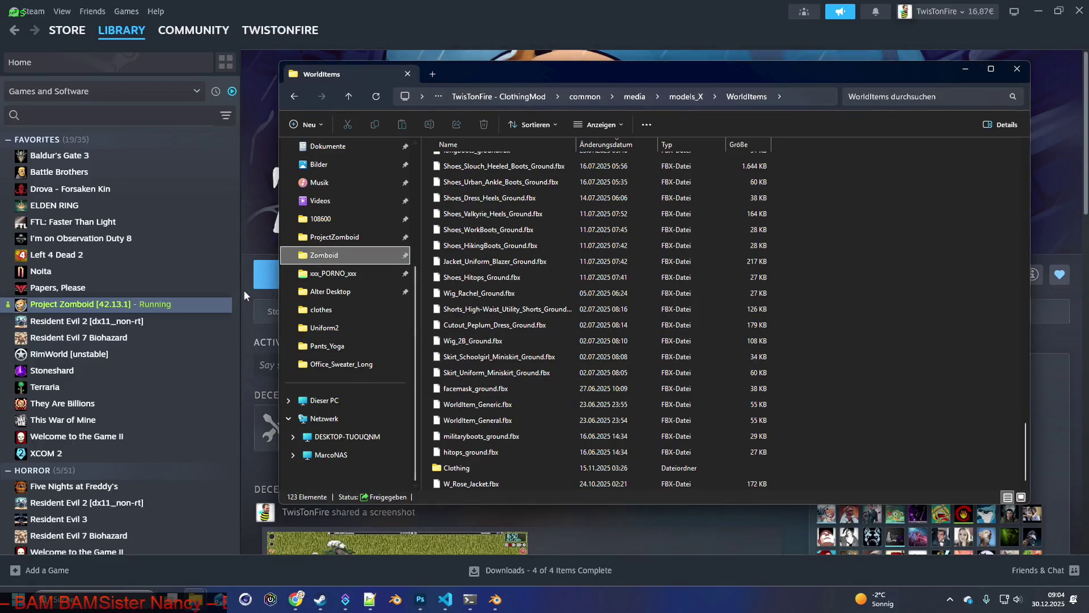
Step: Relaunch Project Zomboid from the Steam library and confirm Play
click(244, 291)
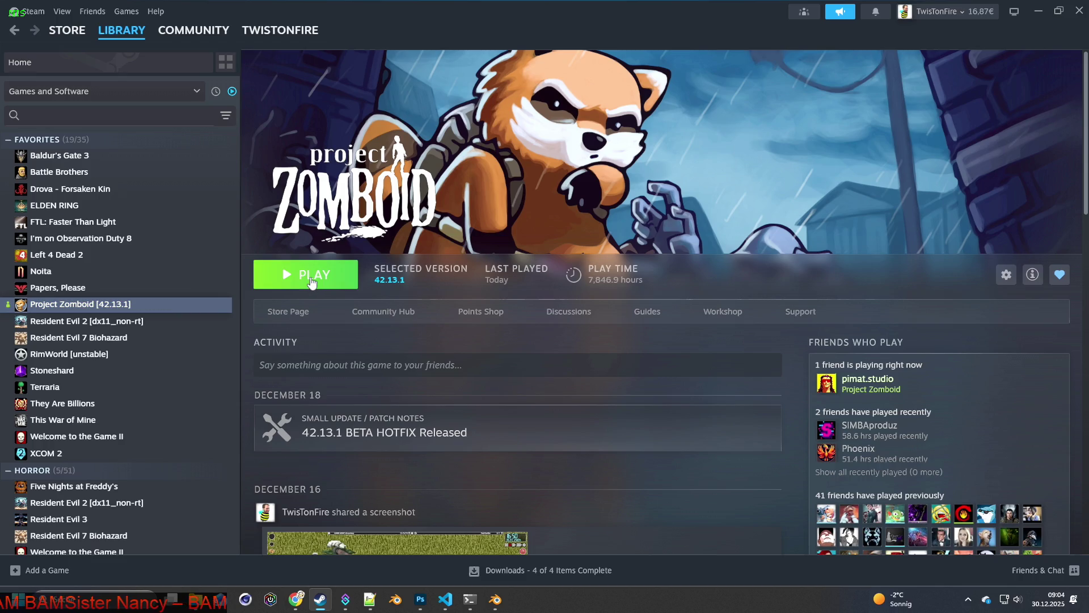
click(311, 278)
click(562, 414)
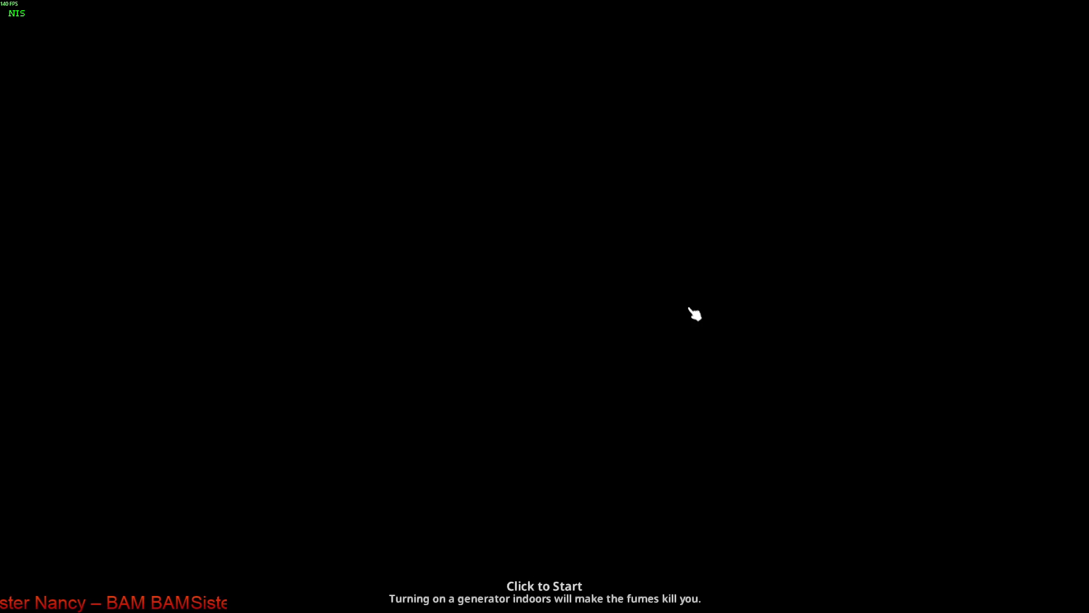
Step: Enter the loaded save, standing on the road beside the dropped camo jacket
click(539, 341)
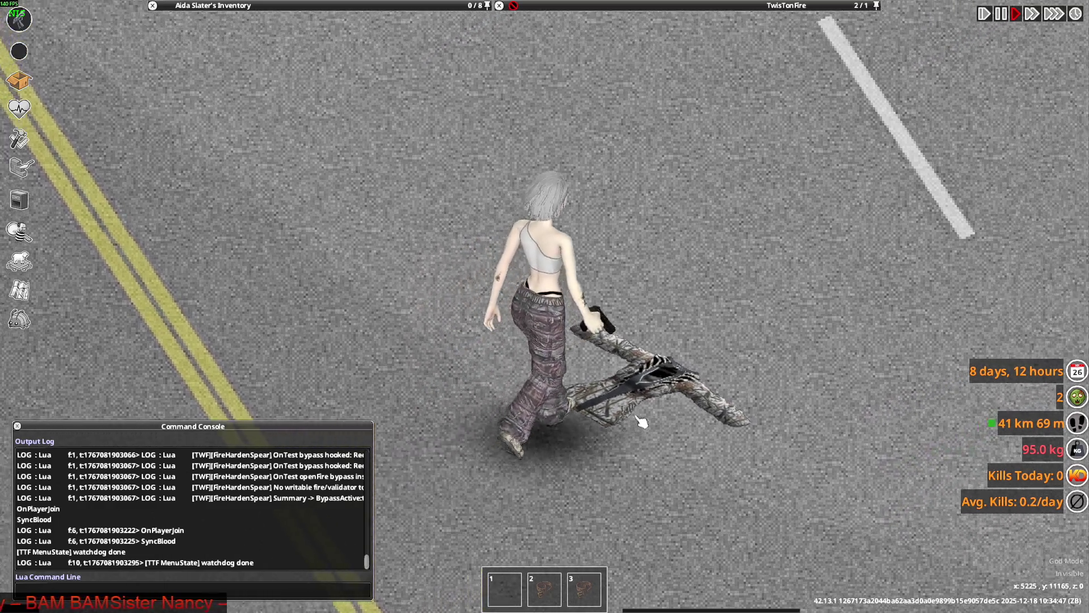
Step: Drop Hooded Camo Hunting, Hooded Camo, Hunting and Military Anorak jackets onto the road
mouse_move(586, 44)
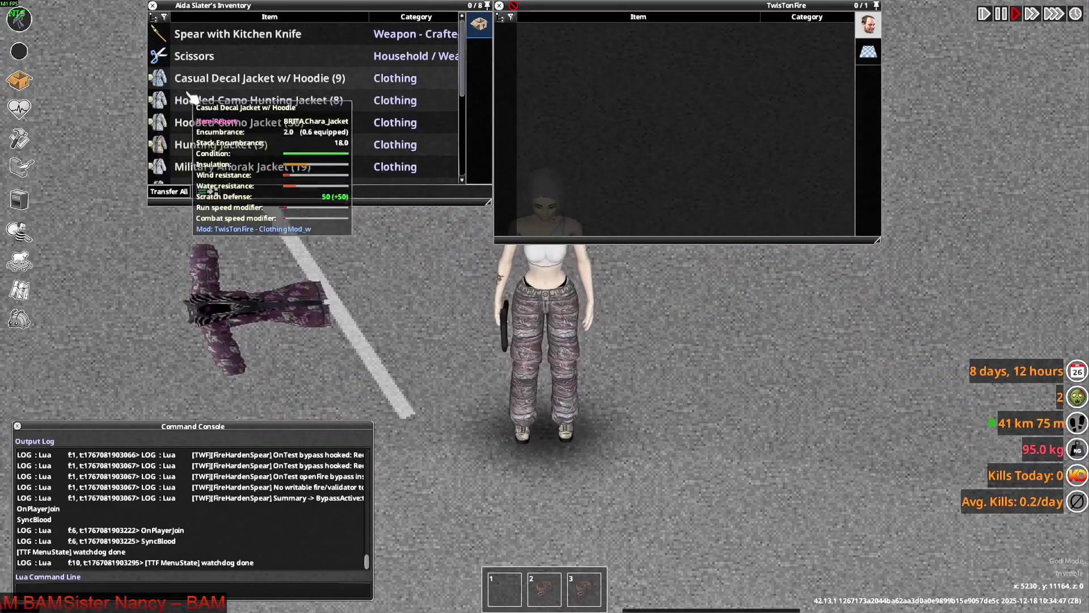
click(191, 99)
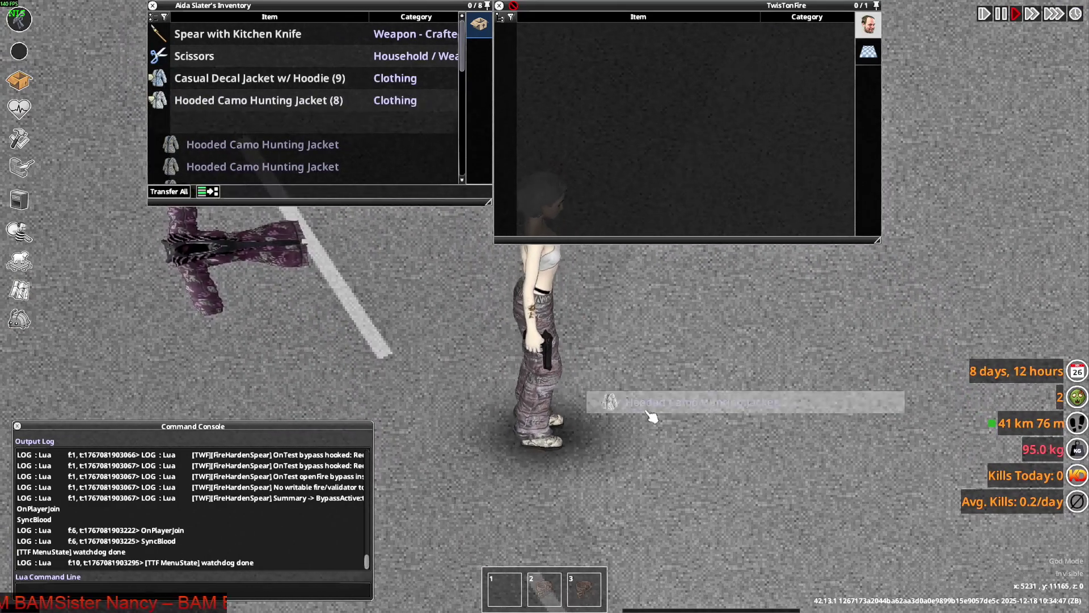
drag(652, 418, 652, 418)
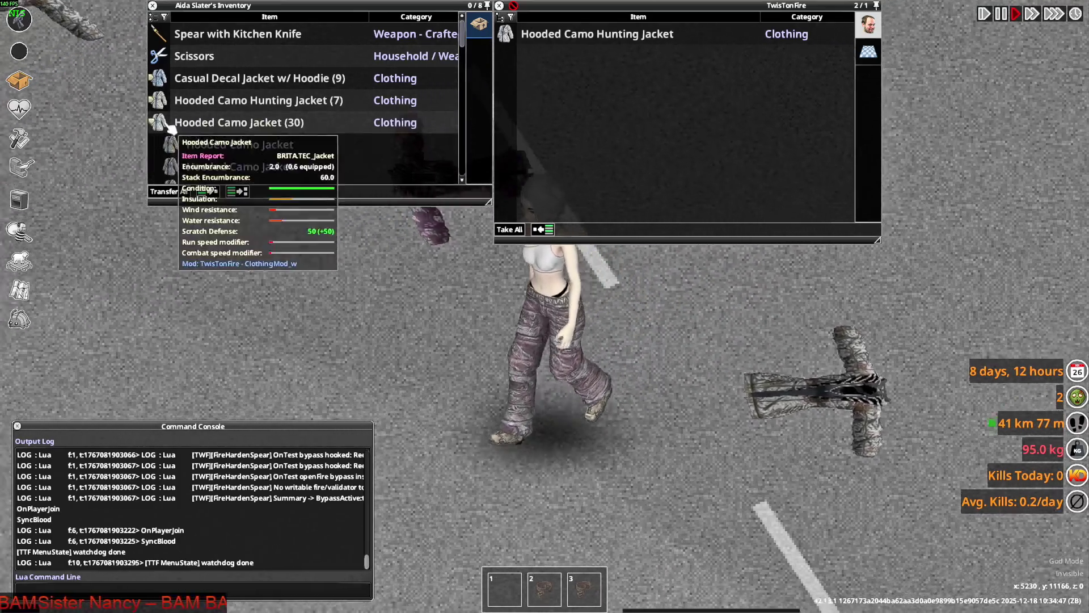
mouse_move(170, 122)
mouse_down()
mouse_move(406, 284)
mouse_move(669, 430)
mouse_up()
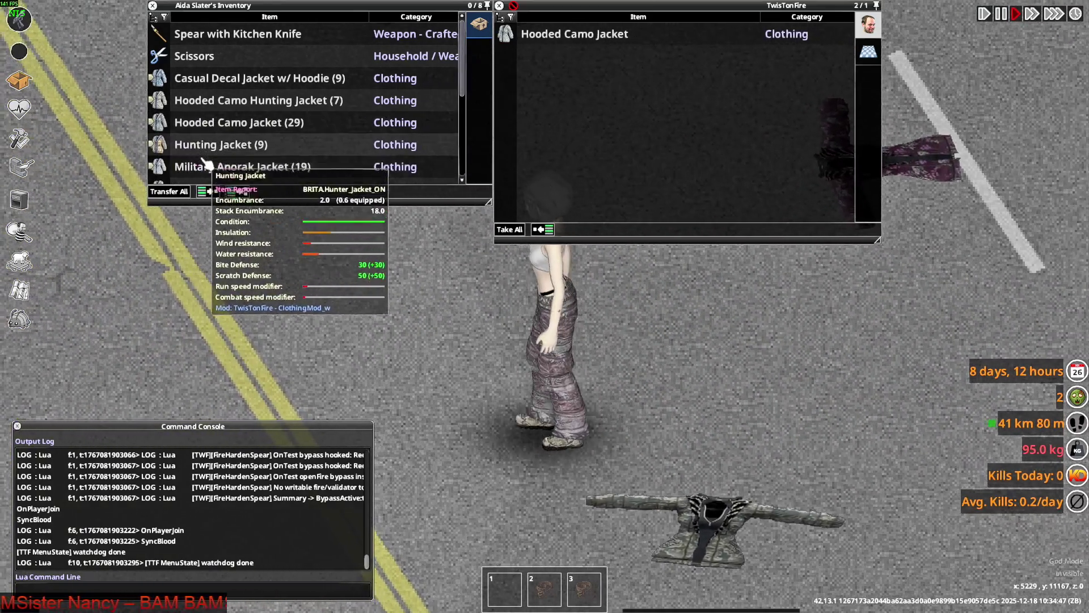
scroll(167, 132, down, 1)
drag(167, 131, 625, 413)
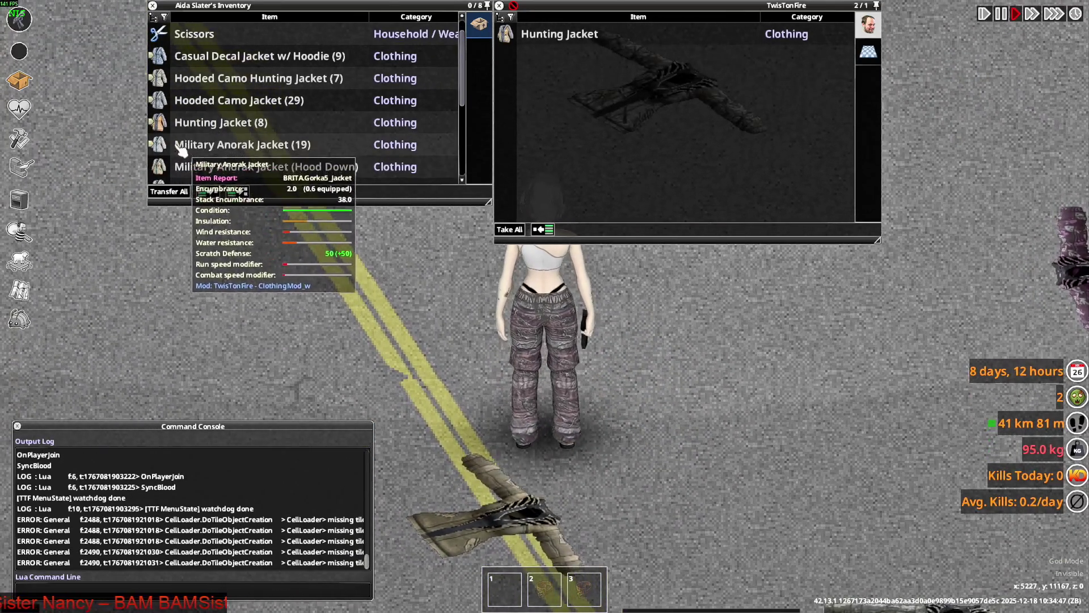
mouse_move(181, 145)
mouse_down()
mouse_move(697, 448)
mouse_move(689, 434)
mouse_up()
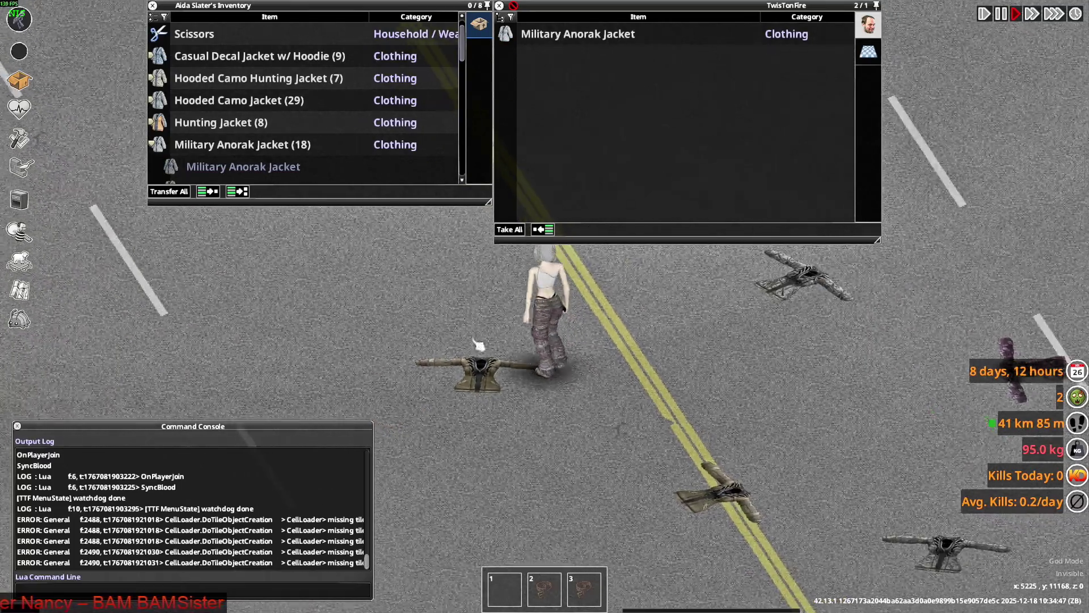
Step: Drop the Military Anorak (Hood Down) and Moldborn Survivor Hooded jackets, then walk to inspect them
scroll(202, 173, down, 3)
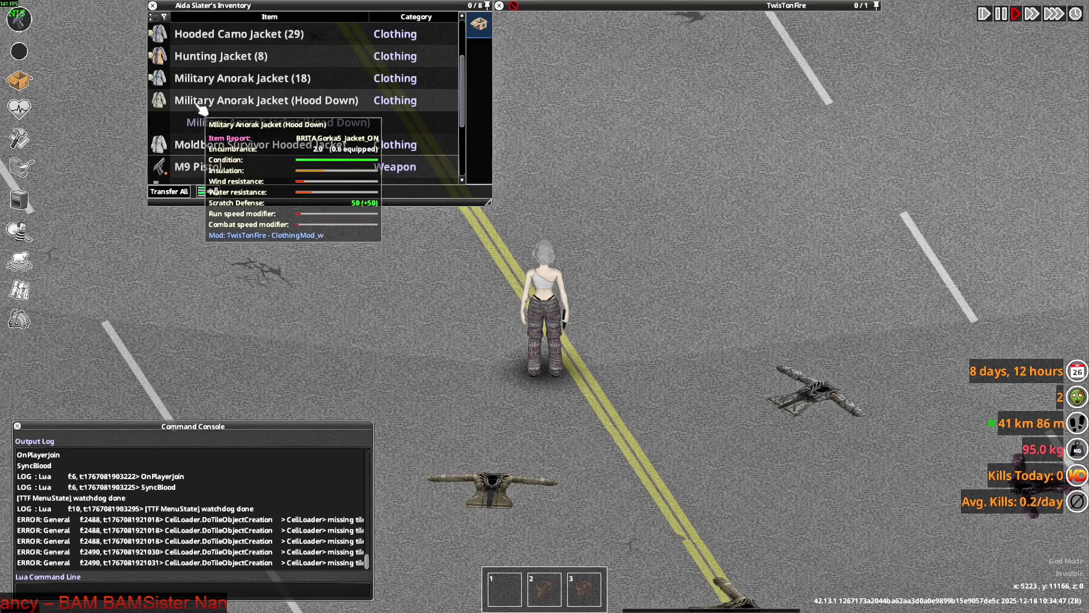
drag(209, 107, 559, 366)
key(w+d)
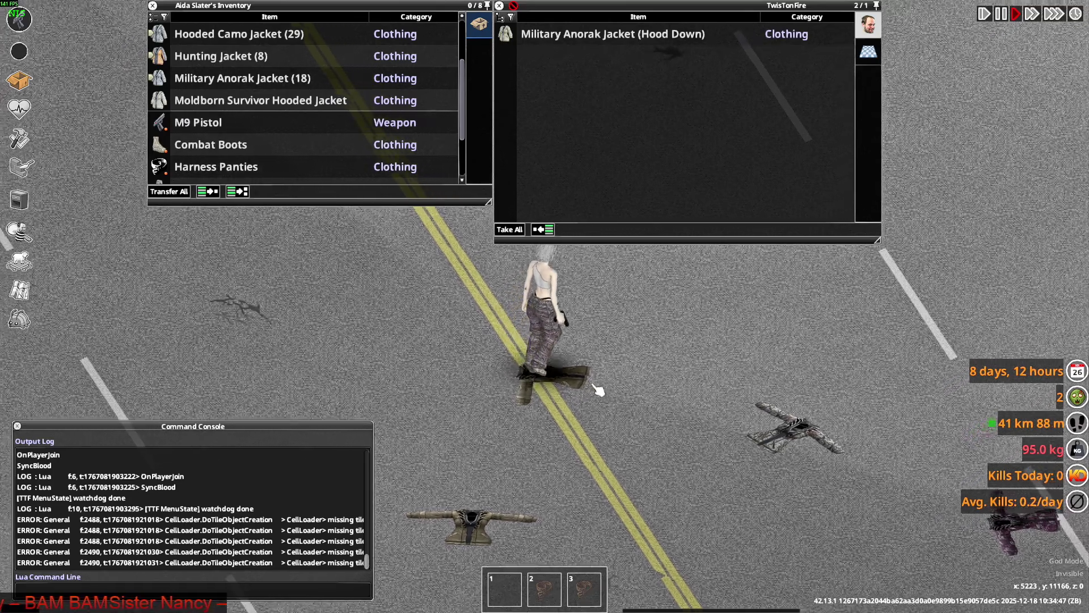
mouse_move(171, 101)
mouse_down()
mouse_move(167, 118)
mouse_move(638, 390)
mouse_move(683, 400)
mouse_up()
scroll(684, 400, down, 3)
key(s)
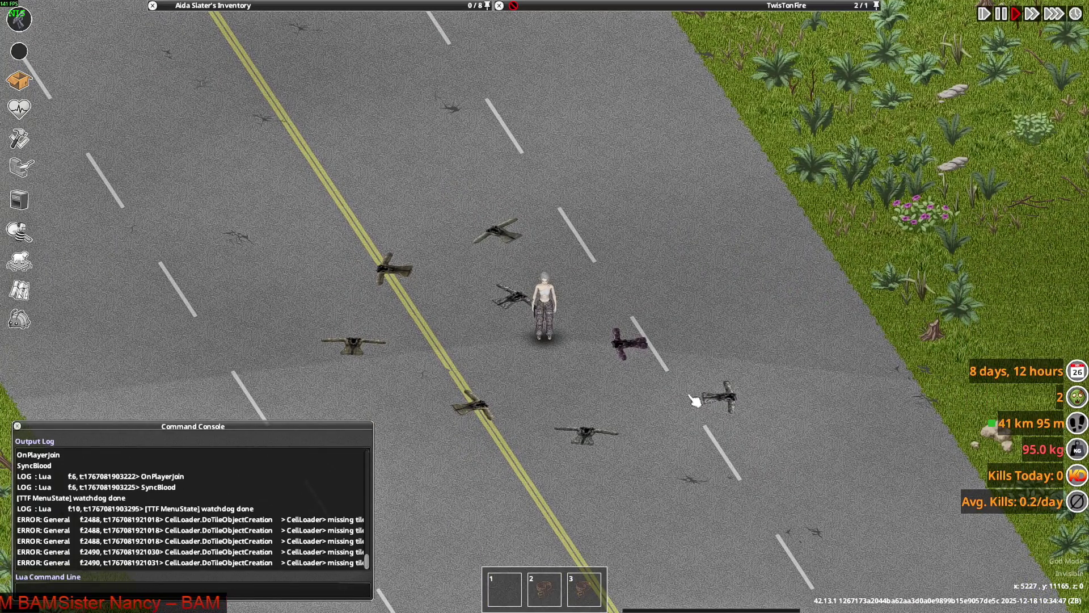
key(alt+Tab)
key(Tab)
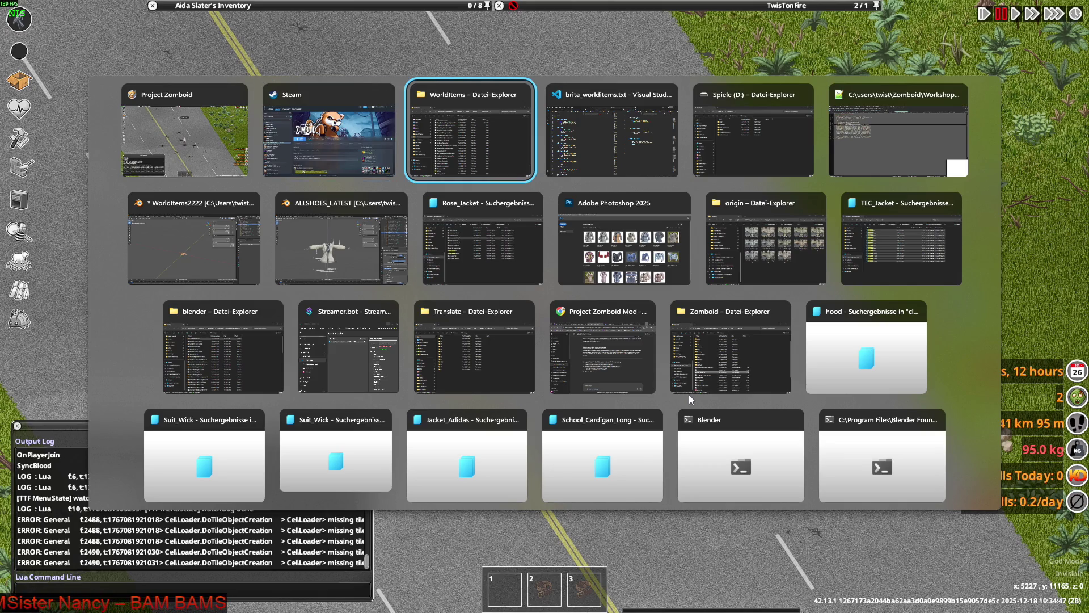
Step: Archive W_Rose_Jacket.fbx into W_Rose_Jacket.rar with WinRAR in the WorldItems folder
key(alt)
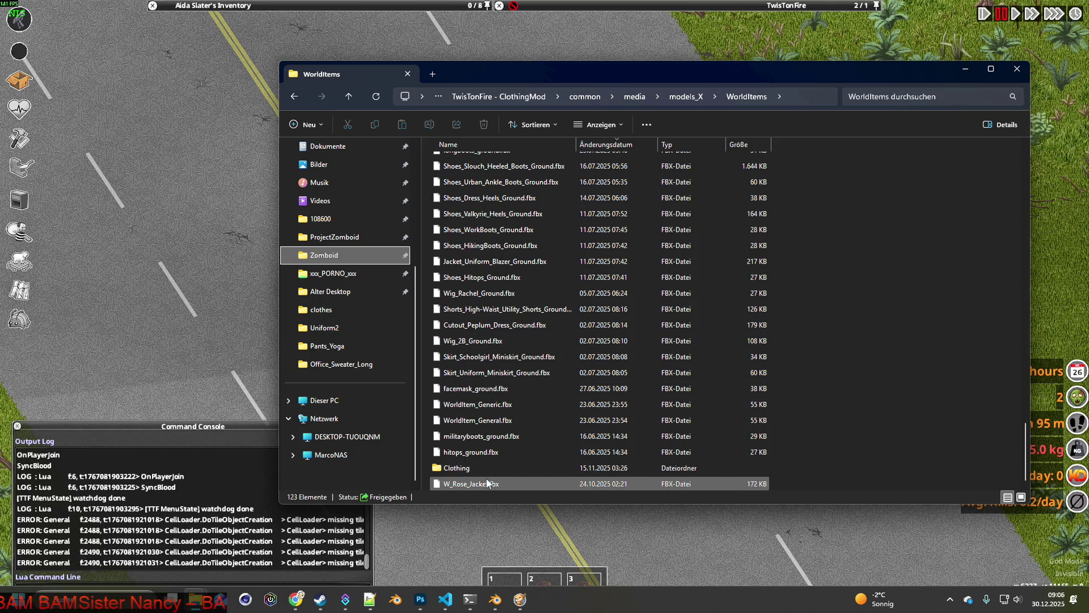
click(795, 96)
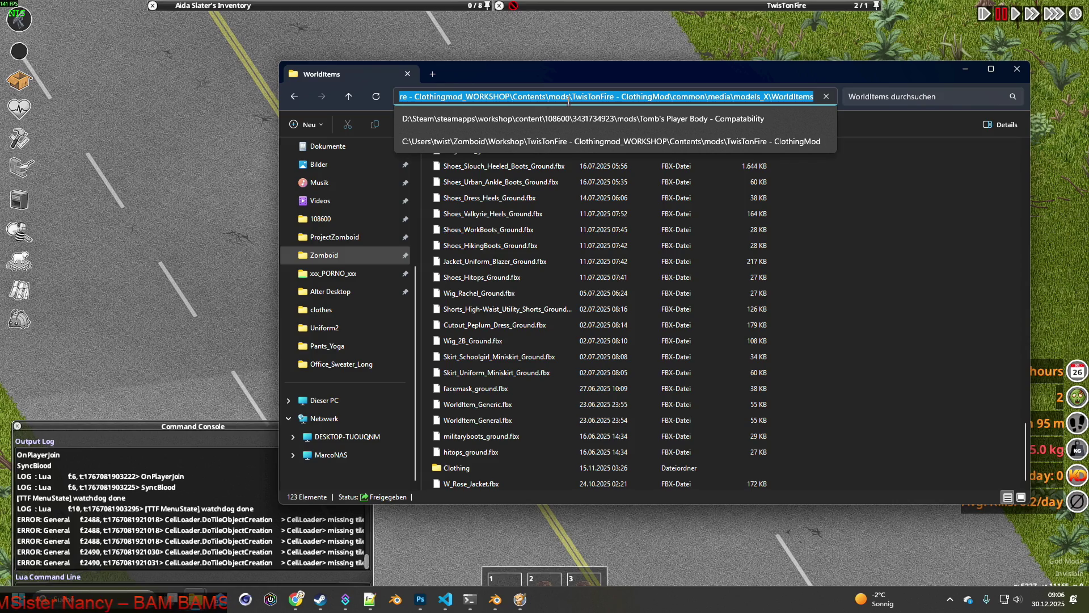
click(604, 70)
click(488, 483)
right_click(496, 489)
mouse_move(533, 439)
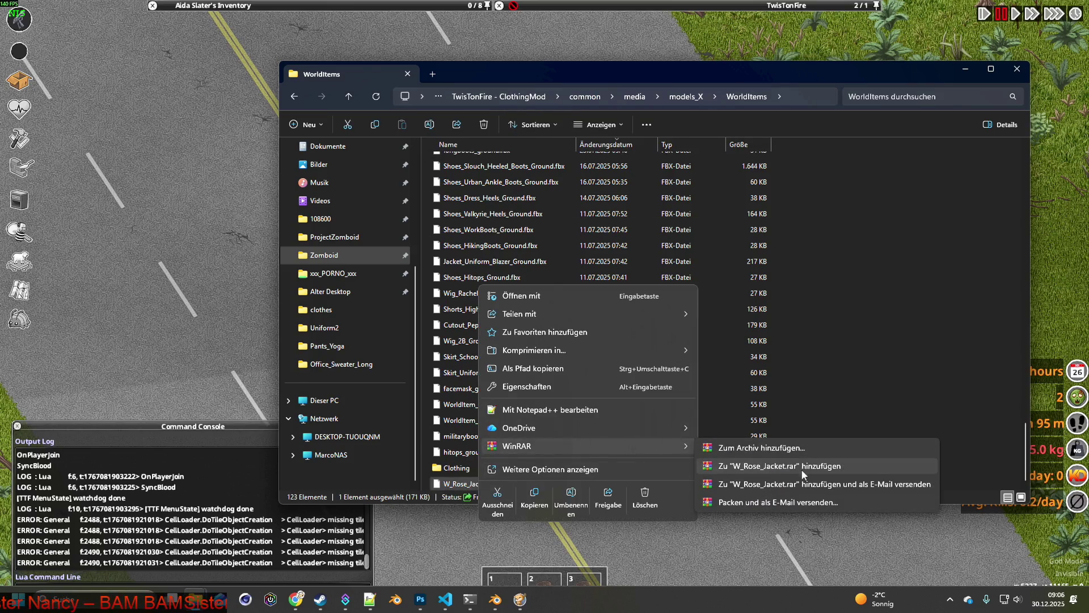
click(795, 465)
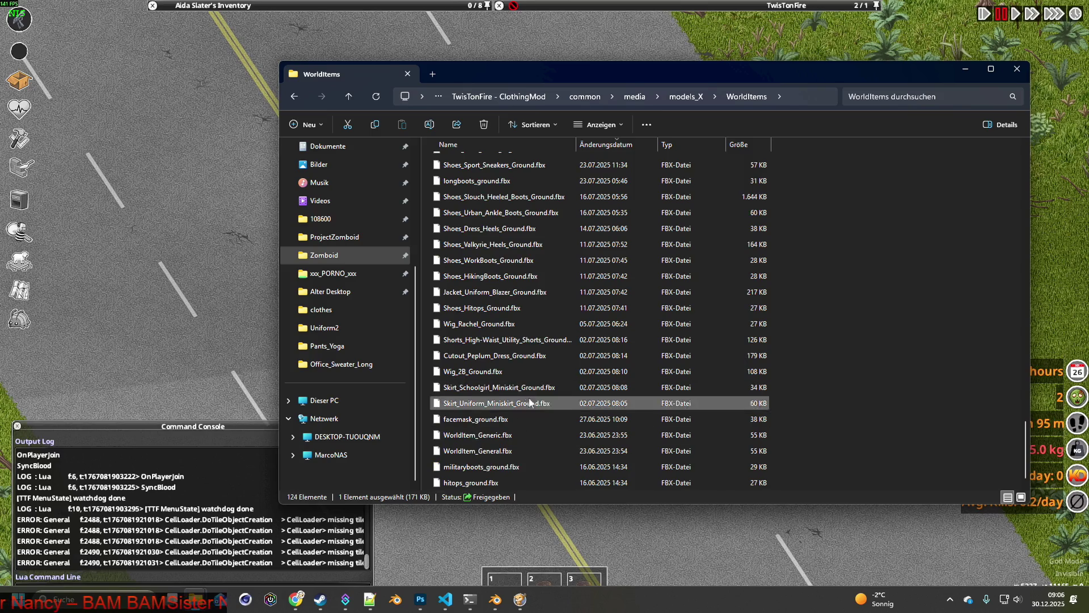
key(alt+Tab)
key(alt+Tab)
key(alt+Tab)
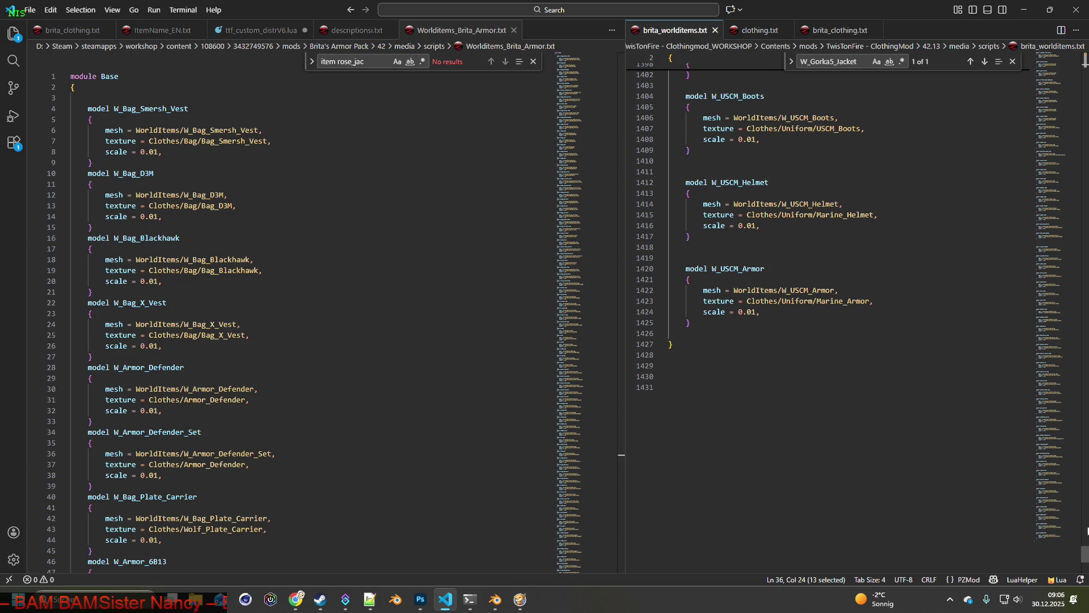
Step: Delete the GorkaS_Jacket and Huntrite_Jacket texture lines and their blank lines in brita_worlditems.txt
drag(1085, 553, 1085, 59)
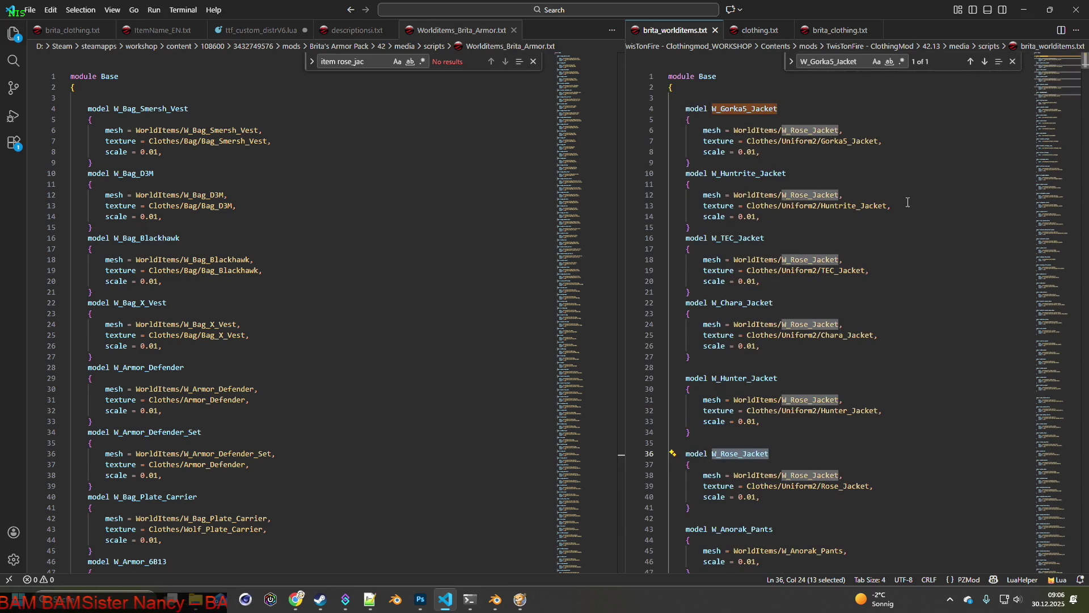
drag(900, 139, 669, 140)
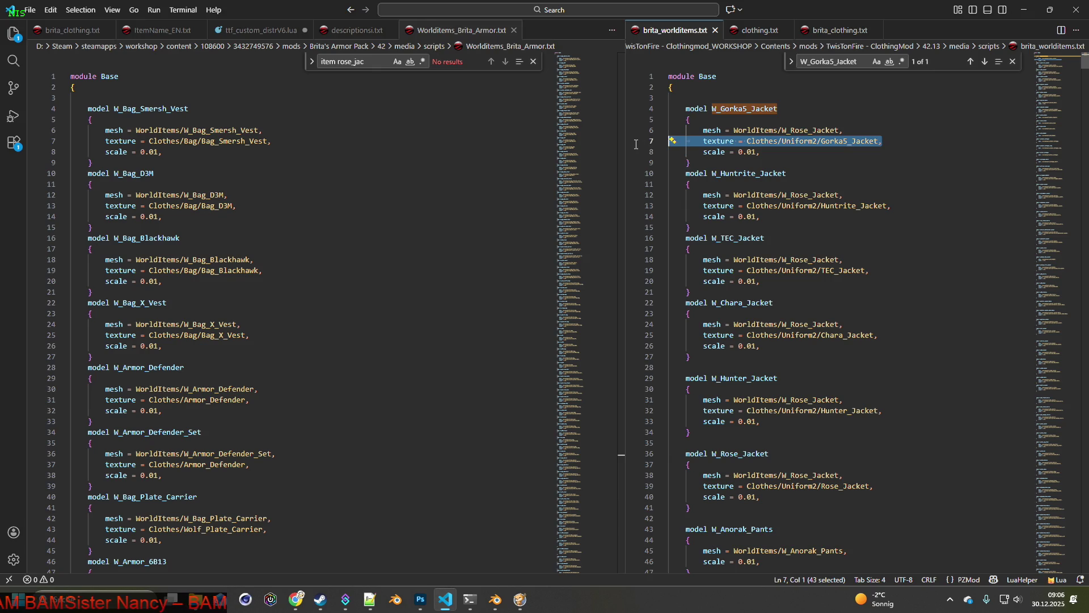
key(BackSpace)
key(BackSpace)
drag(897, 195, 669, 195)
key(BackSpace)
Step: Delete the TEC, Chara, Hunter and Rose jacket texture lines and leftover blank lines
key(BackSpace)
drag(870, 248, 669, 250)
key(BackSpace)
key(BackSpace)
drag(895, 302, 670, 303)
key(BackSpace)
key(BackSpace)
drag(883, 367, 669, 367)
key(BackSpace)
key(BackSpace)
click(874, 432)
key(shift+Home)
key(shift+Home)
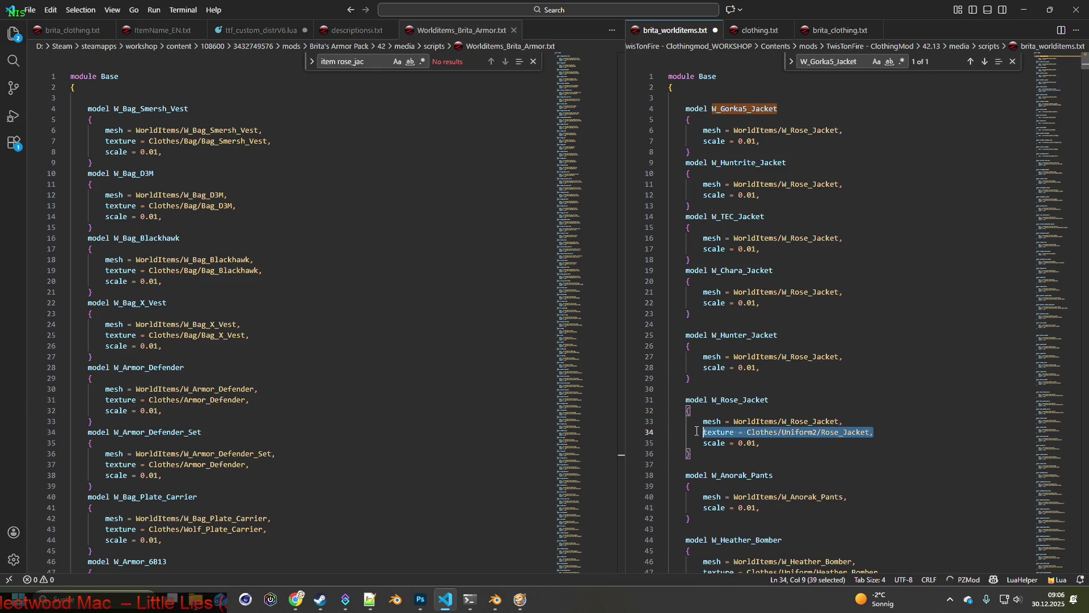
key(BackSpace)
key(BackSpace)
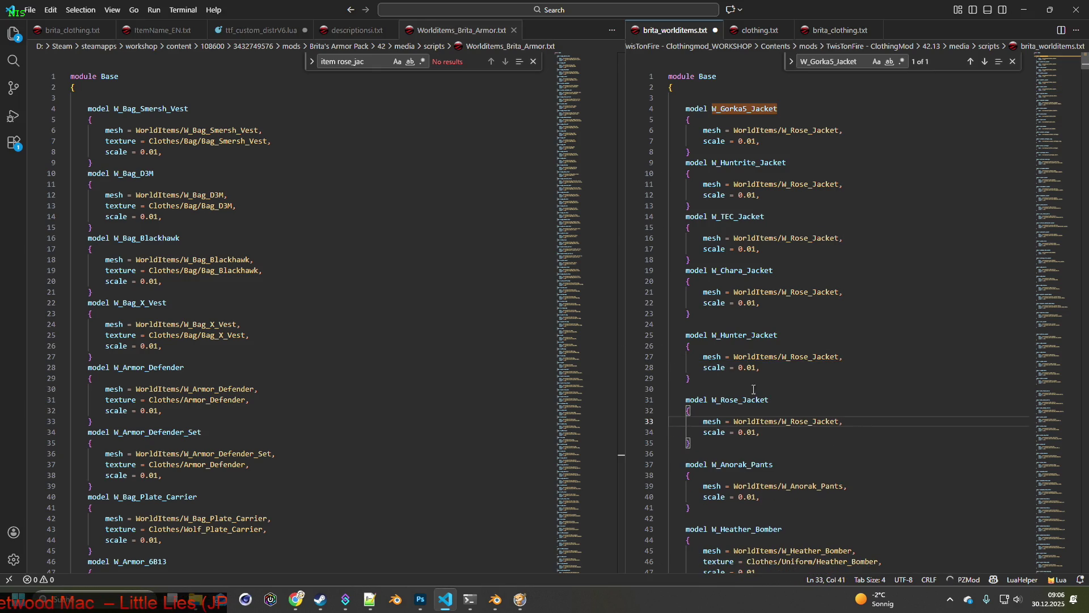
Step: Save brita_worlditems.txt
click(27, 9)
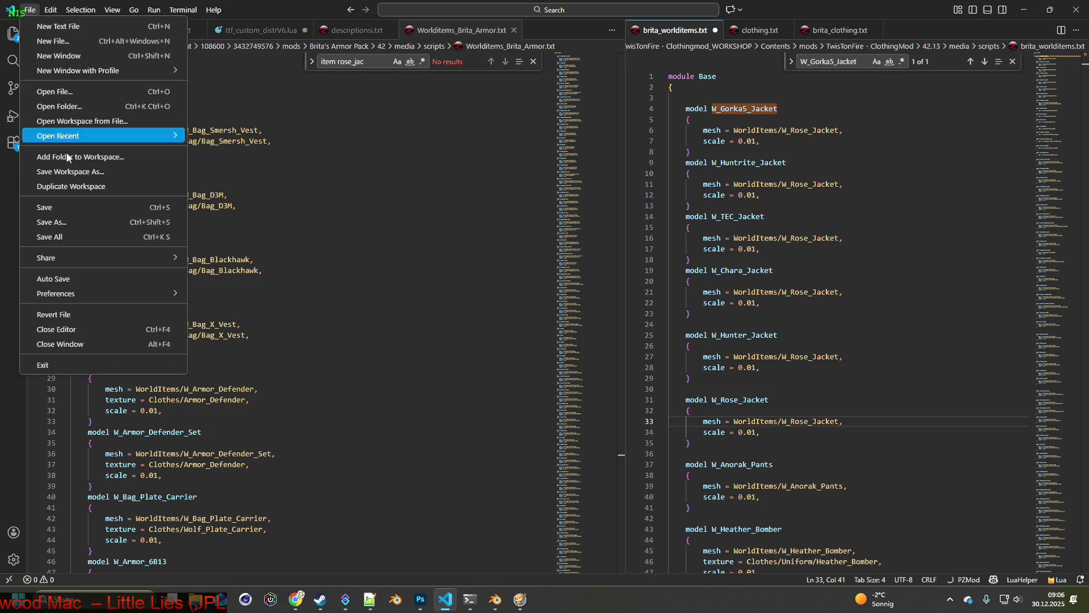
click(69, 210)
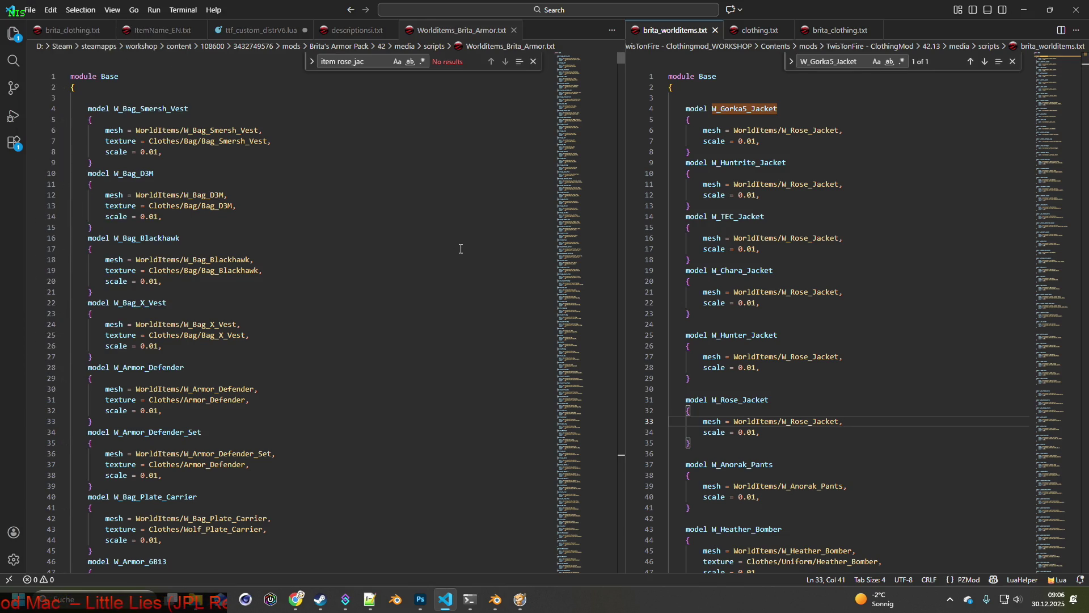
key(alt+Tab)
key(alt+Tab)
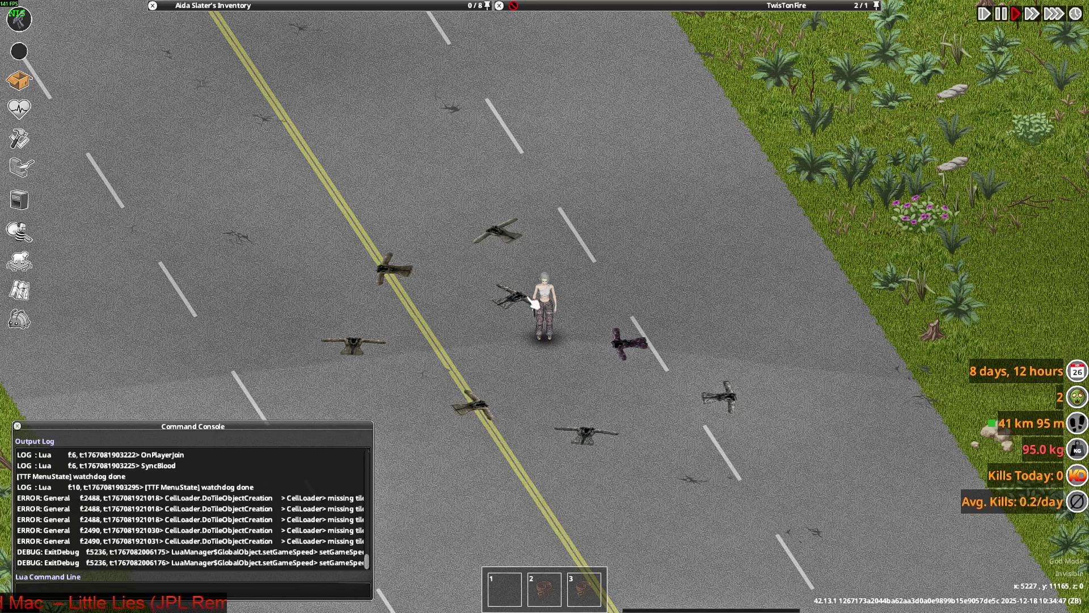
Step: Quit Project Zomboid to the desktop from the pause menu
key(Escape)
click(284, 441)
click(513, 327)
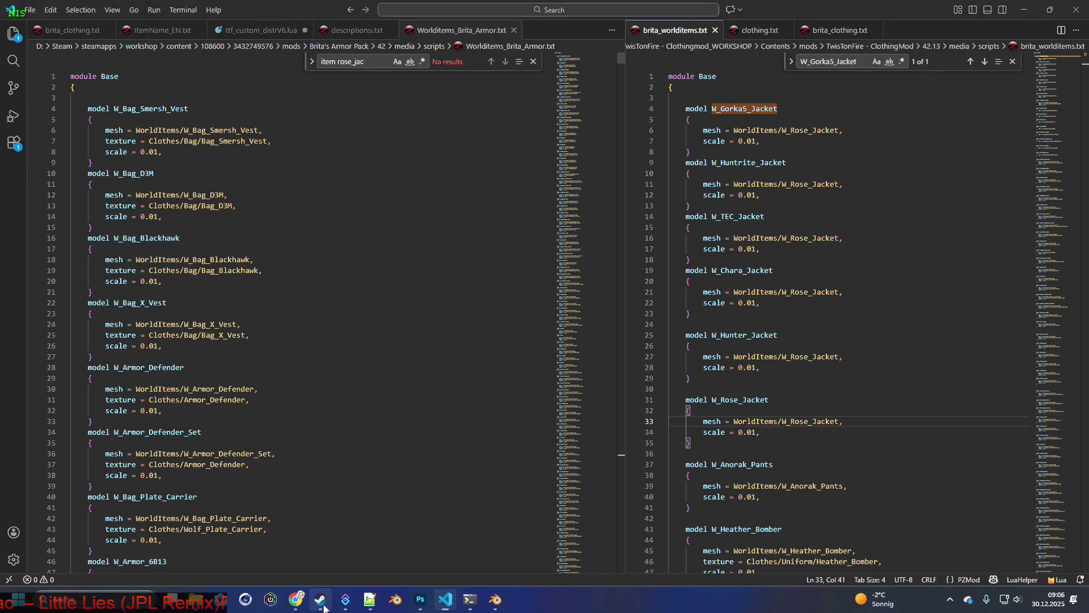
Step: Relaunch Project Zomboid from the Steam library and wait at its start screen
click(320, 599)
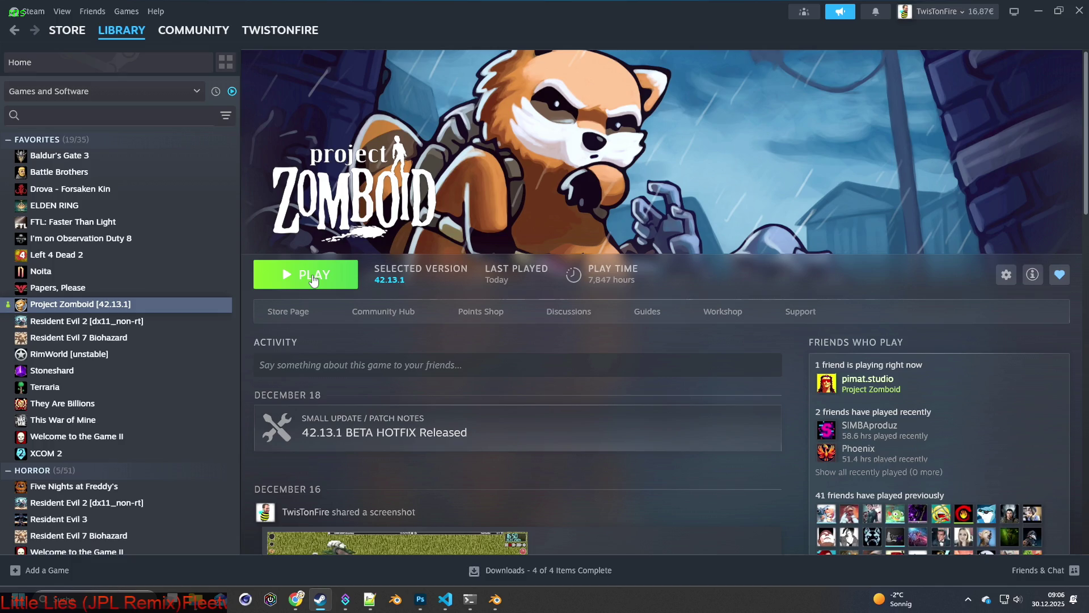
click(313, 280)
click(589, 412)
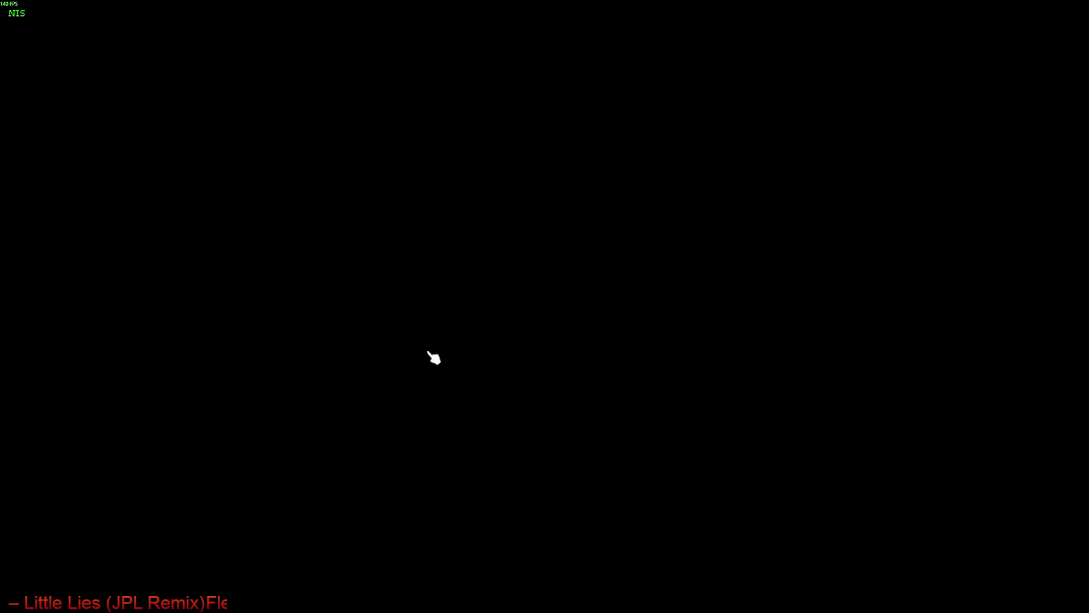
click(429, 368)
Step: Walk the character up the road and put on a Hunting Jacket from the inventory
scroll(555, 378, up, 3)
key(w)
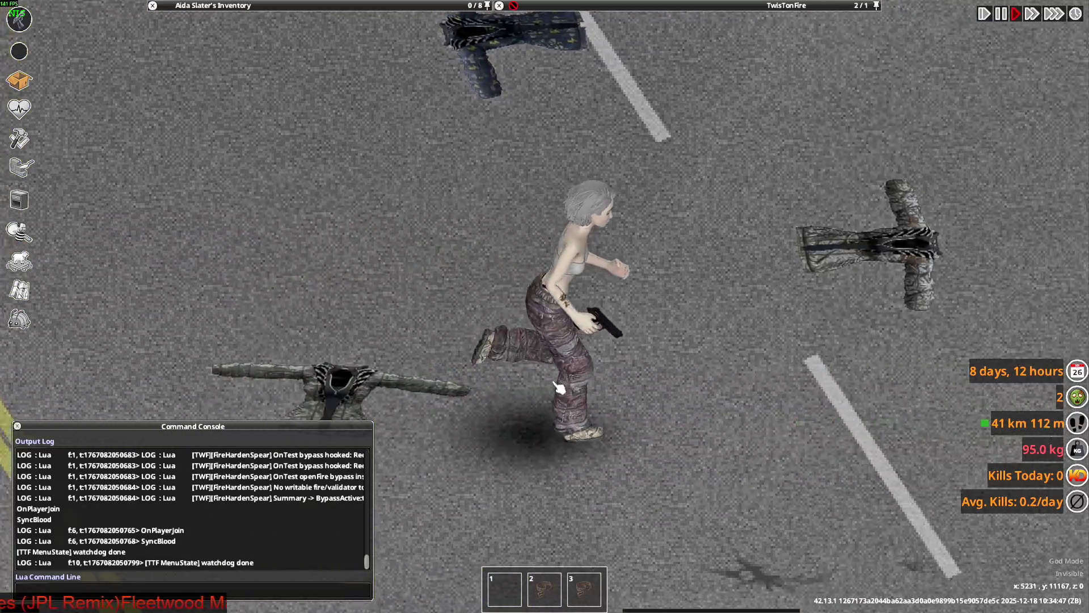
key(w)
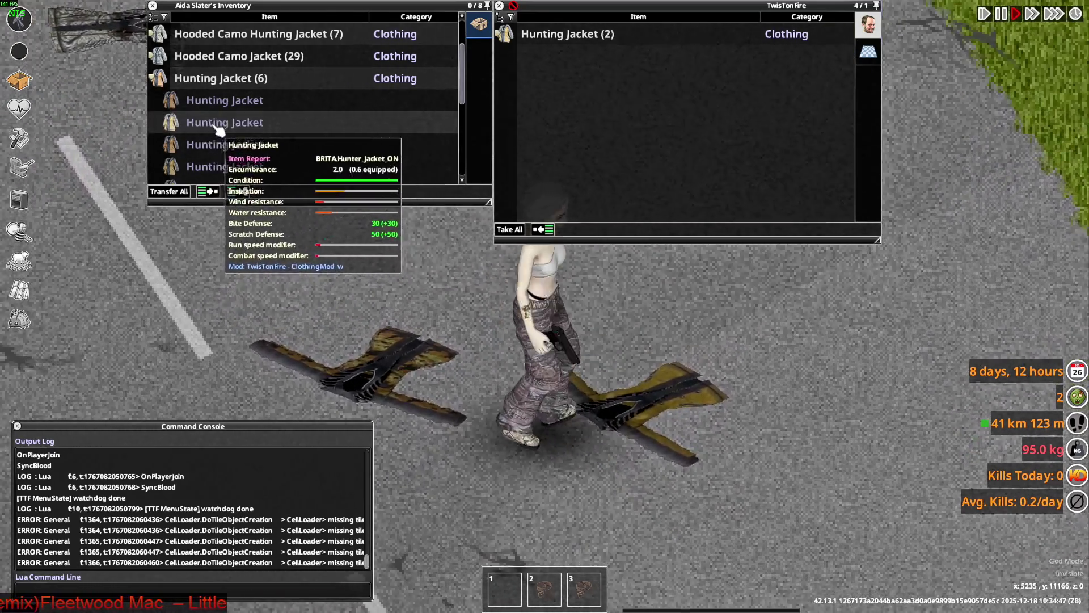
right_click(306, 166)
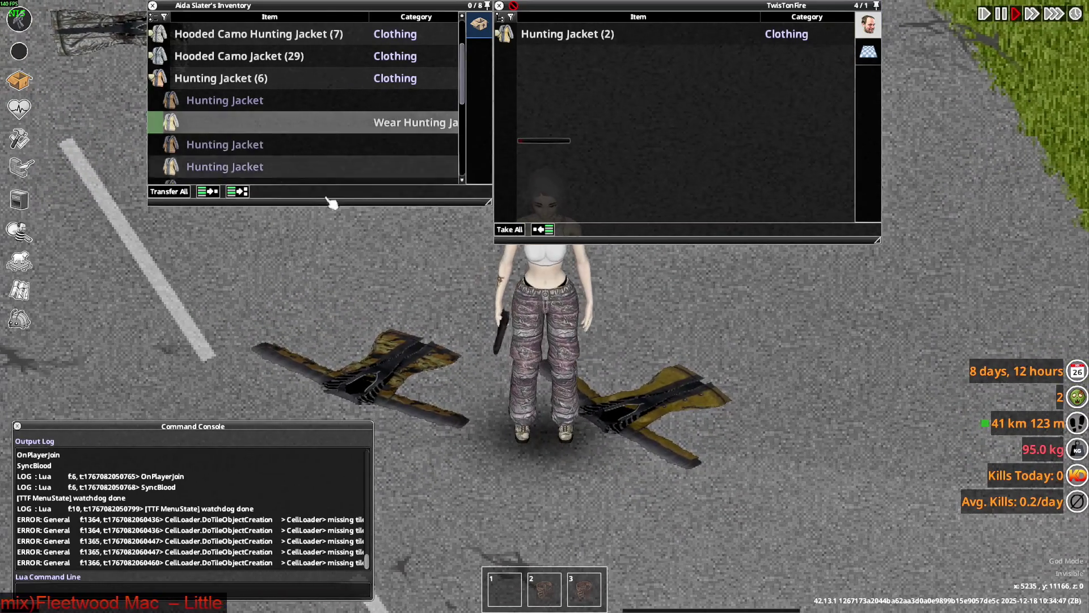
click(386, 187)
key(w)
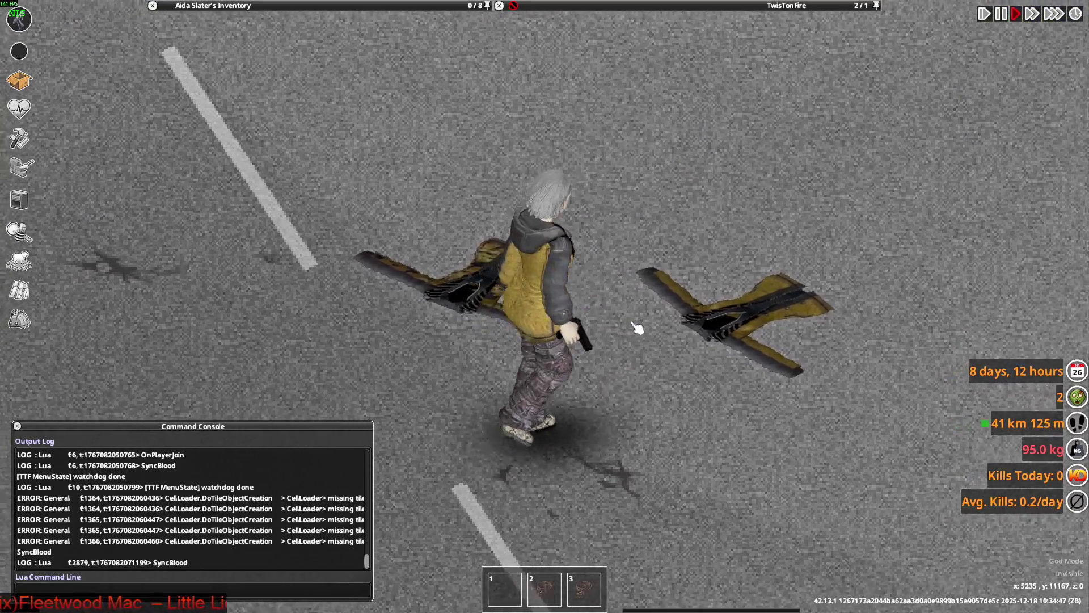
scroll(637, 322, down, 2)
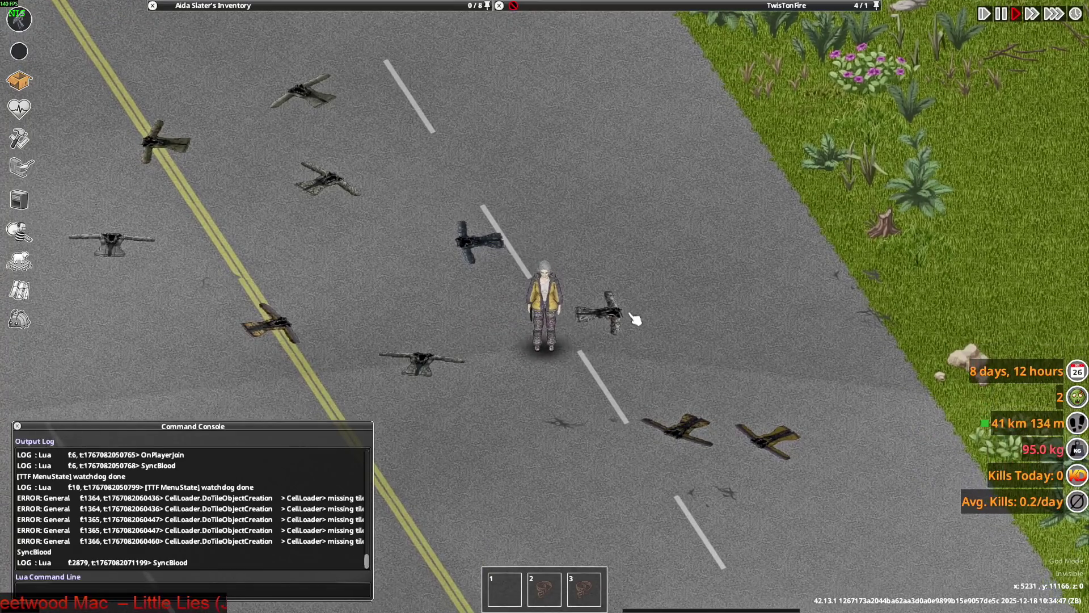
key(alt+Tab)
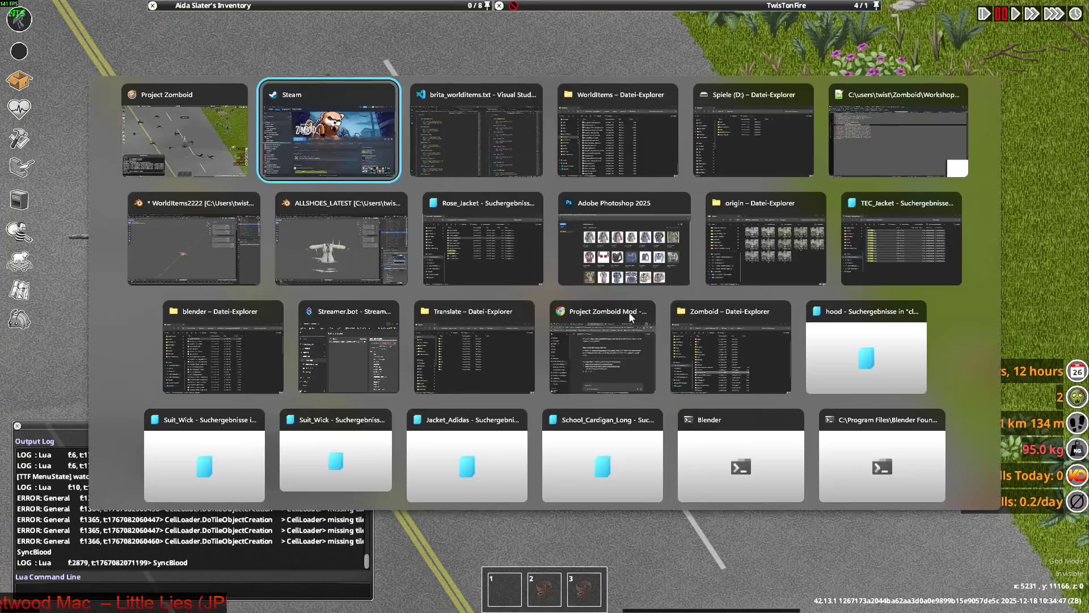
Step: Switch back to Blender and save WorldItems2222.blend
key(Tab)
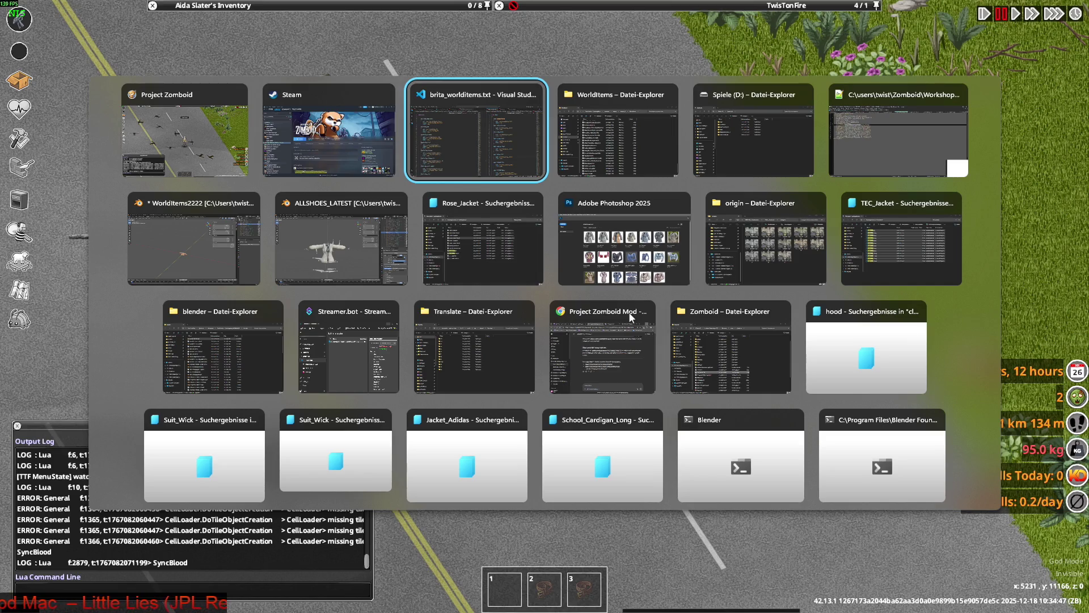
mouse_move(631, 316)
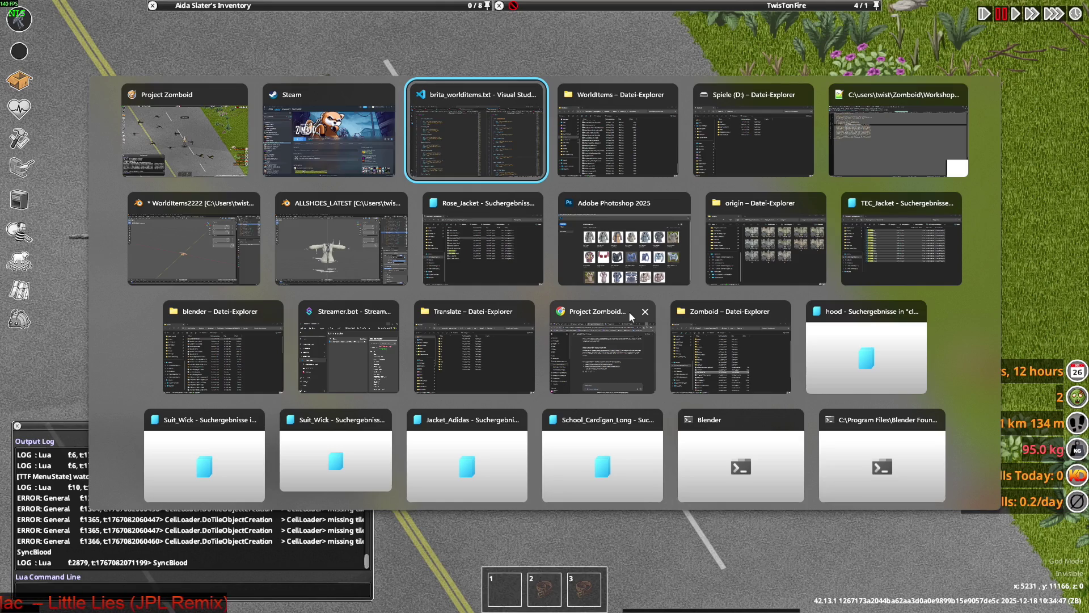
mouse_move(319, 207)
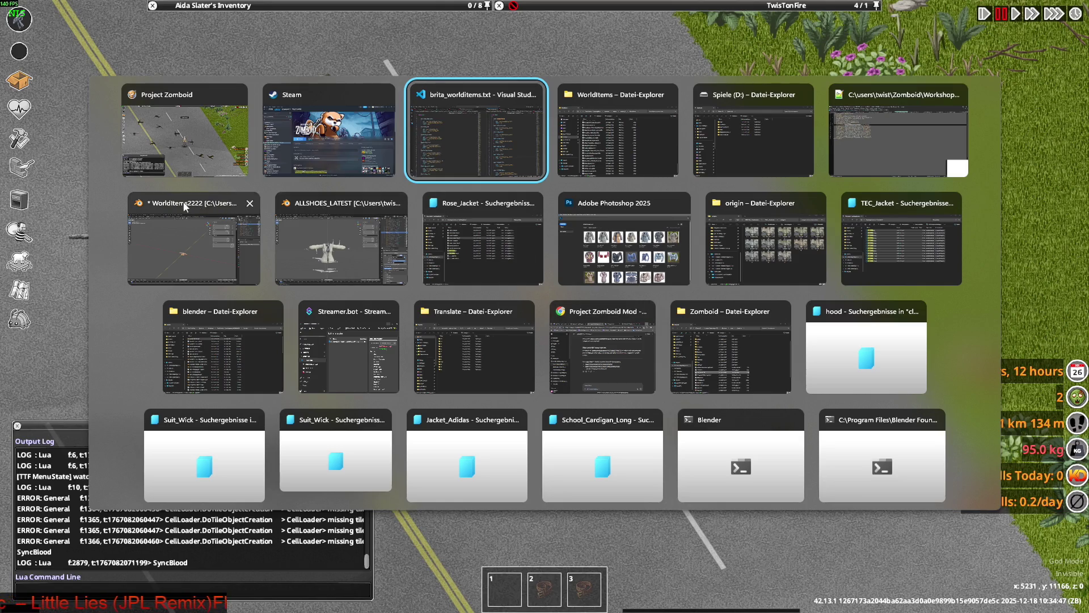
click(183, 203)
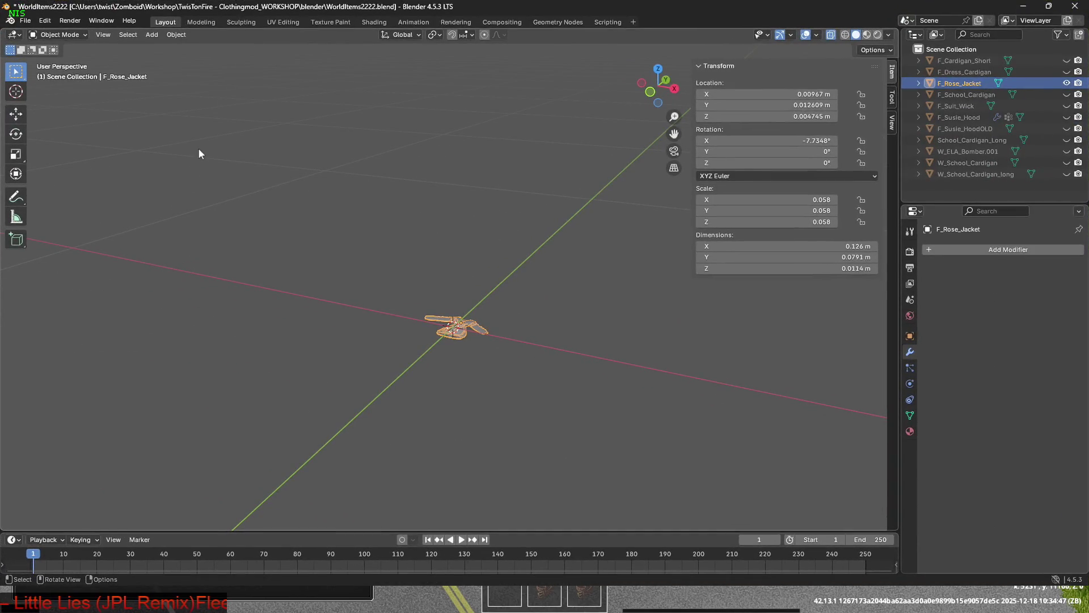
click(25, 21)
click(47, 100)
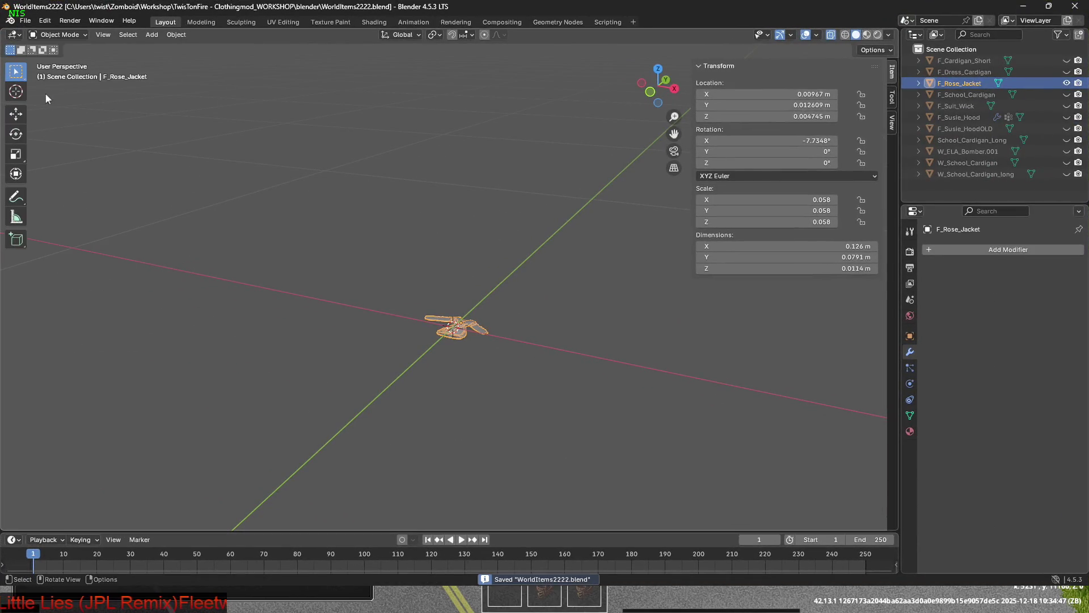
Step: Start a new General scene and delete its default camera, cube and light
click(25, 20)
mouse_move(91, 33)
click(157, 34)
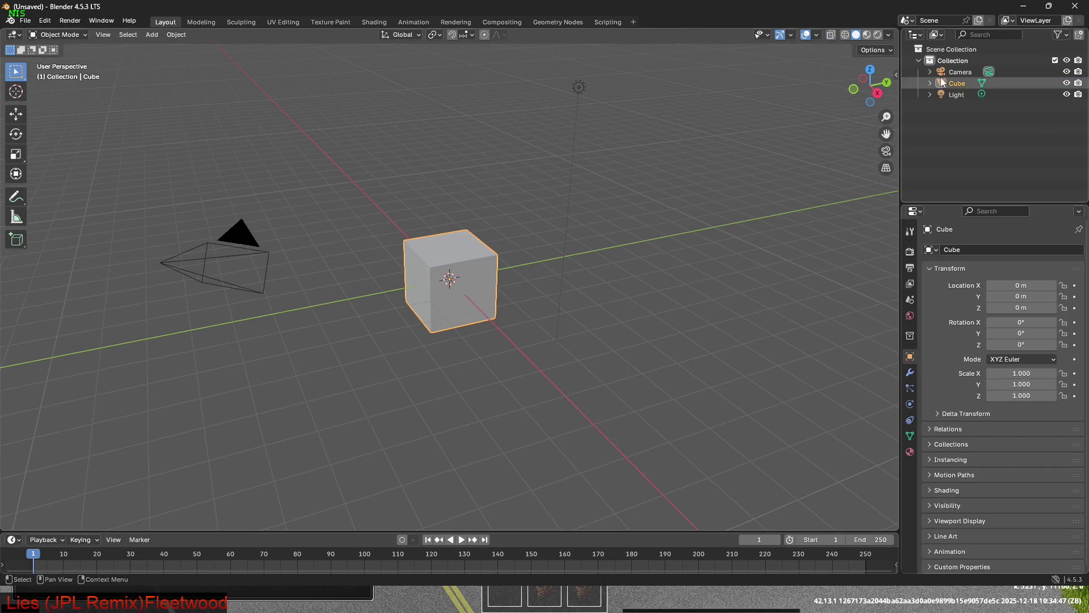
click(959, 72)
shift+click(961, 94)
key(Delete)
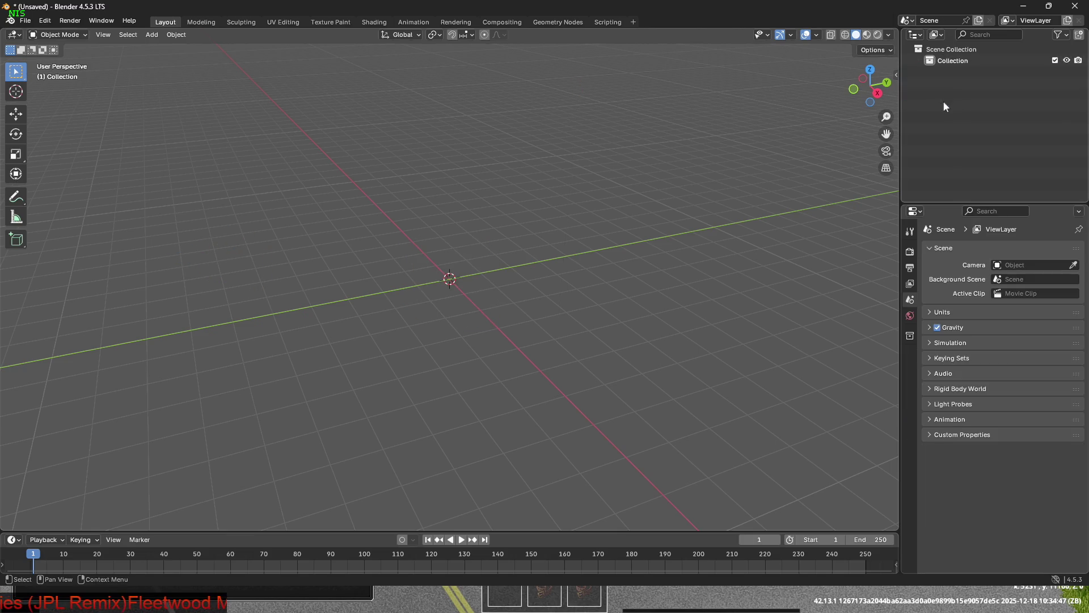
click(25, 21)
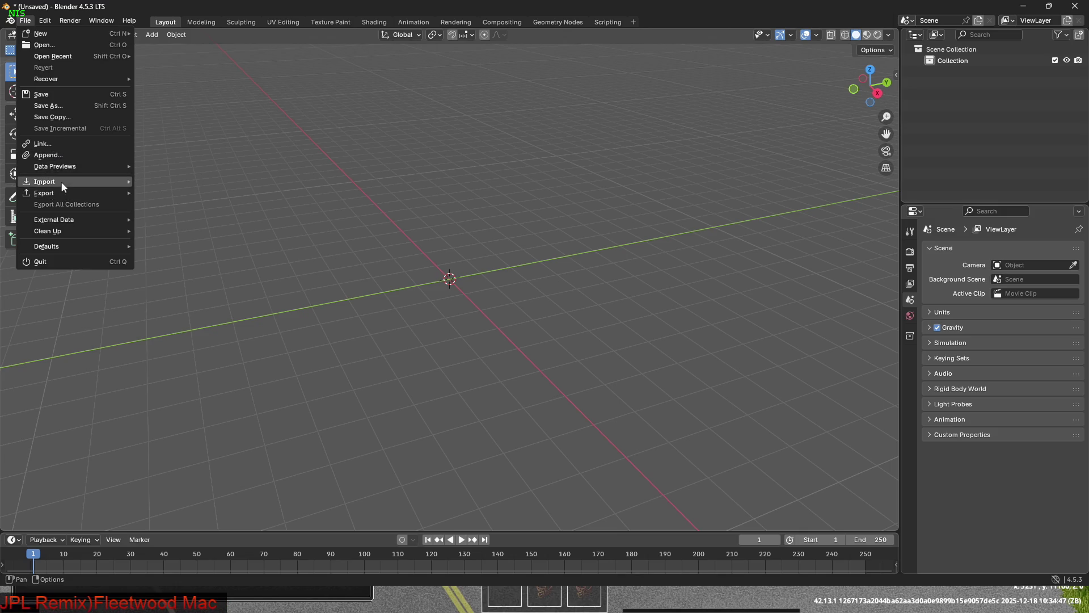
Step: Import W_Rose_Jacket.fbx from the WorldItems folder, found by searching 'rose'
mouse_move(61, 182)
click(177, 295)
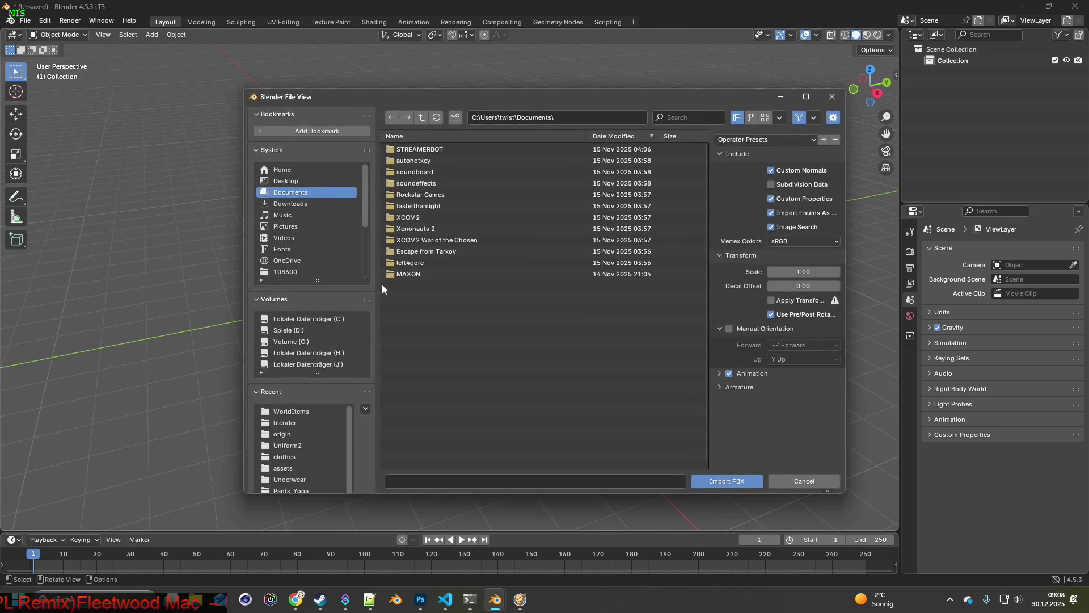
click(297, 411)
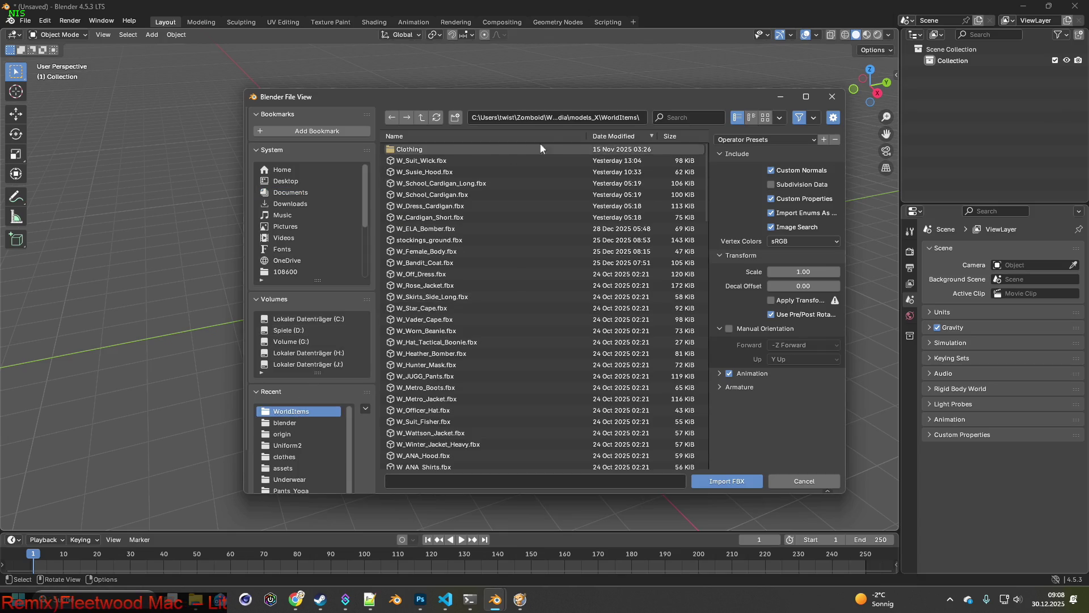
click(619, 139)
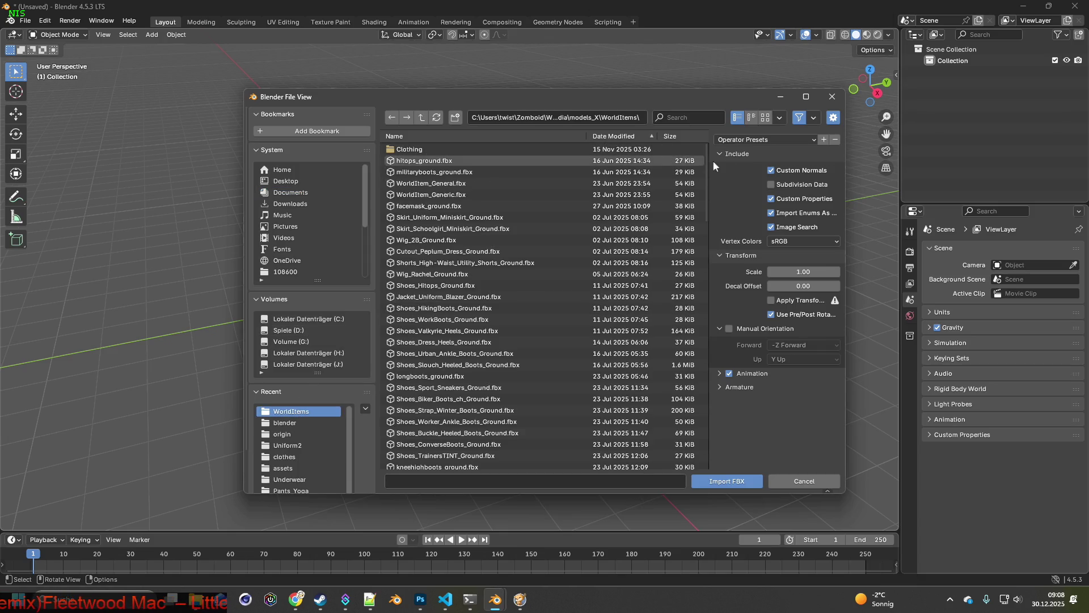
text(rose)
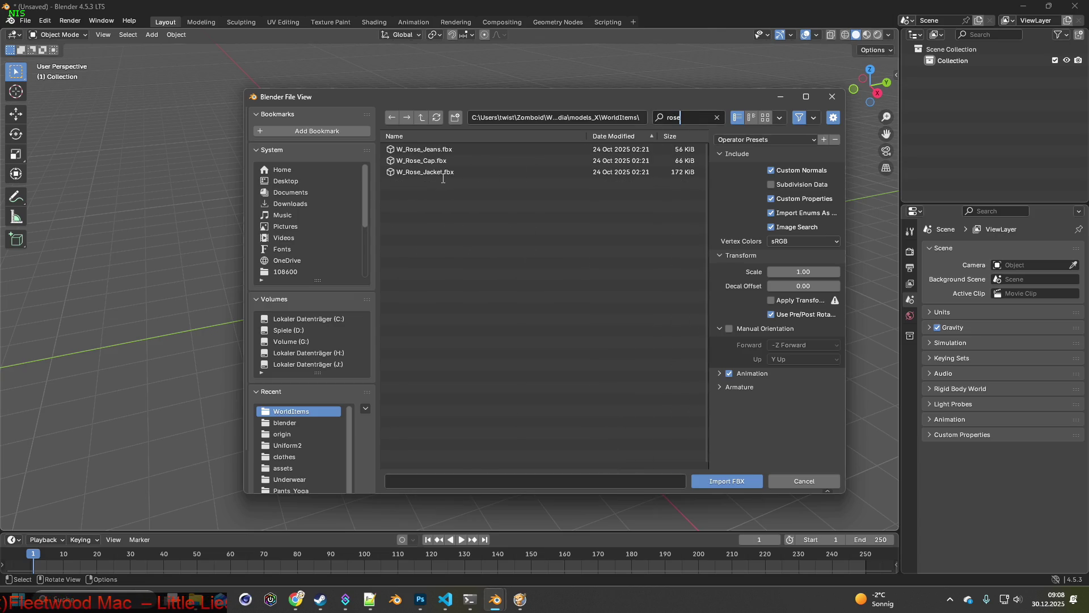
click(446, 172)
click(740, 480)
middle_drag(492, 328, 563, 321)
scroll(516, 305, up, 8)
middle_drag(516, 295, 508, 300)
click(508, 301)
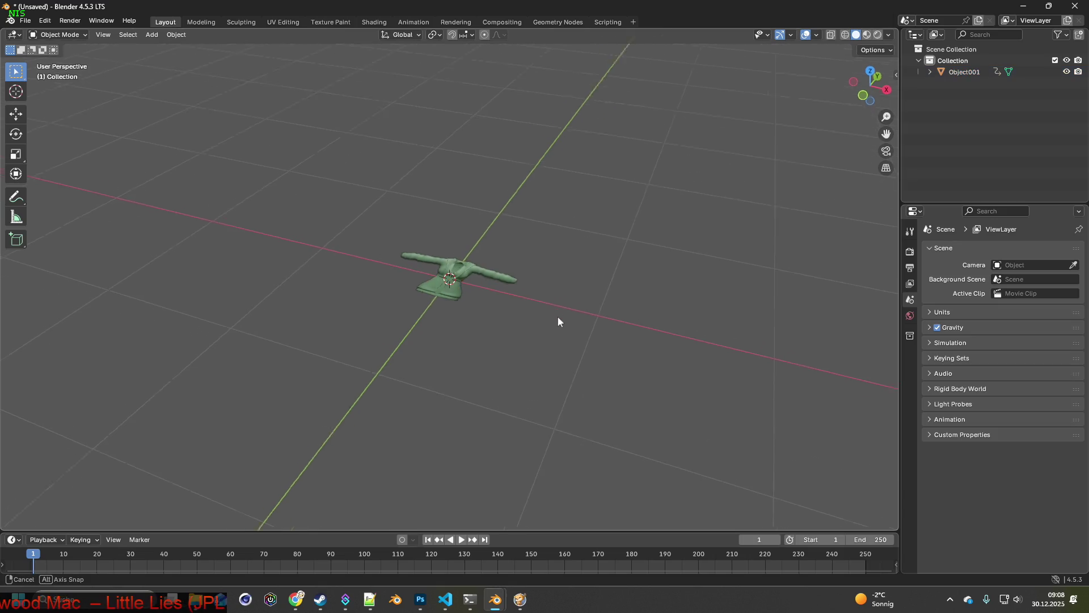
Step: Inspect the jacket mesh in Edit Mode by box-selecting the left sleeve tip
scroll(568, 349, up, 6)
mouse_move(568, 345)
middle_down()
mouse_move(565, 310)
mouse_move(530, 273)
mouse_move(615, 311)
mouse_move(619, 351)
middle_up()
click(528, 275)
click(58, 35)
click(57, 61)
scroll(396, 244, down, 3)
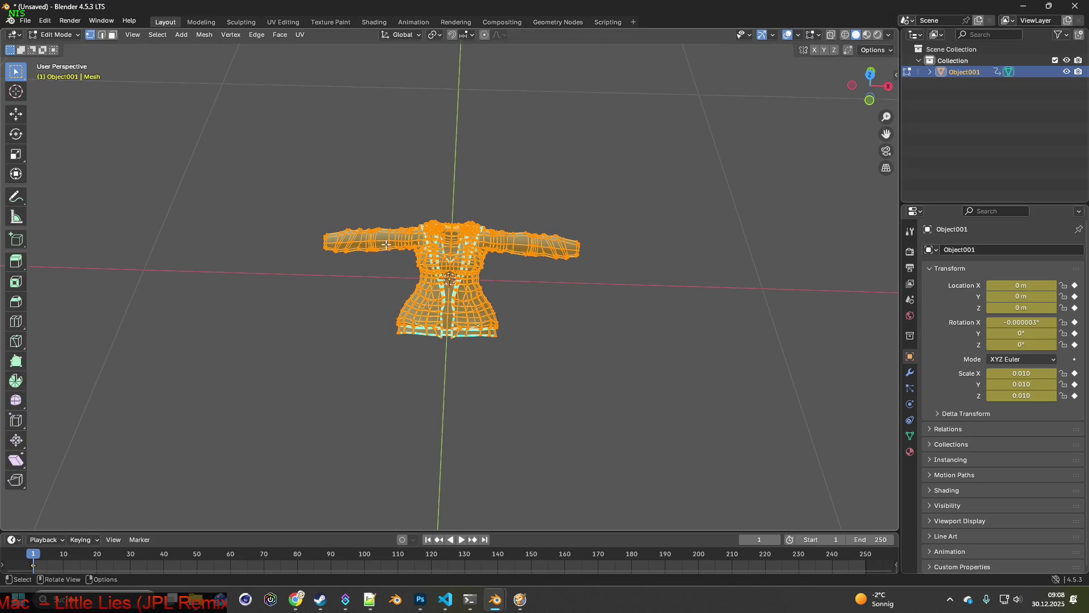
click(369, 250)
mouse_move(369, 249)
middle_down()
mouse_move(382, 222)
mouse_move(369, 230)
middle_up()
key(b)
drag(326, 223, 363, 281)
key(alt+a)
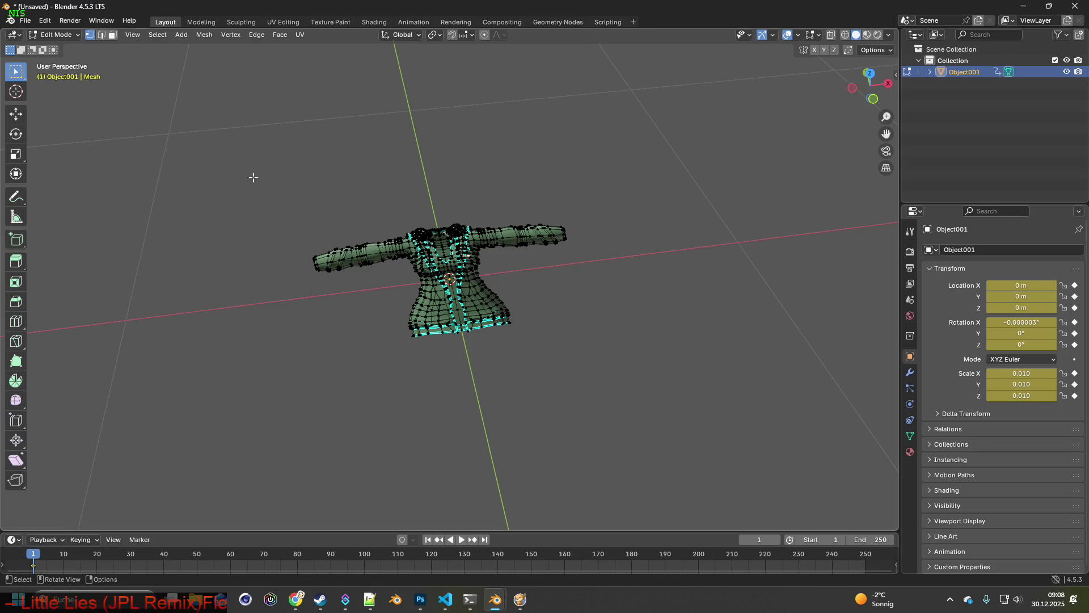
Step: Return to Object Mode and show the transform: scale 0.010, dimensions 0.857 × 0.473 × 0.0155 m
click(56, 35)
click(57, 48)
scroll(535, 224, down, 2)
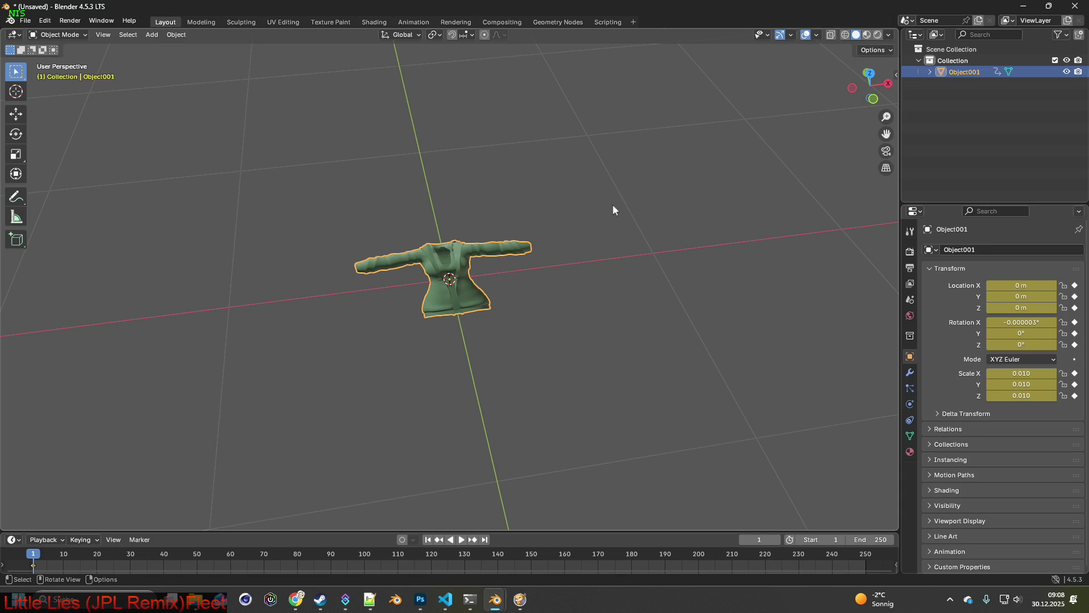
drag(896, 75, 730, 82)
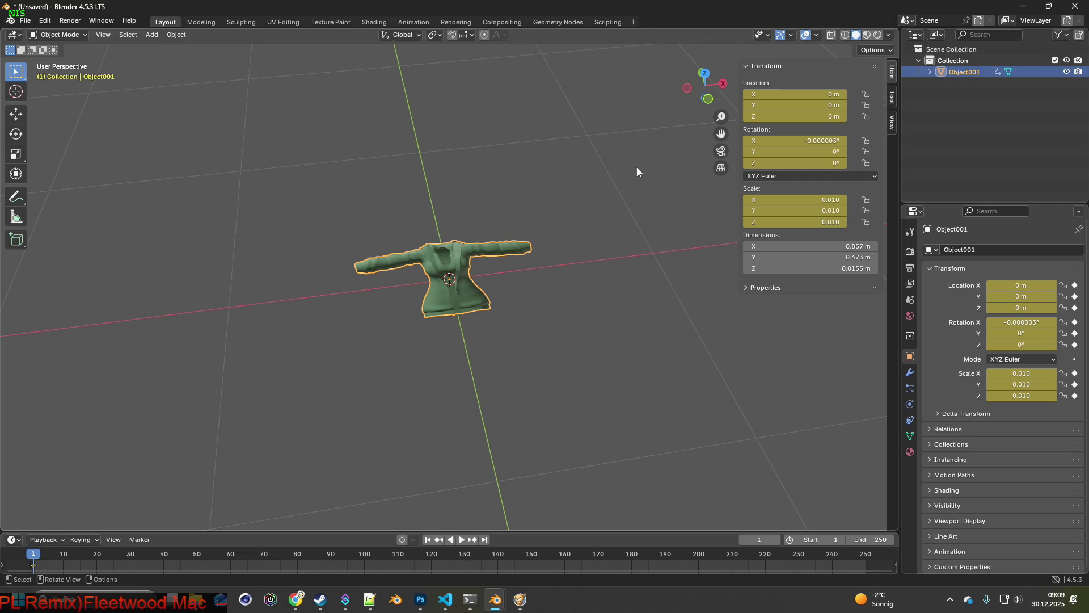
mouse_move(609, 167)
middle_down()
mouse_move(519, 196)
mouse_move(474, 179)
middle_up()
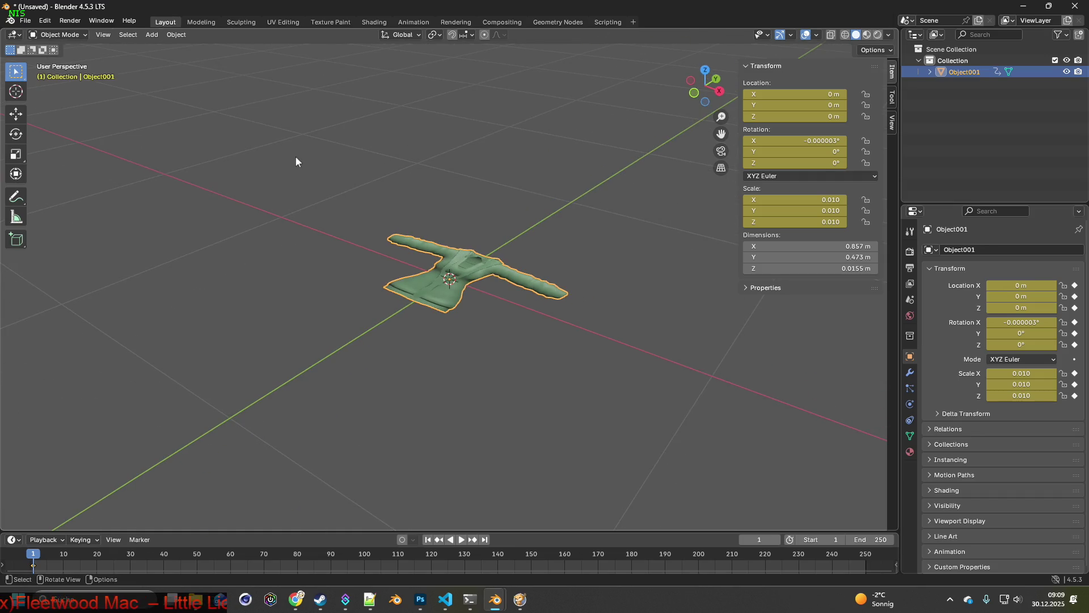
click(466, 243)
Step: Enter Edit Mode on the jacket and lasso-select the left sleeve
click(453, 267)
click(57, 35)
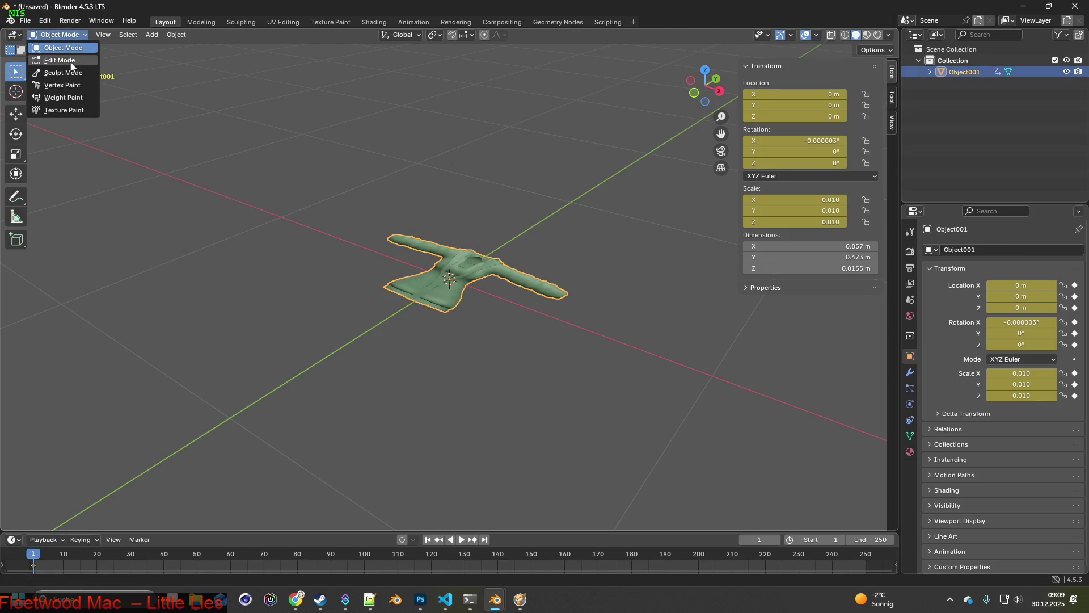
click(72, 65)
middle_drag(488, 238, 410, 241)
alt+click(410, 242)
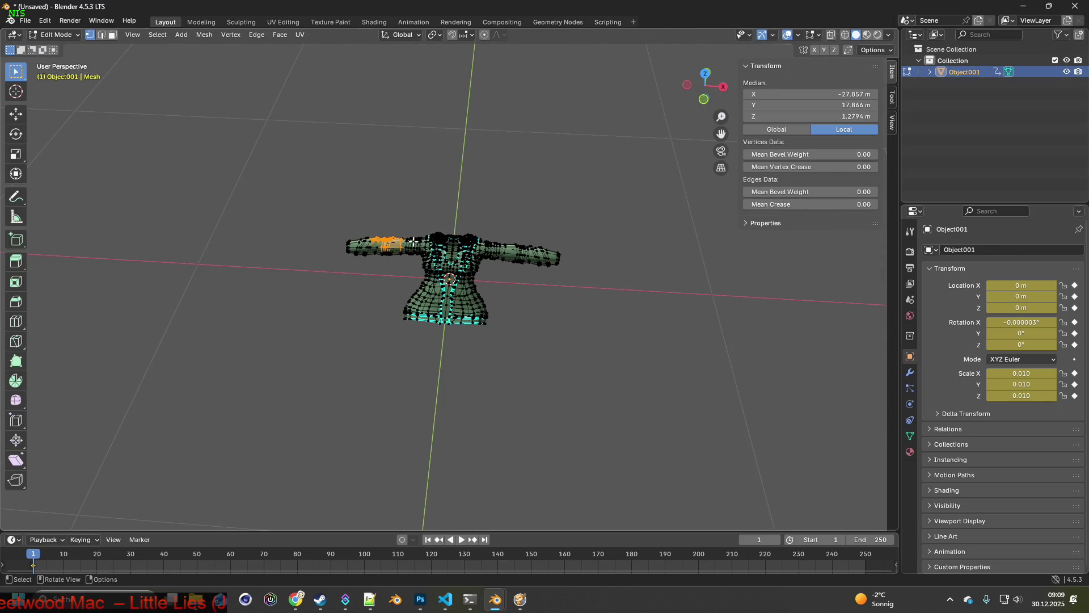
drag(17, 74, 80, 141)
middle_drag(340, 198, 378, 219)
scroll(478, 119, up, 1)
mouse_move(373, 206)
mouse_down()
mouse_move(328, 233)
mouse_move(341, 255)
mouse_move(379, 248)
mouse_move(390, 215)
mouse_up()
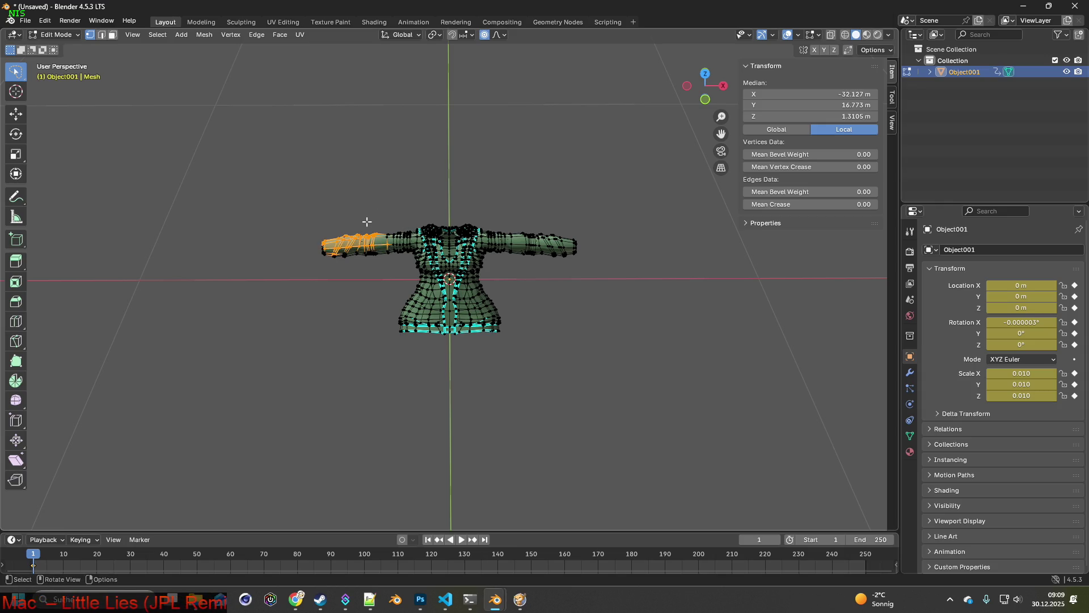
Step: Reshape the left sleeve: move it, rotate it around Z, then shift it along Y and X
key(g)
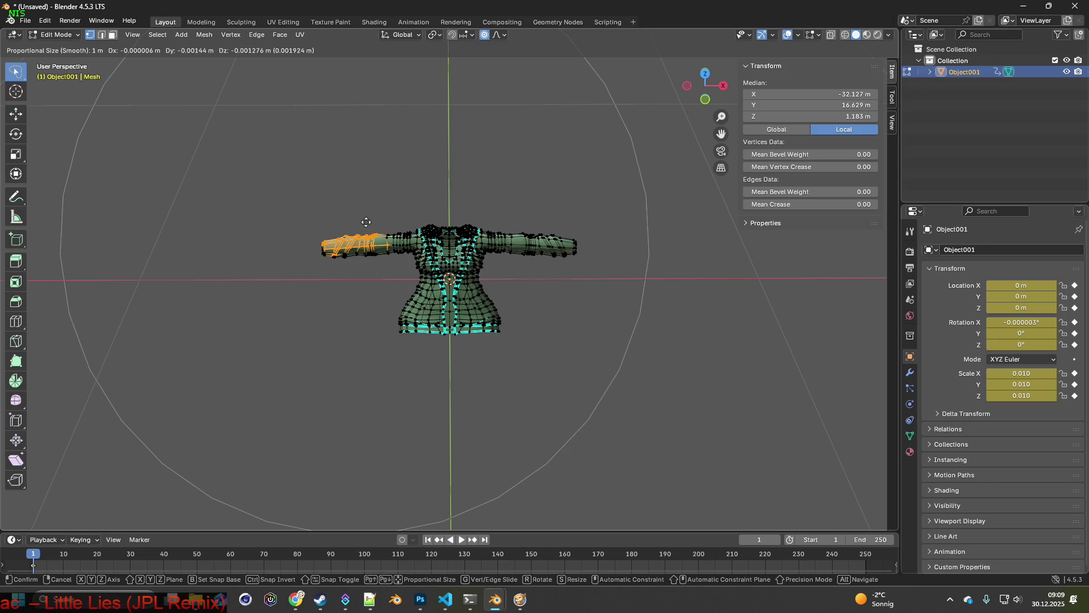
scroll(366, 222, up, 16)
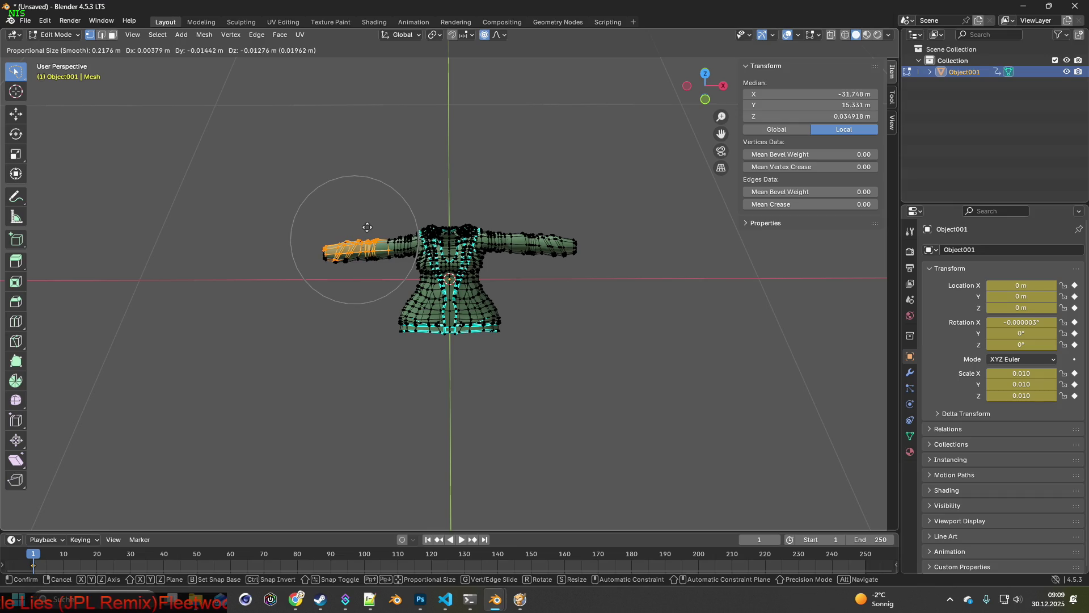
click(367, 227)
key(r)
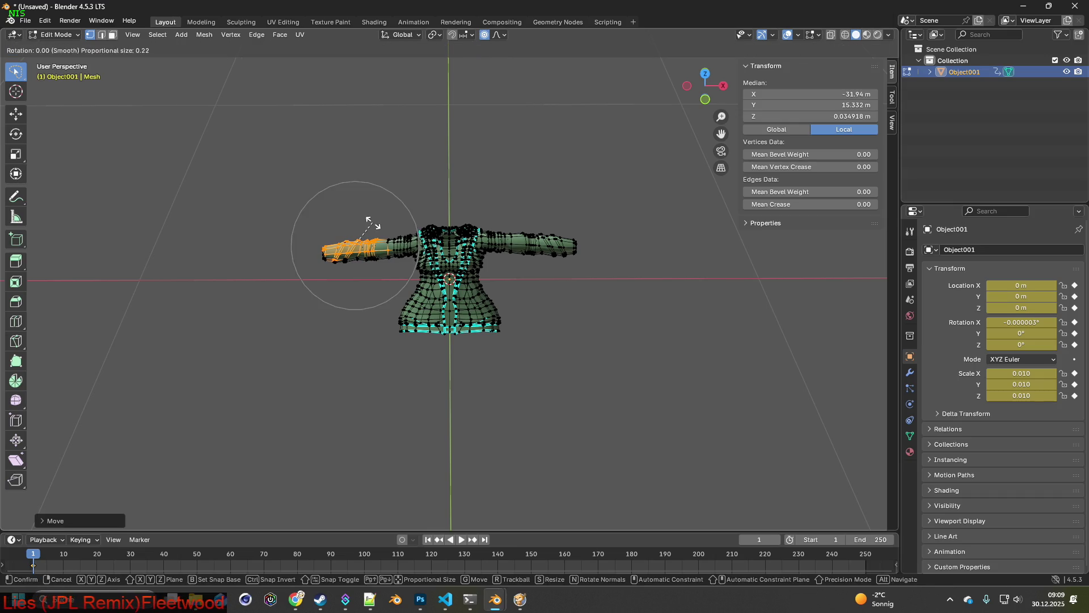
key(z)
click(365, 221)
key(g)
key(y)
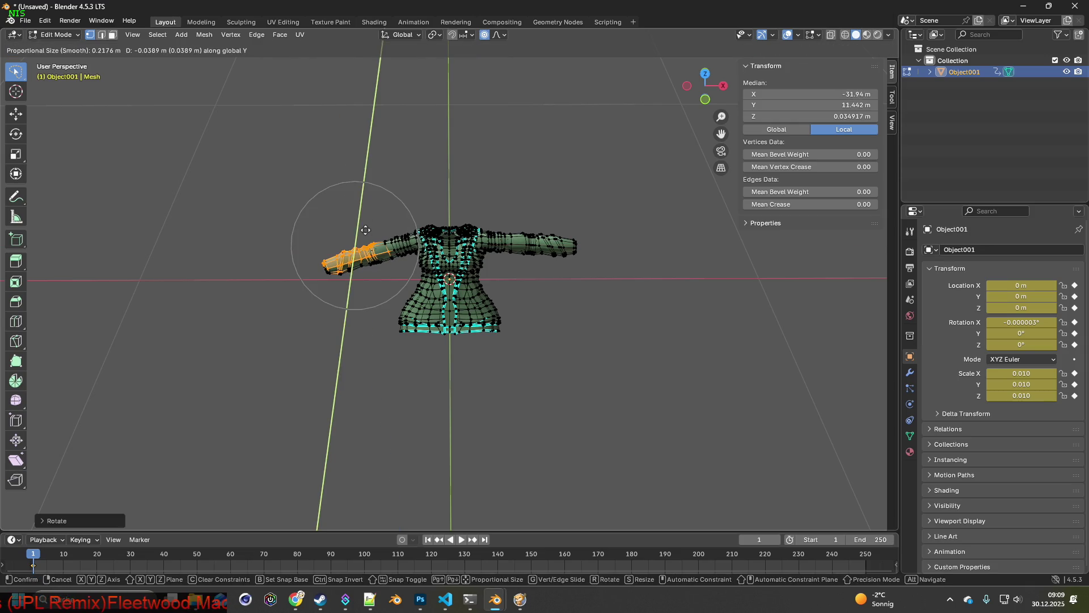
click(364, 238)
key(g)
key(x)
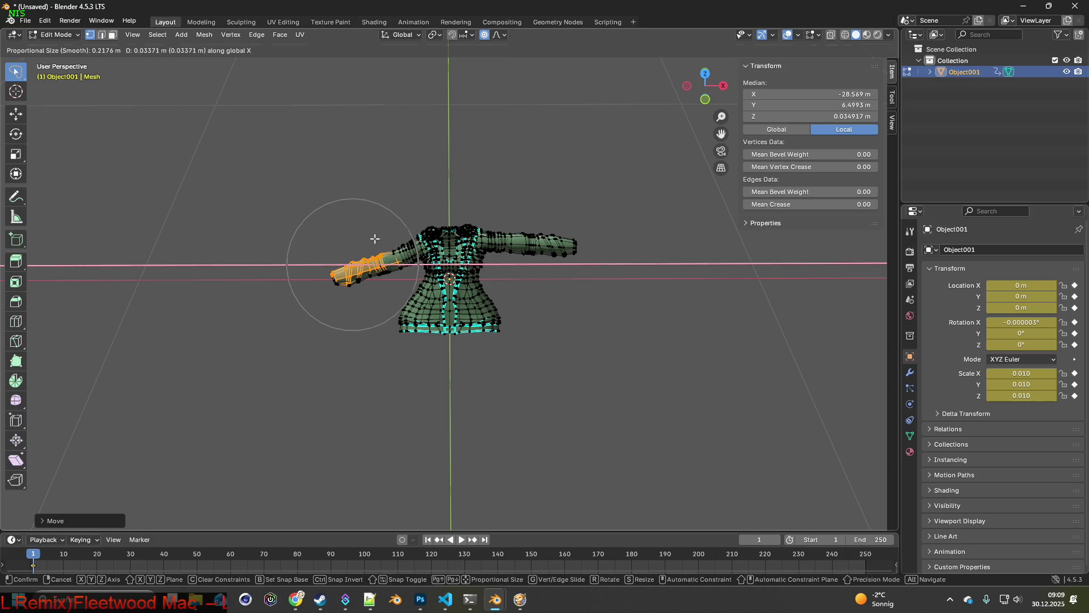
click(375, 238)
Step: Select the left cuff vertices, rotate them around Z and move them along X
click(318, 248)
mouse_move(319, 248)
mouse_down()
mouse_move(309, 299)
mouse_move(321, 242)
mouse_up()
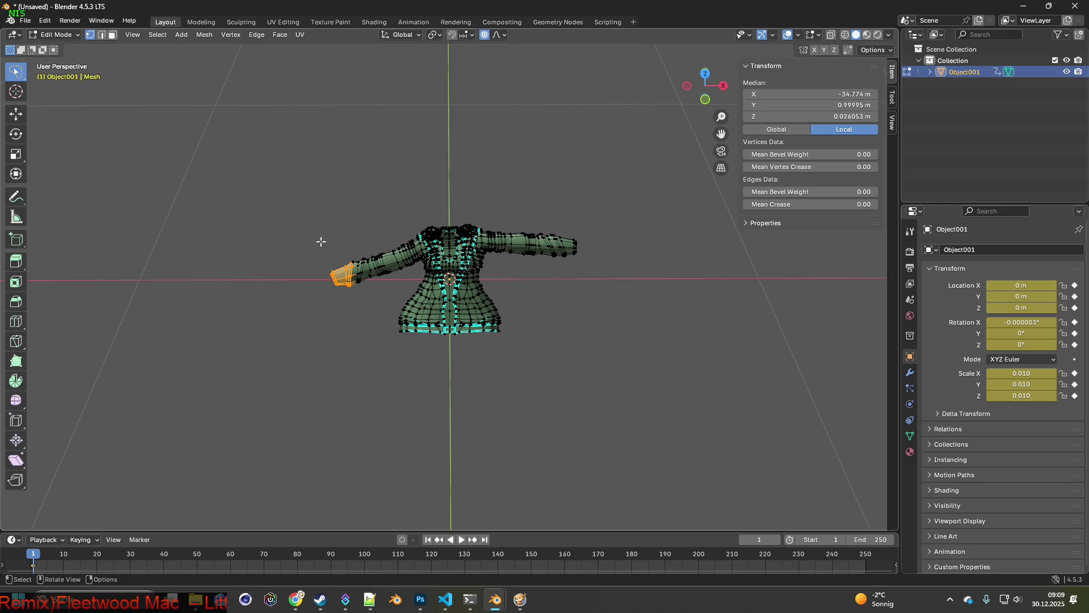
key(r)
key(z)
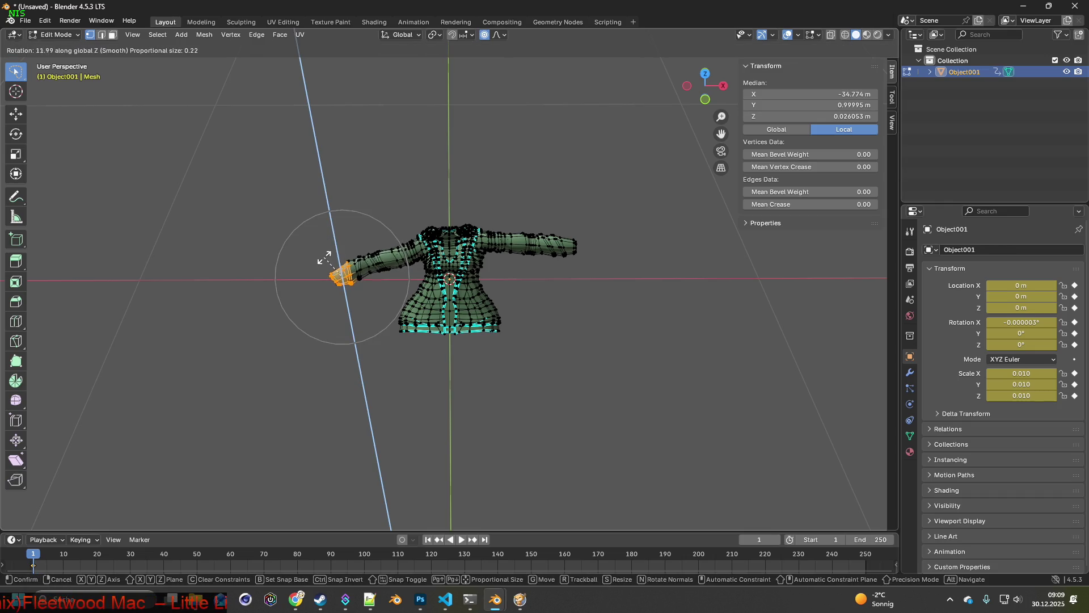
click(314, 260)
key(g)
key(x)
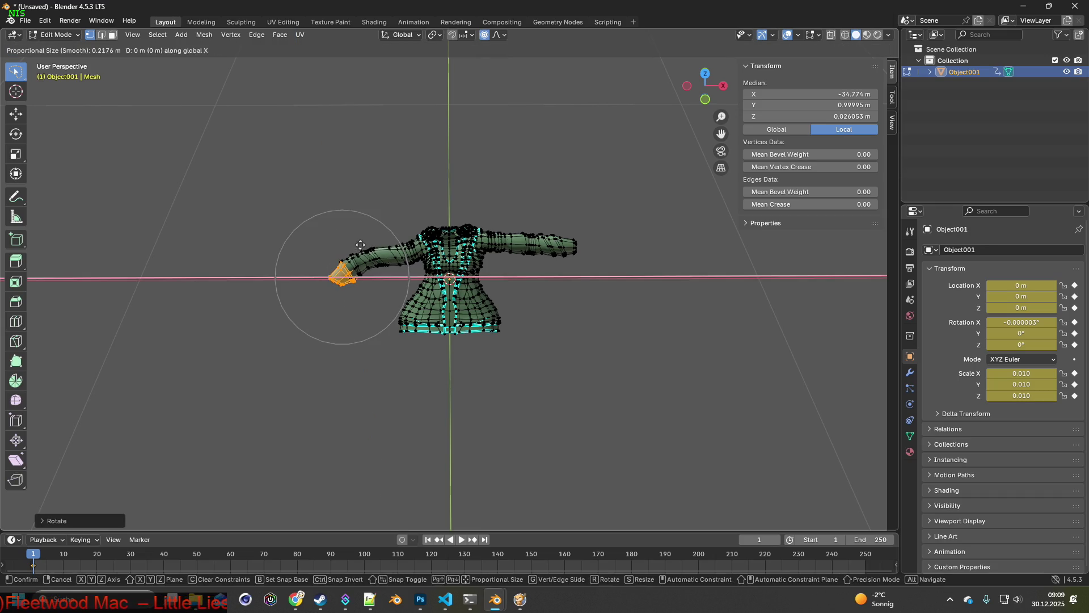
click(373, 242)
Step: Move and rotate the right cuff, then shift it along the Y axis
click(562, 249)
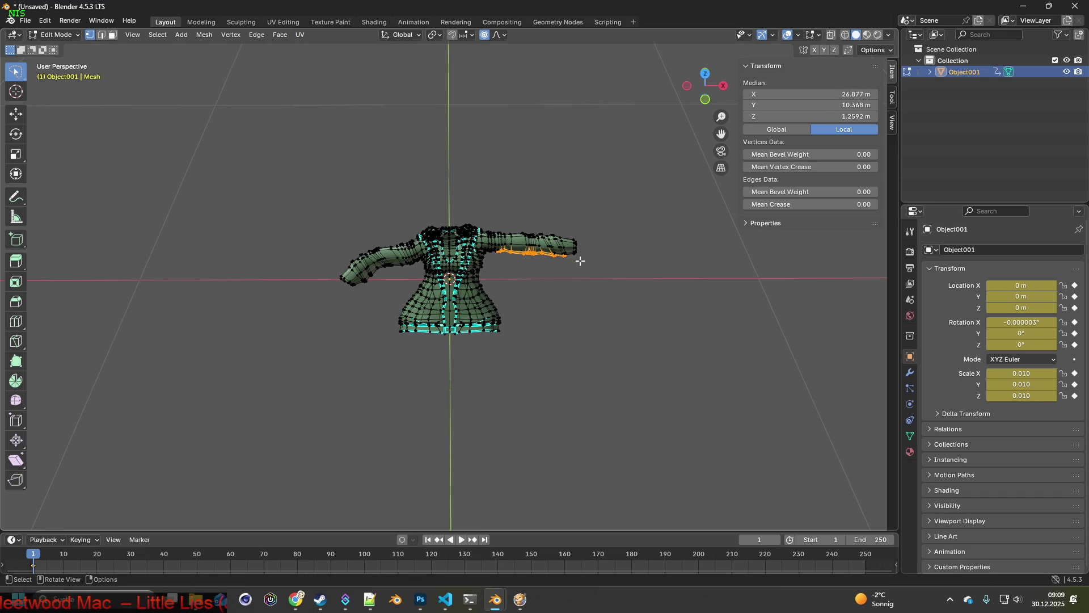
key(g)
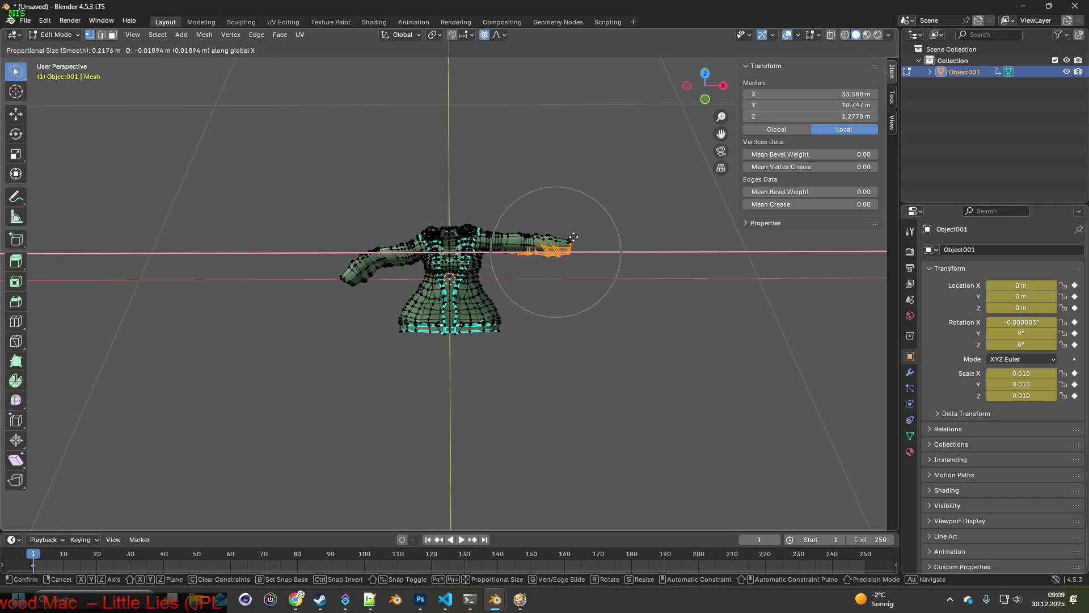
click(570, 229)
key(r)
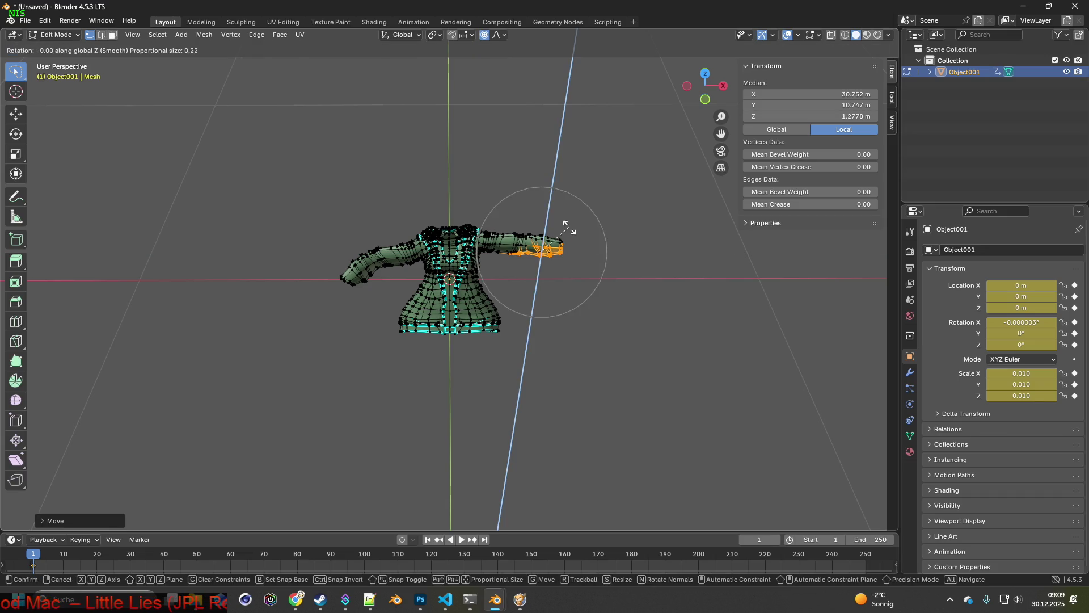
click(555, 218)
key(g)
key(y)
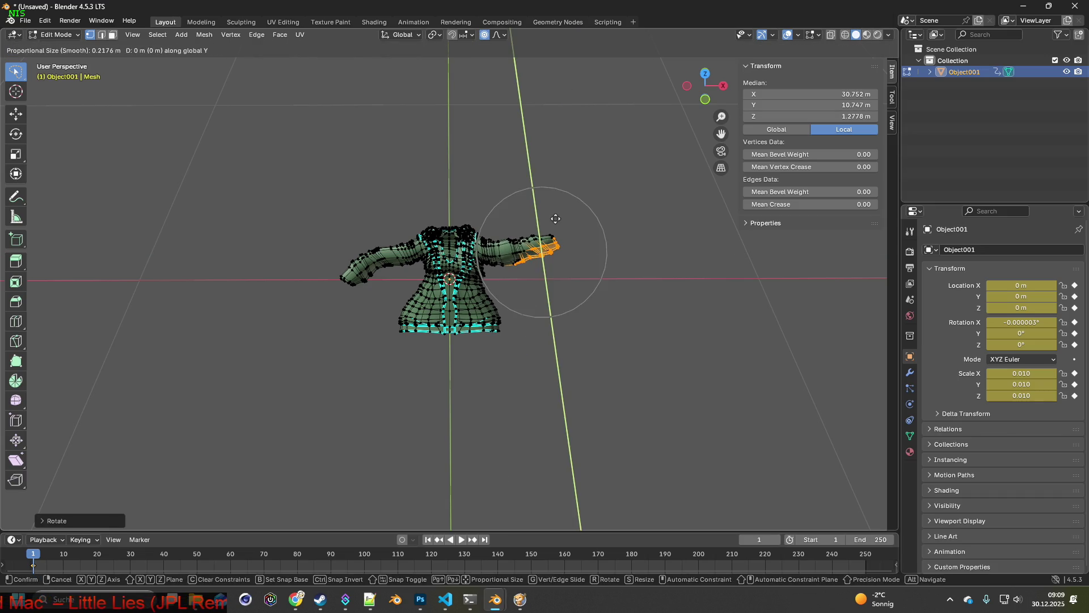
click(550, 206)
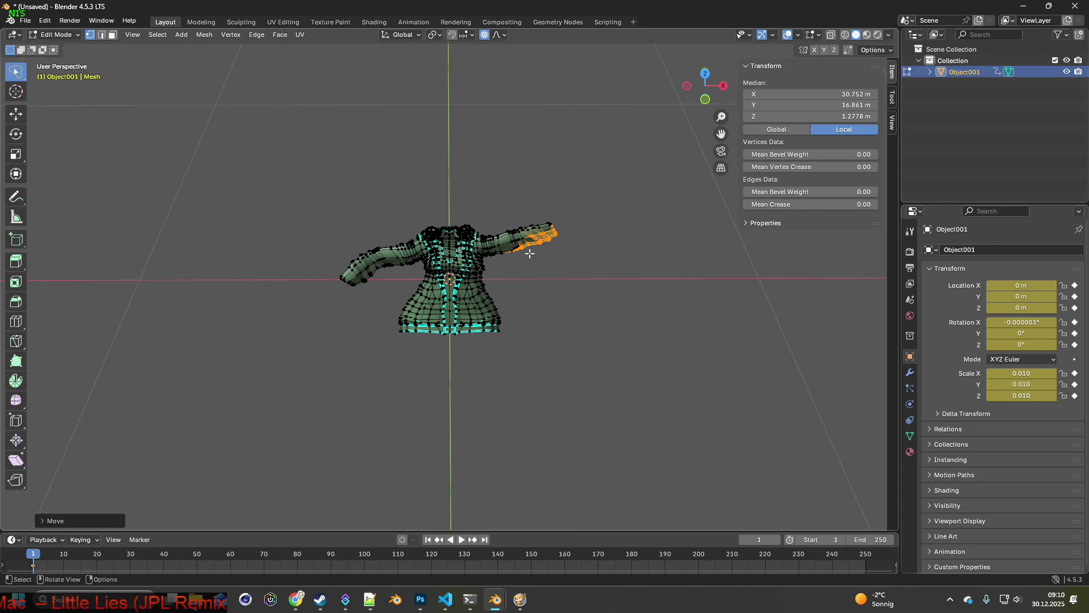
Step: Pull the right skirt vertices inward and return to Object Mode
drag(533, 325, 530, 281)
key(g)
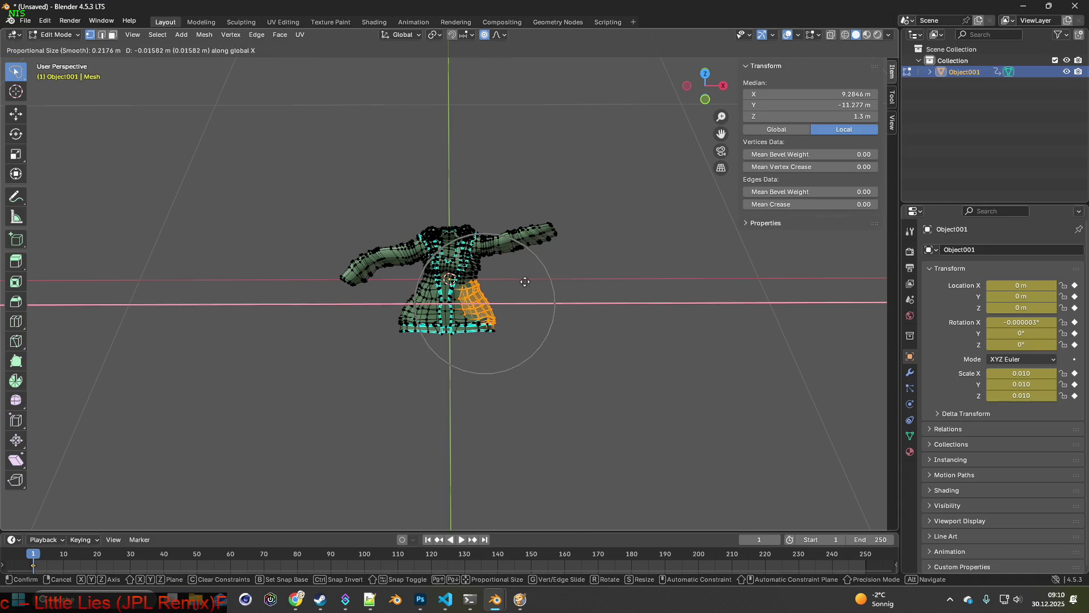
click(519, 283)
mouse_move(444, 278)
middle_down()
mouse_move(486, 253)
mouse_move(465, 261)
mouse_move(267, 230)
middle_up()
click(65, 36)
click(54, 48)
mouse_move(369, 170)
middle_down()
mouse_move(407, 167)
mouse_move(373, 169)
middle_up()
Step: Set up an FBX export targeting W_Rose_Jacket.fbx in WorldItems, filtered by 'rose'
click(25, 20)
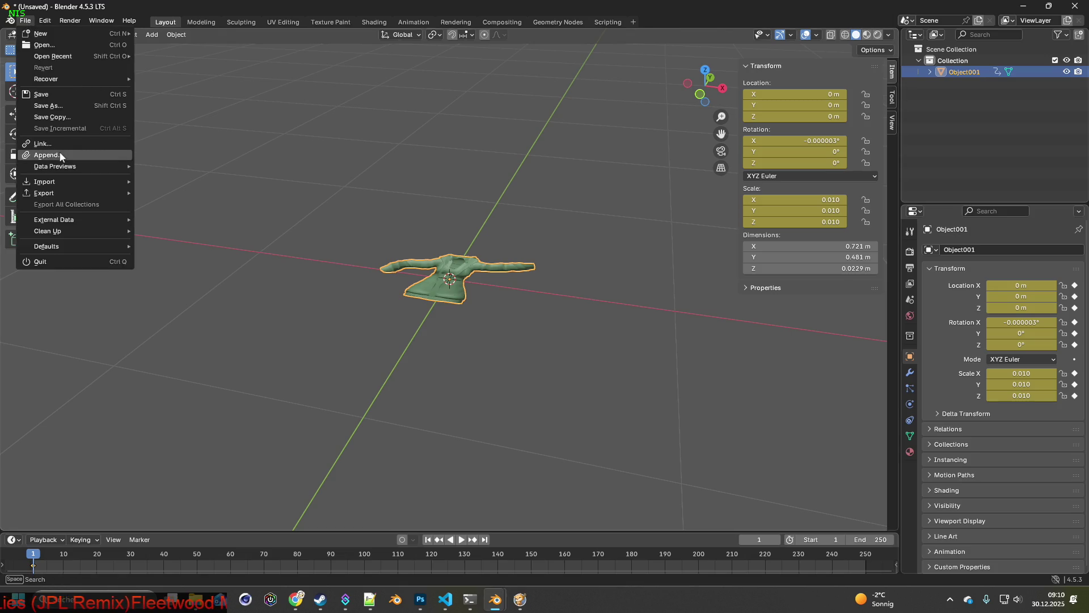
mouse_move(48, 196)
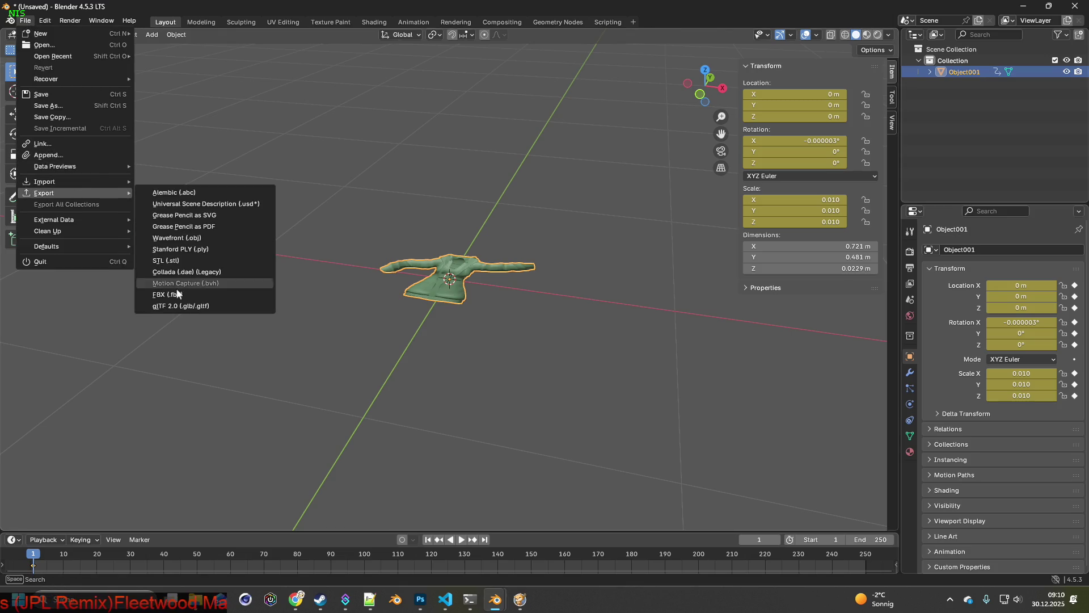
click(178, 294)
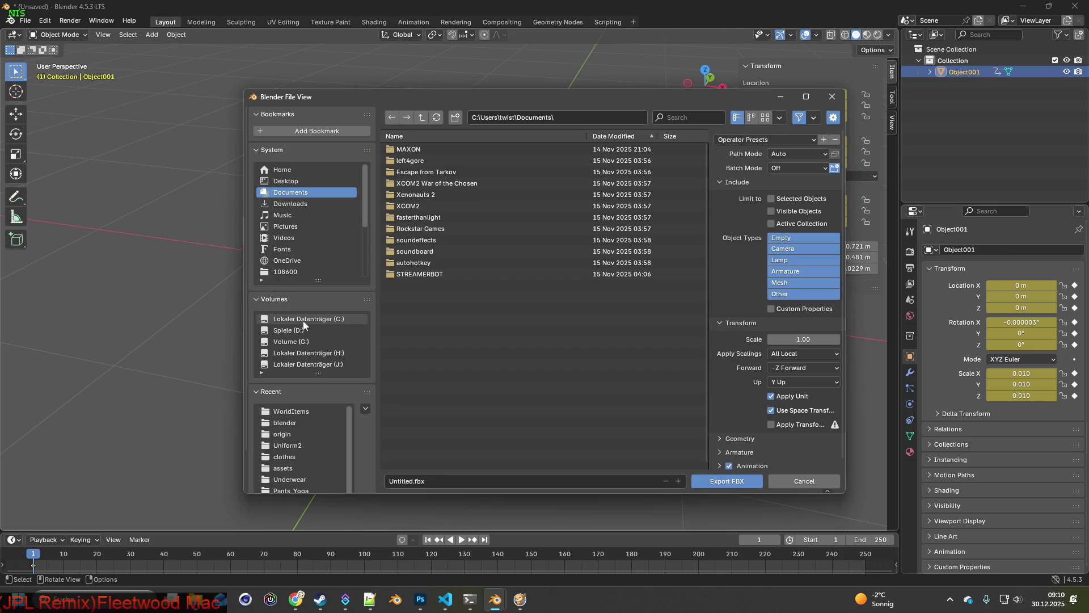
click(292, 412)
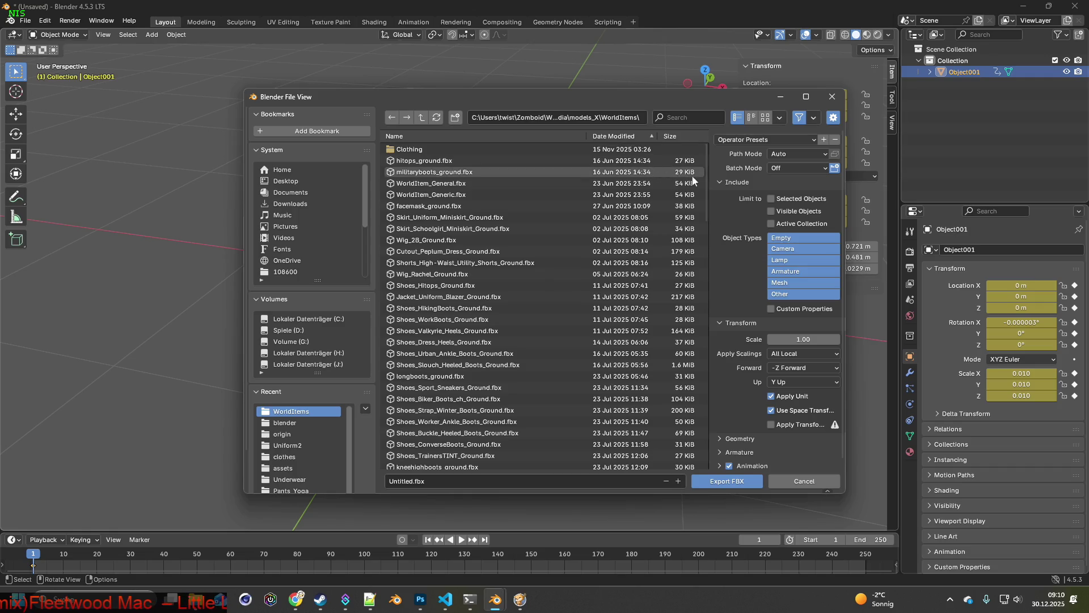
click(686, 117)
text(rose)
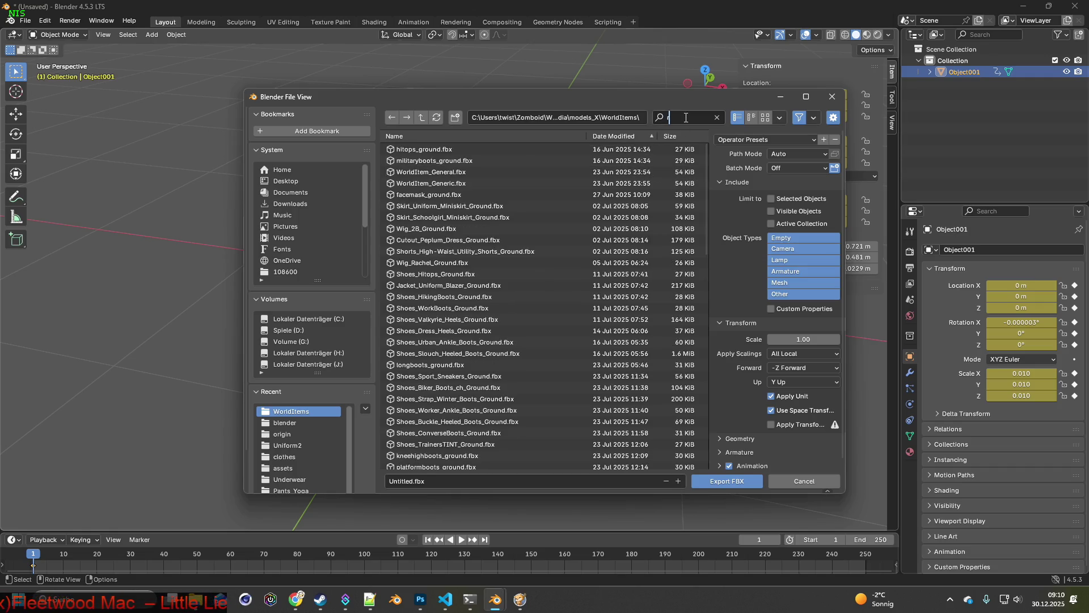
click(434, 174)
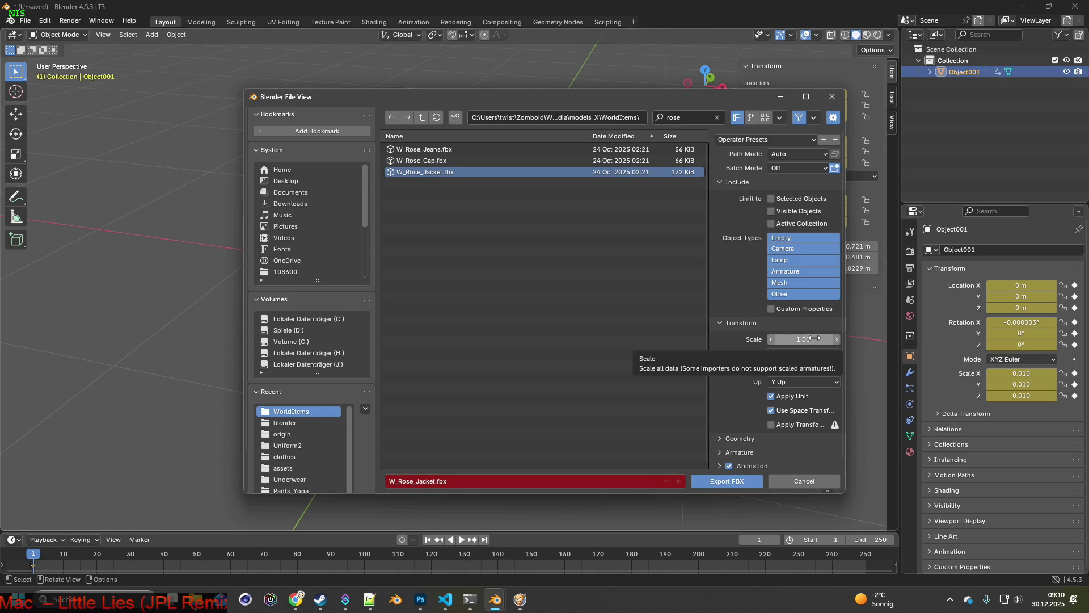
click(753, 139)
Step: Apply the saved export preset, set export scale to 0.01, and export W_Rose_Jacket.fbx
click(748, 169)
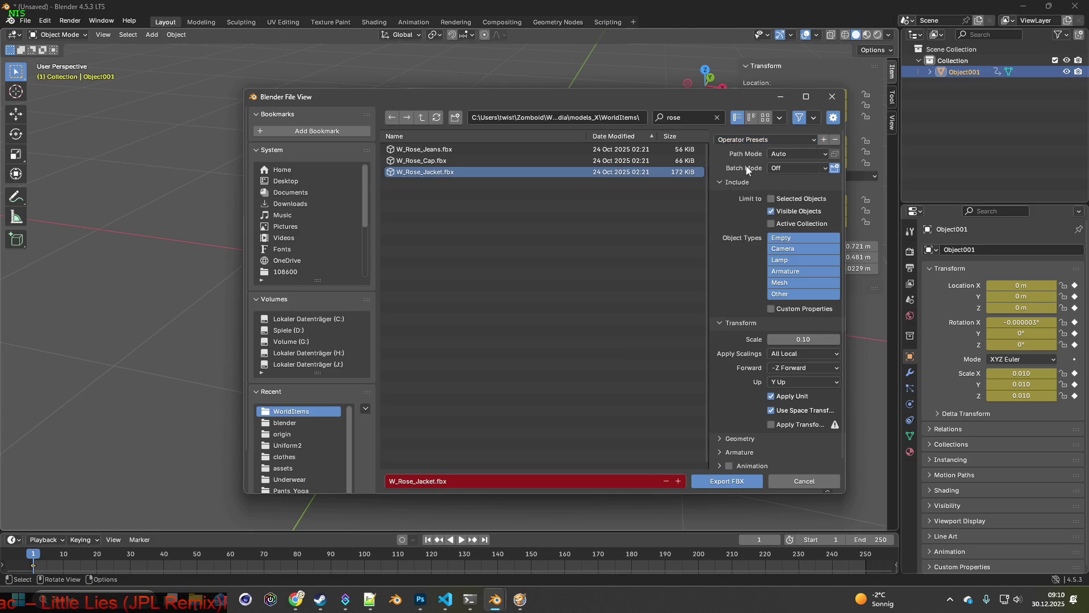
mouse_move(686, 104)
mouse_down()
mouse_move(661, 117)
mouse_move(489, 124)
mouse_move(566, 67)
mouse_up()
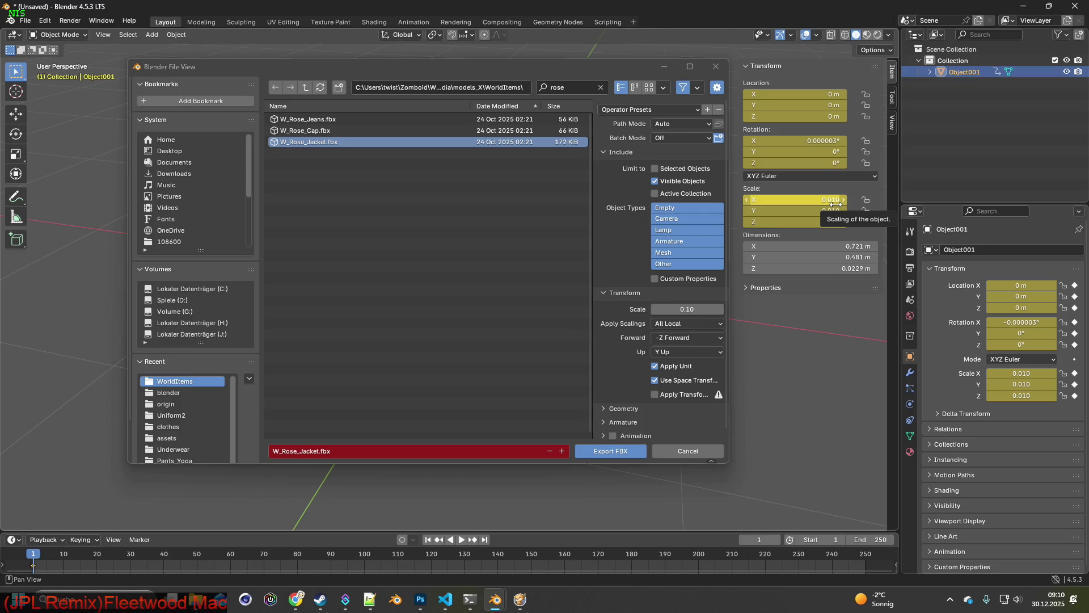
click(678, 308)
key(Left)
key(Left)
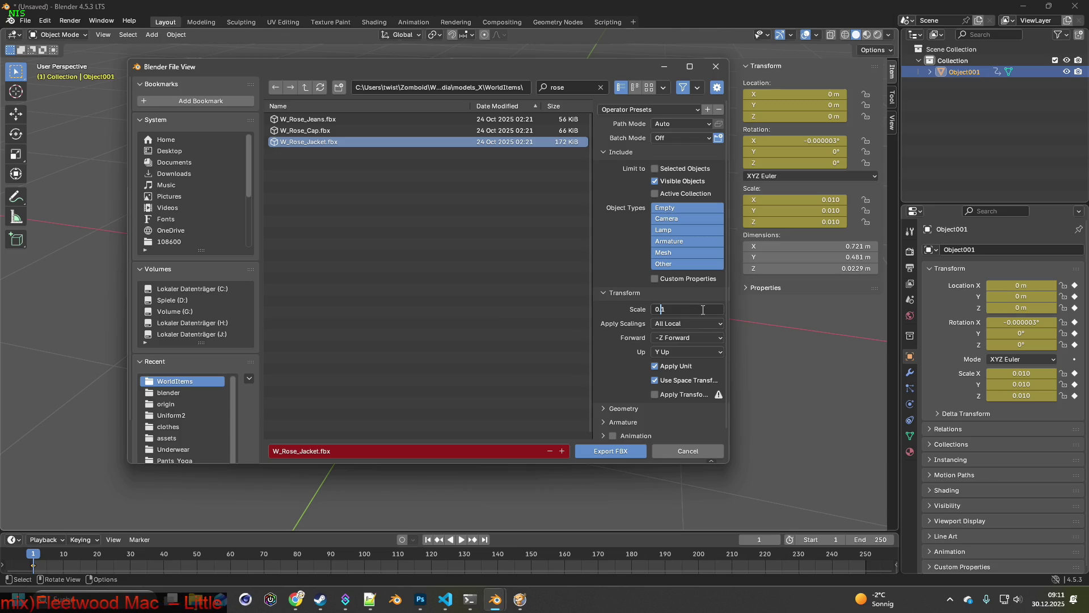
text(0.)
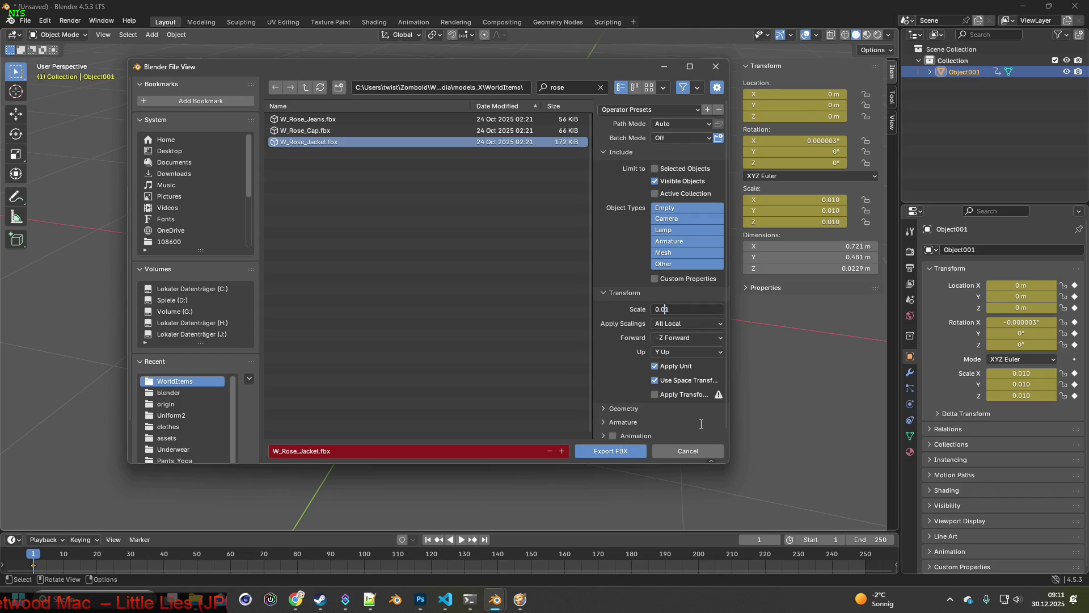
key(Return)
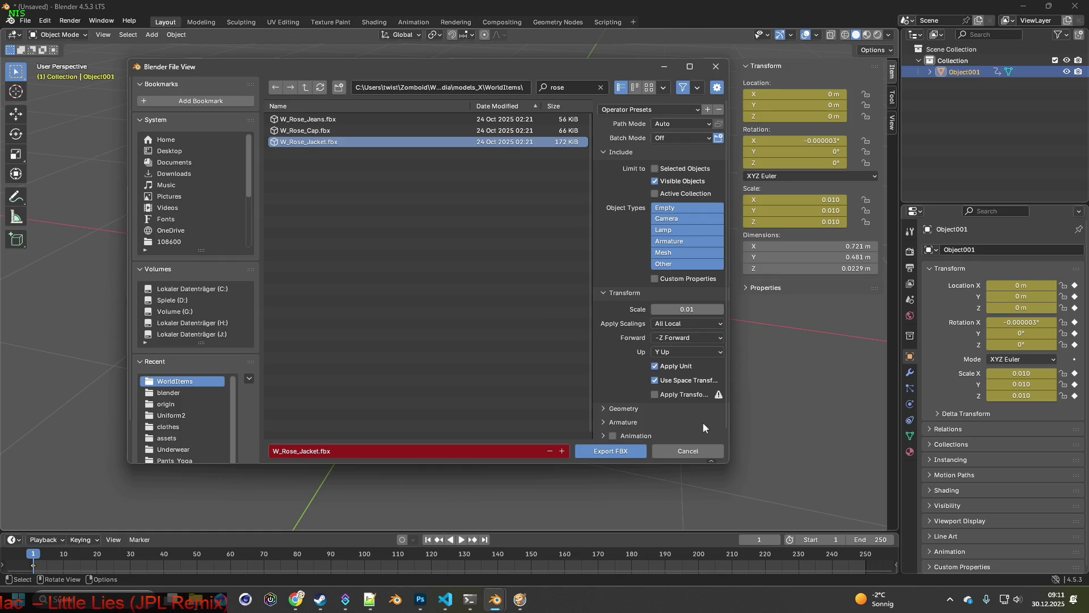
click(624, 451)
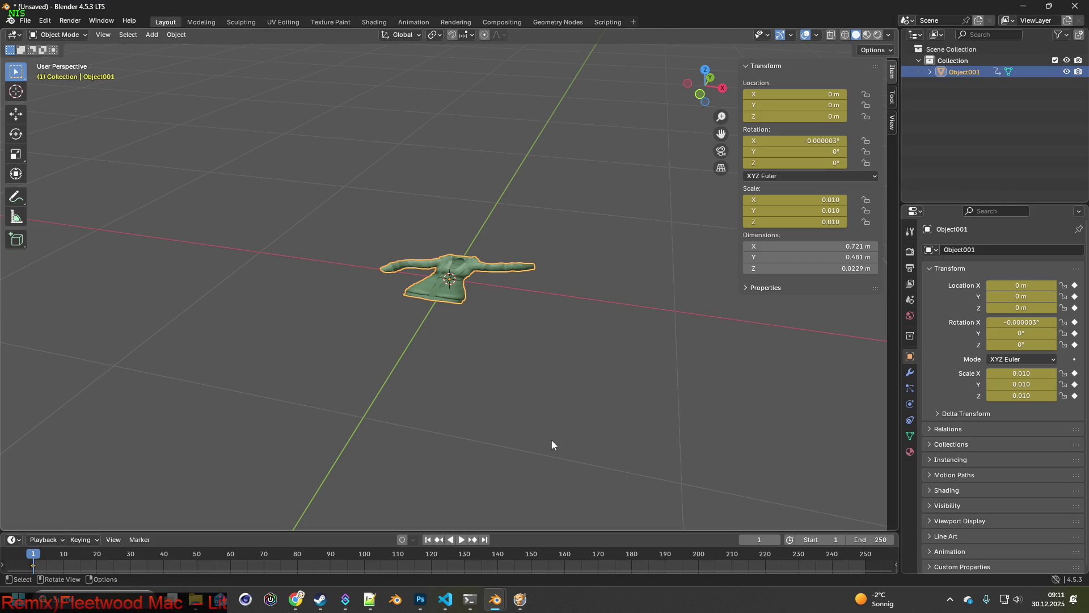
Step: Drop one Hooded Camo Jacket from the inventory onto the floor in Project Zomboid and zoom in on it
mouse_move(429, 333)
middle_down()
mouse_move(474, 301)
mouse_move(460, 298)
middle_up()
key(alt+Tab)
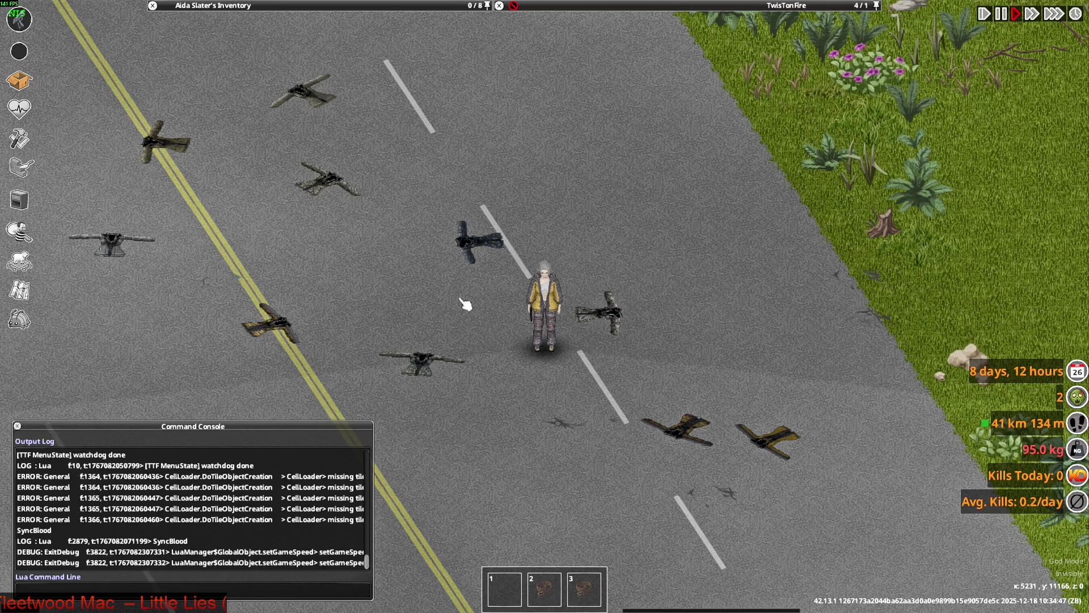
mouse_move(462, 304)
mouse_down()
mouse_move(651, 41)
mouse_move(499, 23)
mouse_move(508, 32)
mouse_up()
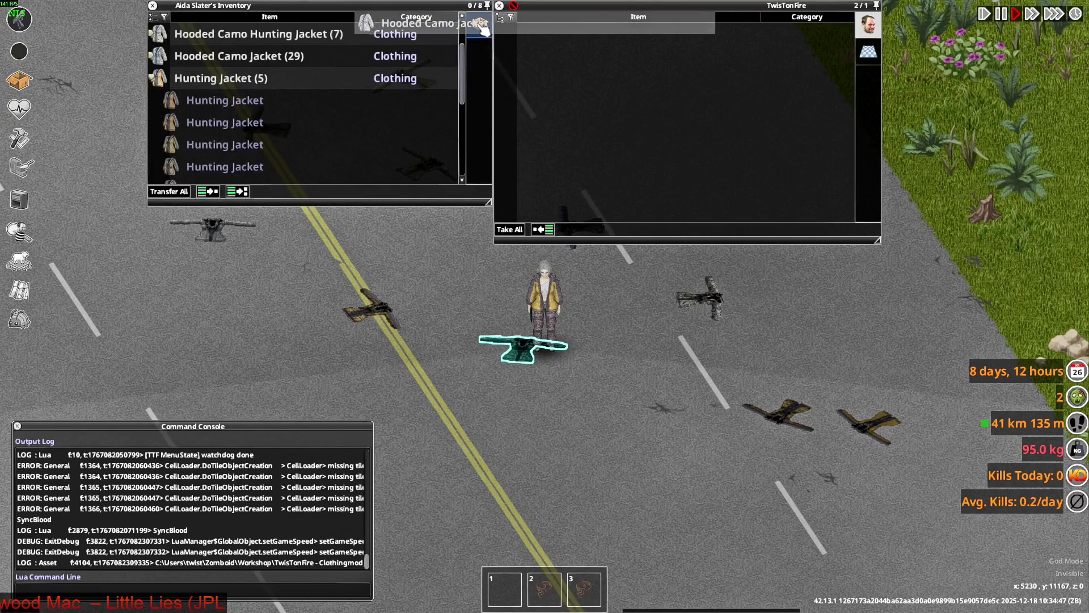
click(159, 55)
mouse_move(239, 78)
mouse_down()
mouse_move(557, 349)
mouse_move(607, 377)
mouse_up()
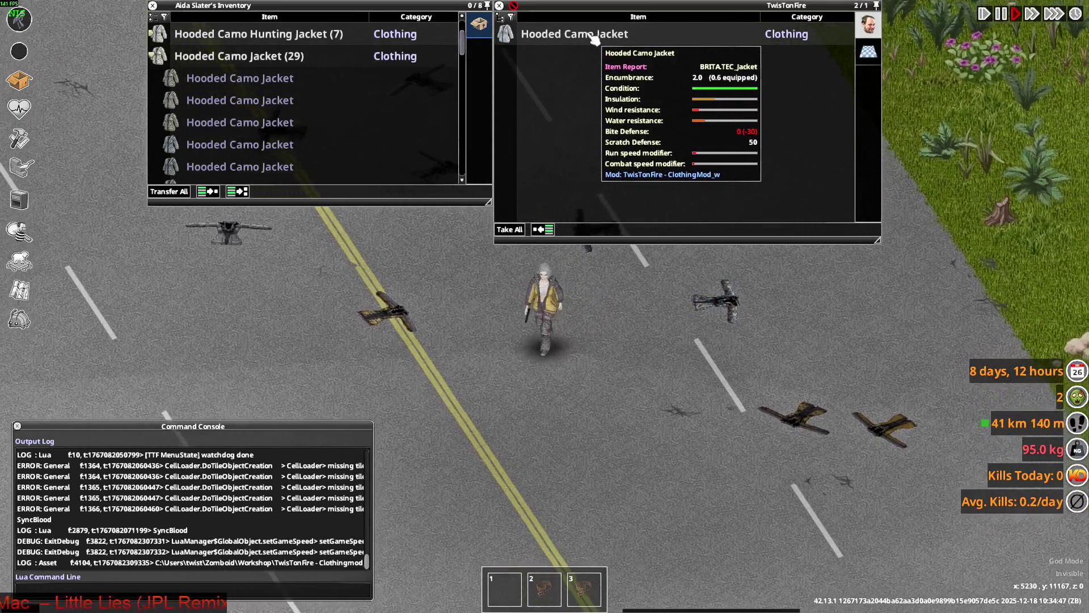
mouse_move(616, 39)
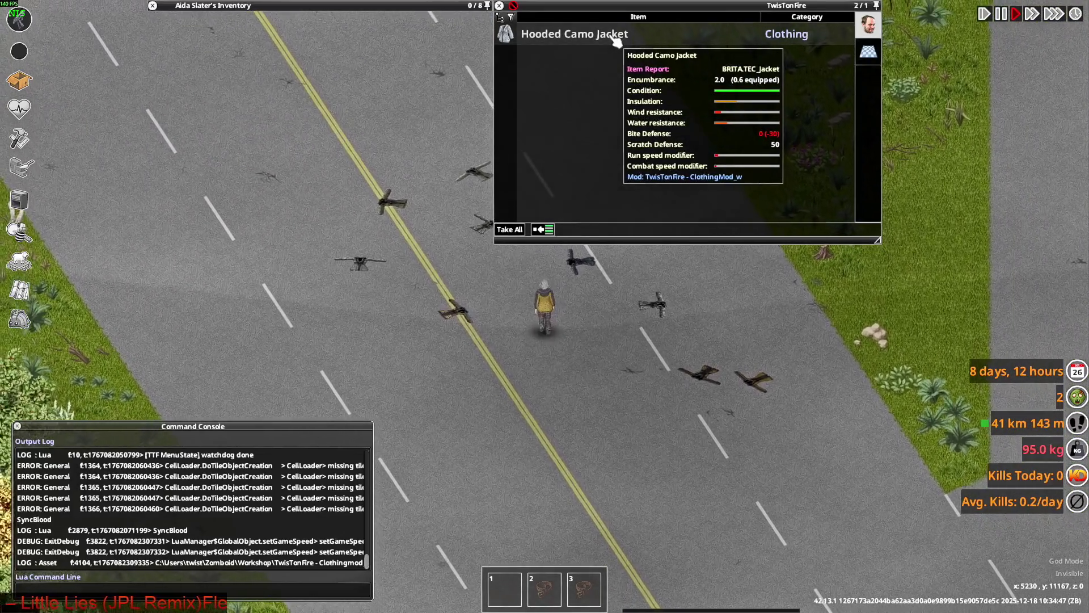
scroll(605, 354, up, 3)
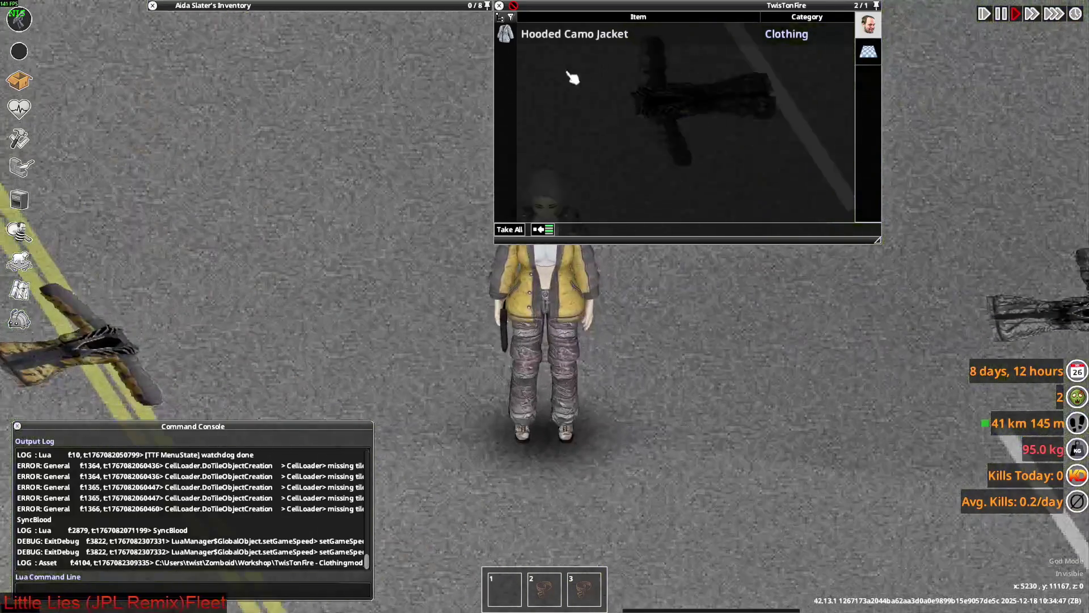
mouse_move(590, 105)
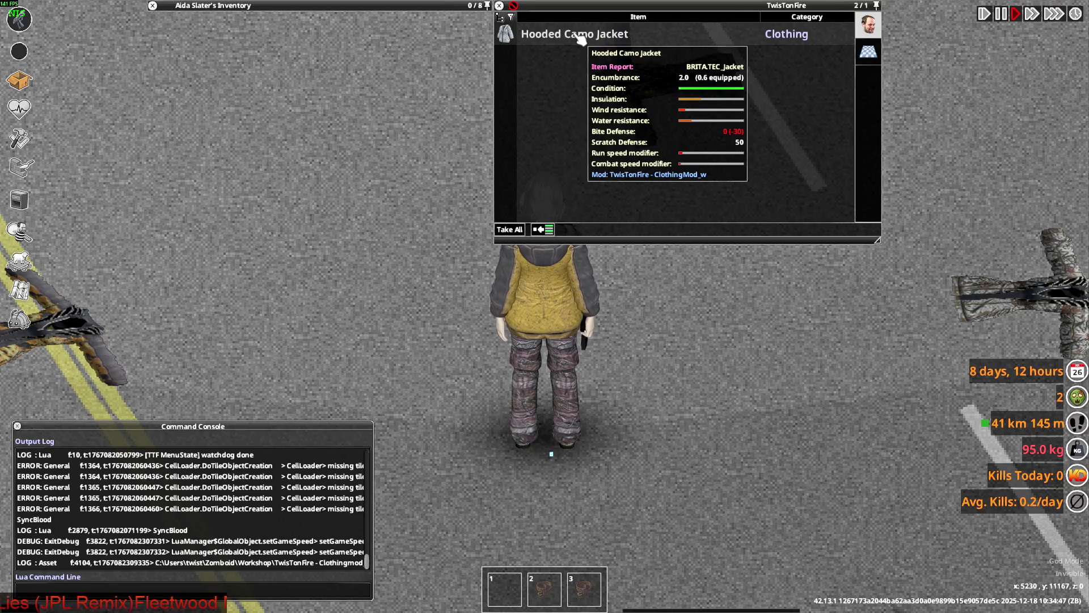
key(alt+Tab)
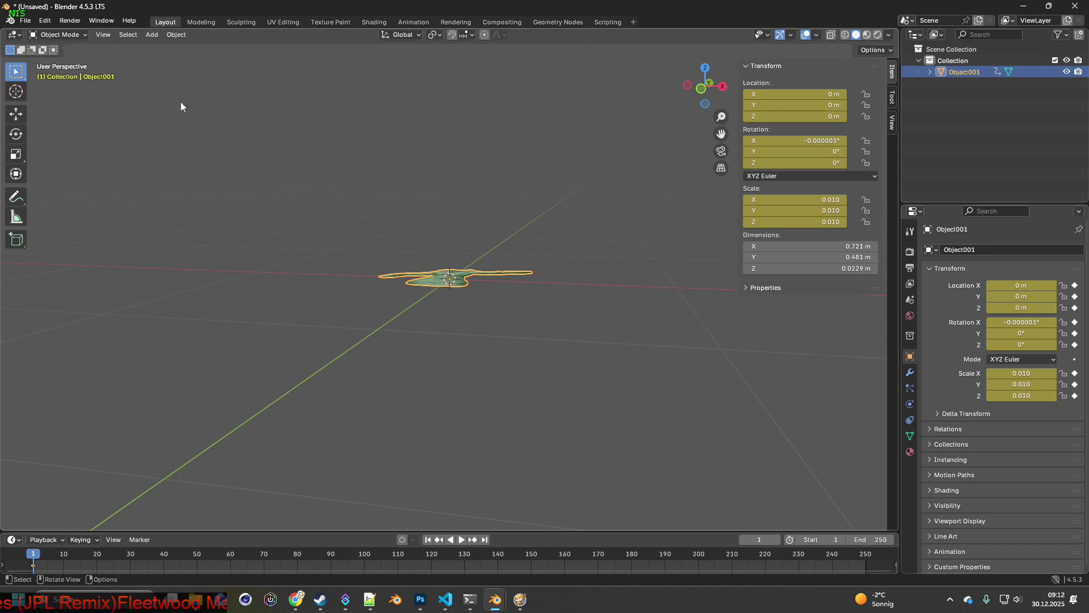
Step: Export the jacket as W_Rose_Jacket.fbx with the export scale set to 1.00
click(25, 20)
mouse_move(51, 194)
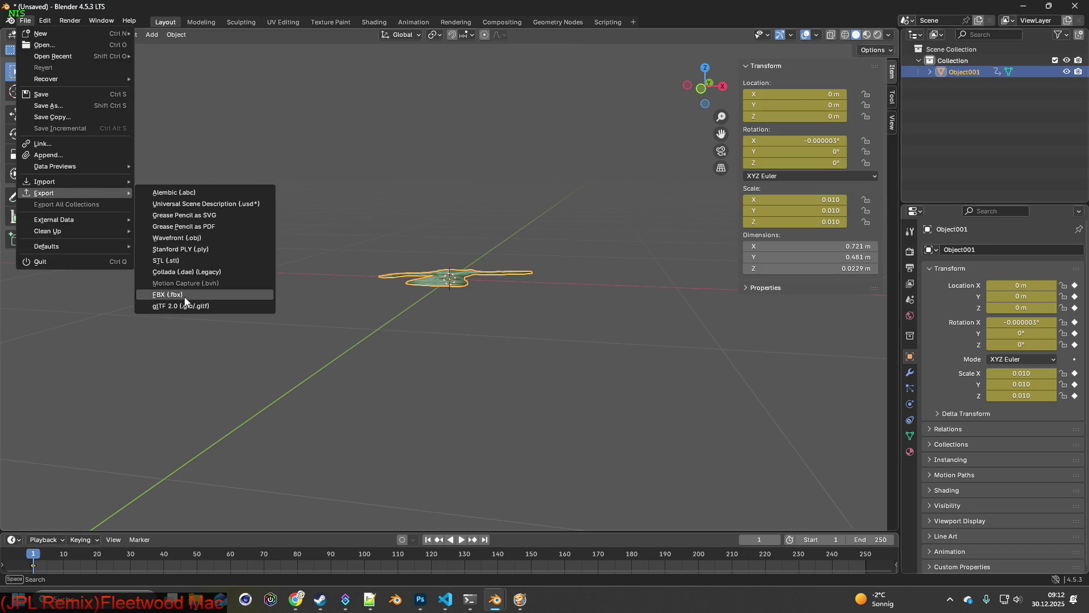
click(186, 301)
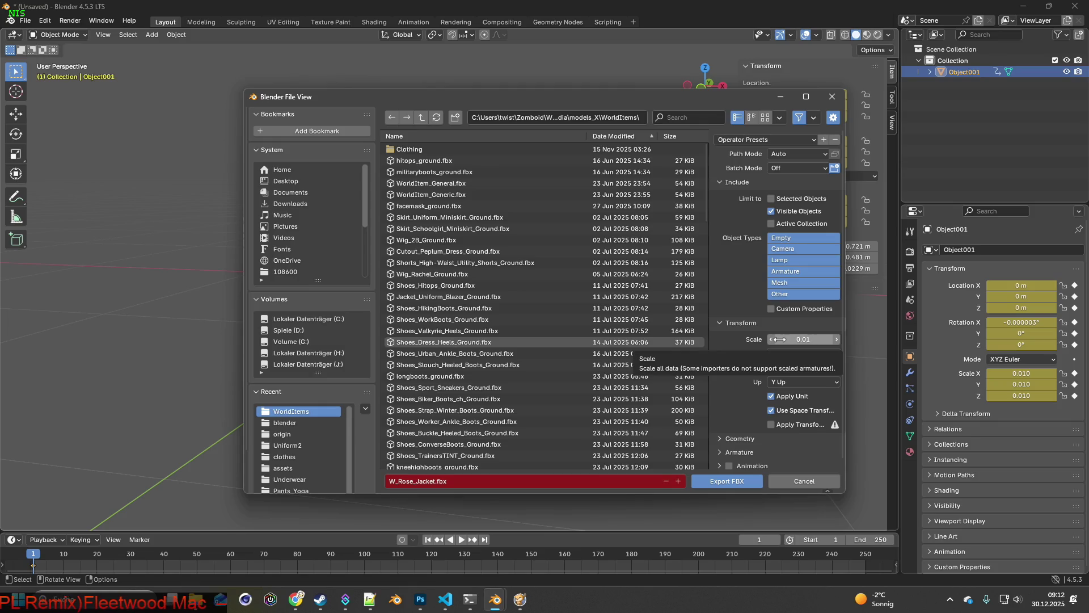
click(780, 339)
text(1)
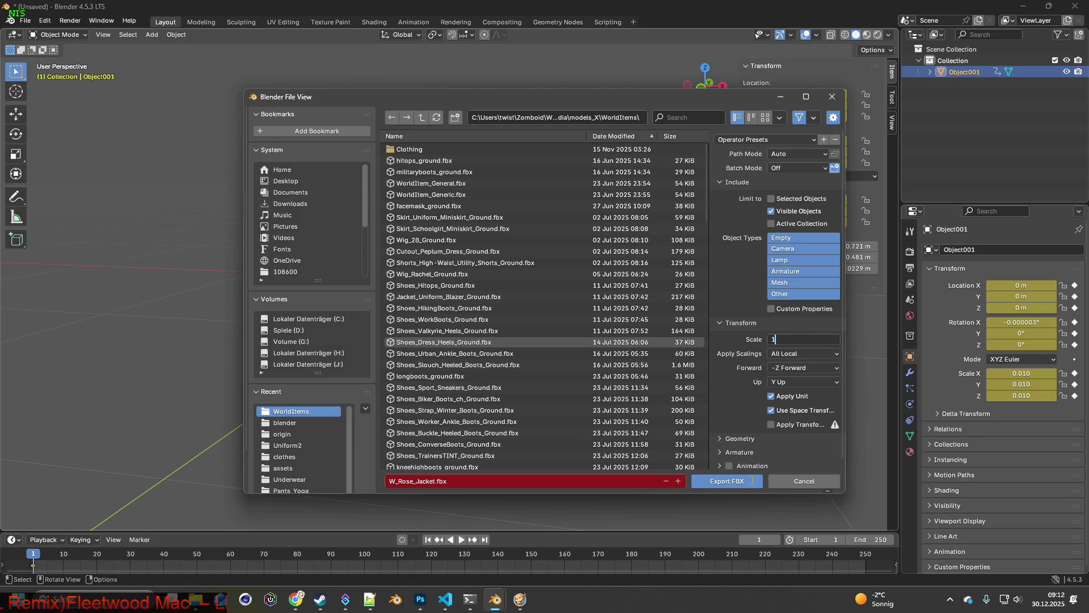
key(Return)
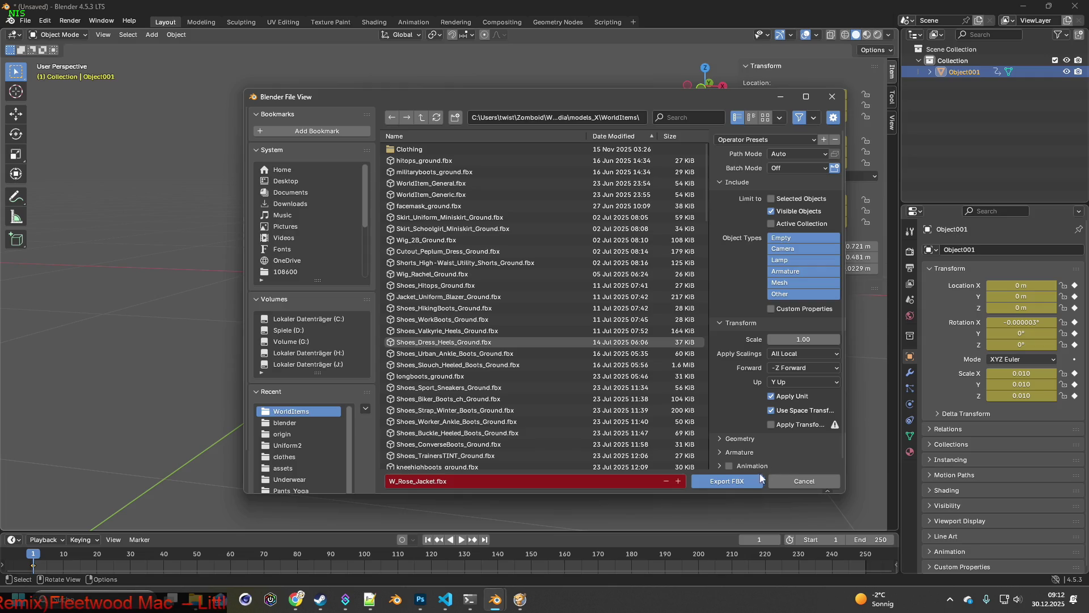
click(732, 481)
click(519, 599)
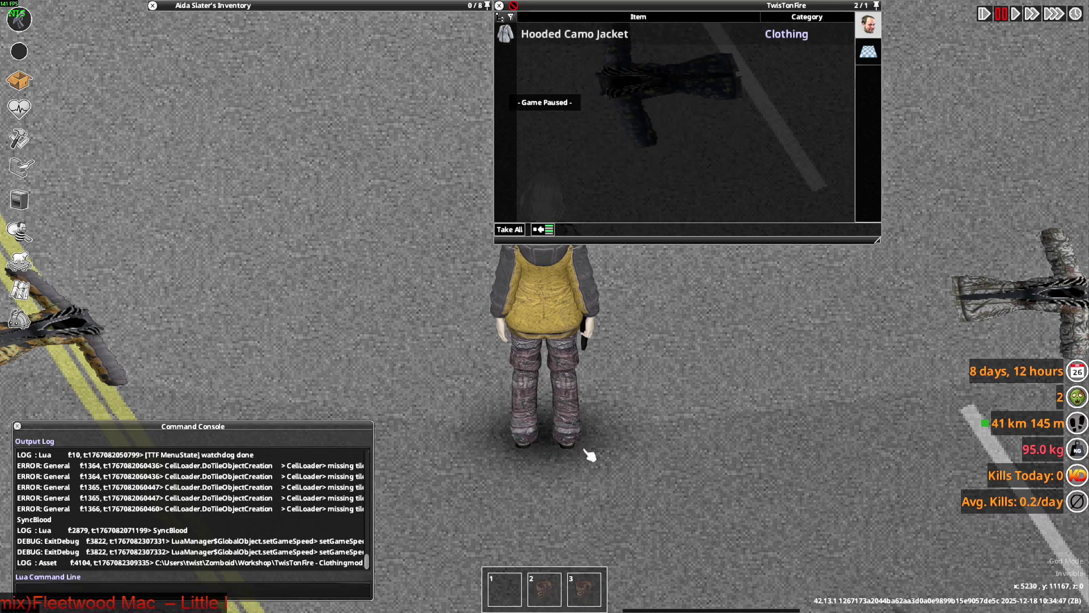
Step: Resume the game, take the Hooded Camo Jacket from the ground, and zoom the camera out
key(space)
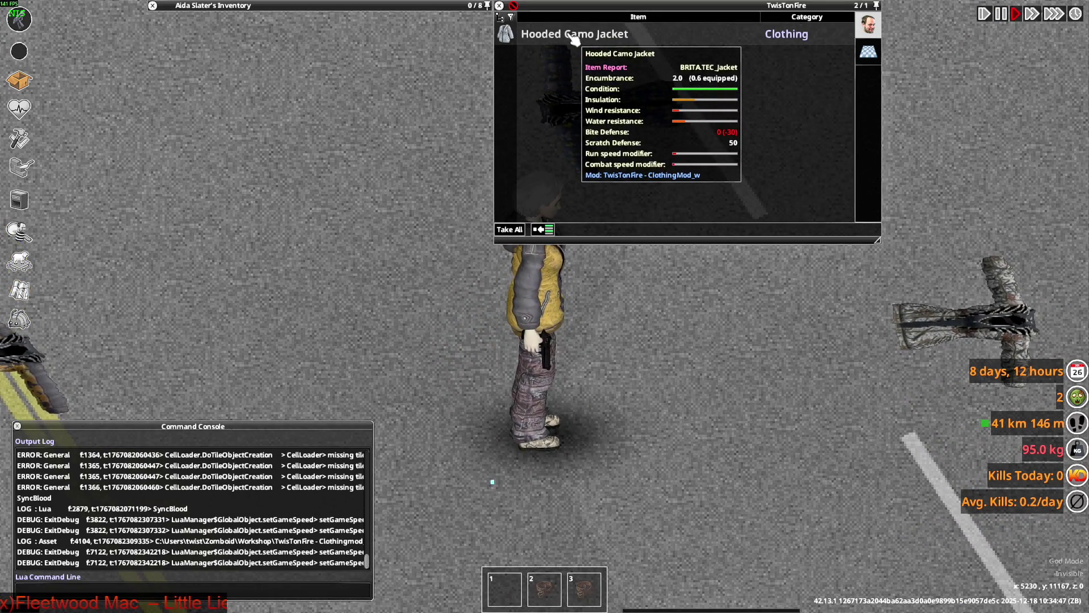
double_click(534, 35)
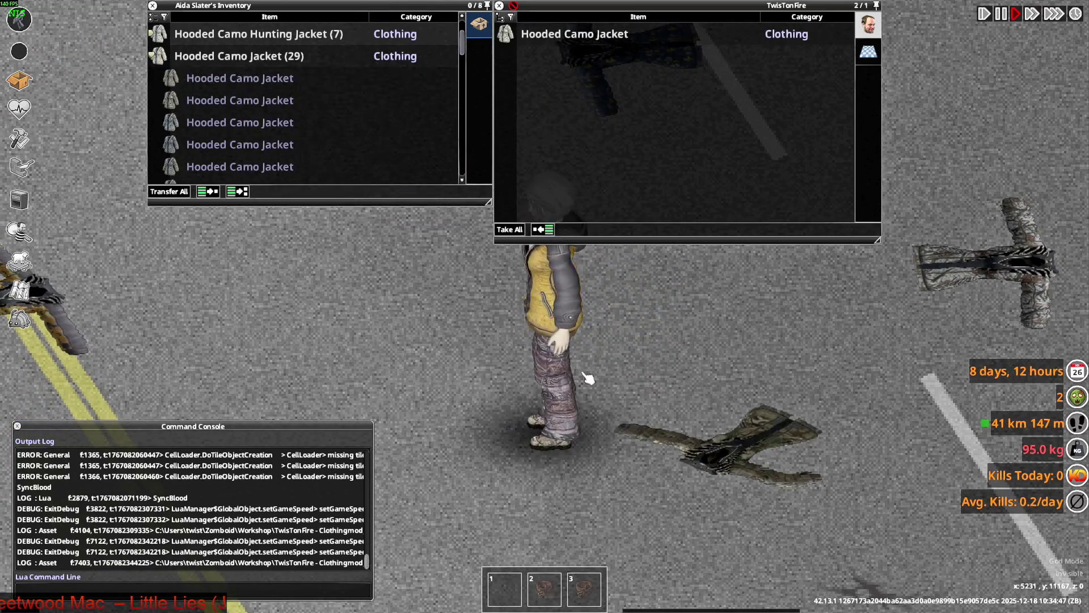
scroll(579, 376, down, 4)
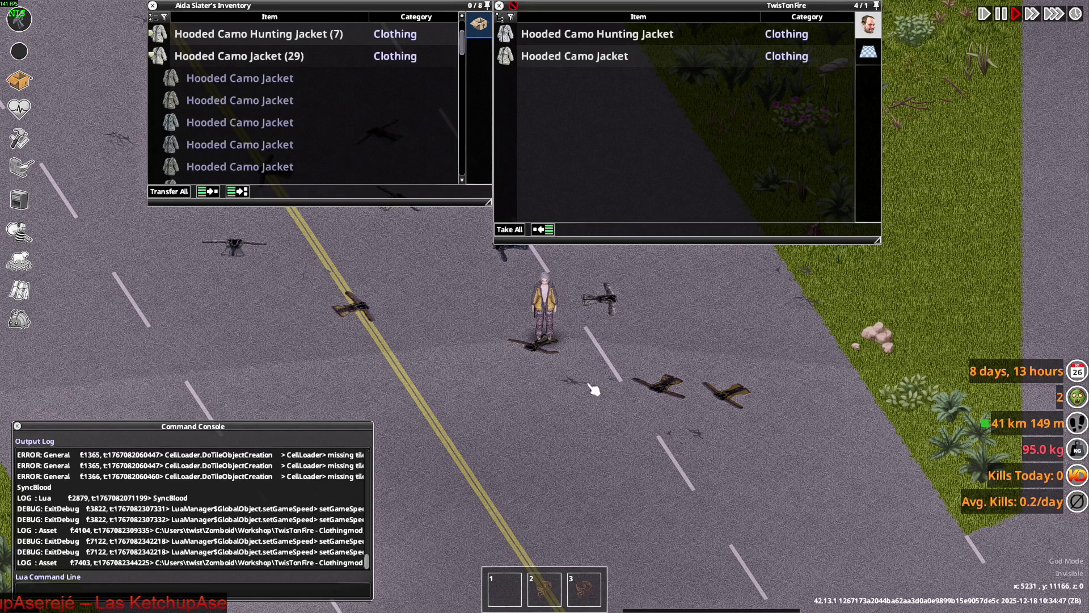
Step: Move the Hooded Camo Hunting Jackets from the ground into the inventory
scroll(590, 380, up, 2)
key(d)
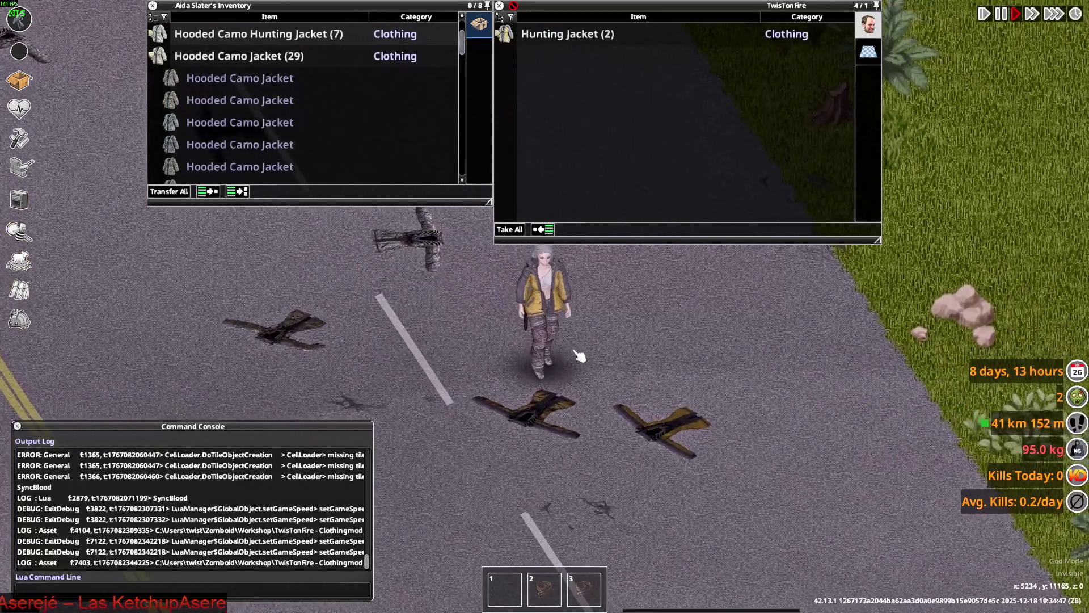
mouse_move(592, 43)
mouse_down()
mouse_move(329, 50)
mouse_move(363, 62)
mouse_move(329, 59)
mouse_up()
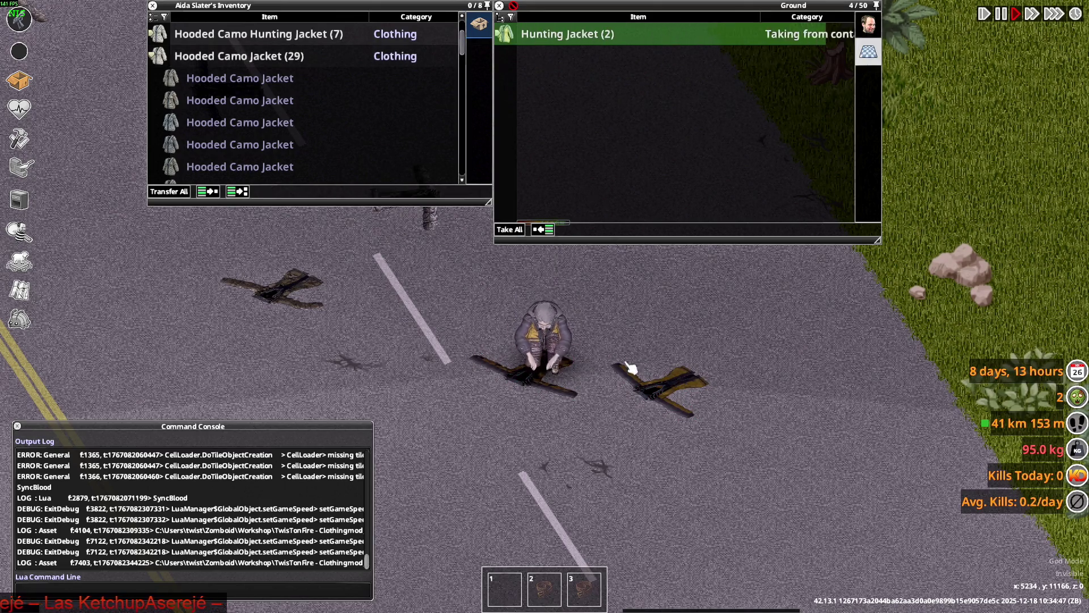
scroll(631, 347, up, 3)
scroll(629, 341, down, 3)
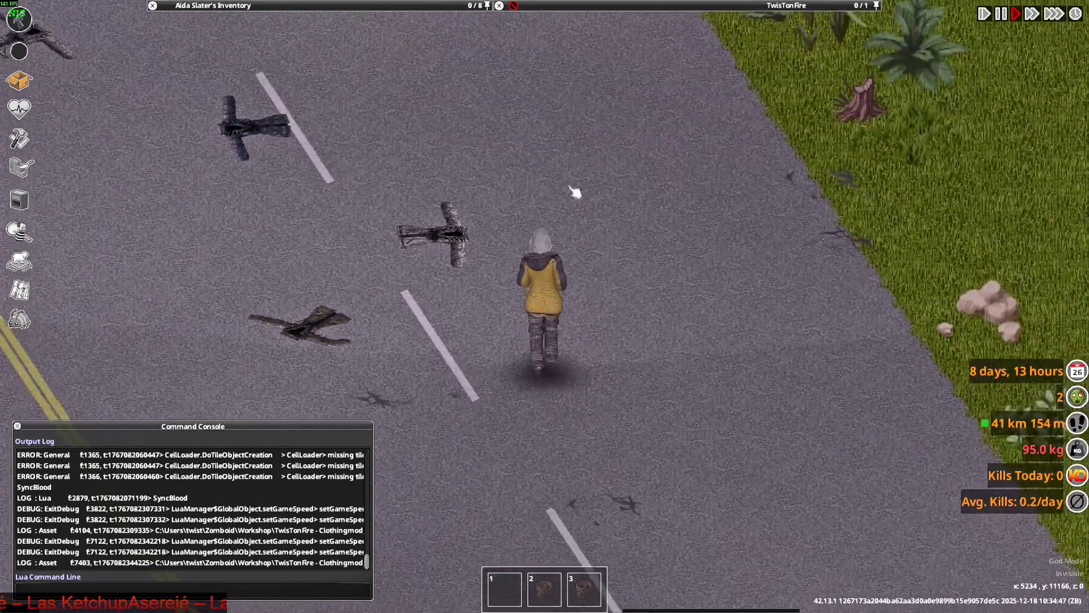
drag(590, 34, 365, 49)
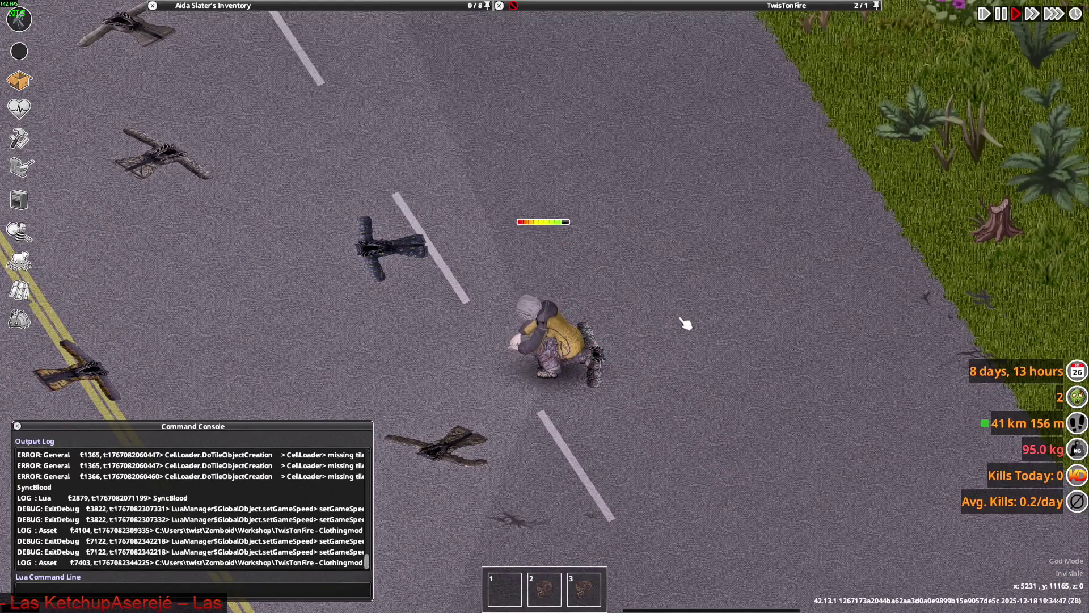
Step: Walk the character up the road, picking up the Casual Decal Jacket on the way
key(w+a)
double_click(609, 37)
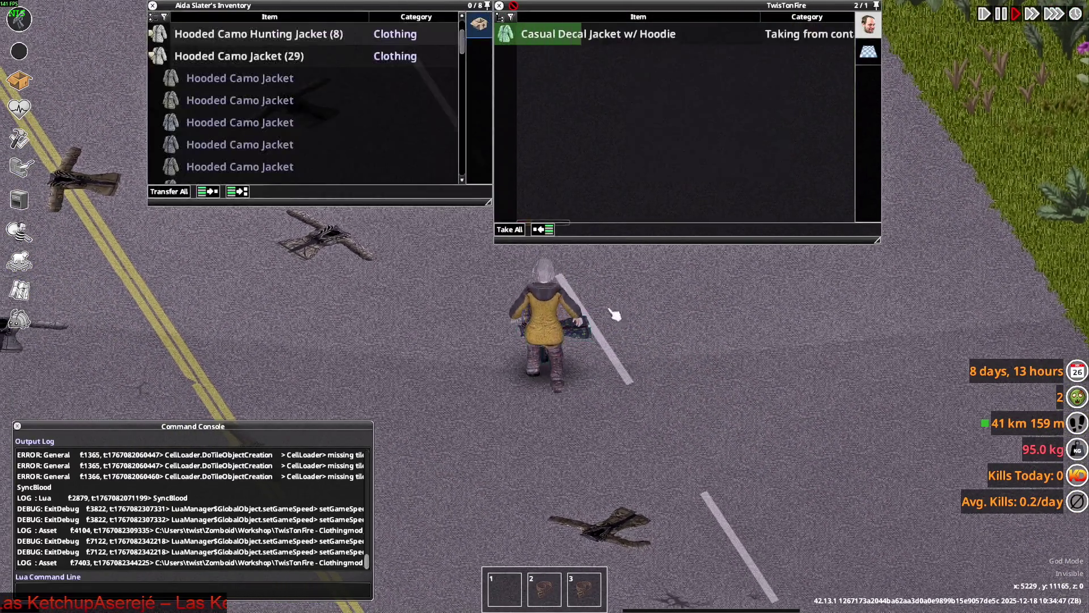
scroll(637, 335, down, 3)
scroll(645, 336, up, 3)
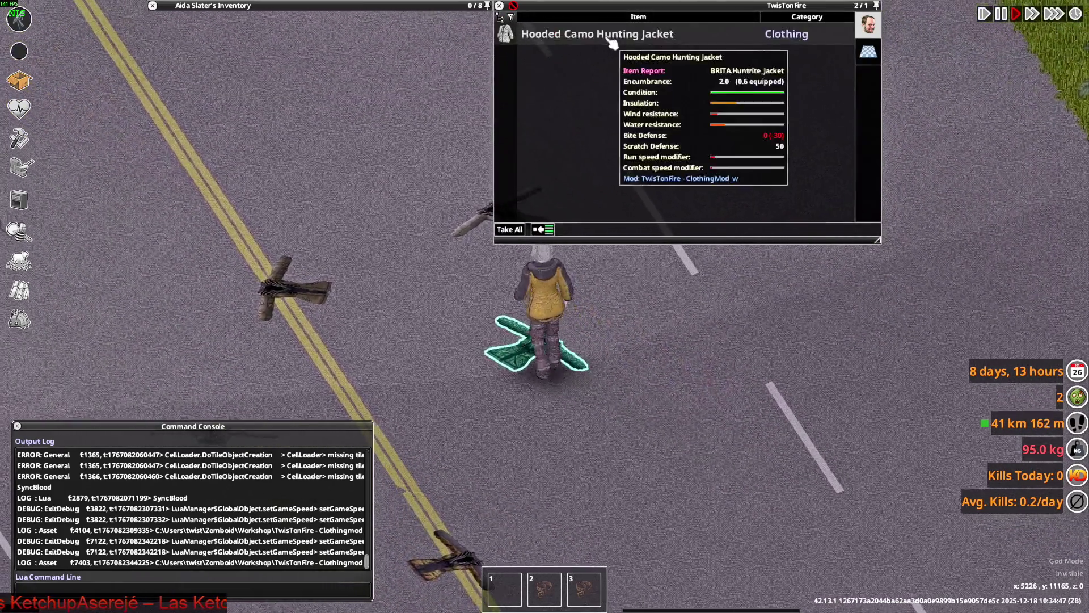
key(w+a)
key(w)
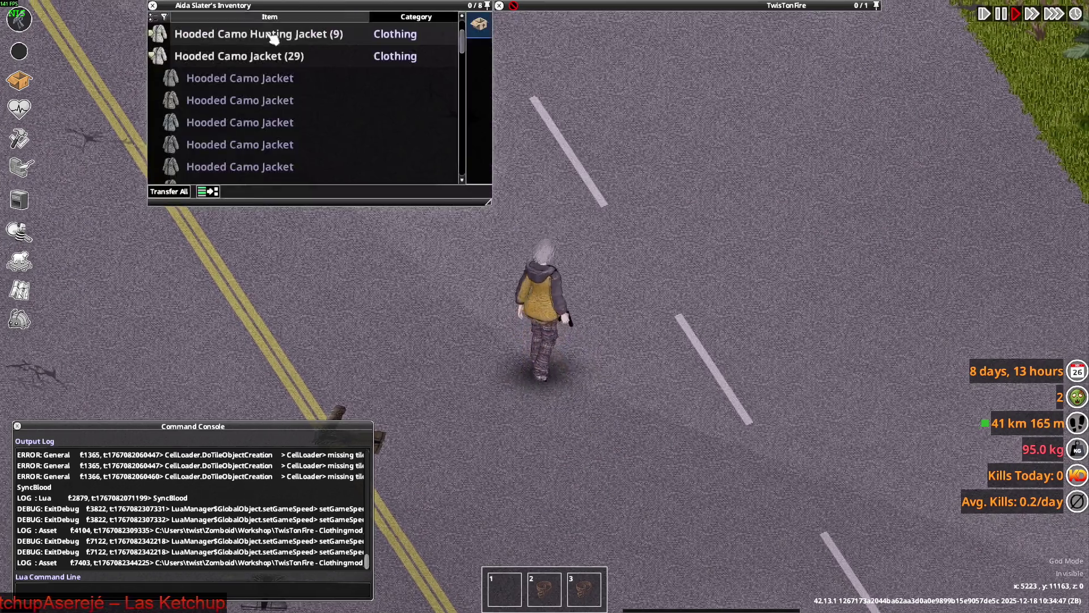
key(d)
Step: Drop two Hooded Camo Jackets from the inventory onto the ground
drag(289, 105, 593, 370)
scroll(593, 369, up, 2)
mouse_move(284, 122)
mouse_down()
mouse_move(621, 416)
mouse_move(602, 408)
mouse_up()
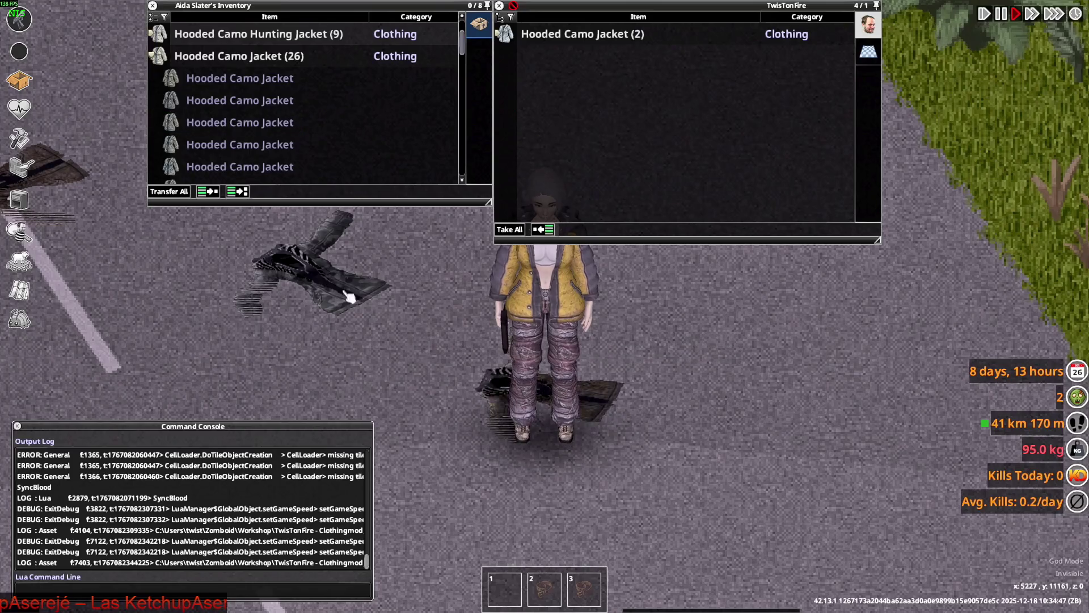
key(d)
key(alt+Tab)
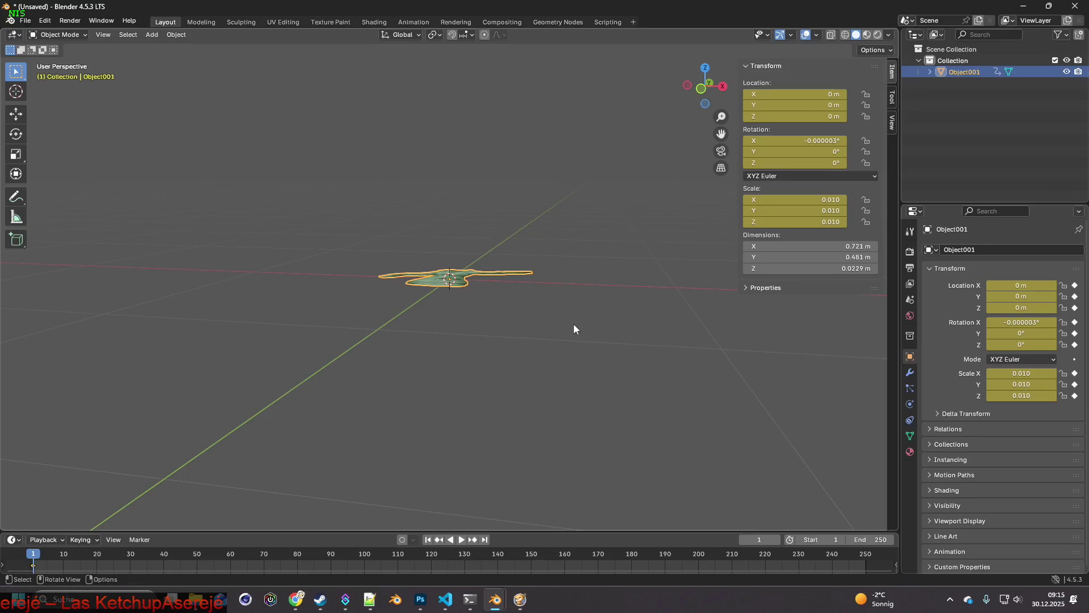
Step: Select Object001 and move it up along the Z axis
mouse_move(573, 323)
middle_down()
mouse_move(606, 325)
mouse_move(465, 277)
middle_up()
scroll(580, 332, up, 2)
click(597, 329)
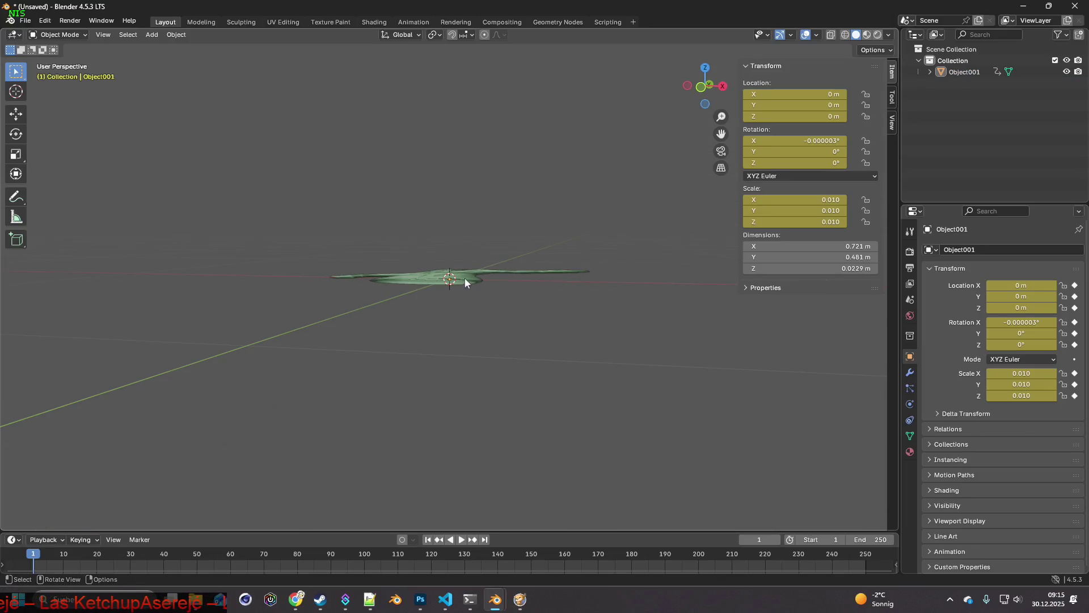
click(464, 278)
middle_drag(529, 311, 533, 310)
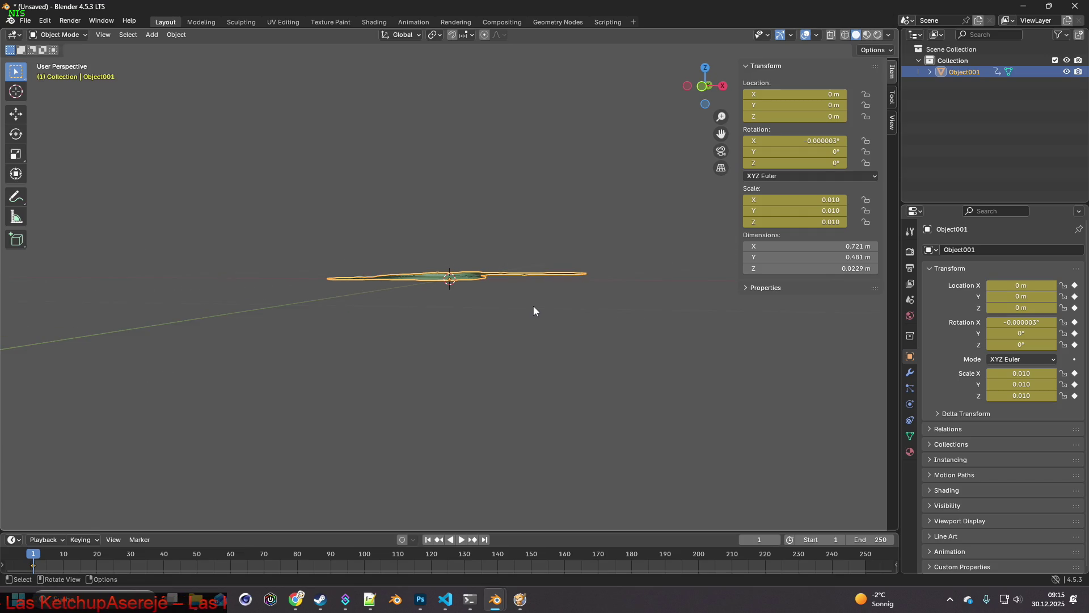
key(g)
key(z)
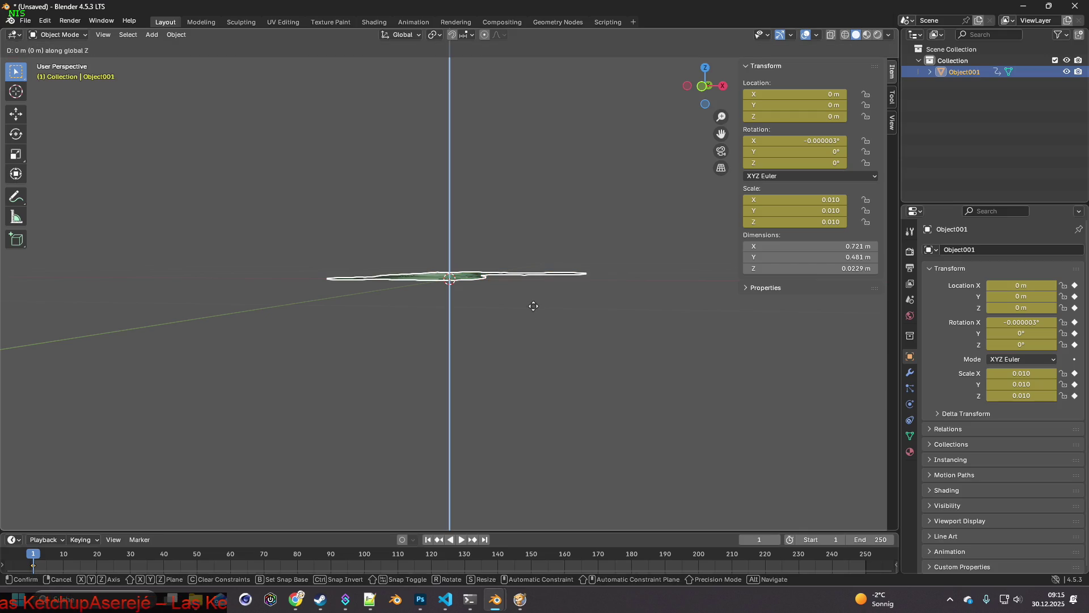
click(537, 251)
Step: Raise the jacket further along Z to 0.026782 m
mouse_move(537, 252)
middle_down()
mouse_move(556, 308)
mouse_move(558, 293)
mouse_move(539, 311)
mouse_move(548, 311)
middle_up()
key(g)
key(z)
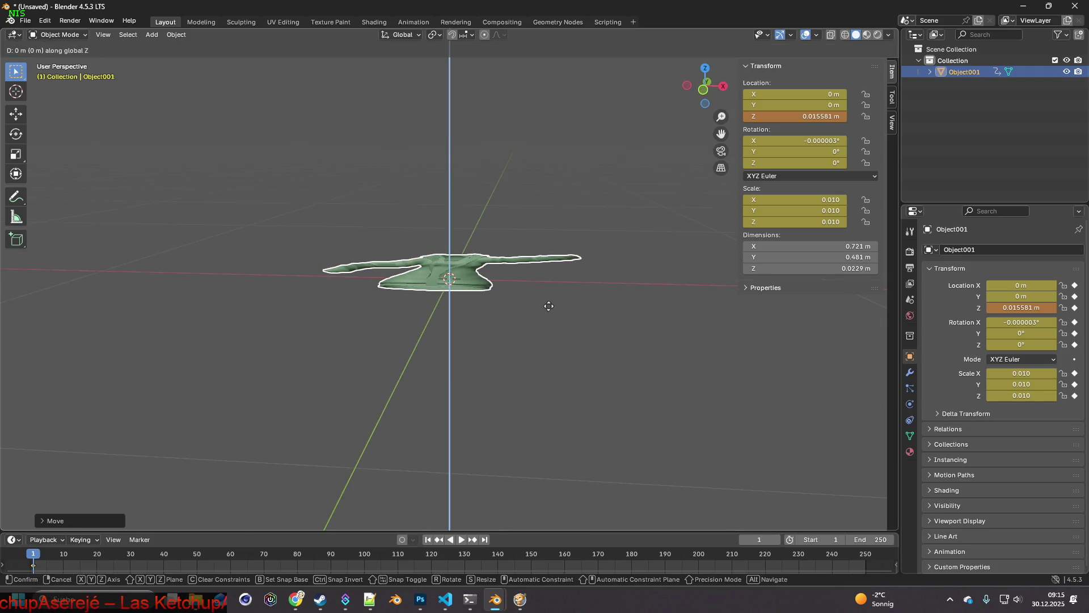
click(555, 292)
middle_drag(555, 293, 546, 318)
click(566, 326)
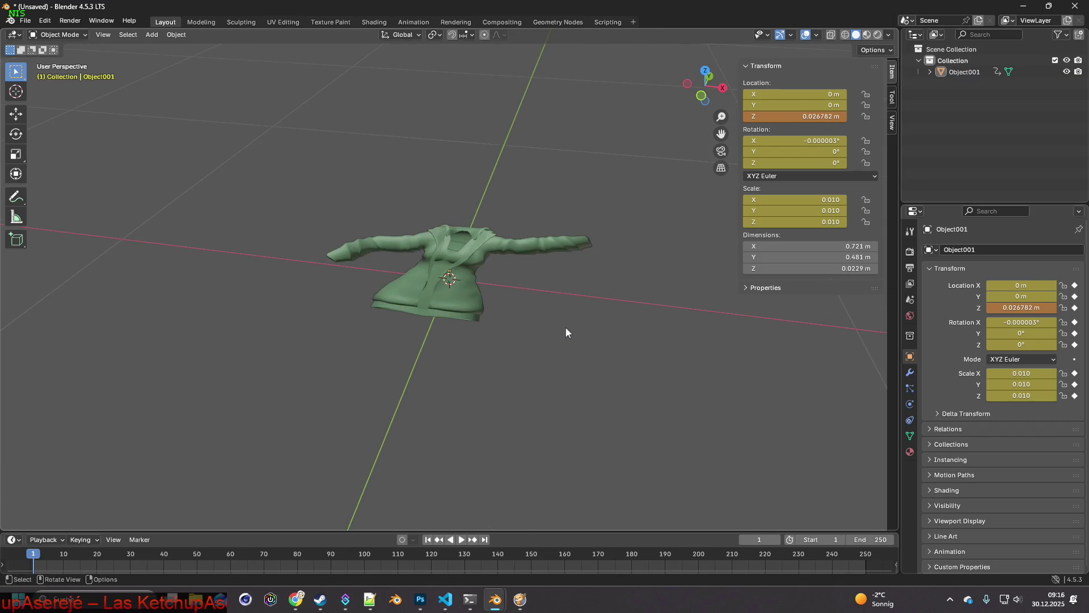
Step: Export the jacket as W_Rose_Jacket.fbx
click(25, 20)
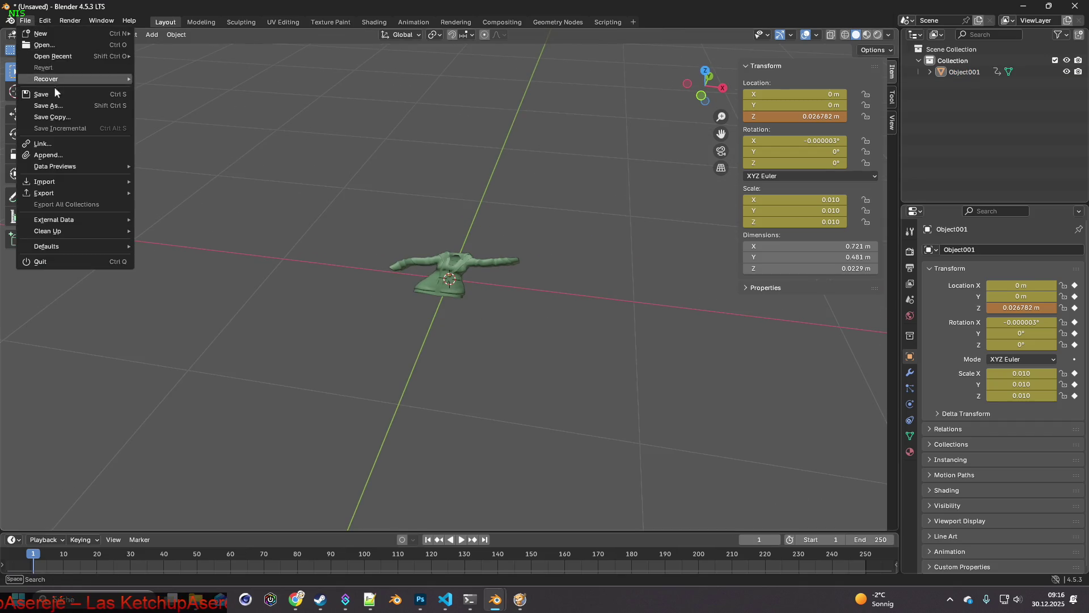
mouse_move(56, 193)
click(167, 295)
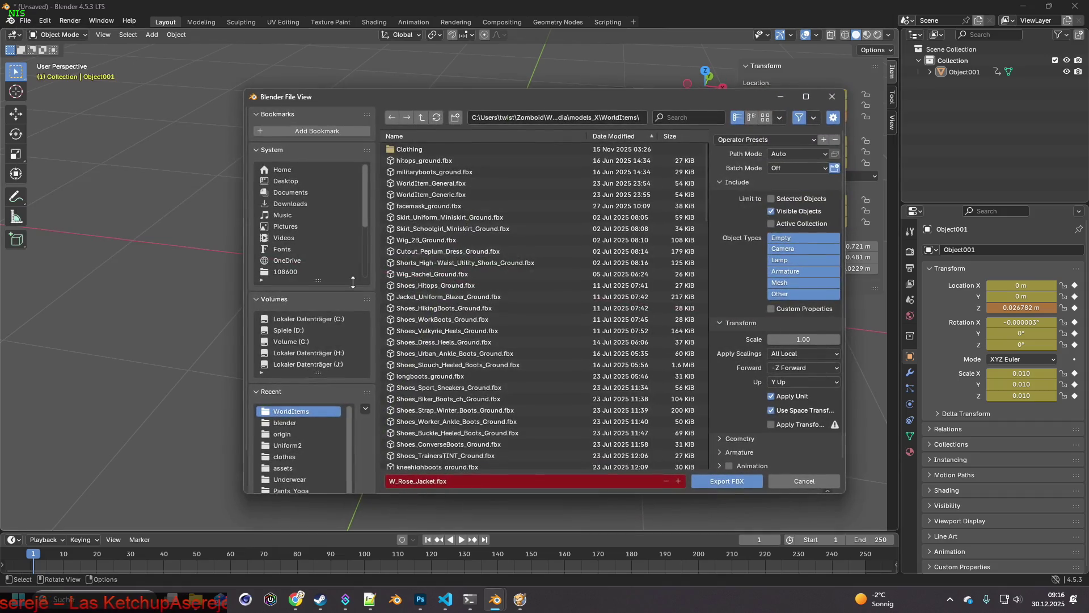
click(741, 484)
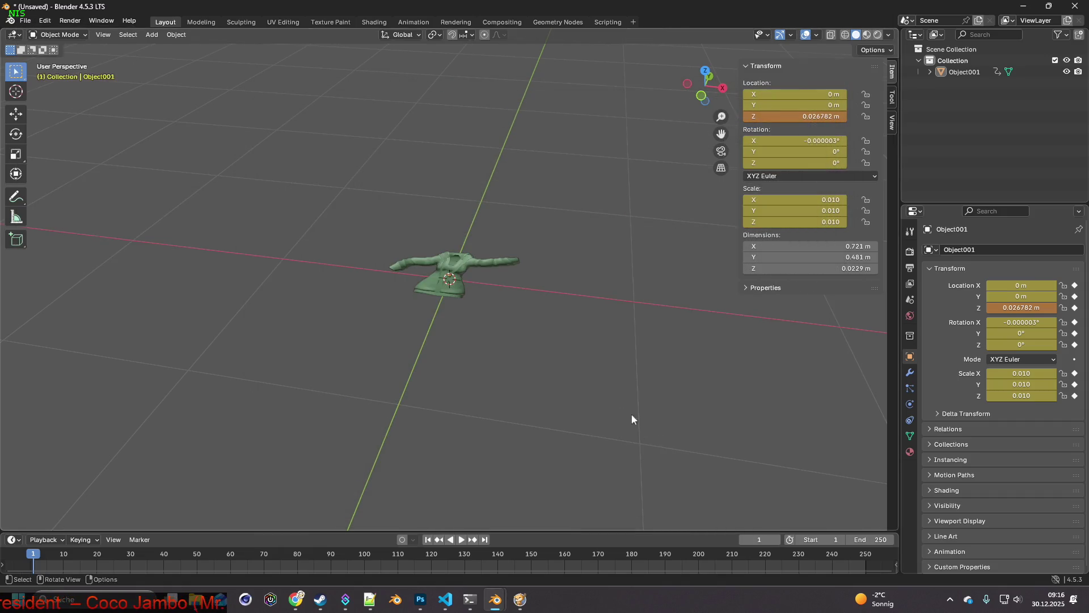
mouse_move(632, 420)
middle_down()
mouse_move(557, 385)
mouse_move(586, 386)
middle_up()
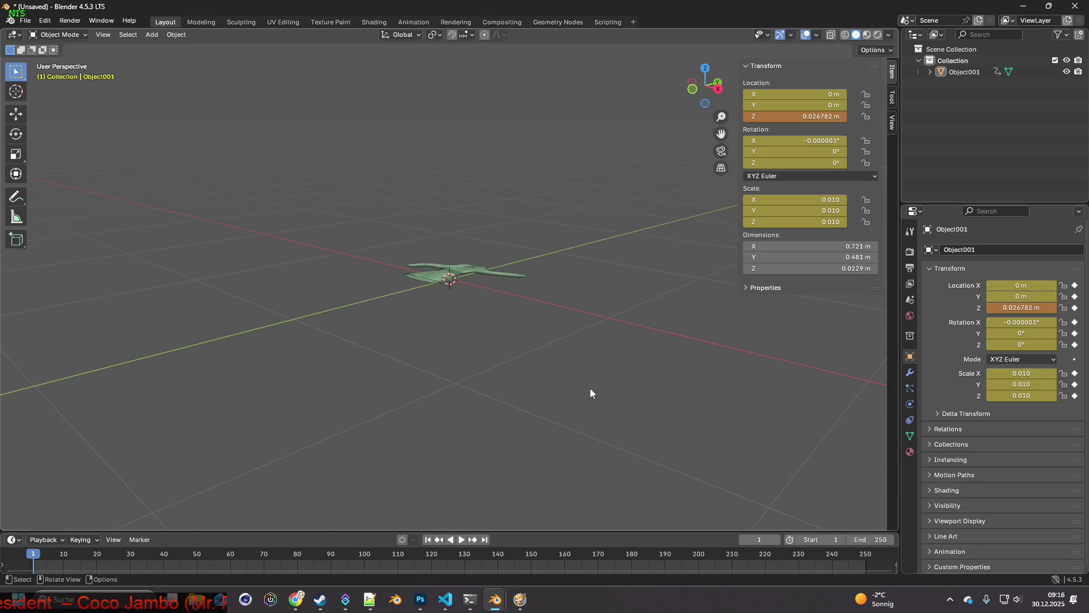
key(alt+Tab)
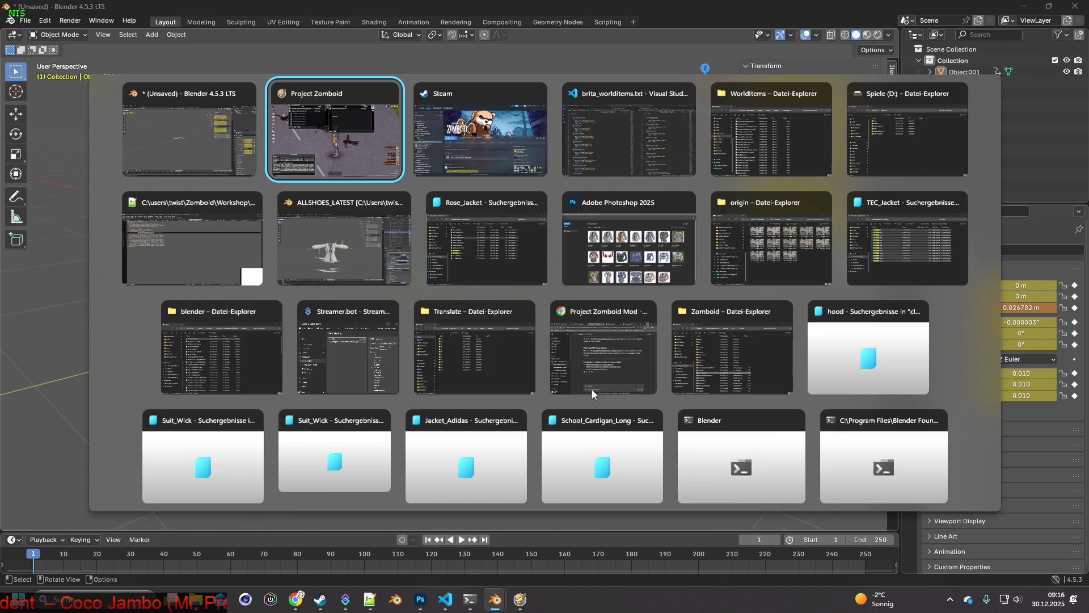
key(Escape)
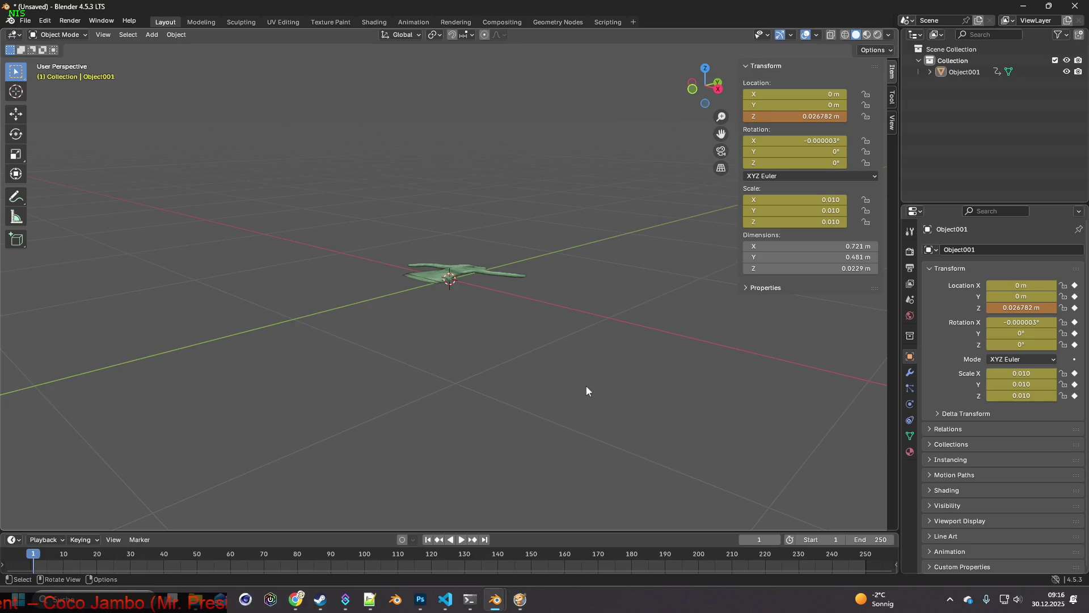
Step: Reselect the jacket and re-export the FBX with export scale 1
click(477, 275)
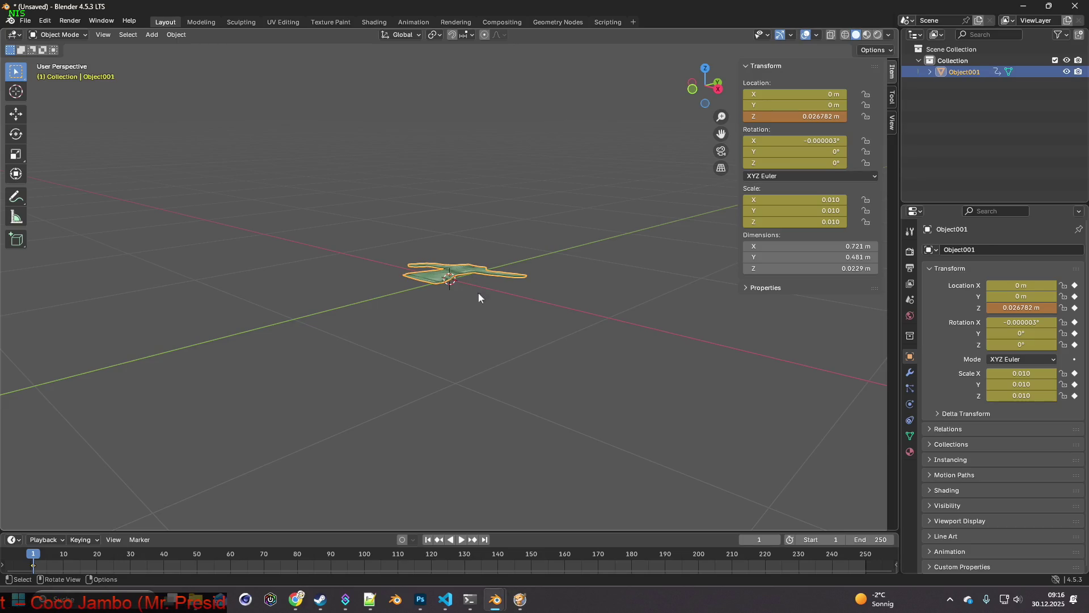
click(25, 20)
mouse_move(106, 193)
click(195, 296)
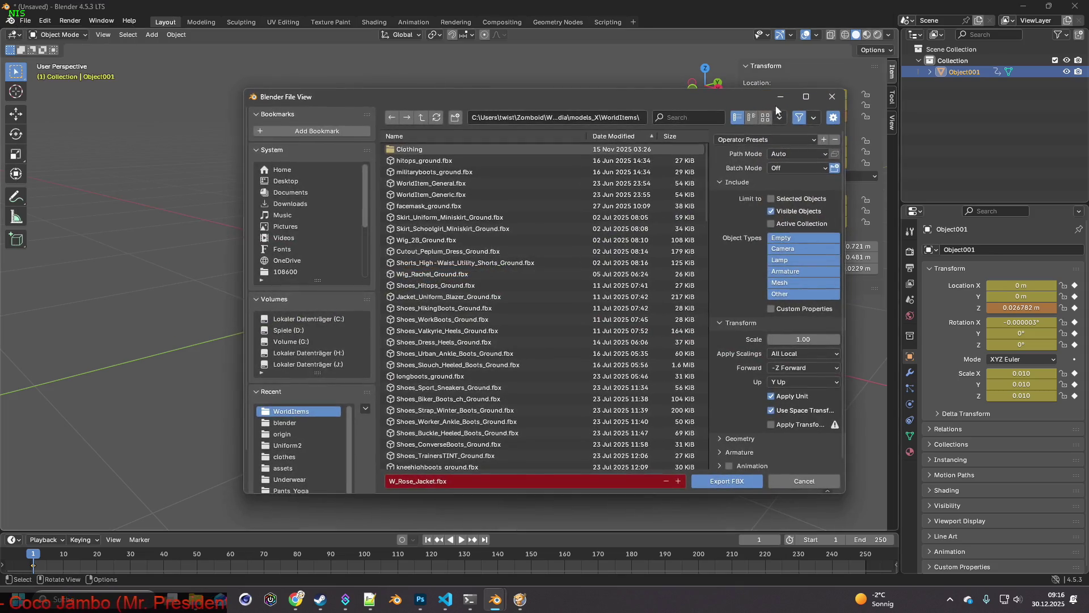
click(810, 340)
text(1)
key(Return)
click(726, 481)
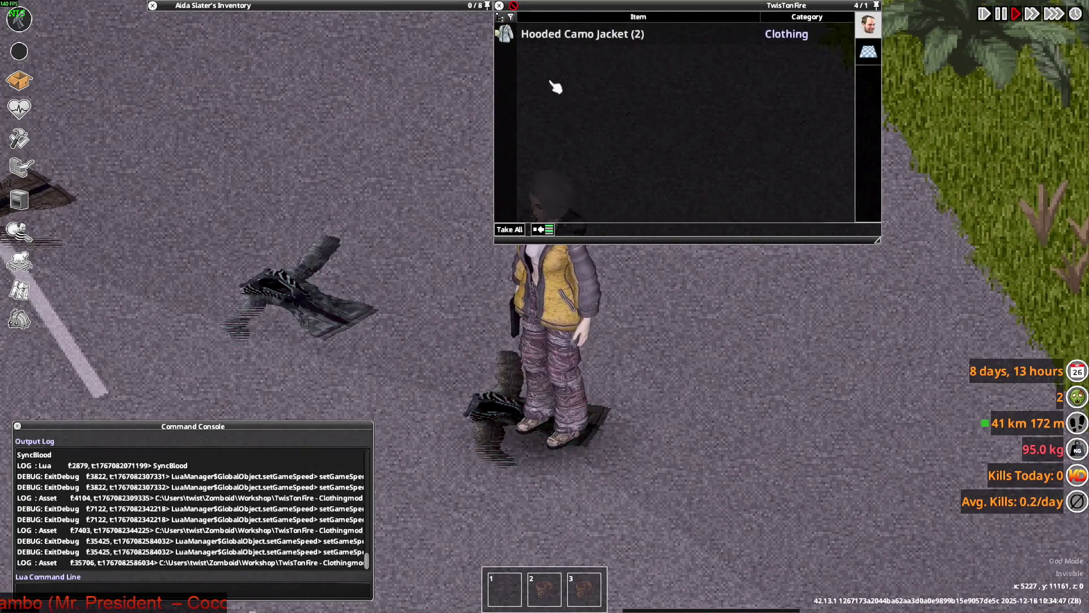
Step: Pick up and re-drop a Hooded Camo Jacket, then walk back to the dropped jacket
double_click(602, 35)
double_click(187, 124)
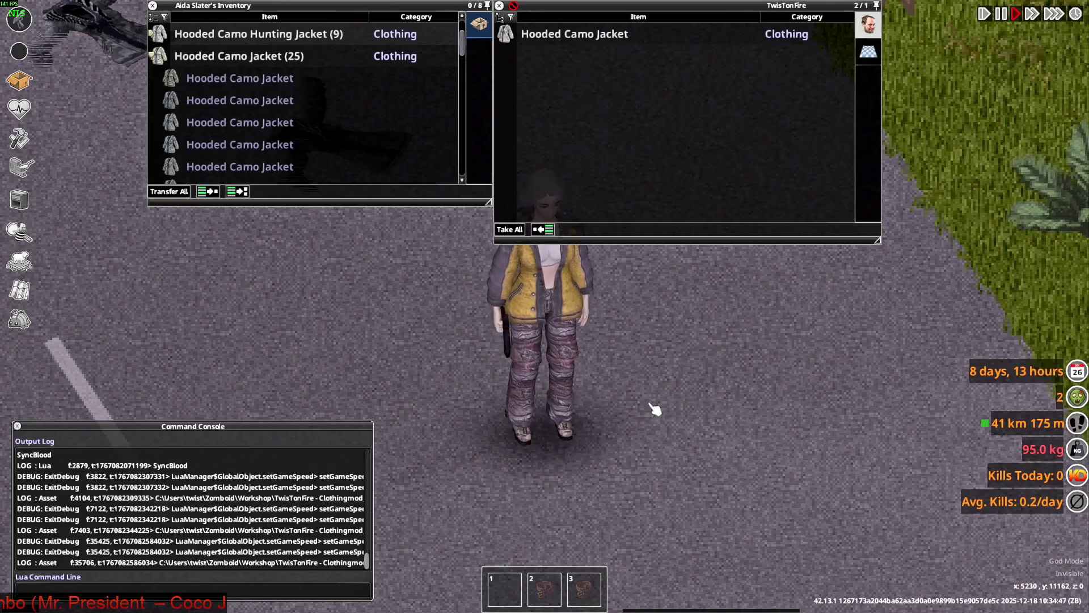
scroll(550, 361, down, 3)
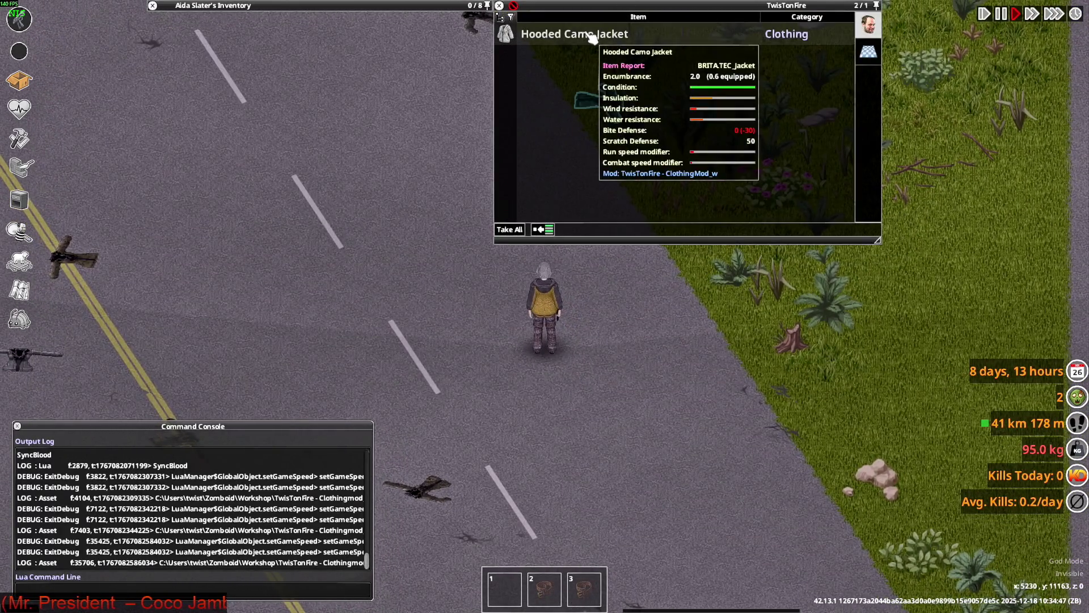
double_click(591, 35)
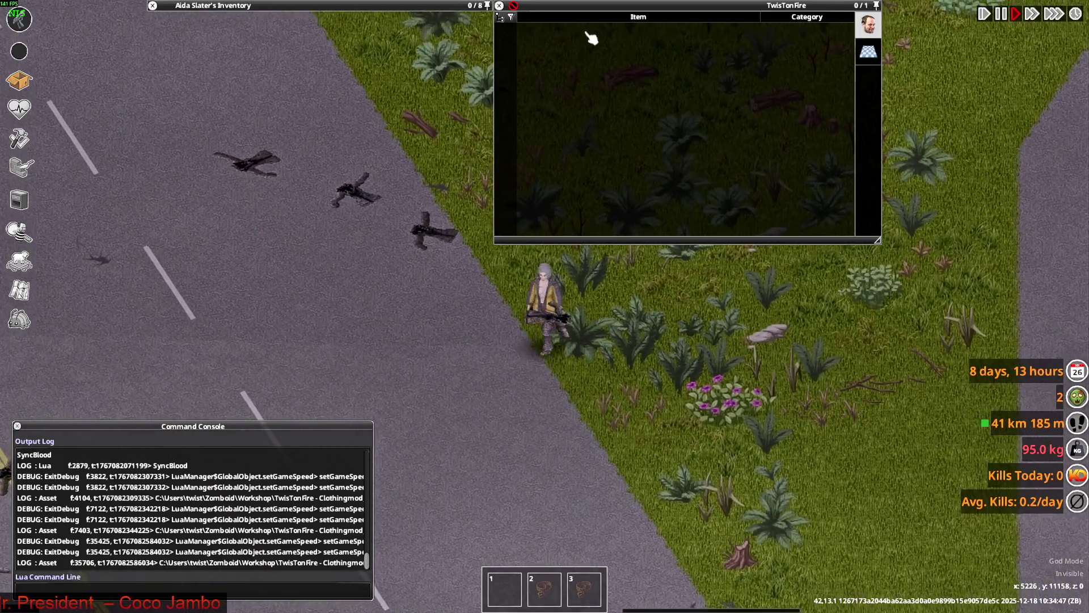
key(w)
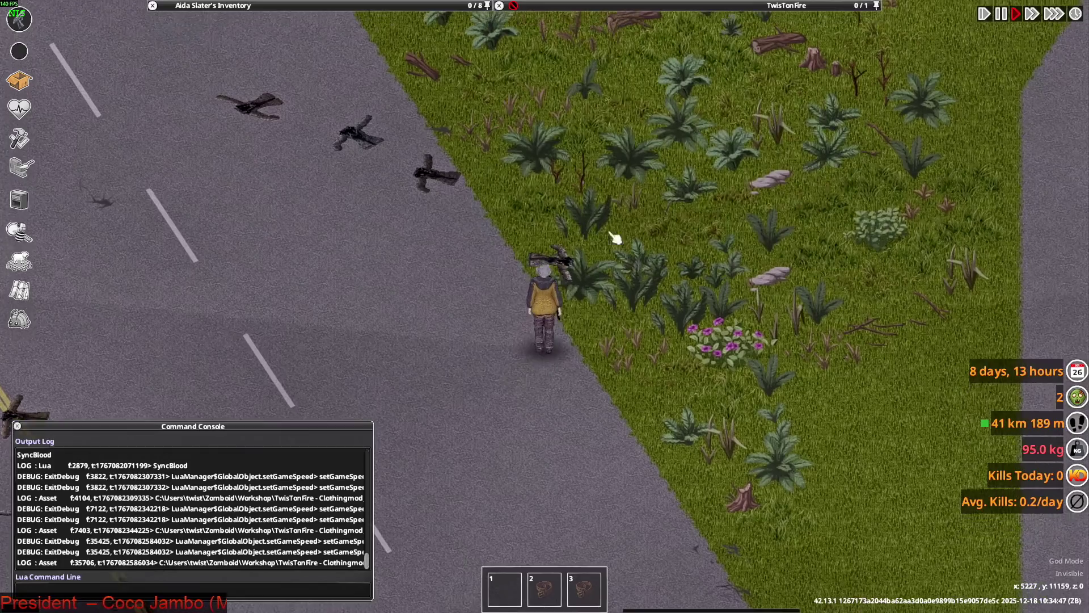
key(s)
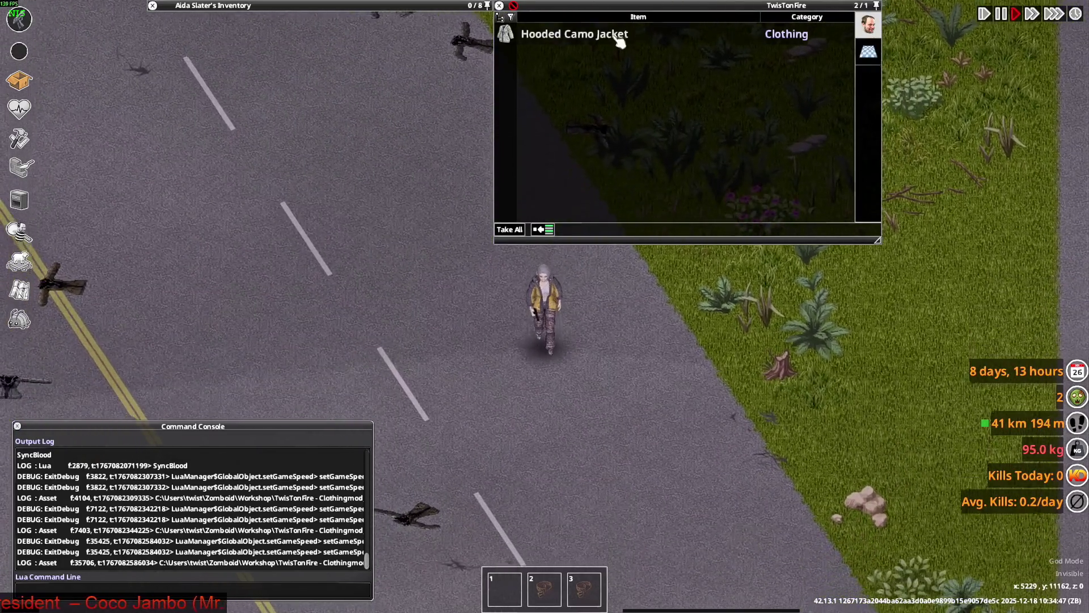
mouse_move(618, 40)
Step: In Blender, view the jacket edge-on and start moving it along Z
key(alt+Tab)
mouse_move(548, 261)
middle_down()
mouse_move(583, 242)
mouse_move(581, 267)
mouse_move(568, 272)
middle_up()
key(g)
key(z)
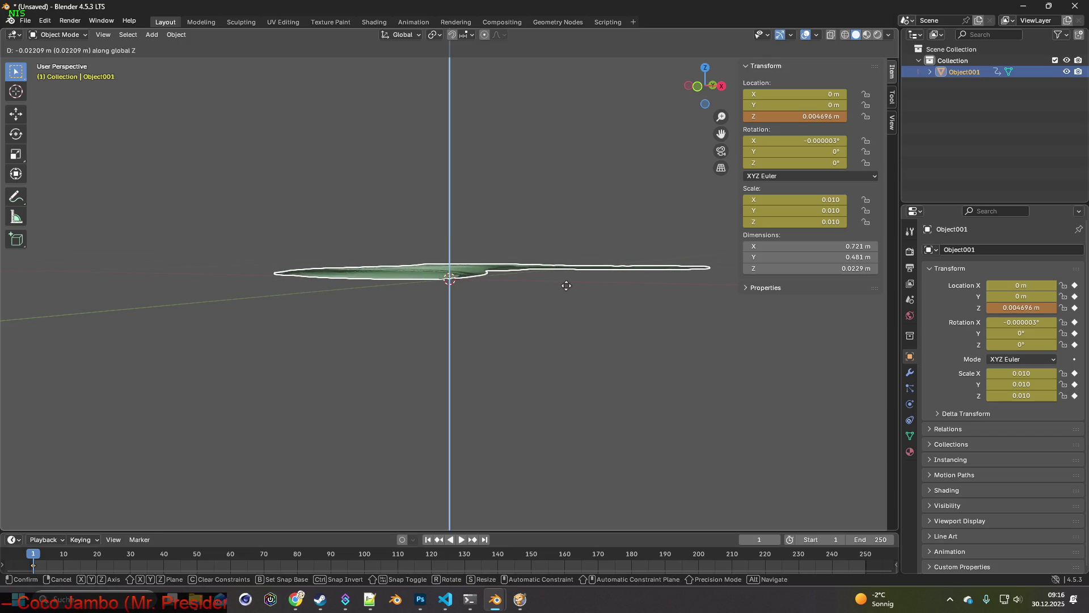
Step: Settle the jacket at Z 0.006464 m and re-export W_Rose_Jacket.fbx
click(562, 291)
click(25, 21)
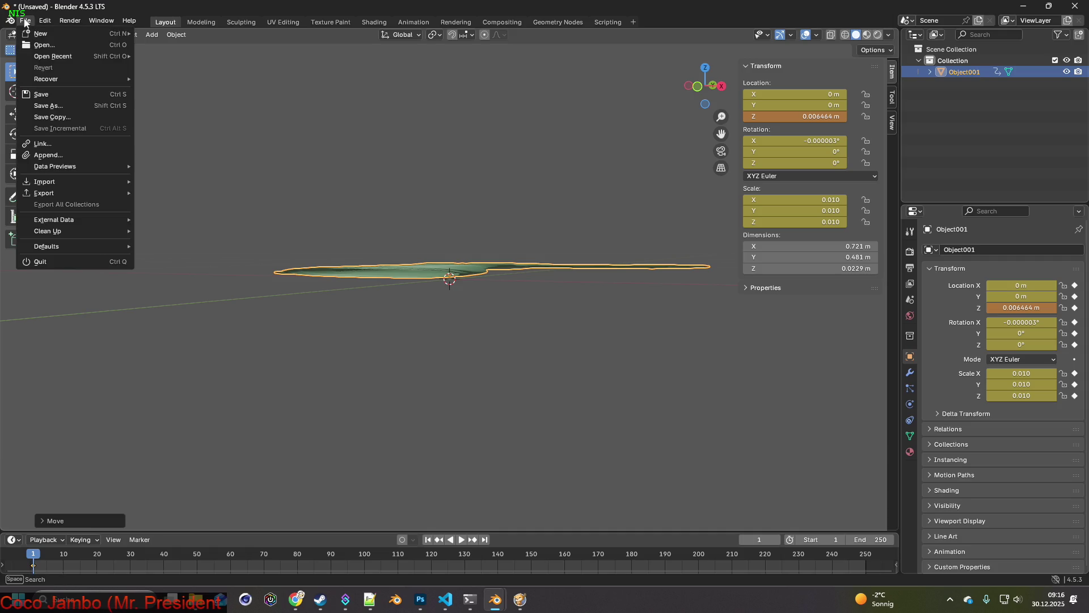
mouse_move(70, 191)
click(170, 294)
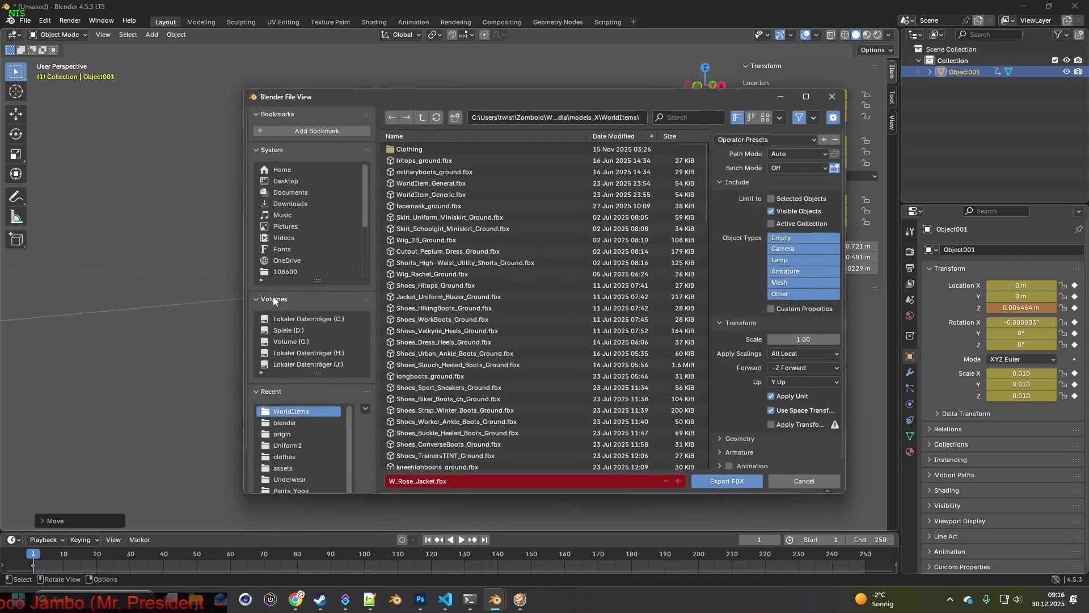
click(707, 482)
key(alt+Tab)
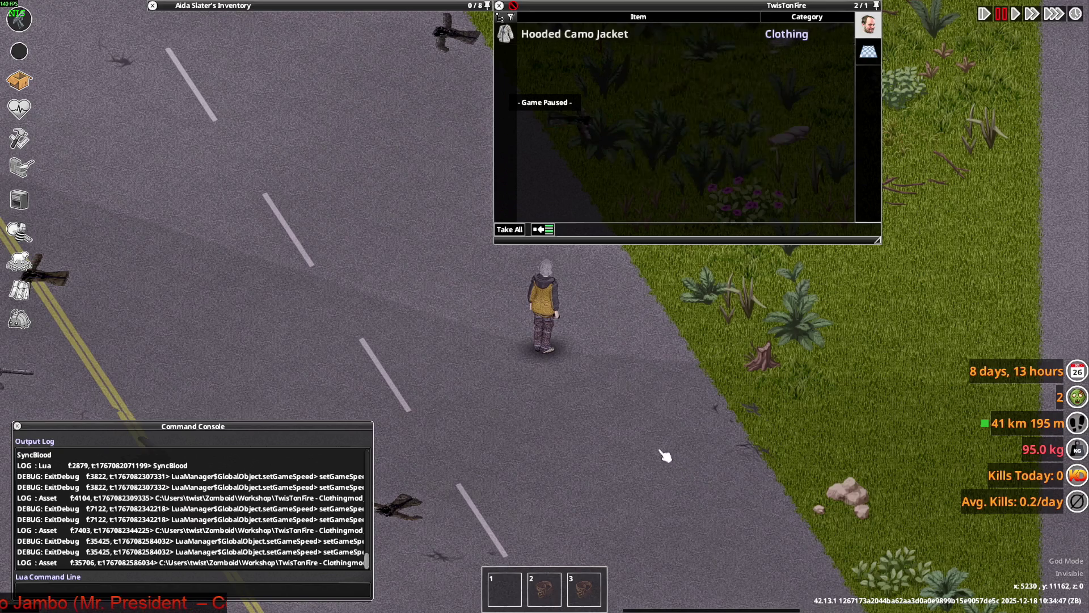
Step: Drop another Hooded Camo Jacket on the ground, zoom in, and walk a short way up
mouse_move(387, 7)
drag(240, 99, 652, 114)
scroll(642, 381, up, 3)
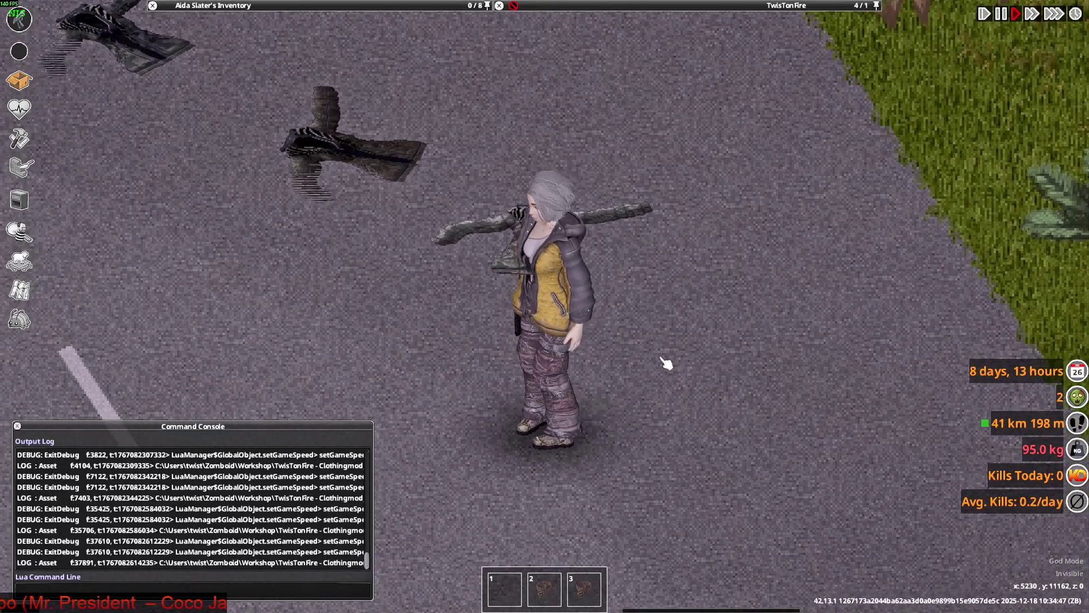
key(w)
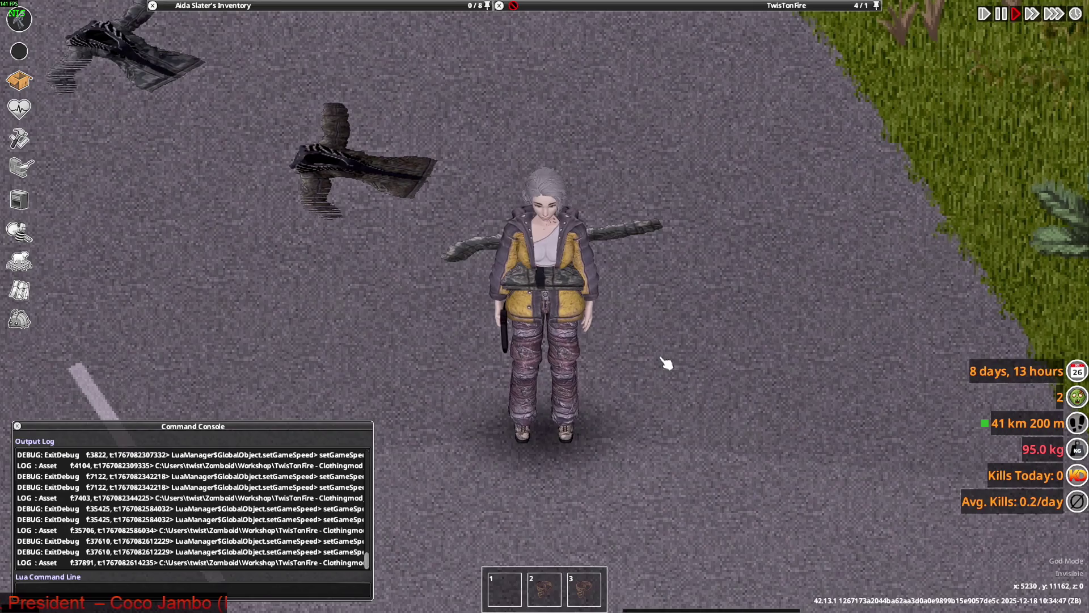
key(alt+Tab)
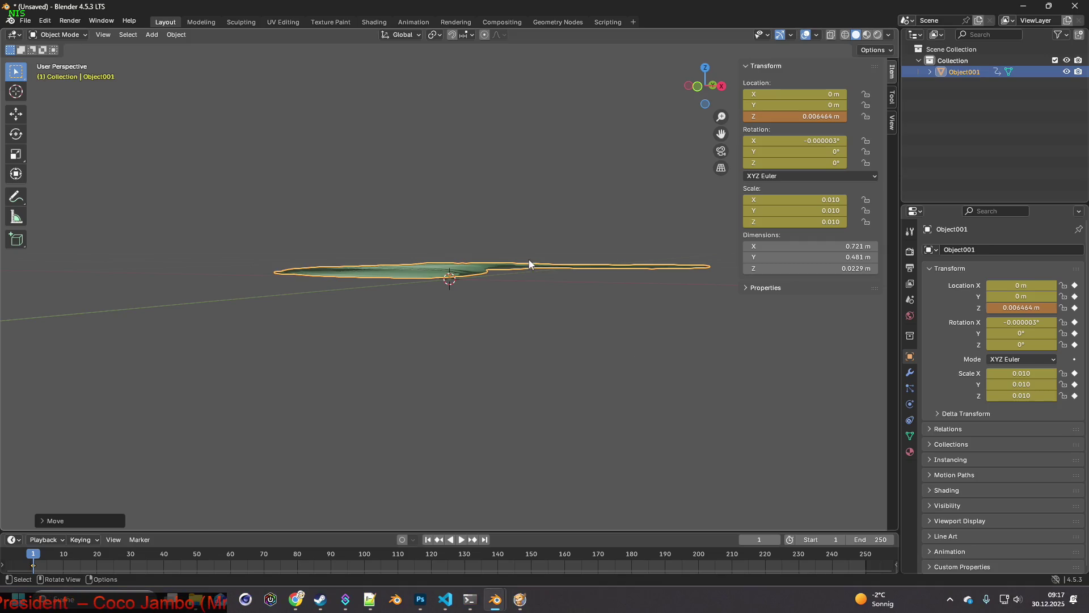
Step: Lower the jacket mesh along Z to 0.002752 m
drag(534, 264, 533, 260)
middle_drag(532, 260, 532, 262)
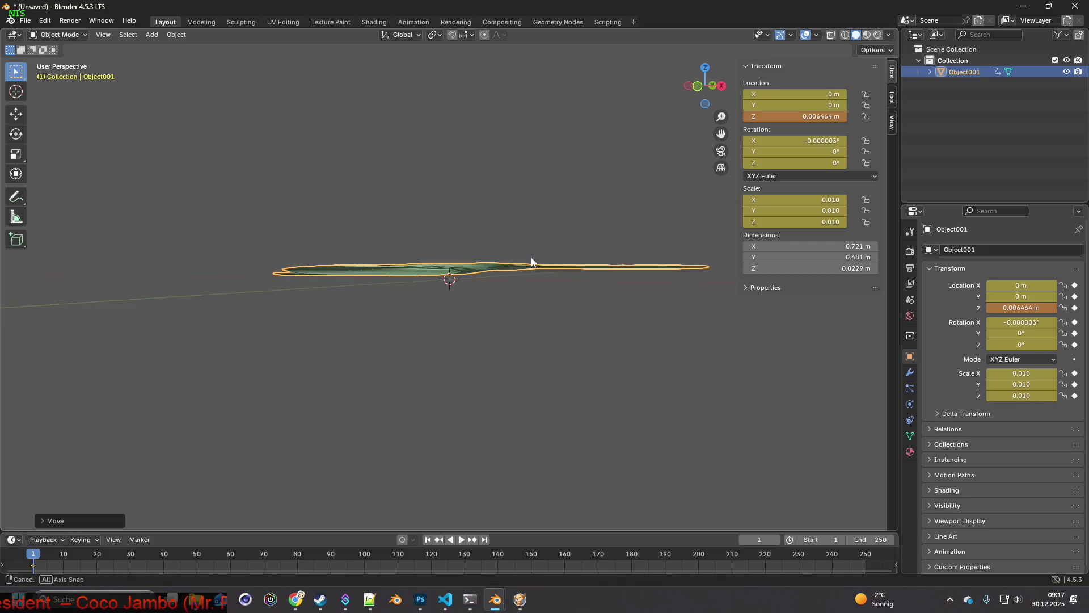
key(g)
key(z)
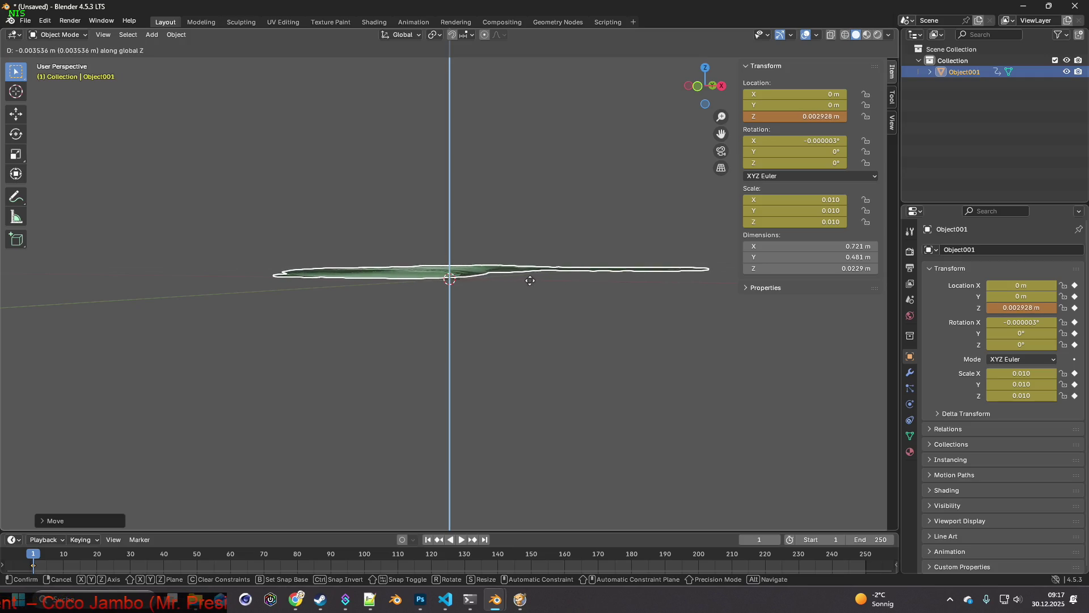
click(530, 280)
middle_drag(530, 280, 531, 285)
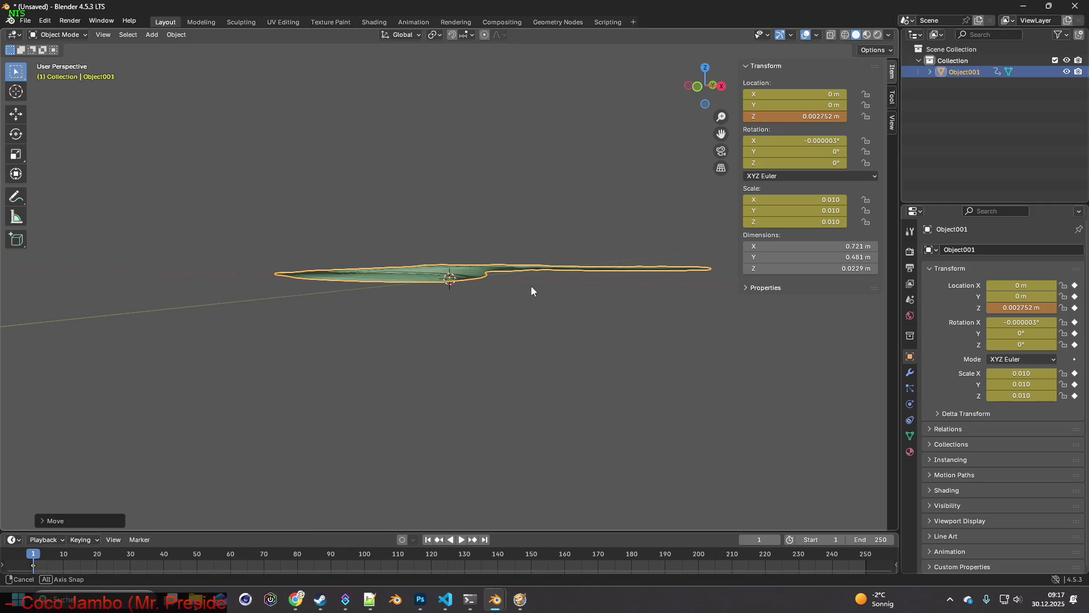
Step: Re-export the adjusted jacket as W_Rose_Jacket.fbx
click(31, 20)
mouse_move(64, 186)
mouse_move(121, 191)
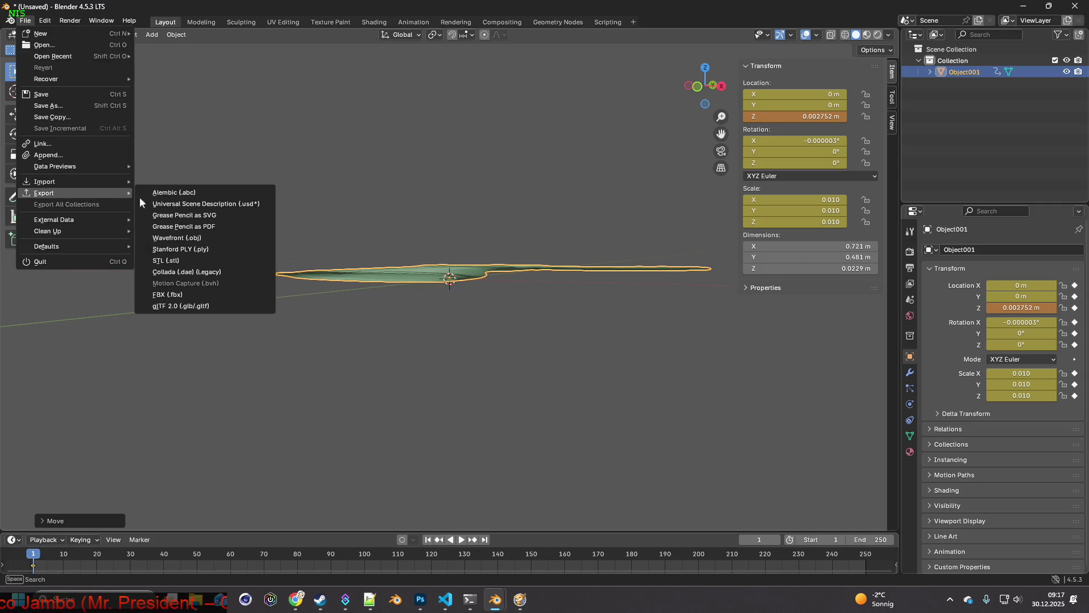
click(170, 296)
click(722, 483)
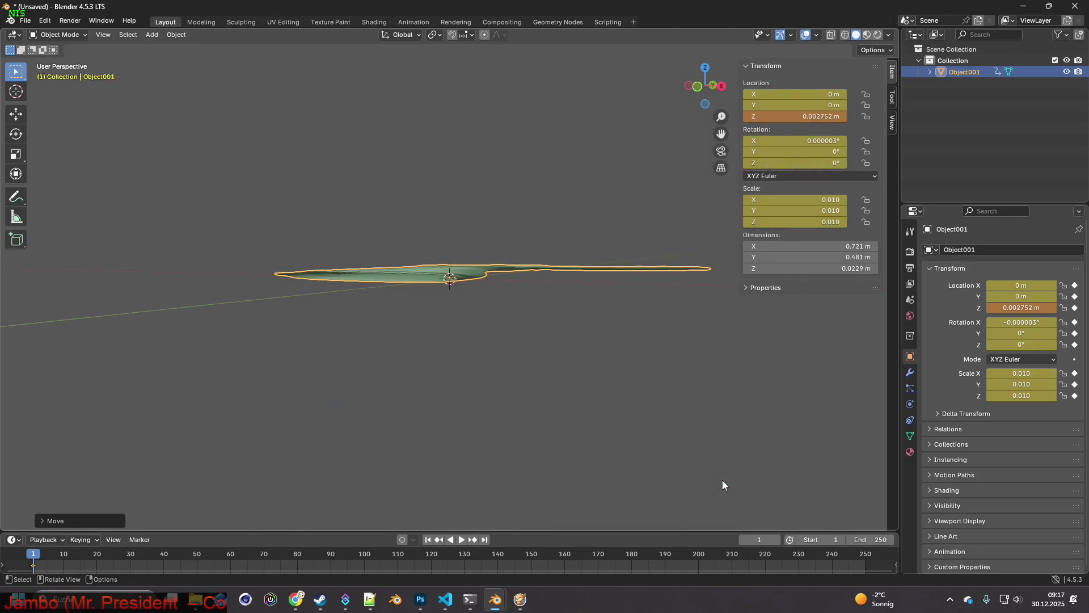
click(520, 600)
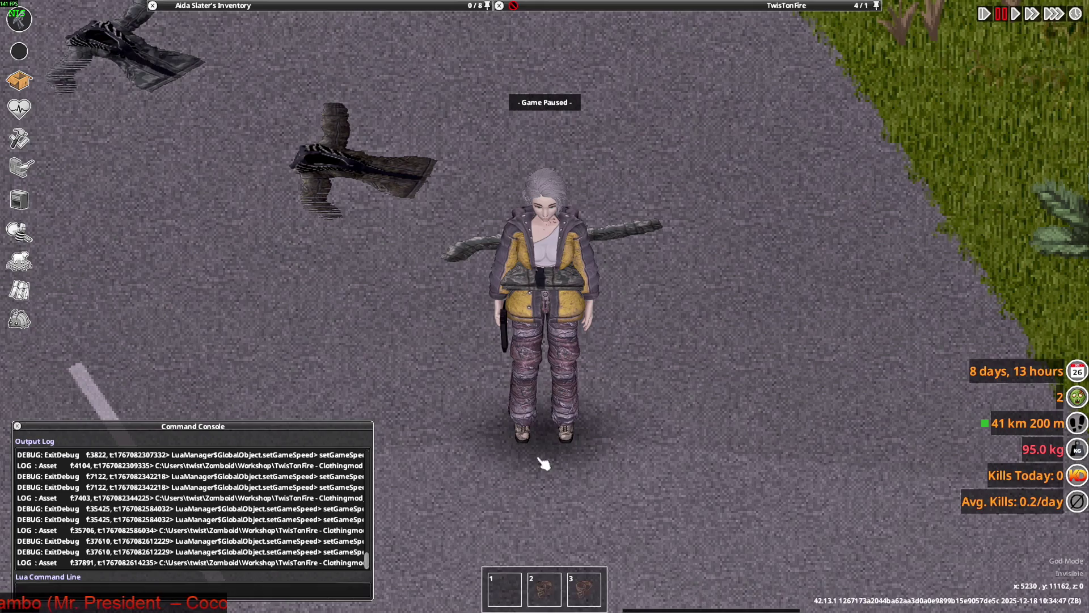
Step: Unpause the game and drop one more Hooded Camo Jacket onto the ground
key(space)
right_click(536, 197)
mouse_move(246, 101)
mouse_down()
mouse_move(568, 382)
mouse_move(562, 470)
mouse_move(575, 396)
mouse_up()
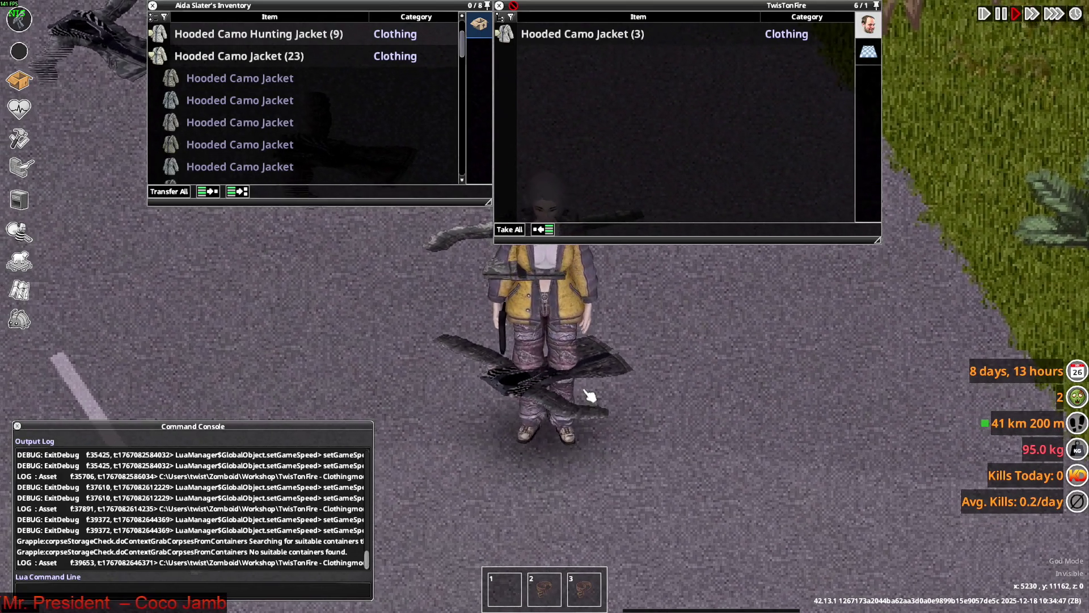
key(alt+Tab)
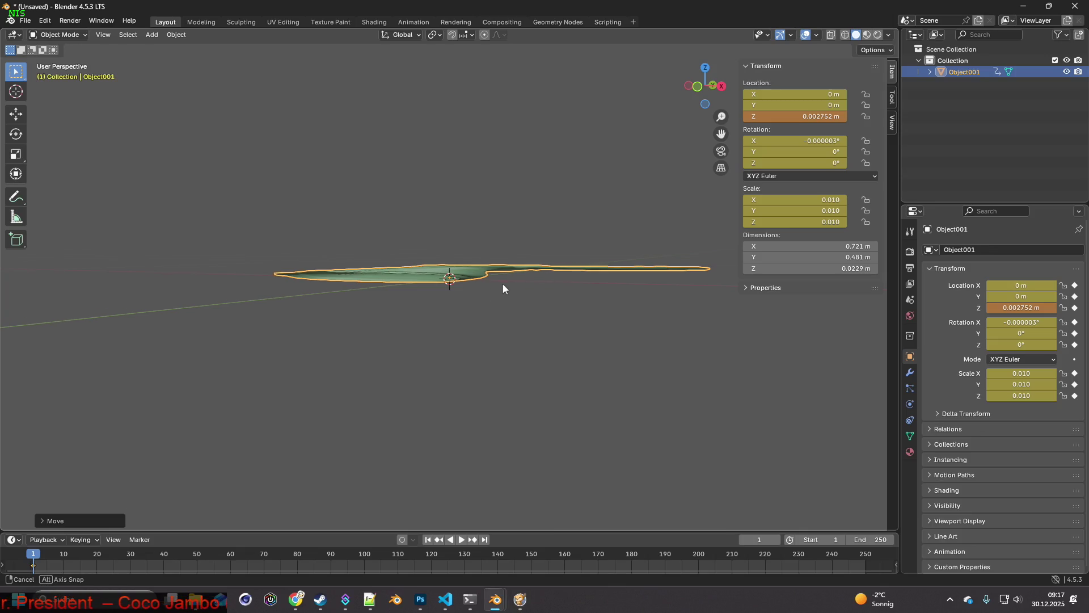
Step: Lower the jacket mesh along Z to 0.000807 m
middle_drag(503, 289, 502, 287)
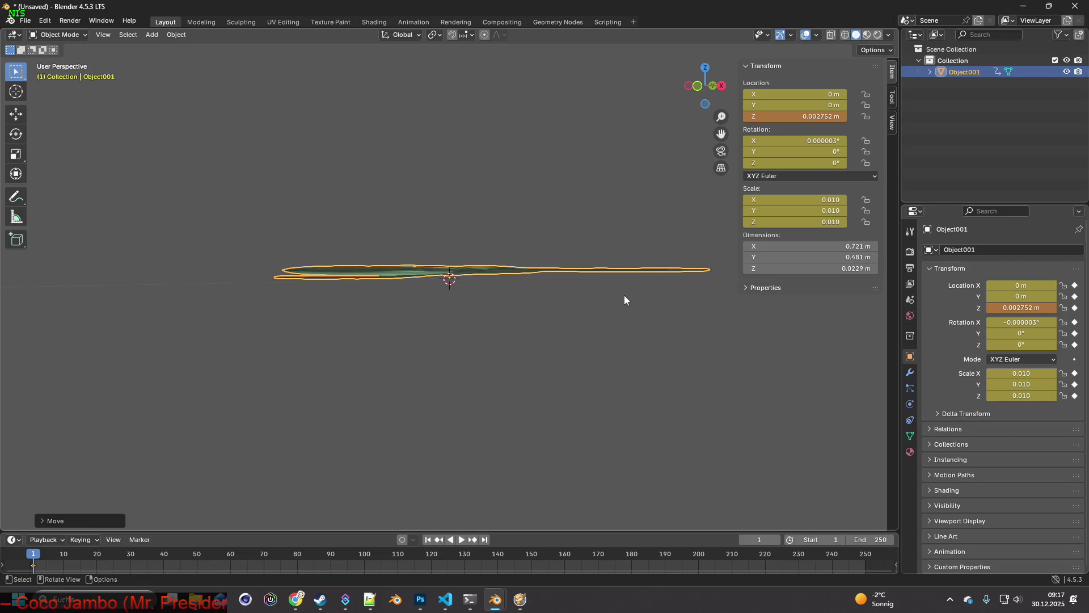
key(g)
key(z)
mouse_move(621, 304)
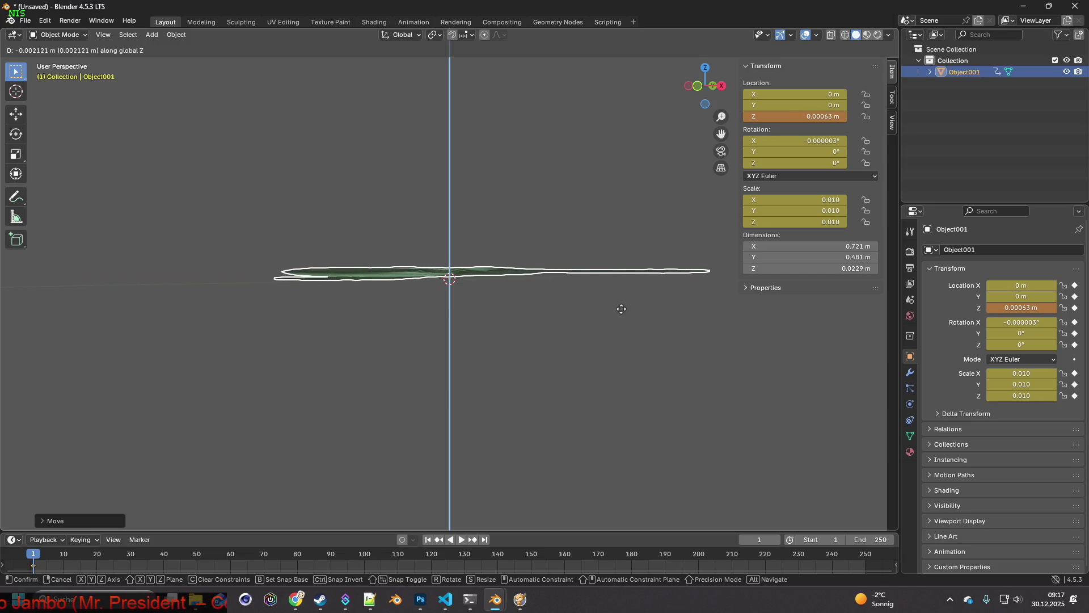
click(621, 313)
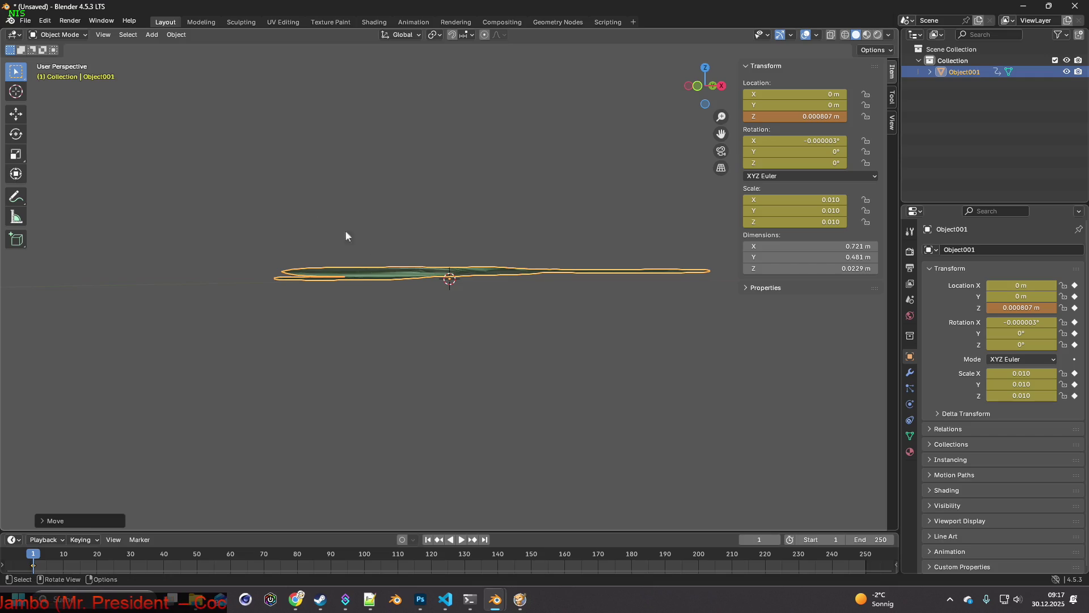
Step: Re-export the jacket as FBX and return to Project Zomboid
click(25, 21)
mouse_move(67, 192)
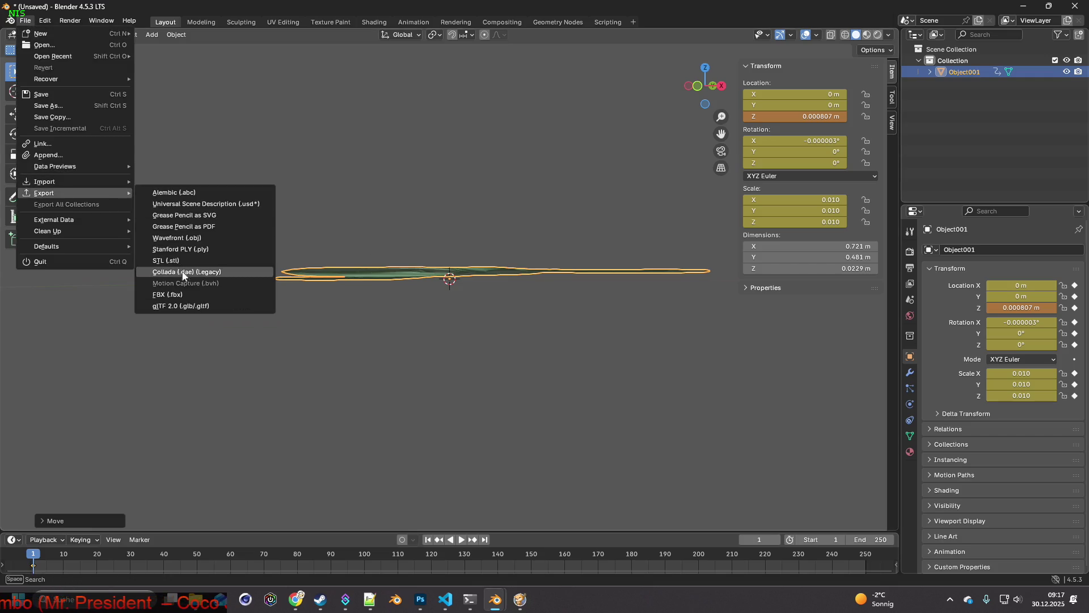
click(170, 294)
click(718, 481)
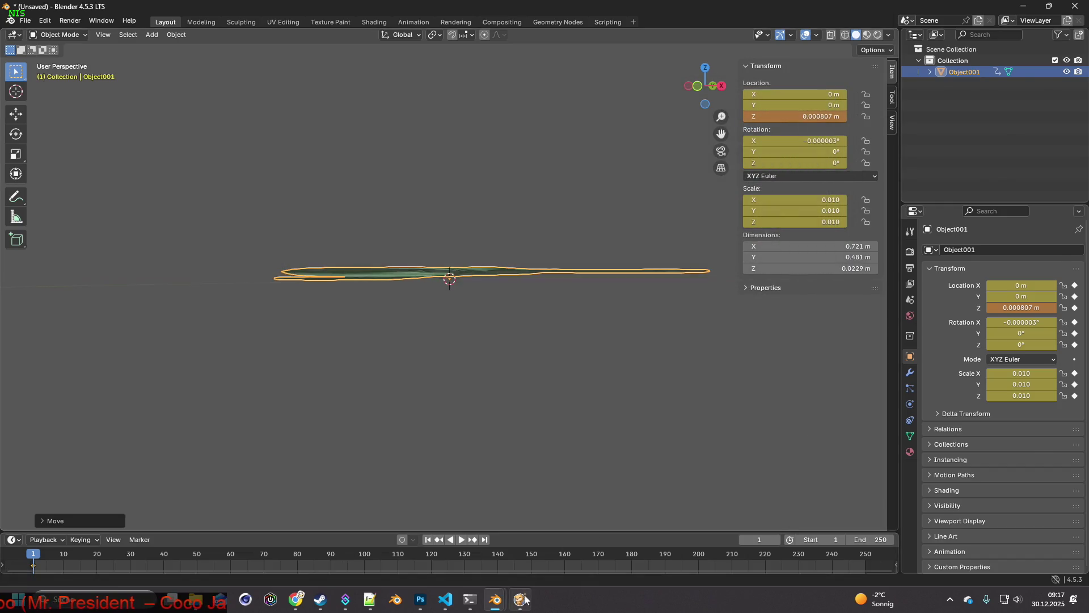
click(522, 600)
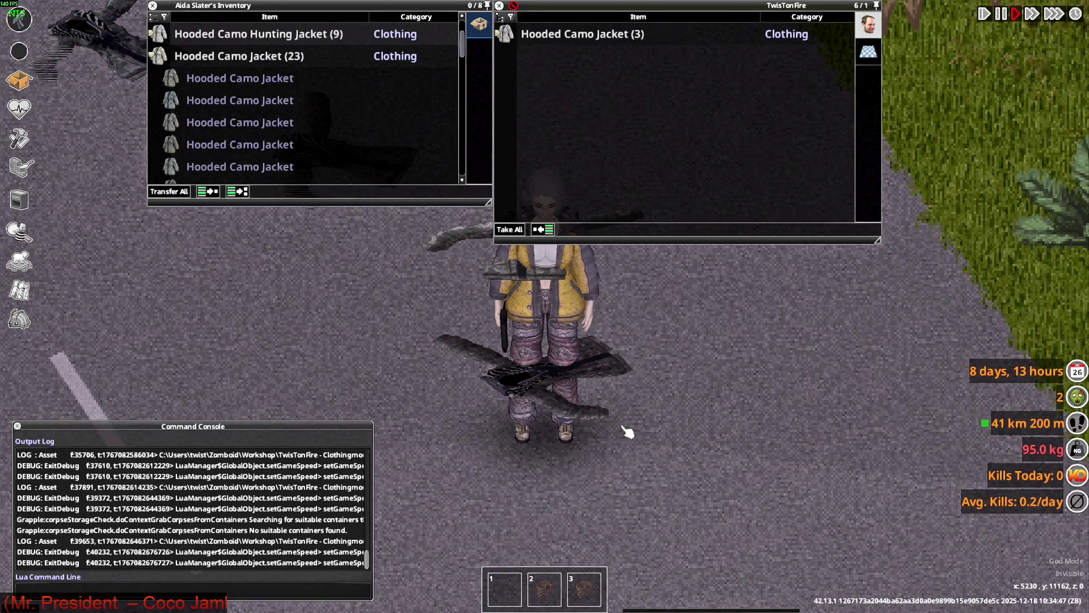
Step: Drop a fourth Hooded Camo Jacket on the ground, walk around it, then return to Blender
drag(244, 100, 616, 462)
key(d)
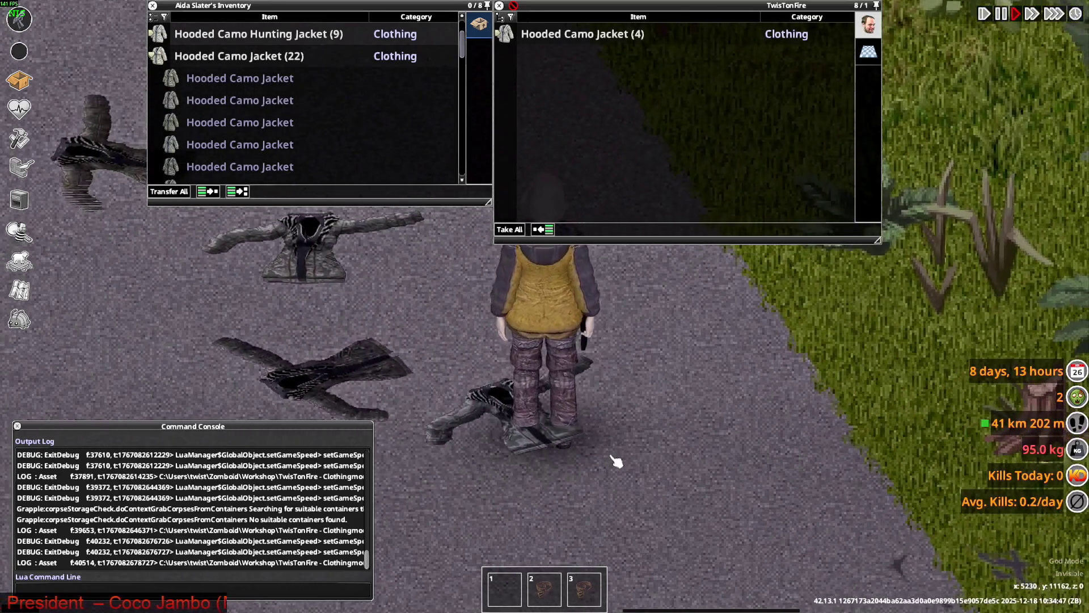
key(a)
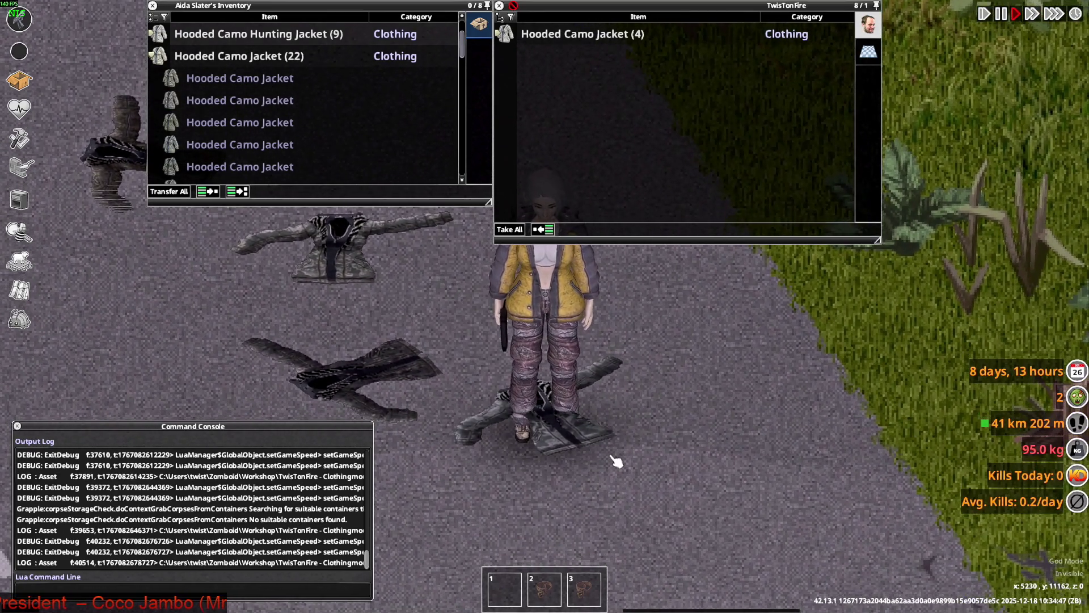
key(w)
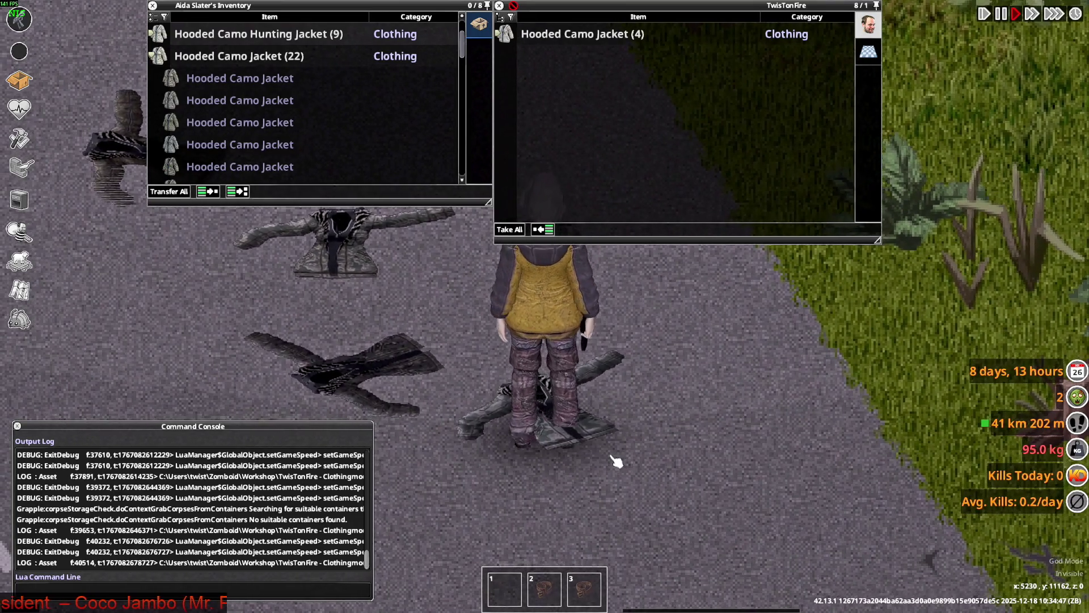
key(alt+Tab)
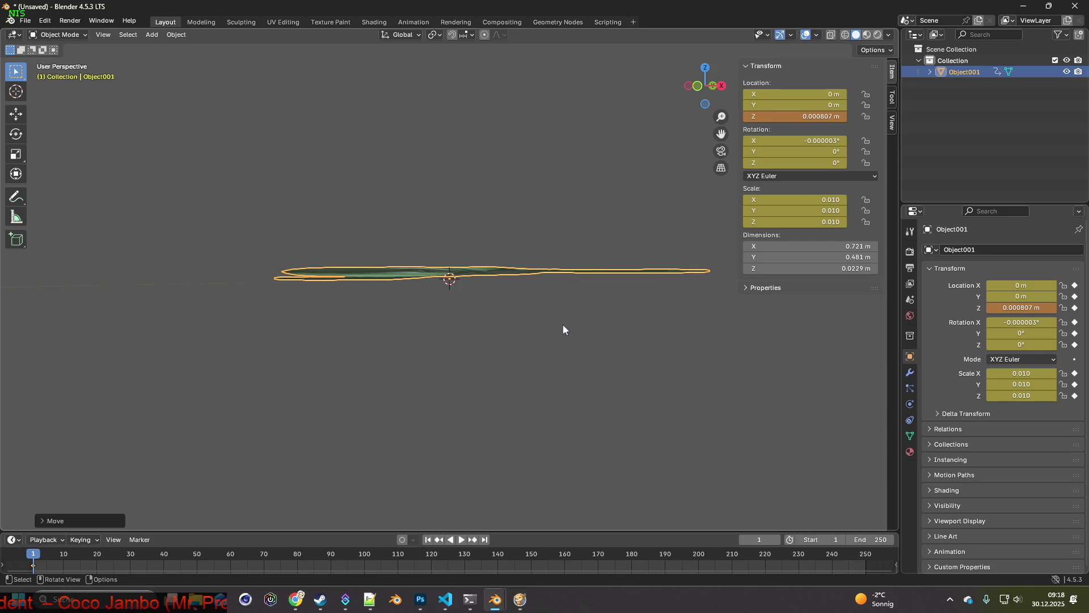
Step: Move the jacket mesh down along Z to 0.000277 m
key(g)
key(z)
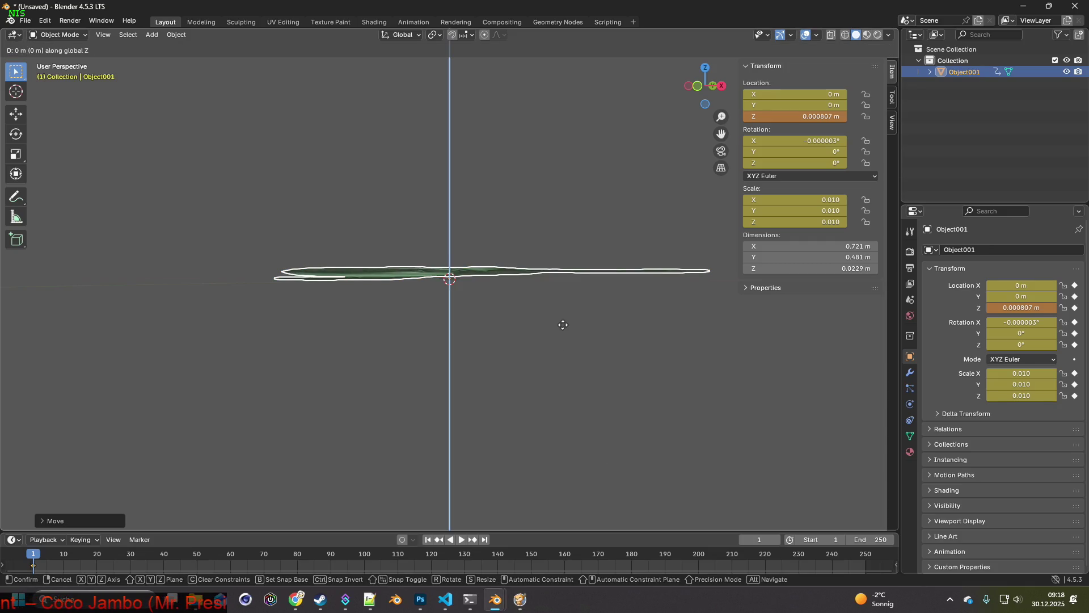
click(562, 328)
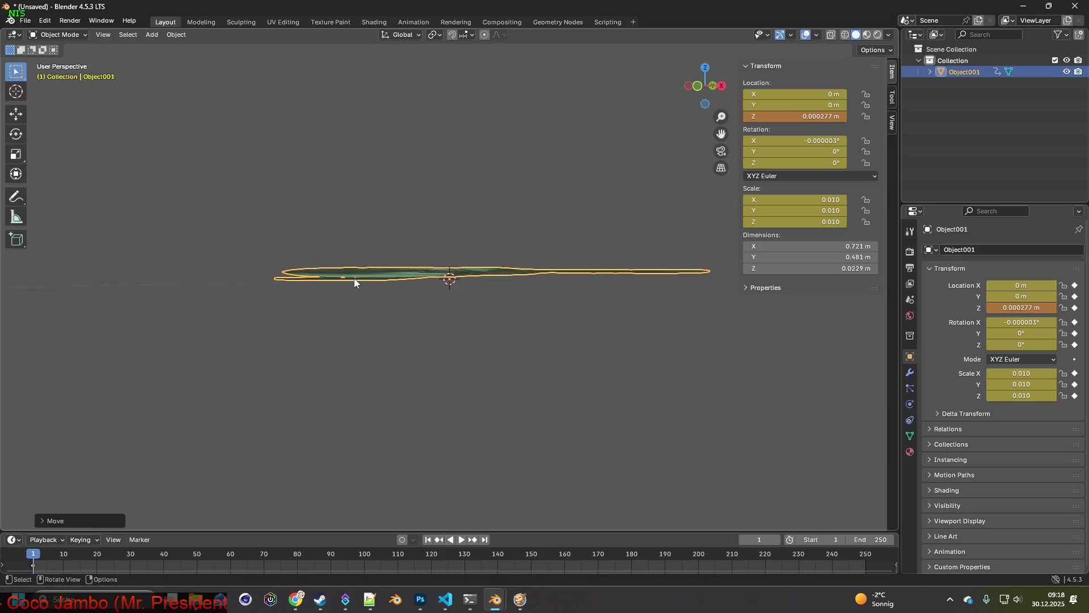
Step: Export the jacket as W_Rose_Jacket.fbx and switch to Project Zomboid
click(25, 20)
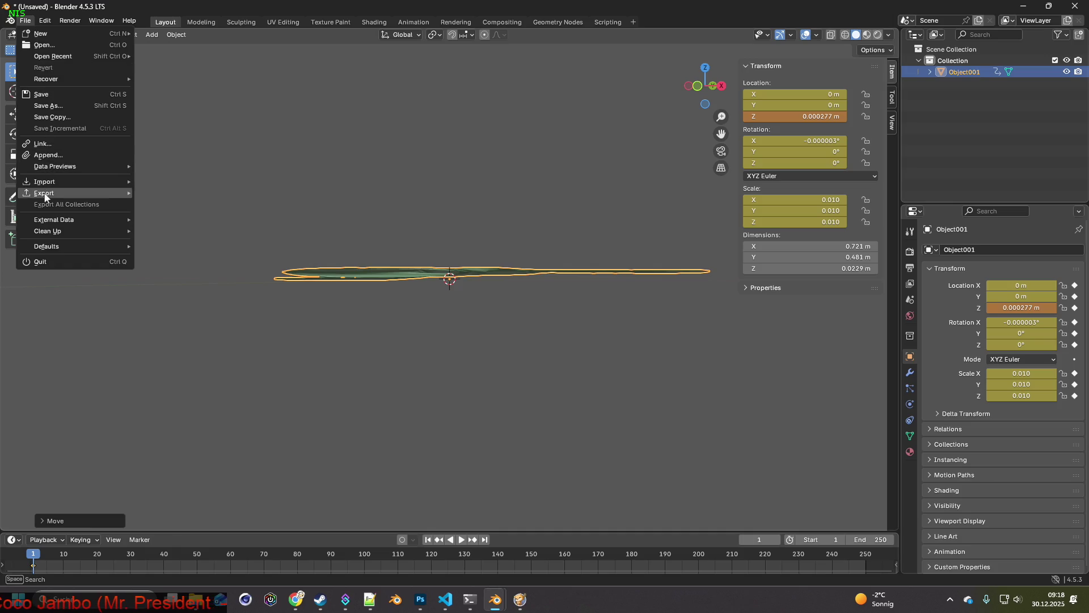
mouse_move(45, 193)
click(198, 296)
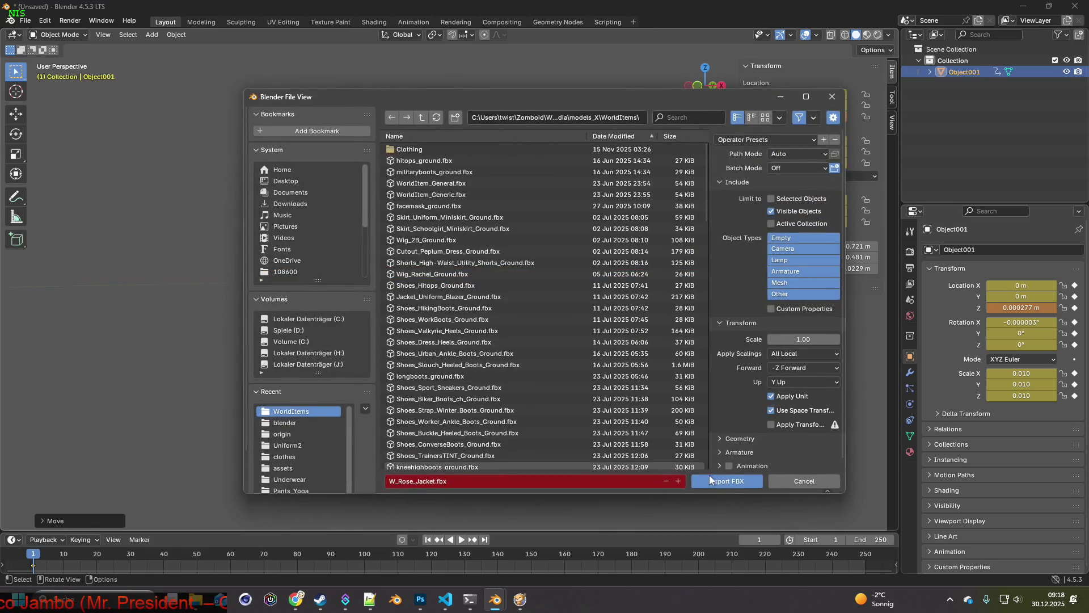
click(738, 486)
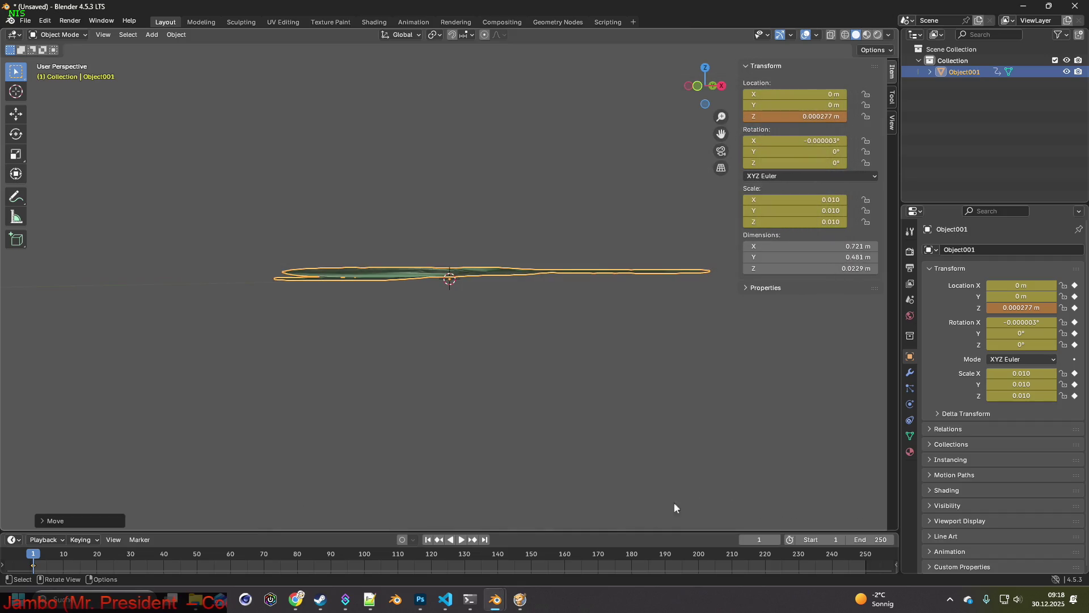
key(alt+Tab)
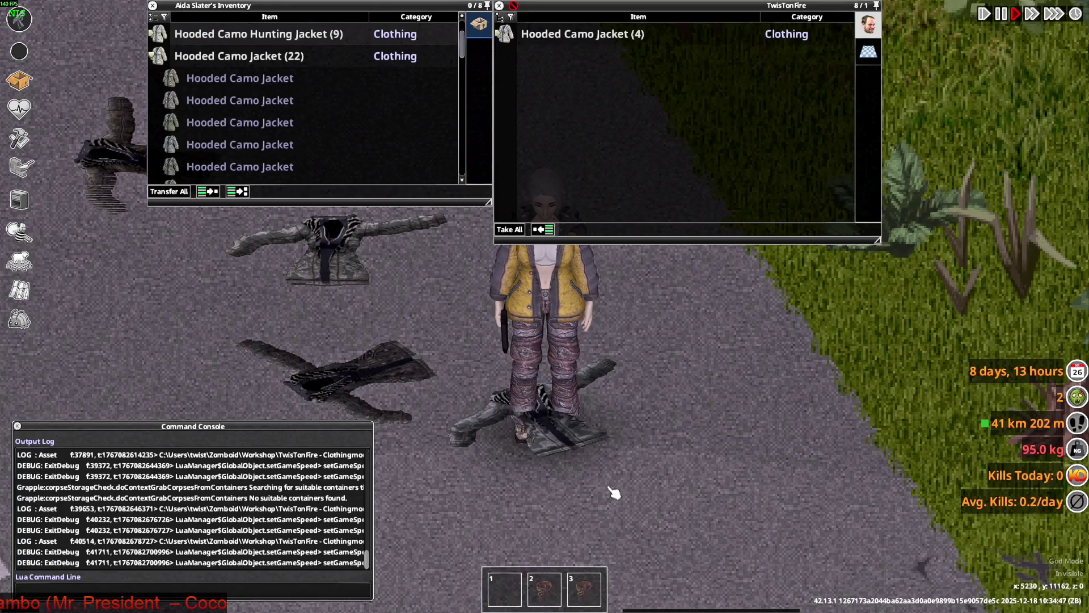
Step: Drop a Hooded Camo Jacket on the ground and walk around to inspect it
double_click(239, 100)
key(w+a)
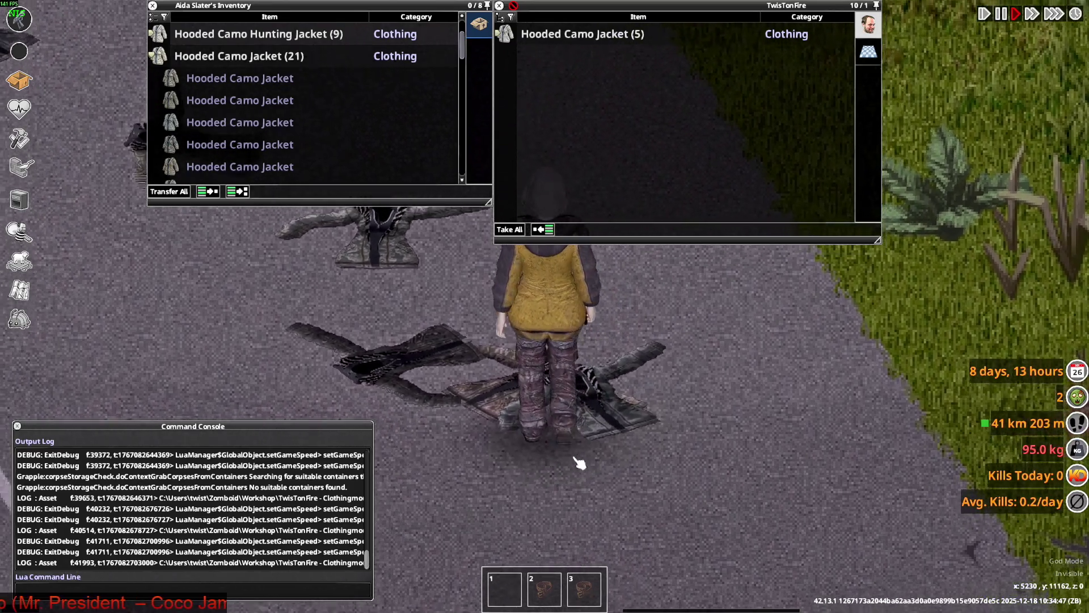
key(s)
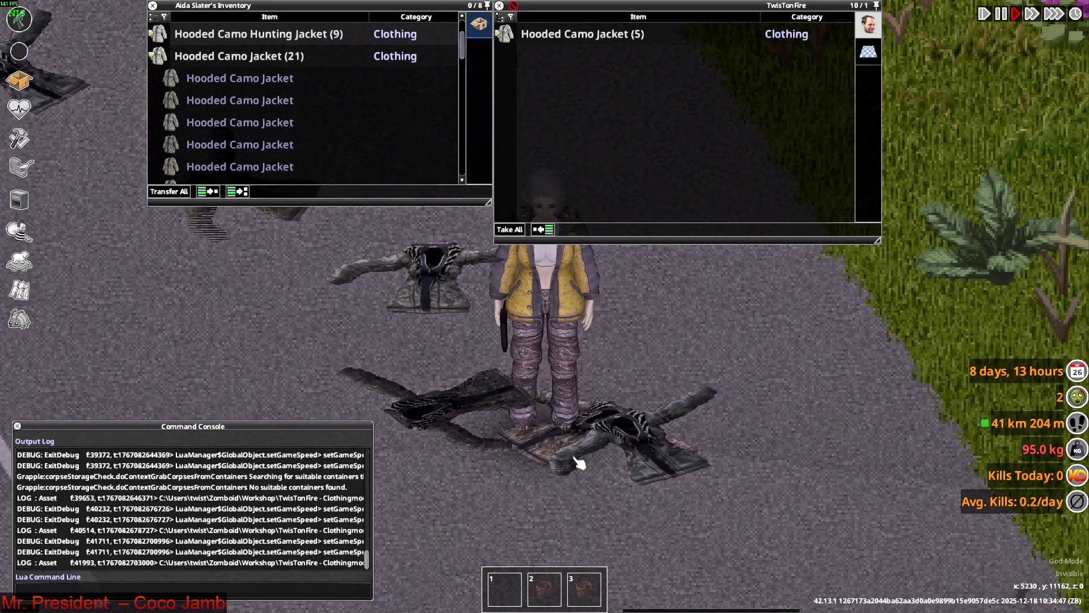
key(w+d)
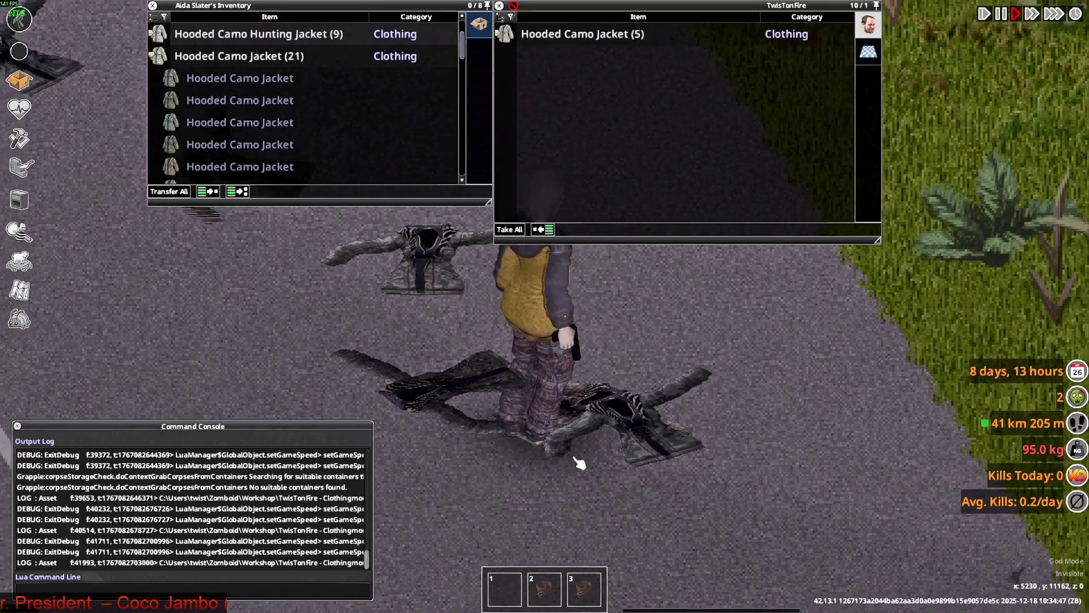
Step: Drop another Hooded Camo Jacket onto the road and walk left to view both
scroll(609, 523, down, 3)
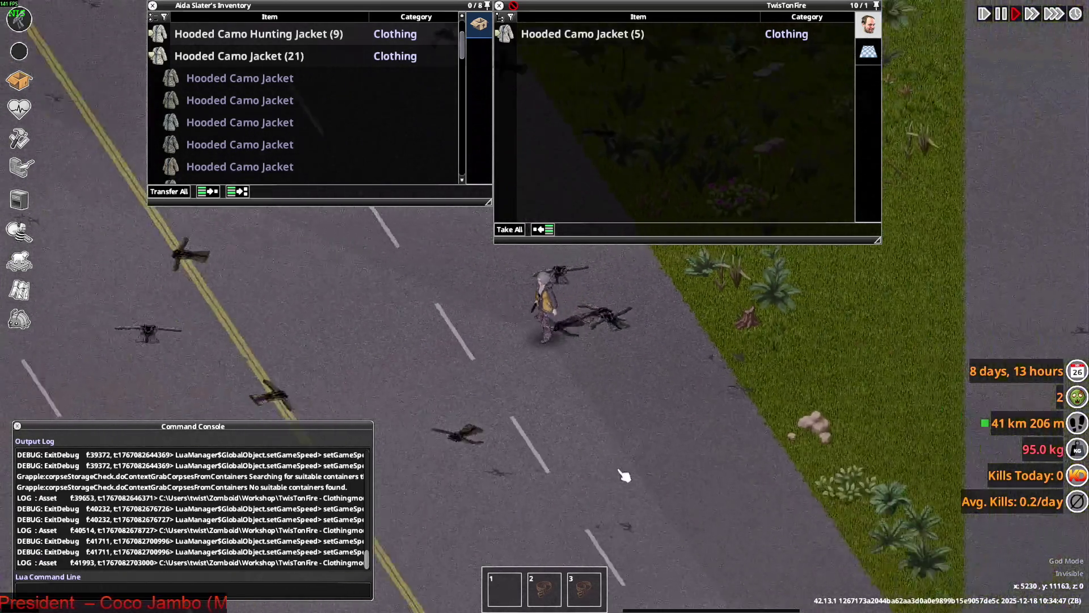
mouse_move(318, 101)
mouse_down()
mouse_move(542, 367)
mouse_move(649, 412)
mouse_up()
scroll(649, 412, up, 3)
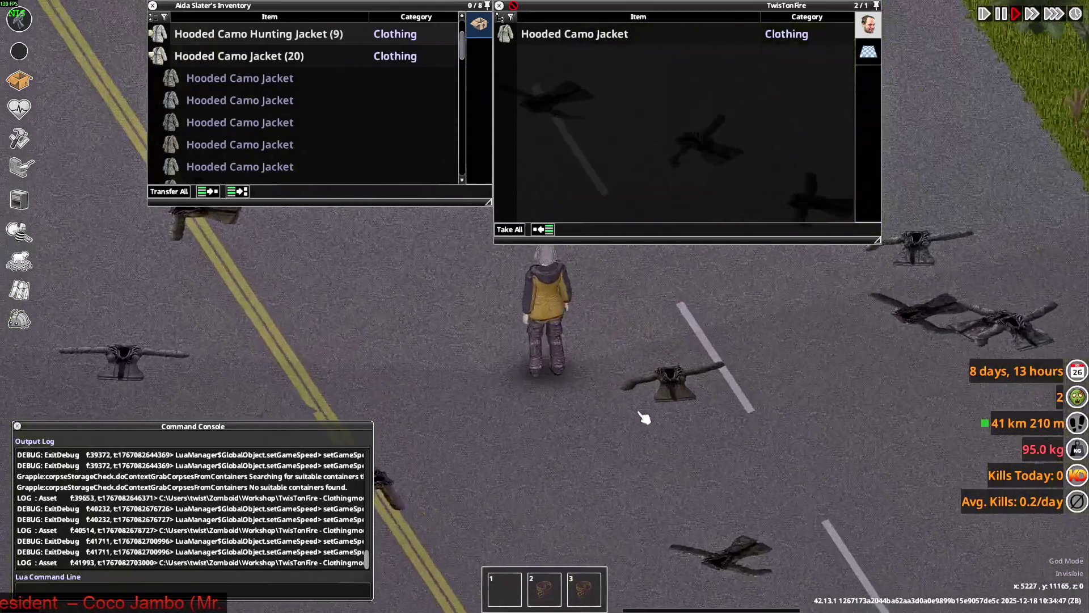
key(a)
key(w)
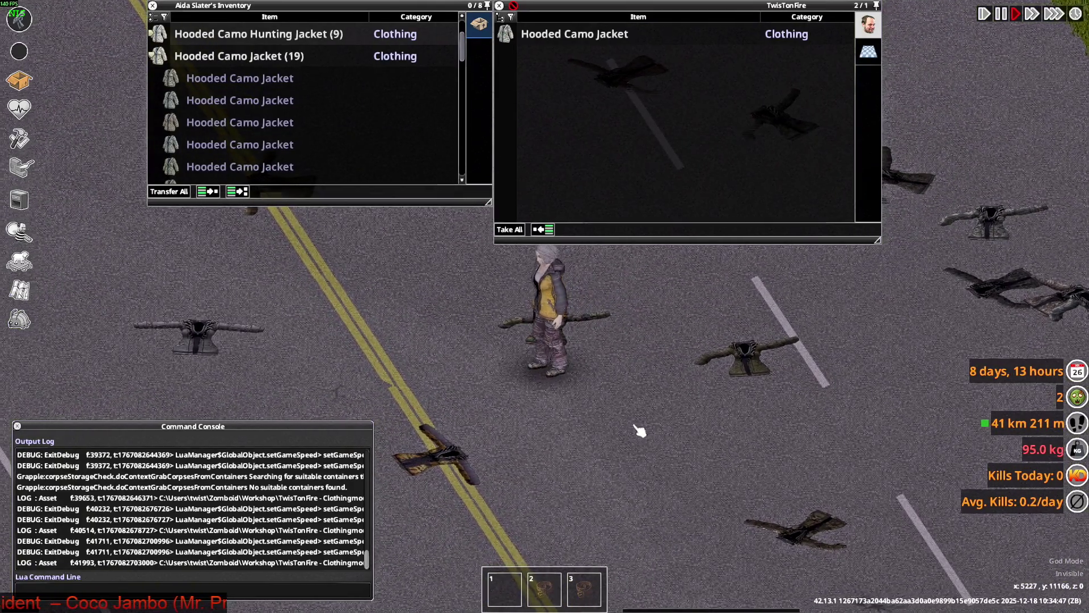
scroll(643, 425, up, 3)
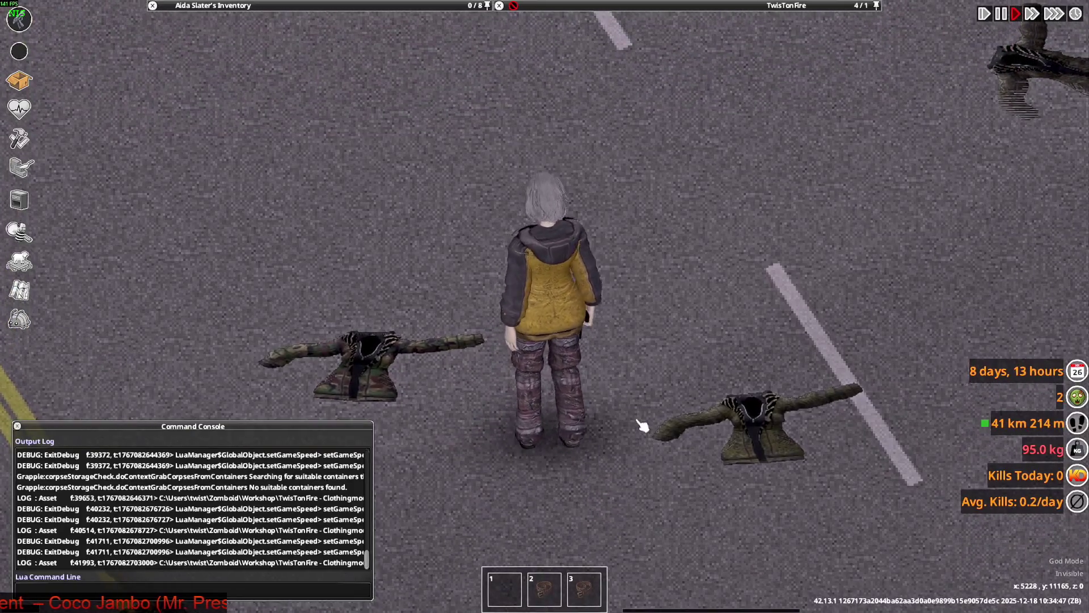
key(a)
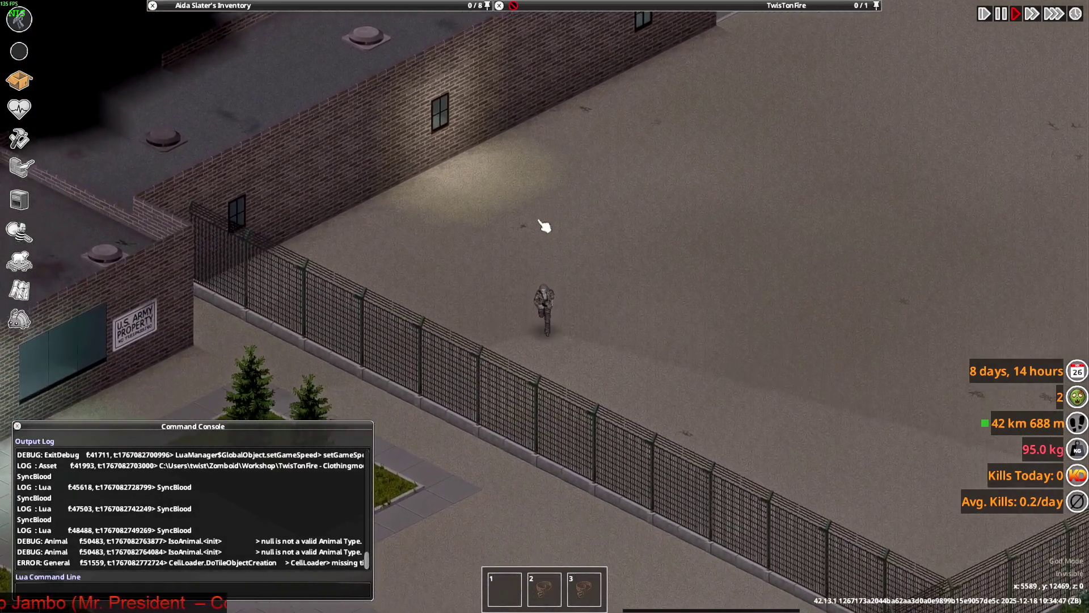
Step: Teleport the character via the minimap to beside the army building
key(s)
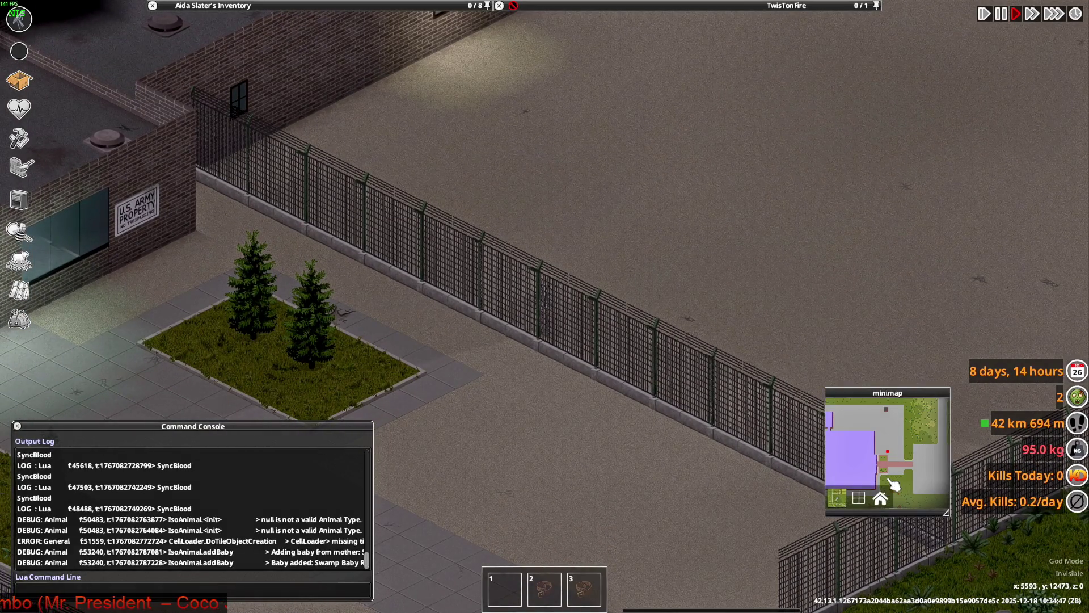
click(907, 491)
key(a)
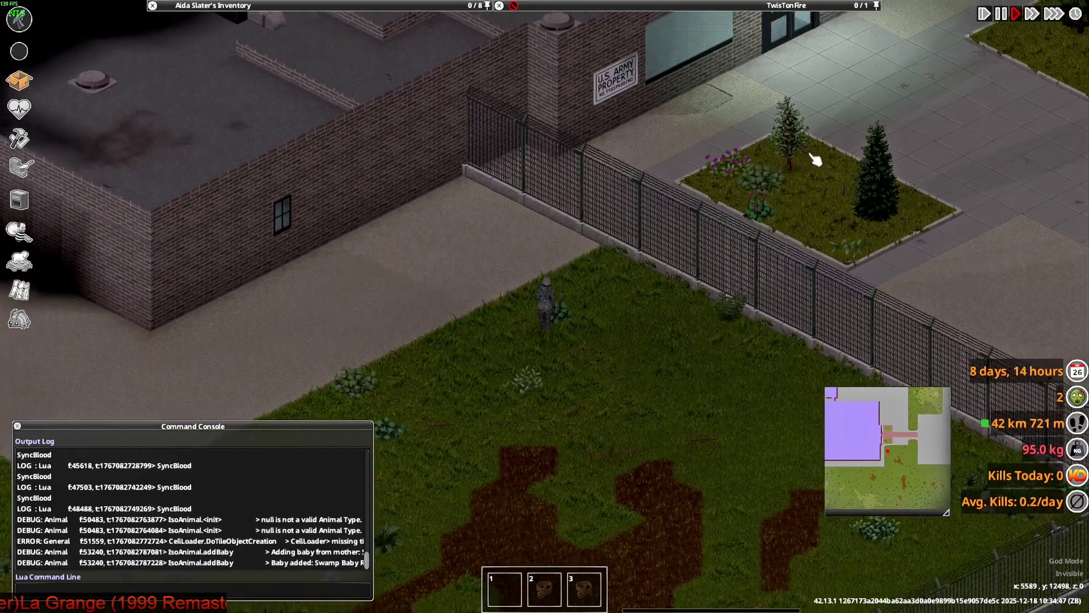
right_click(815, 160)
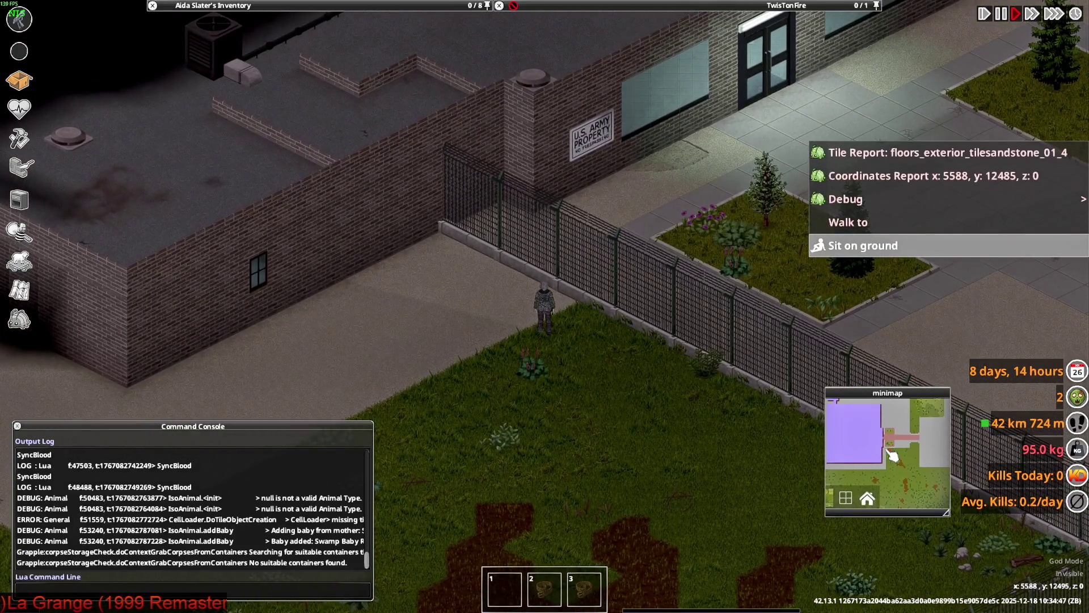
right_click(893, 433)
click(868, 438)
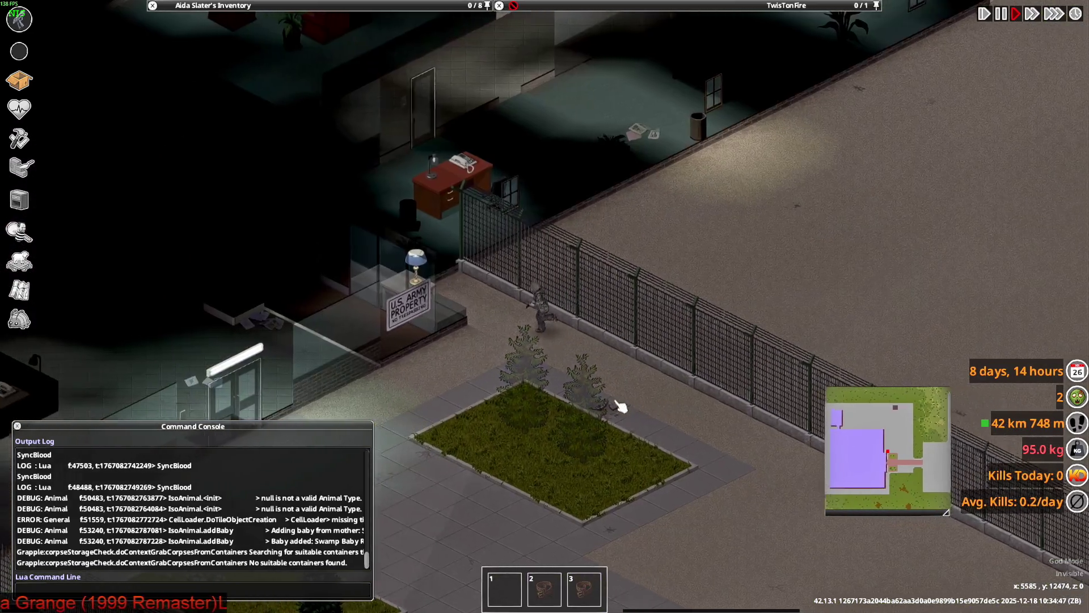
key(a)
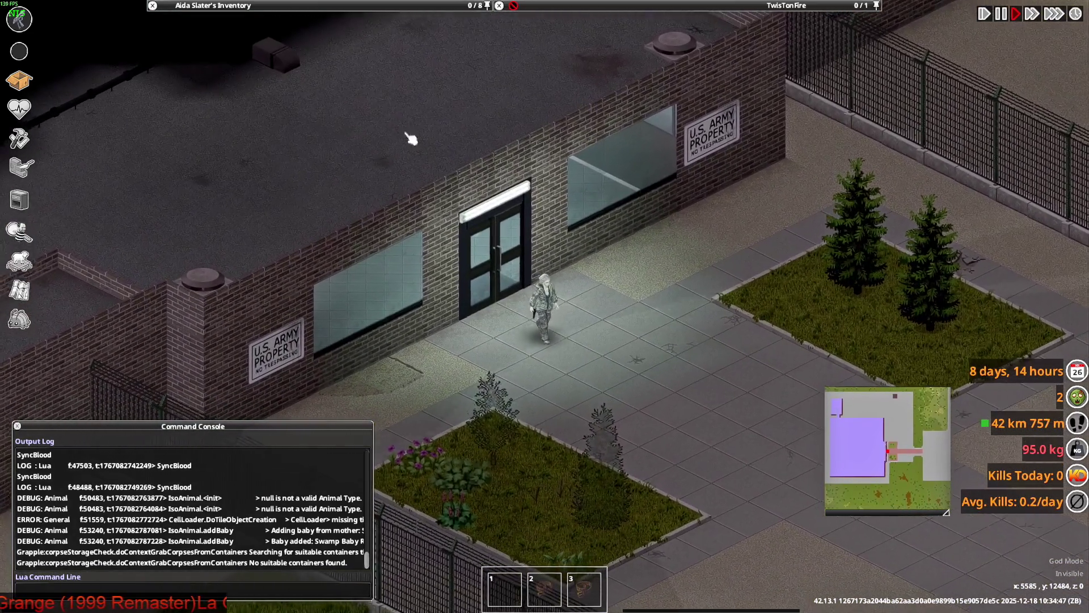
Step: Drop several Hunting Jackets onto the ground near the building
mouse_move(283, 5)
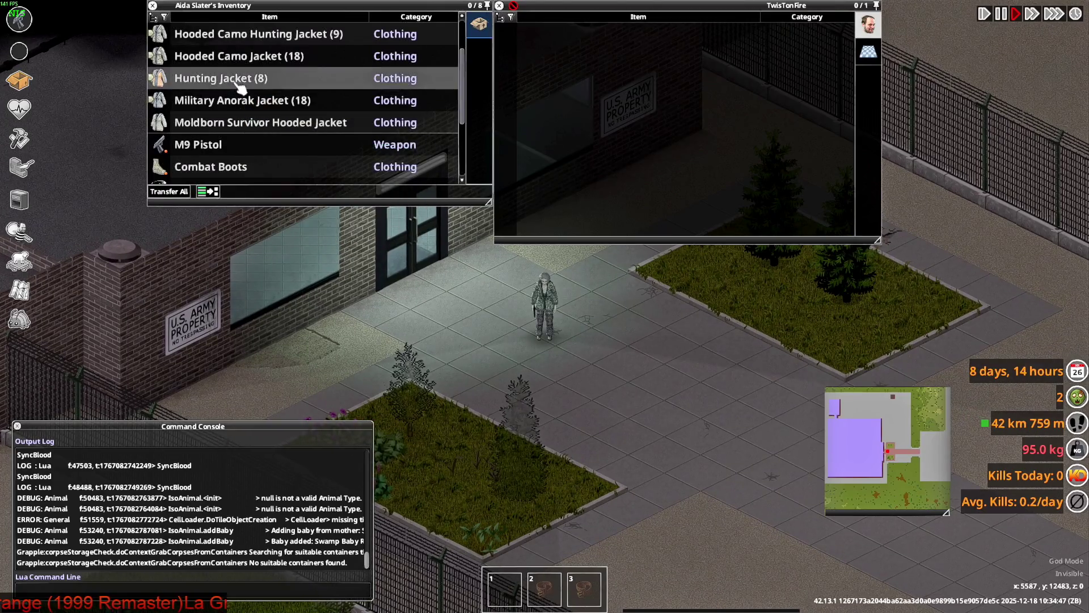
drag(321, 136, 537, 276)
drag(170, 82, 653, 352)
scroll(669, 388, up, 2)
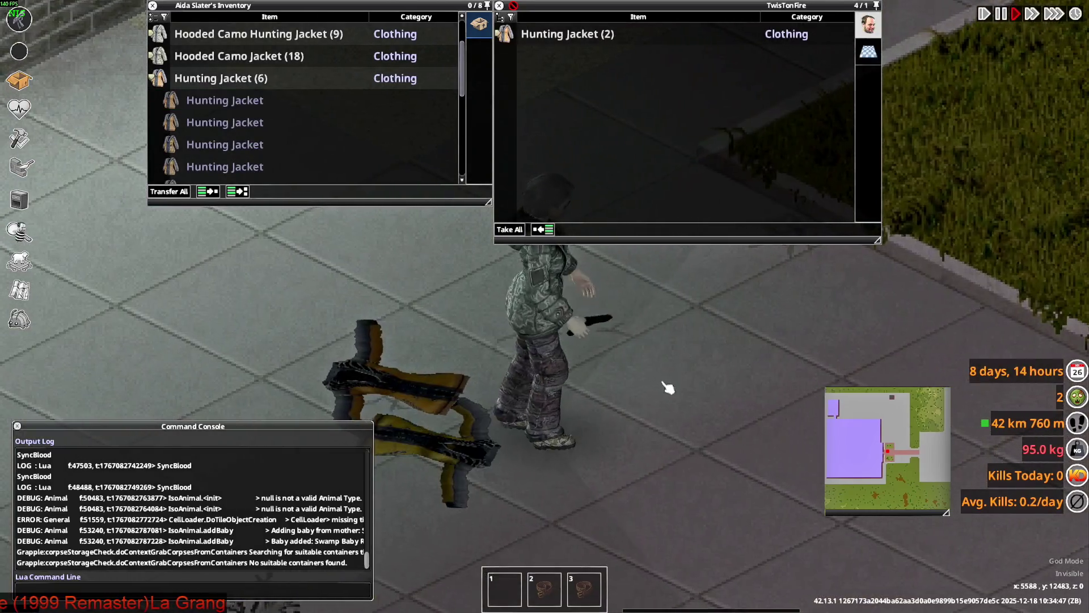
double_click(227, 122)
double_click(227, 122)
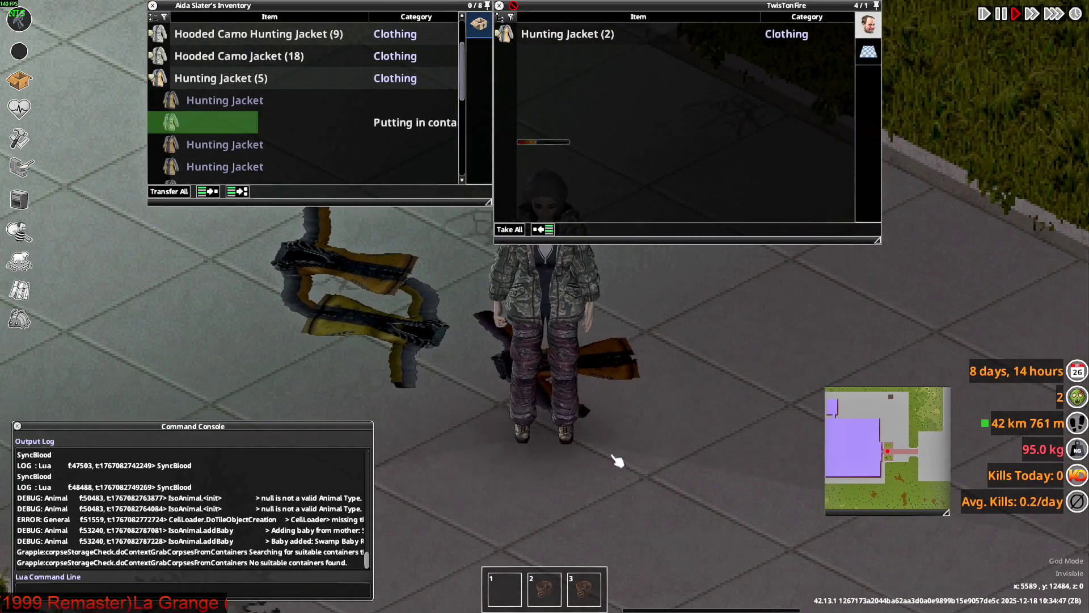
key(a)
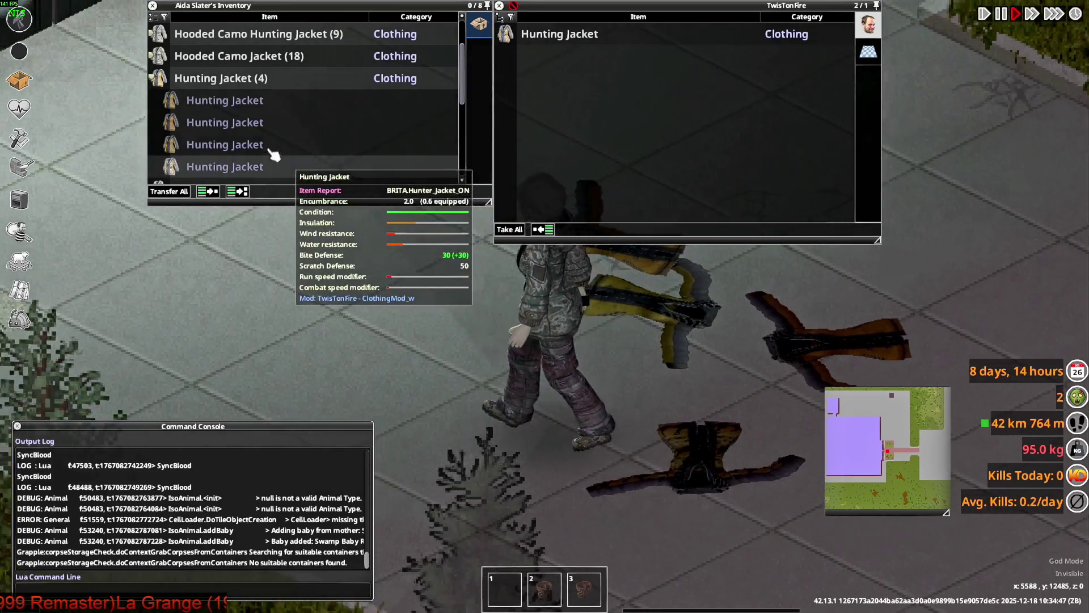
drag(278, 158, 415, 300)
drag(627, 435, 627, 434)
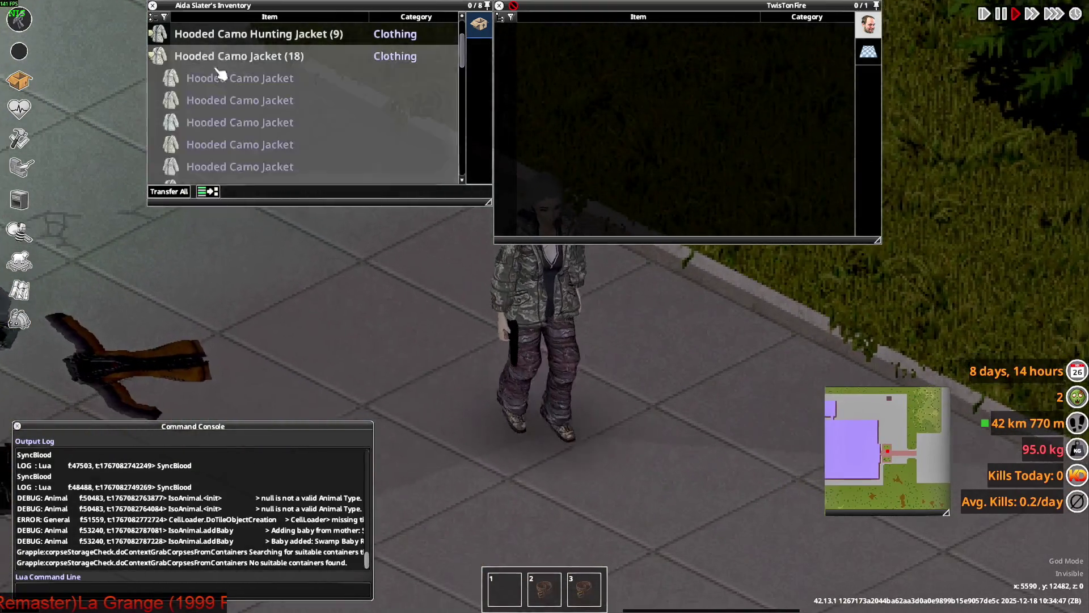
Step: Drop Hooded Camo, Hooded Camo Hunting, Military Anorak, remaining Hunting and Casual Decal jackets
drag(219, 77, 610, 399)
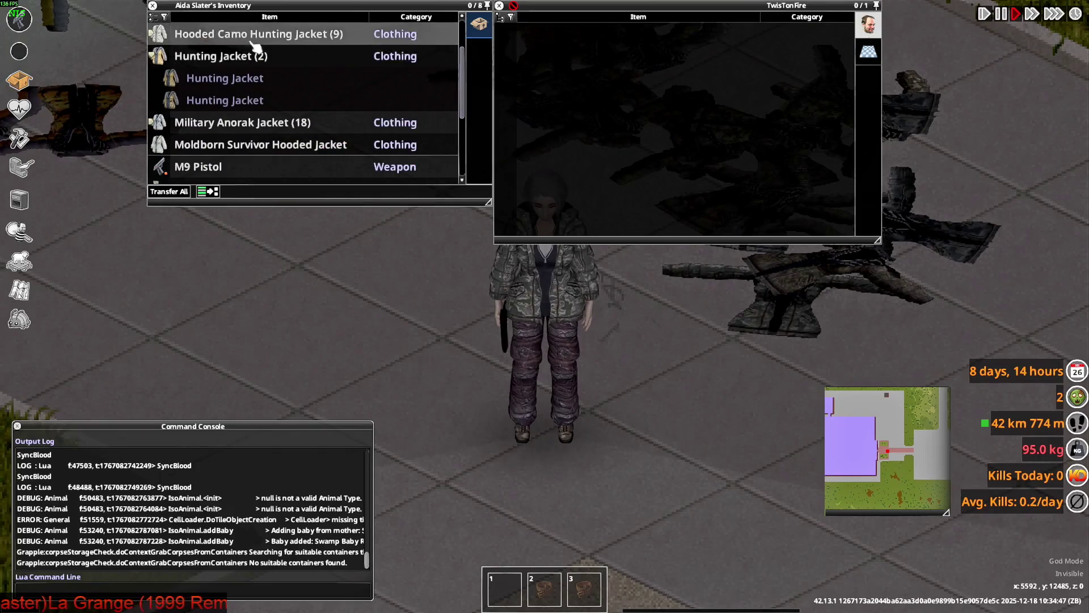
drag(331, 34, 687, 439)
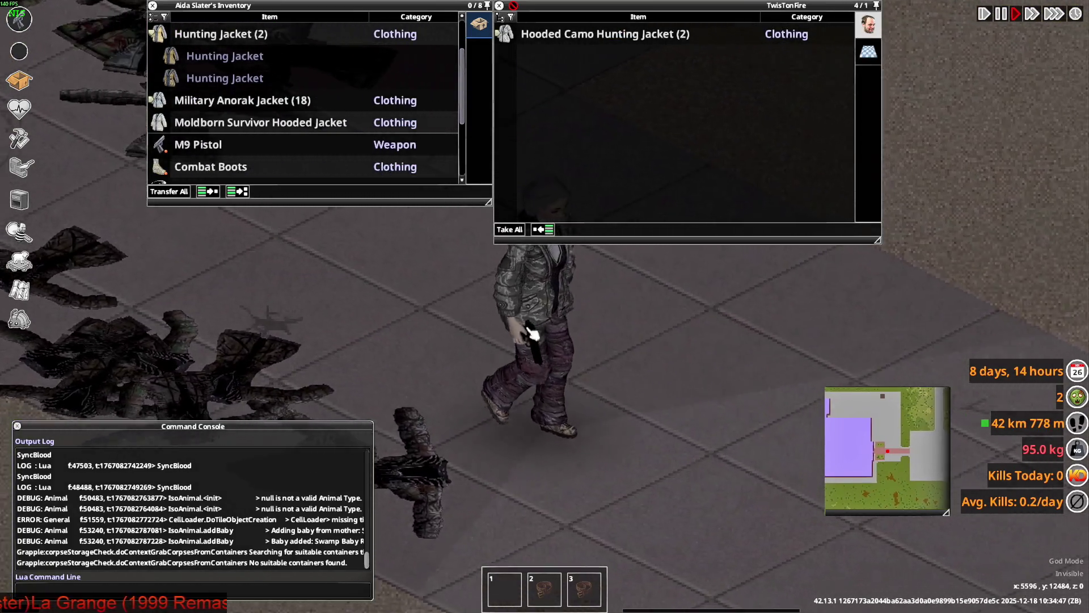
drag(627, 304, 629, 307)
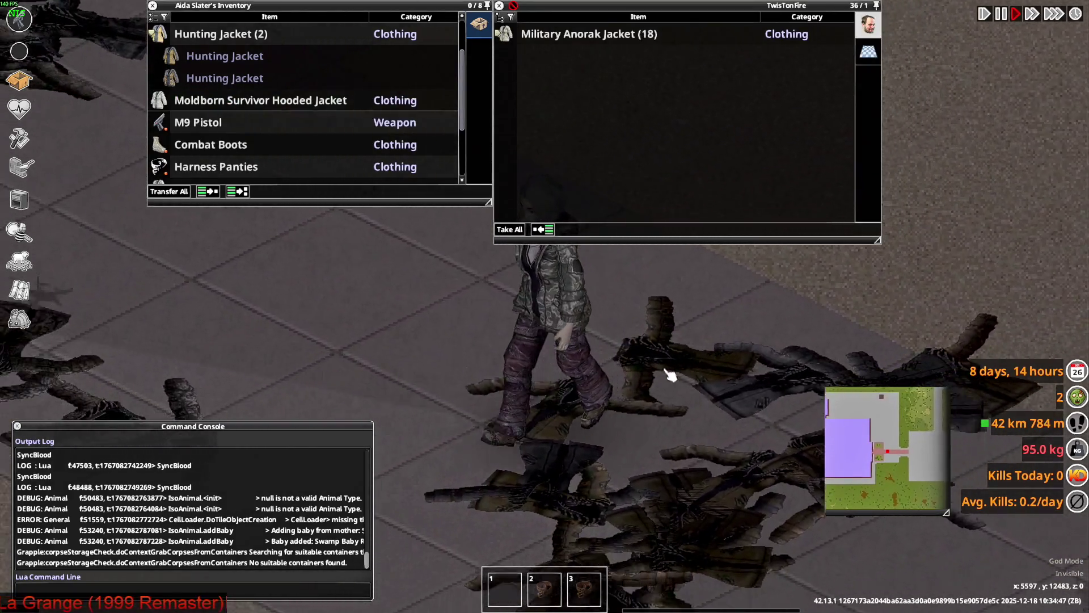
mouse_move(227, 34)
mouse_down()
mouse_move(499, 346)
mouse_move(527, 298)
mouse_move(652, 389)
mouse_up()
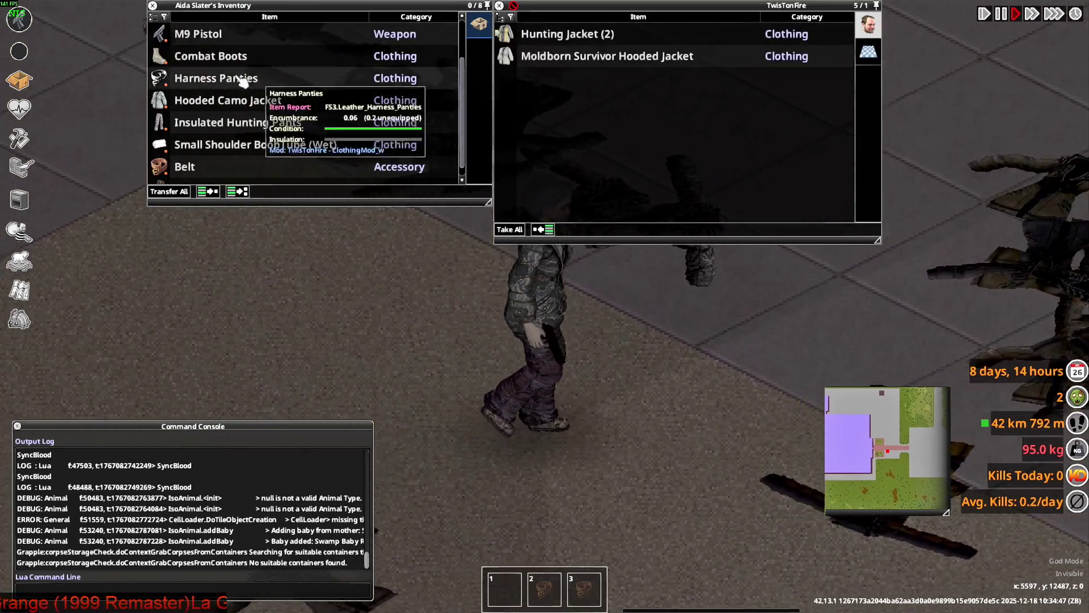
scroll(245, 116, up, 2)
right_click(364, 85)
click(414, 214)
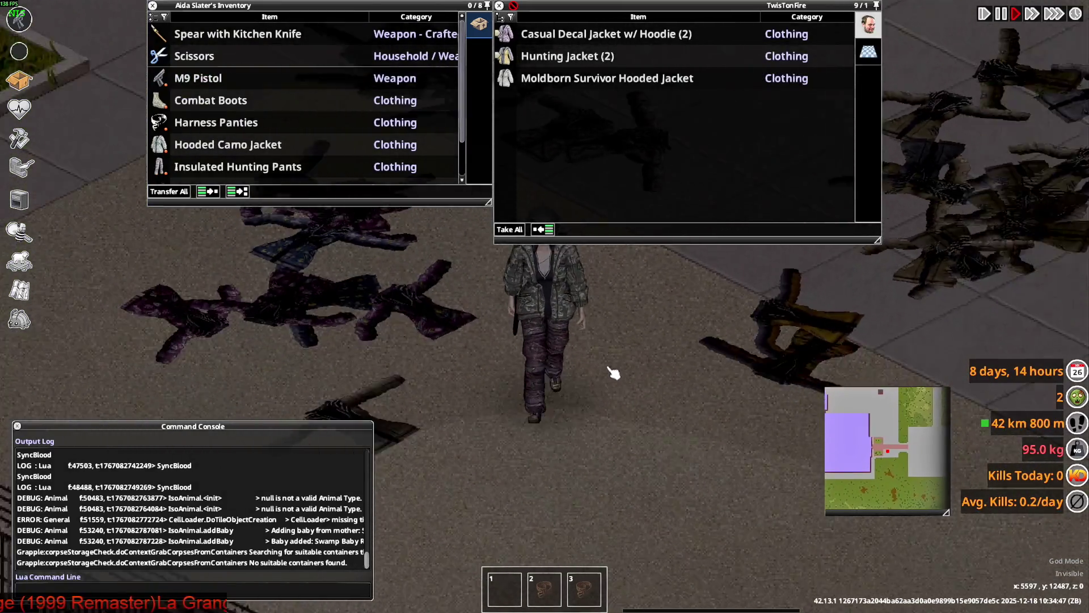
Step: Hide the minimap and walk east along the paved path among the jackets
key(w)
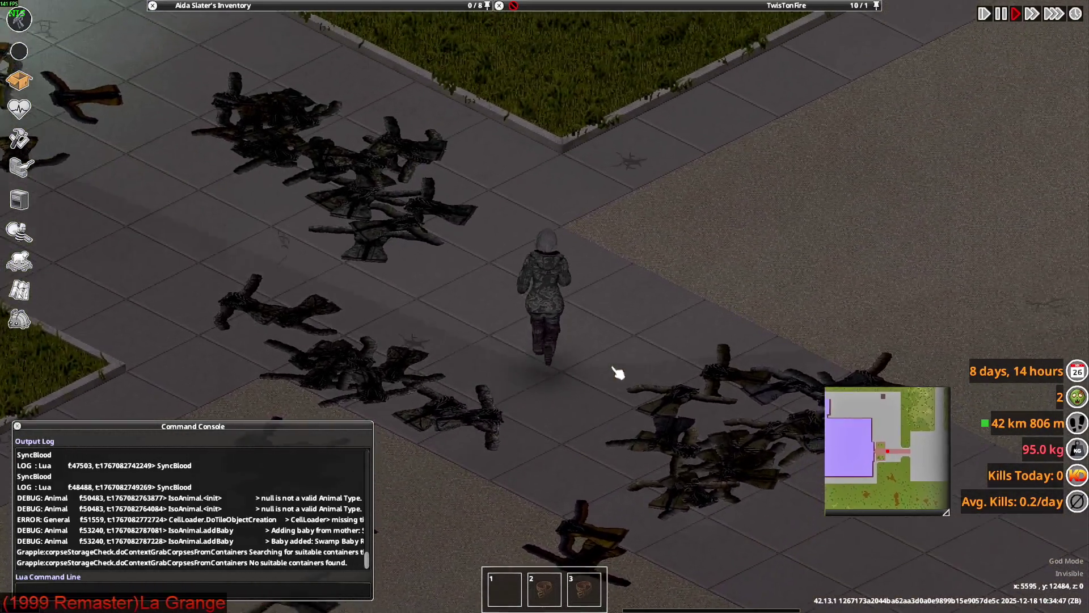
key(s)
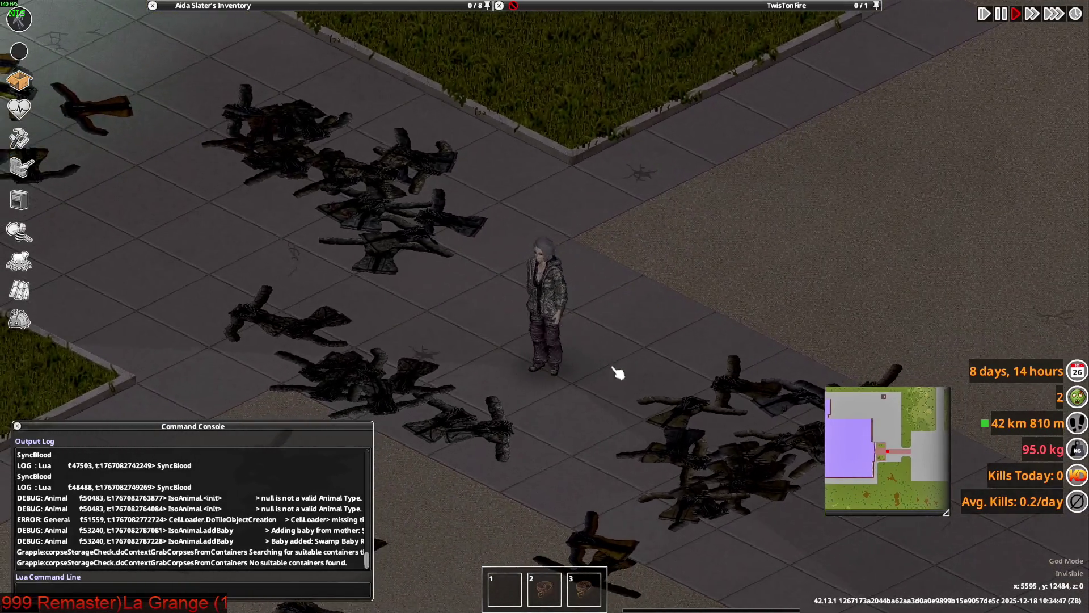
mouse_move(318, 6)
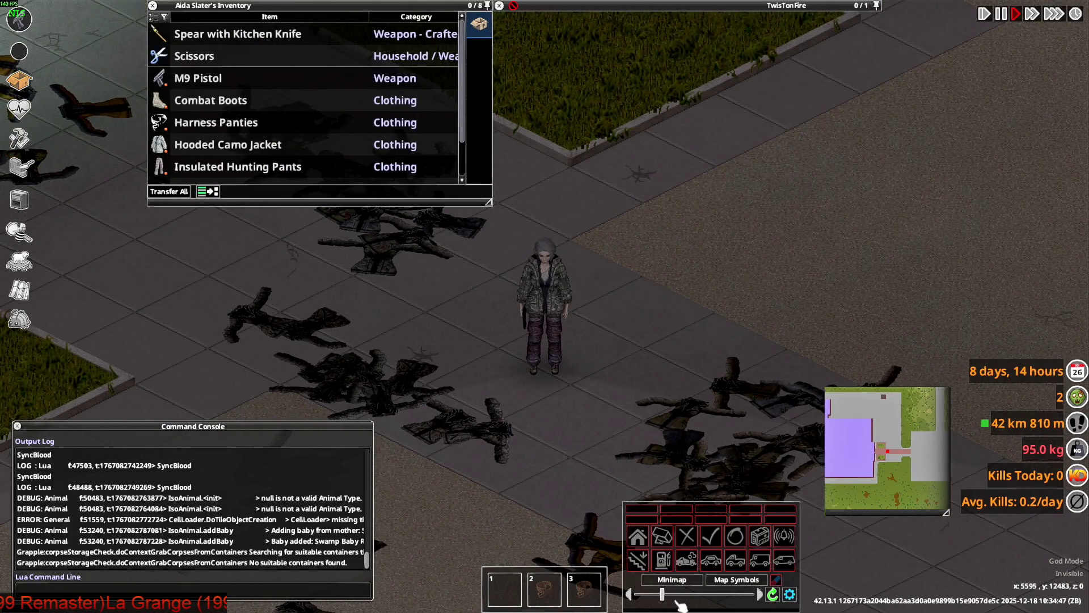
click(672, 580)
key(d)
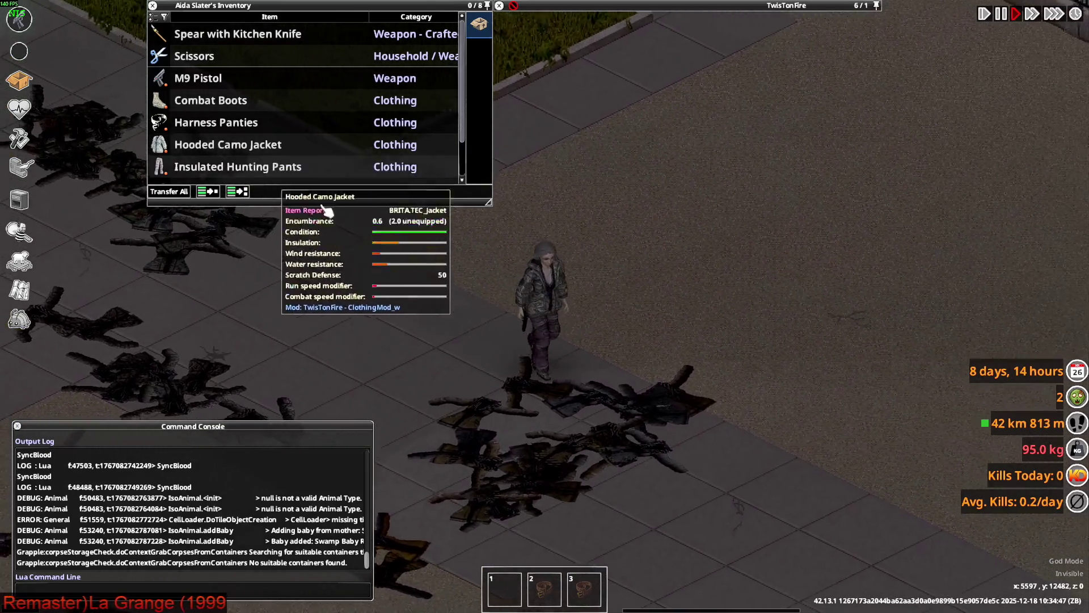
key(d)
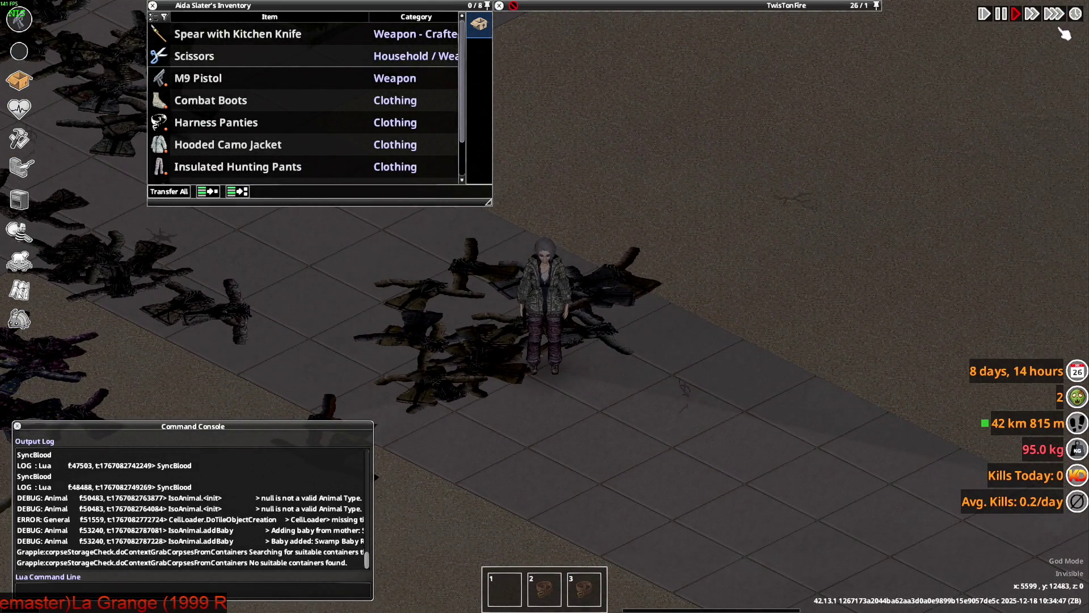
Step: Spawn a Digital Watch into the inventory from the debug item list filtered by 'watch'
click(19, 319)
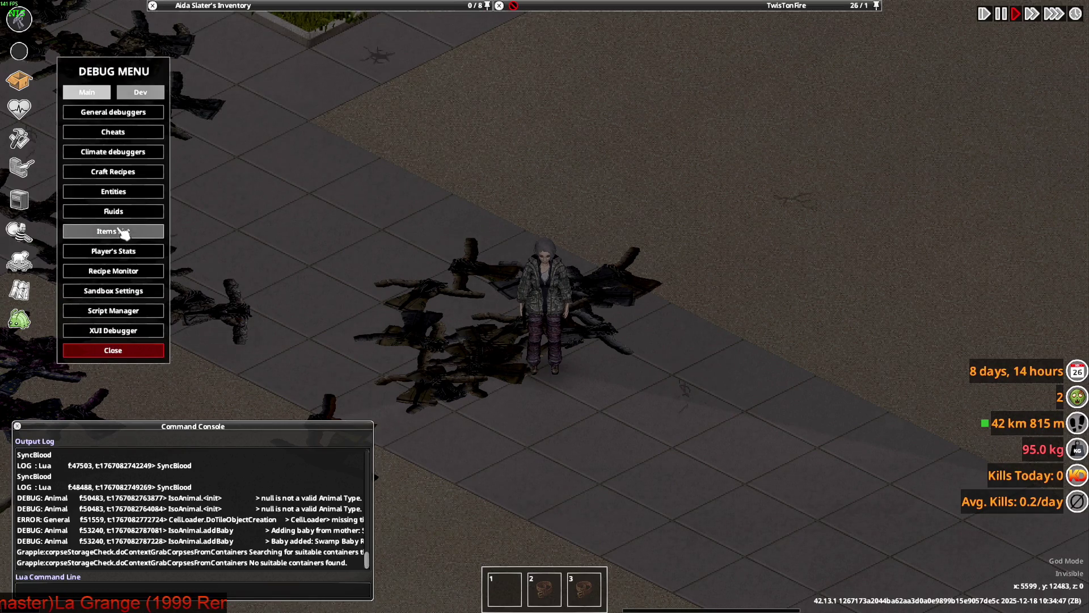
click(114, 231)
click(273, 482)
text(watch)
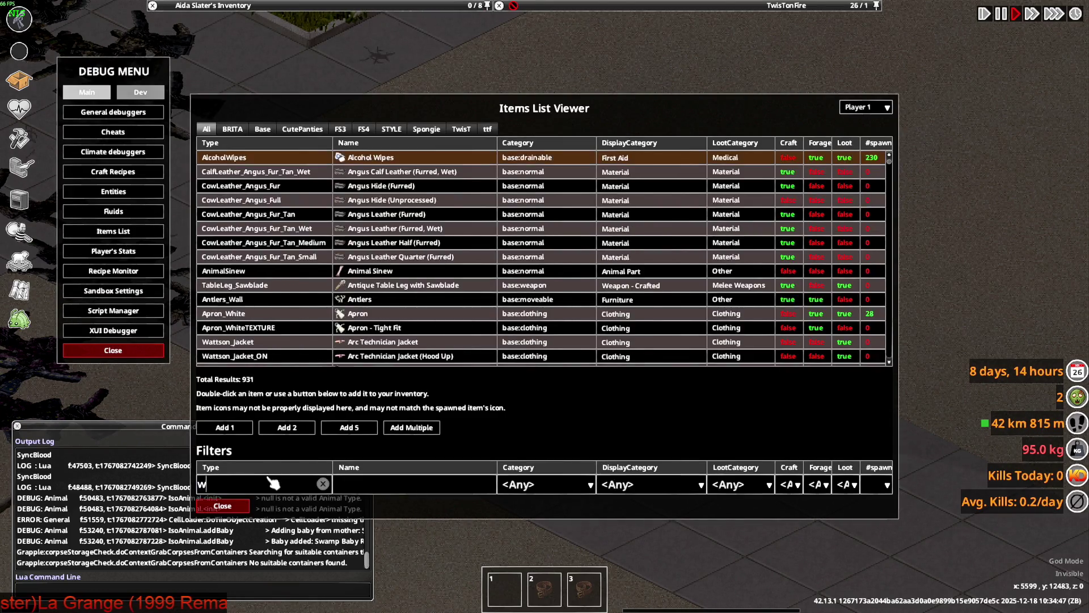
double_click(381, 201)
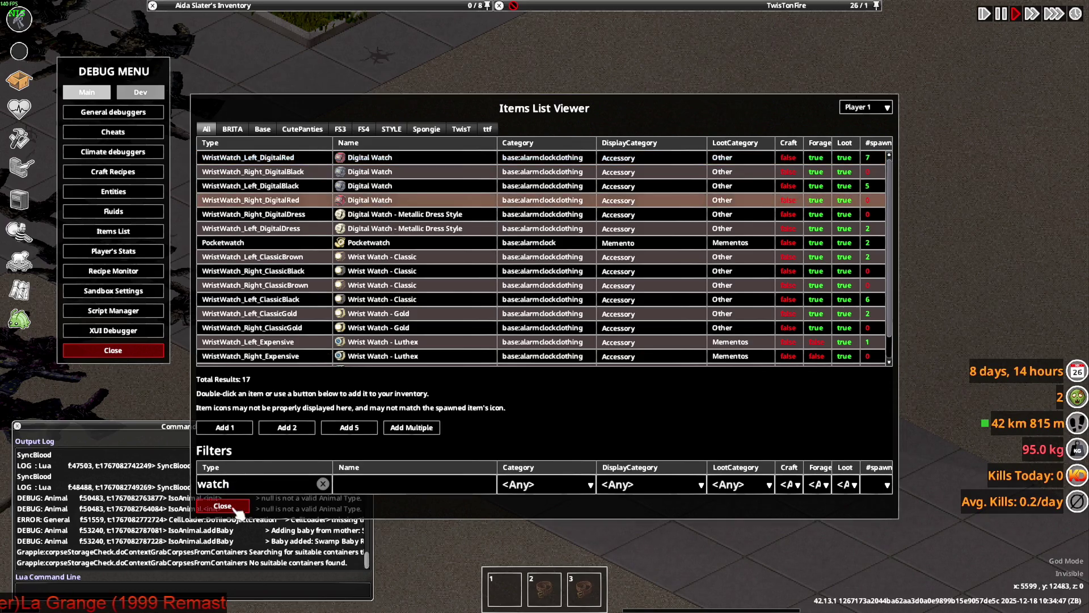
click(238, 512)
Step: Wear the Digital Watch and walk the character right
right_click(235, 85)
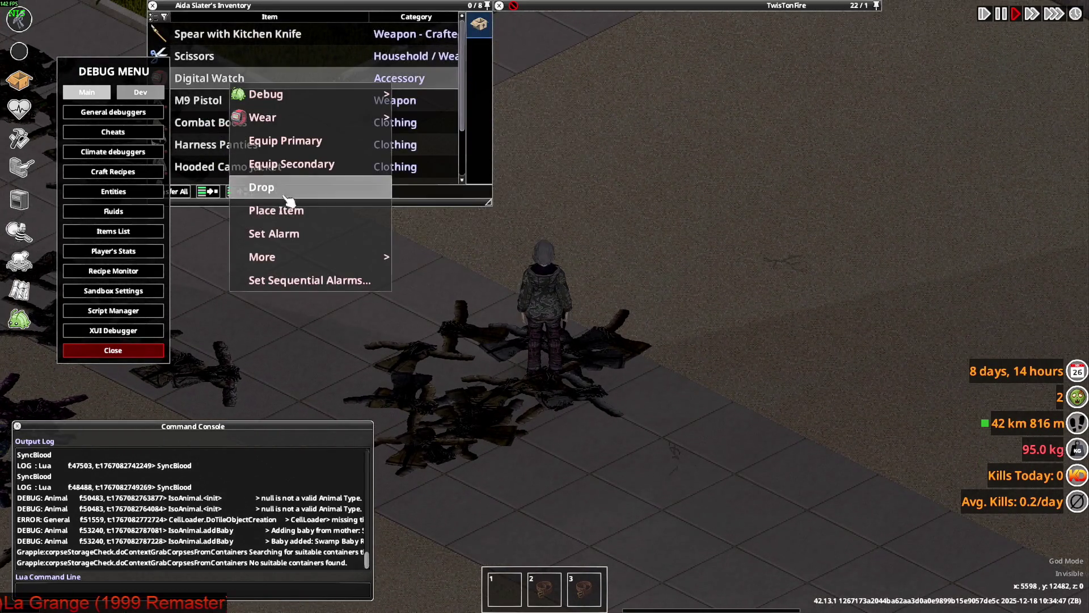
click(409, 114)
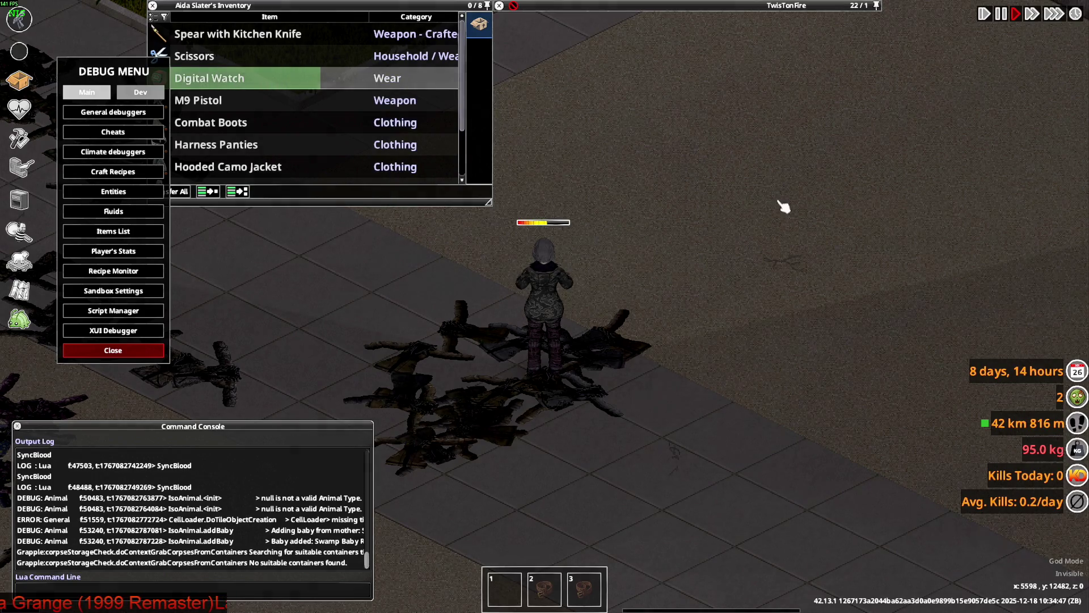
key(d)
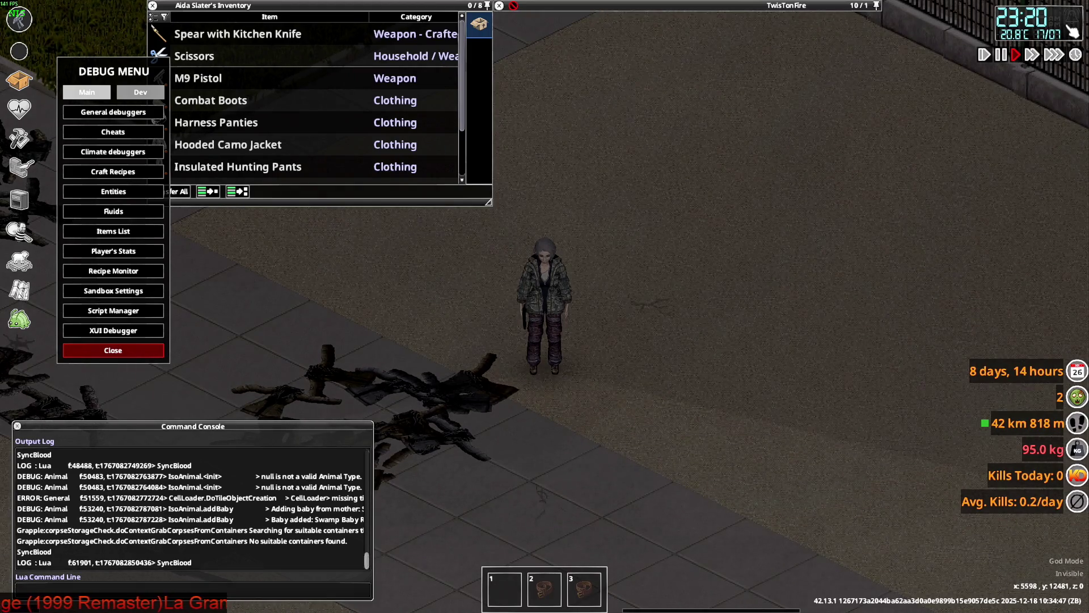
Step: Toggle the ReShade preset to nebel and back to starter, then walk toward the jackets
key(Page_Down)
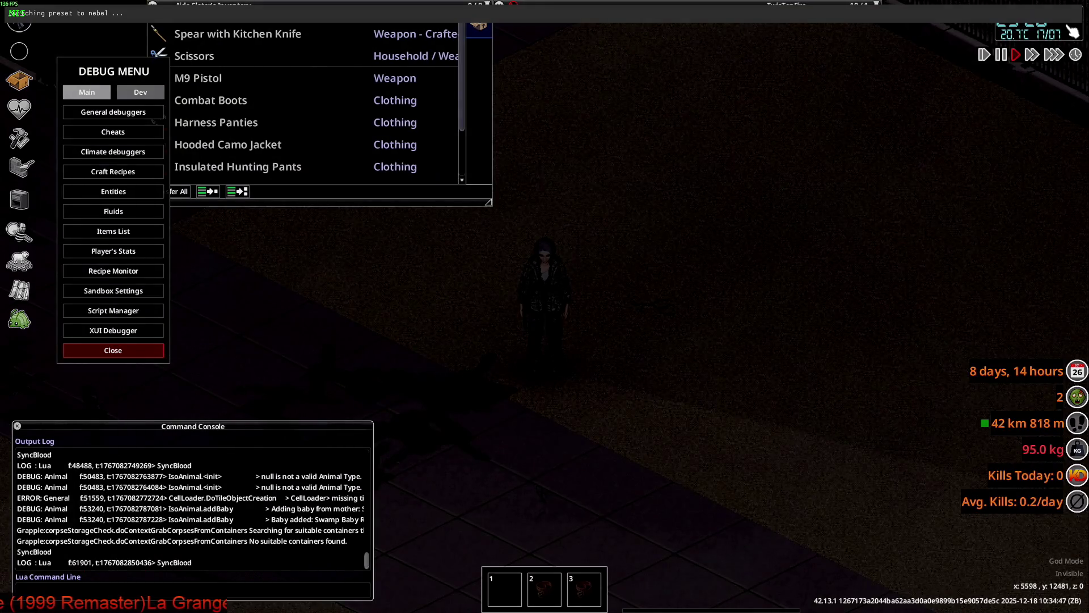
key(Page_Down)
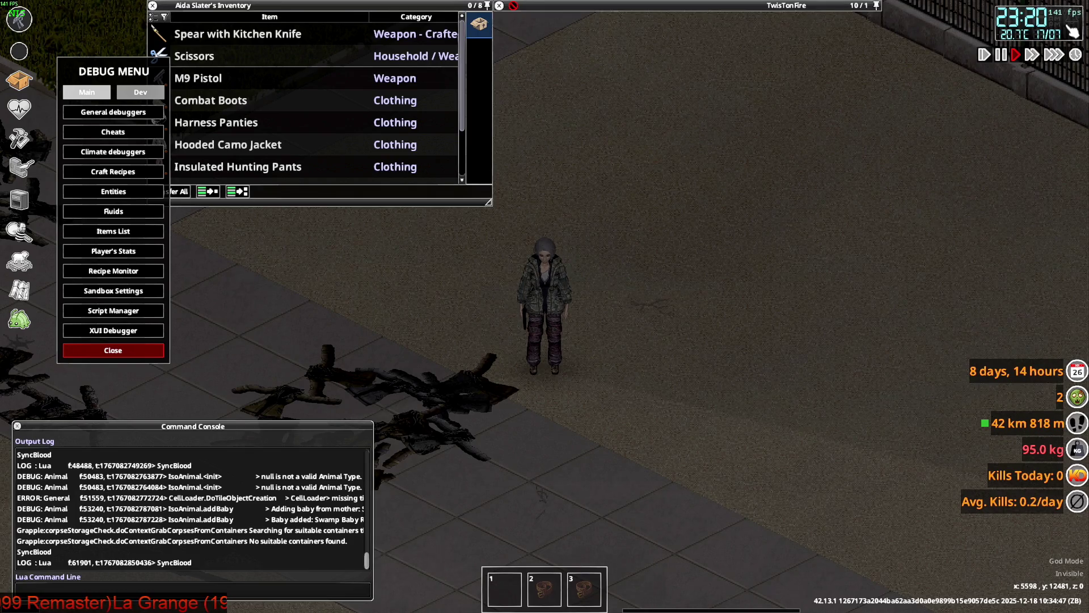
key(s)
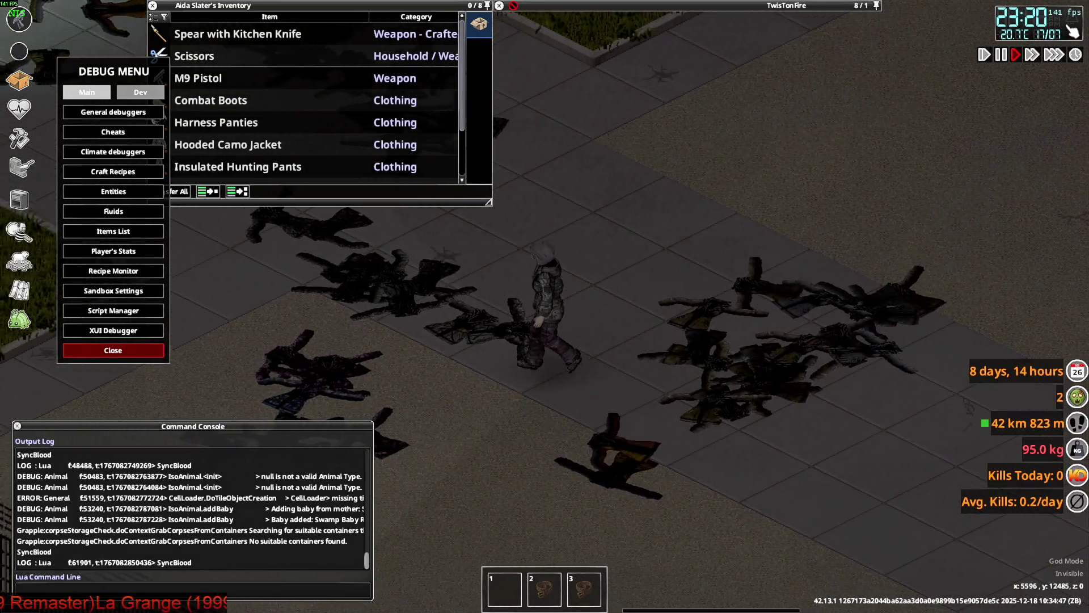
key(s)
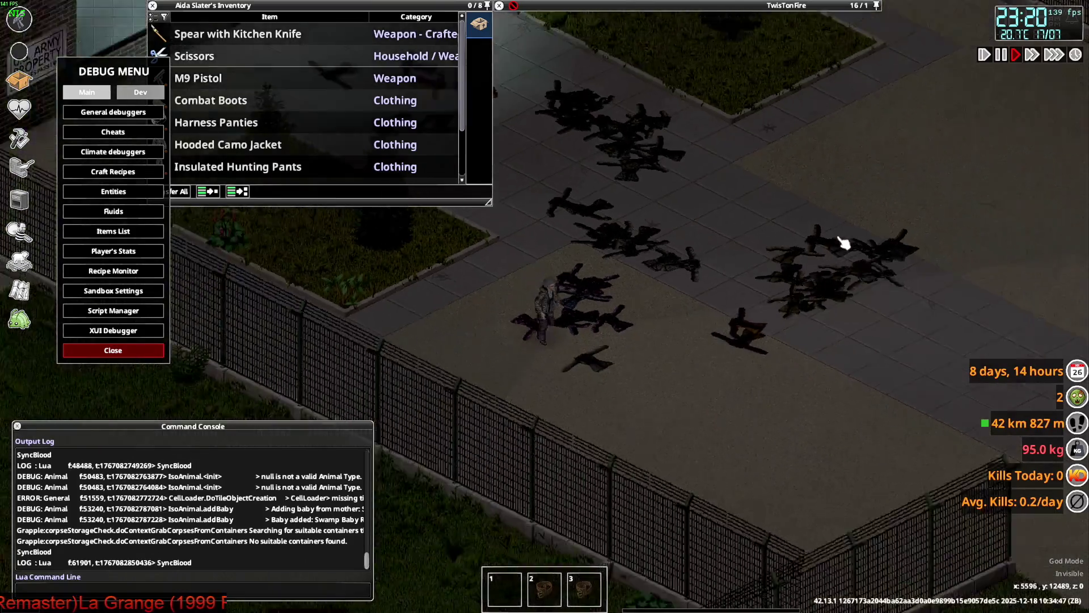
Step: Walk back and forth across the courtyard among the jackets, then switch to Blender
key(w)
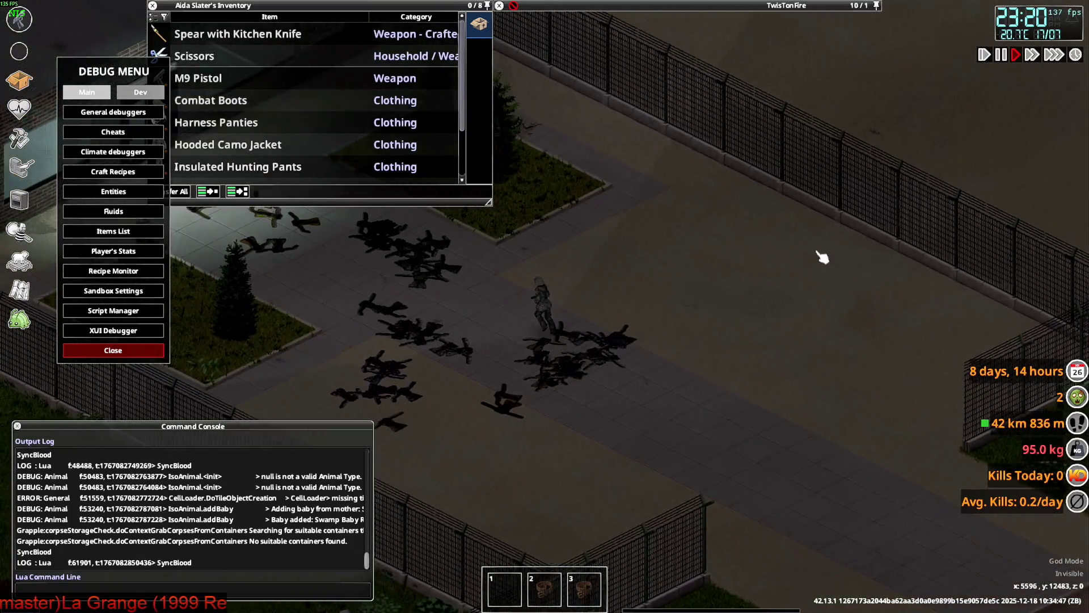
key(a)
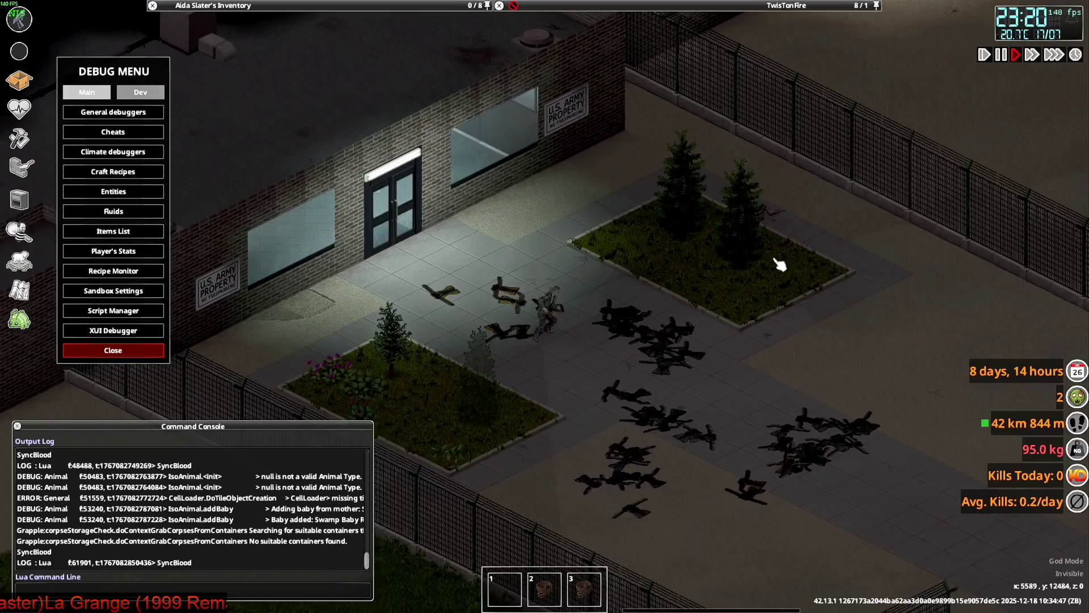
key(d)
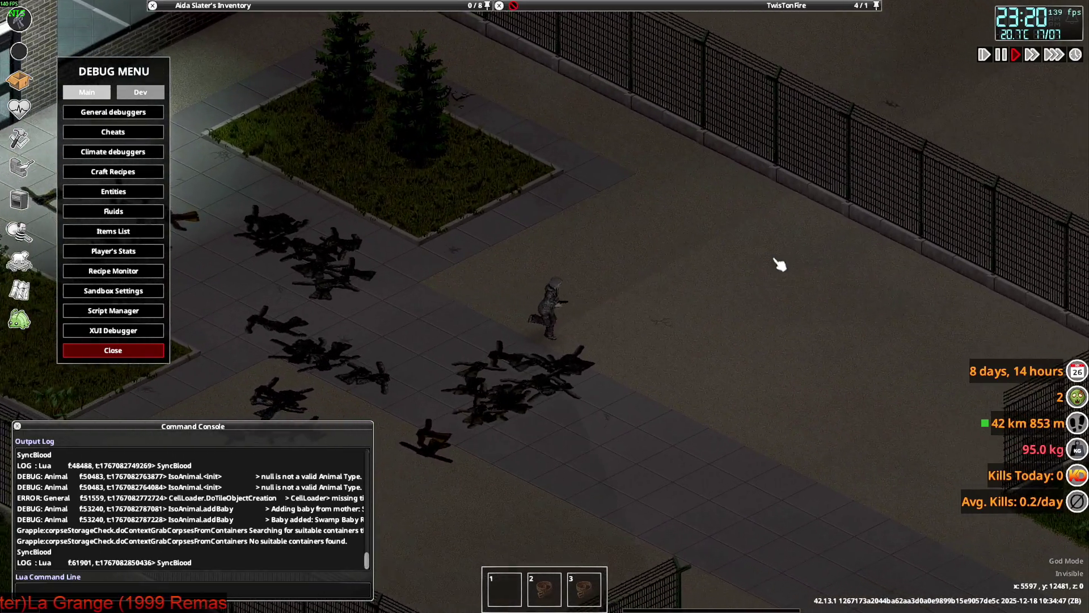
key(d)
key(alt+Tab)
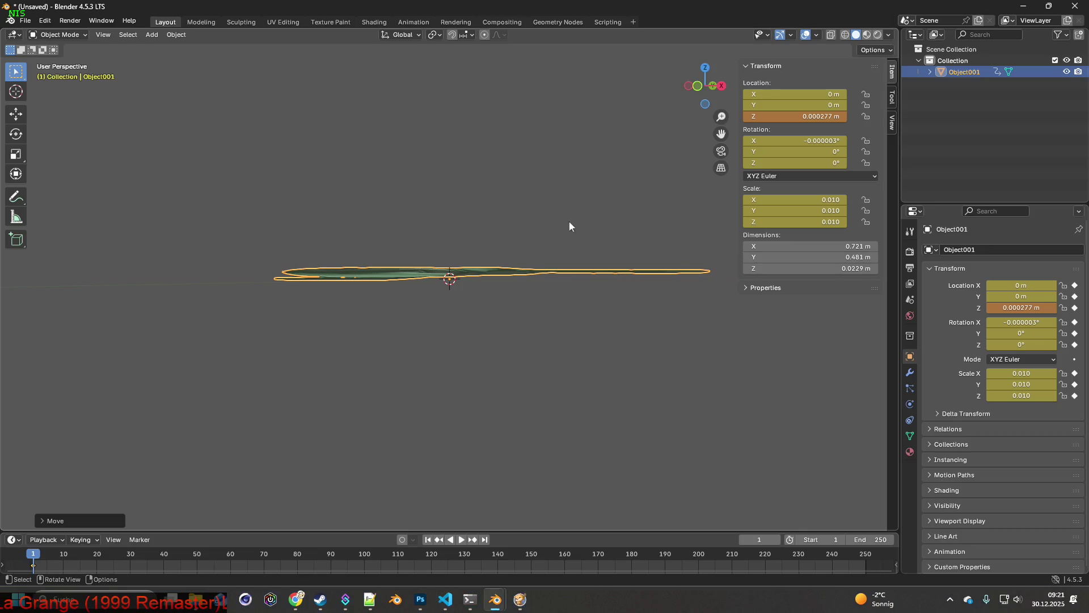
Step: Zoom out and orbit above the flat jacket mesh, then bring up brita_worlditems.txt in Visual Studio Code
scroll(522, 308, down, 3)
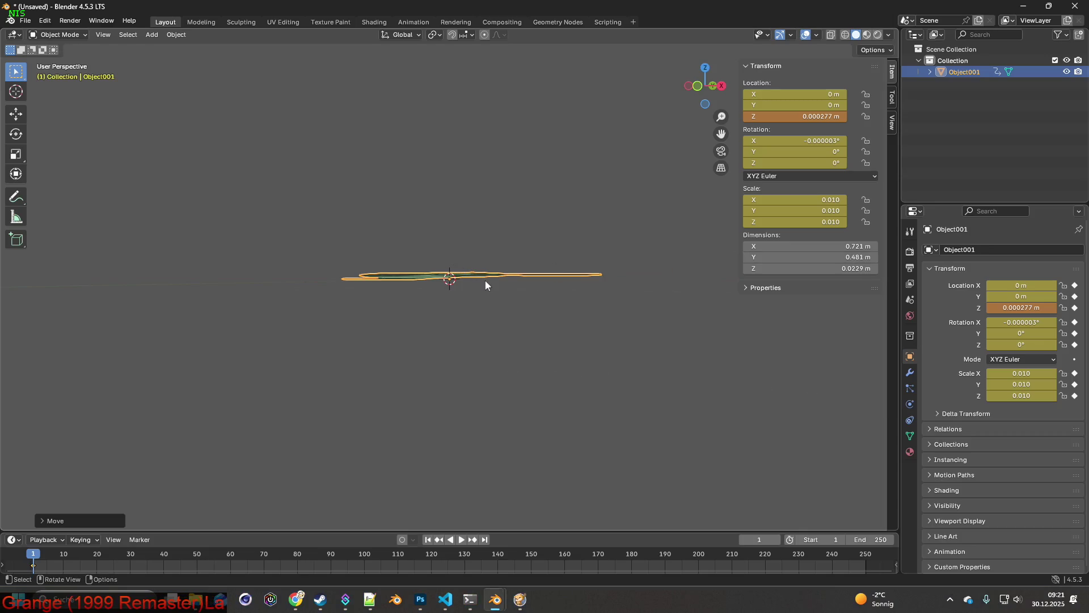
mouse_move(485, 277)
middle_down()
mouse_move(518, 311)
mouse_move(556, 322)
mouse_move(534, 291)
mouse_move(498, 292)
middle_up()
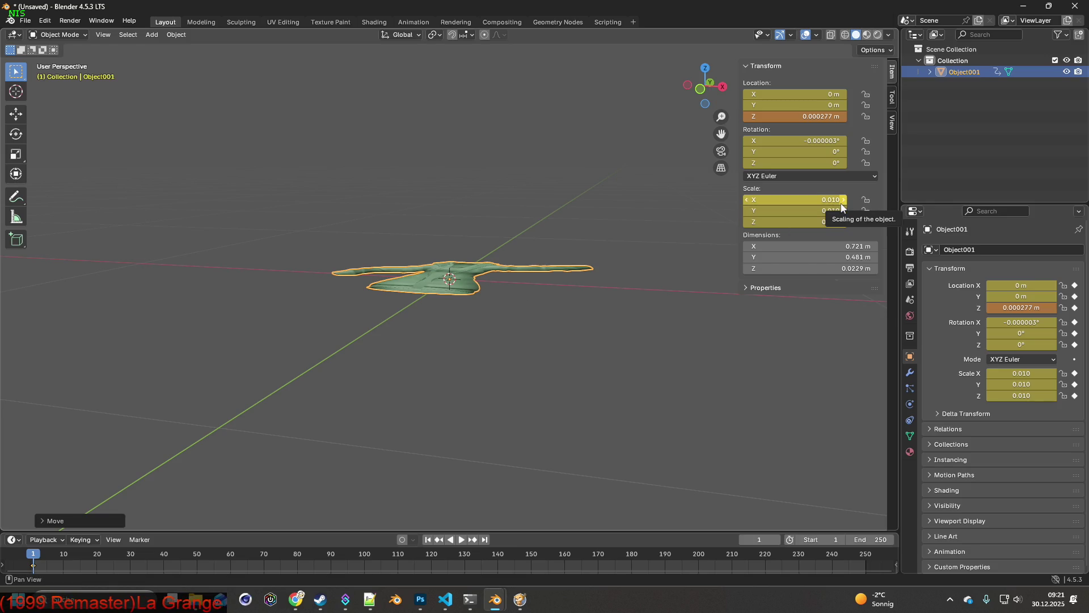
key(alt+Tab)
key(alt+Tab)
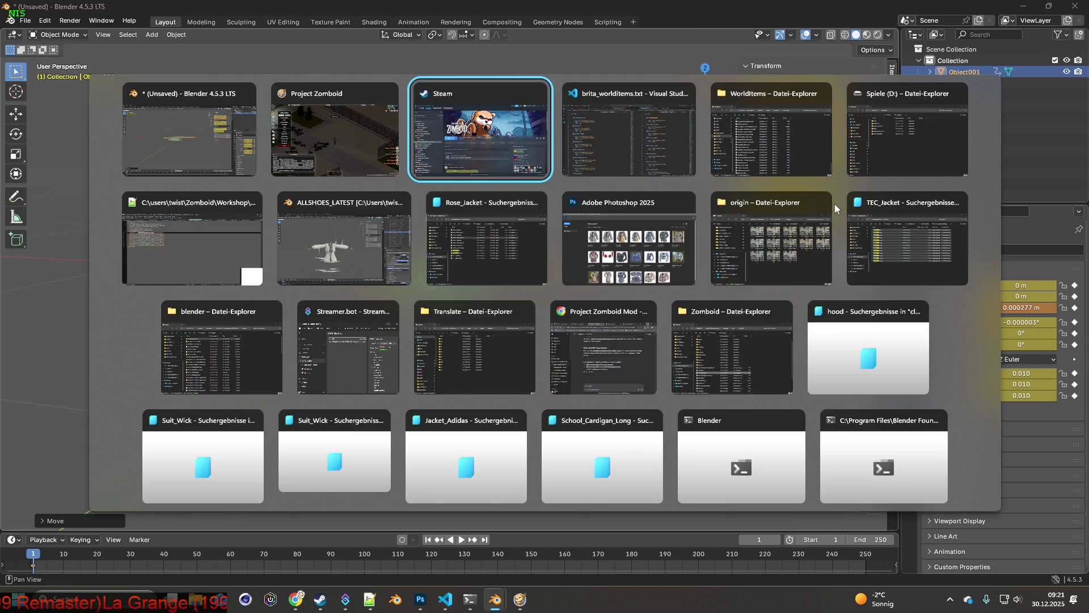
key(alt+Tab)
Step: Delete the 'scale = 0.01,' line and its empty line from W_GorkaS_Jacket
drag(760, 142, 703, 142)
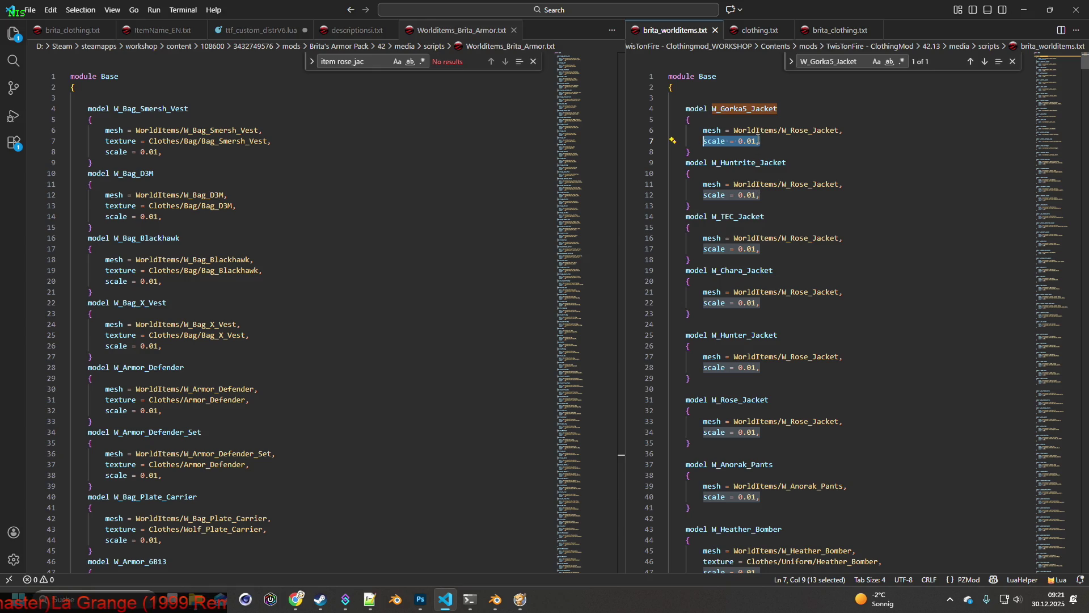
click(766, 144)
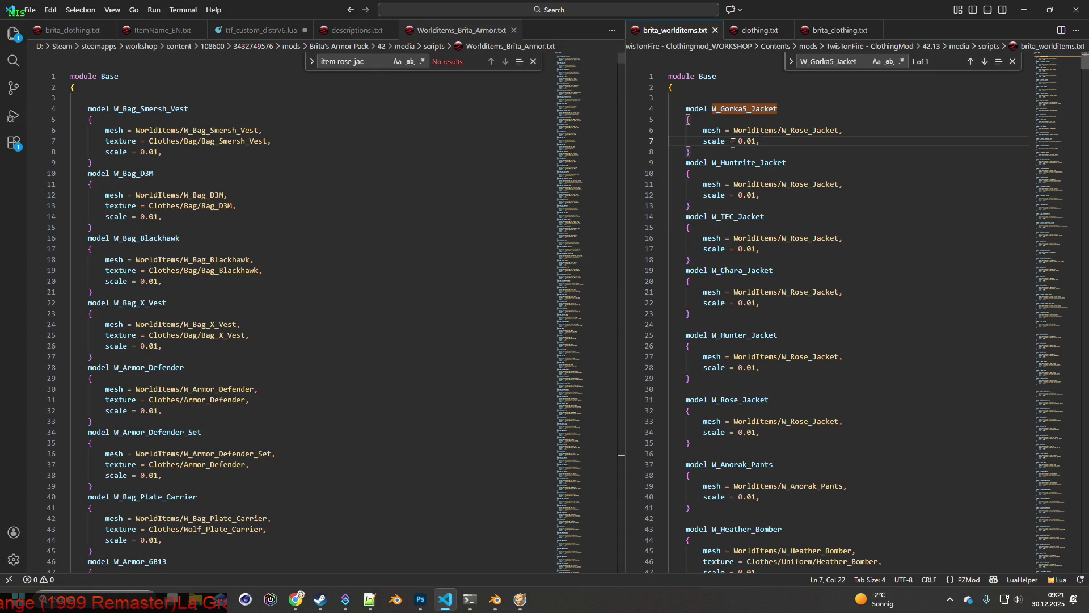
drag(760, 141, 660, 142)
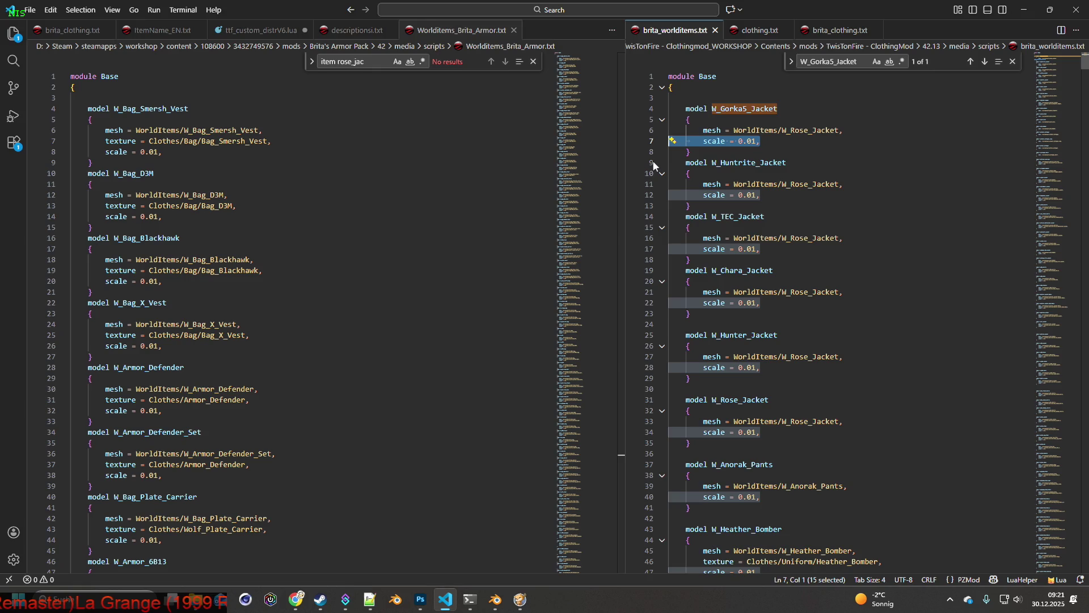
key(BackSpace)
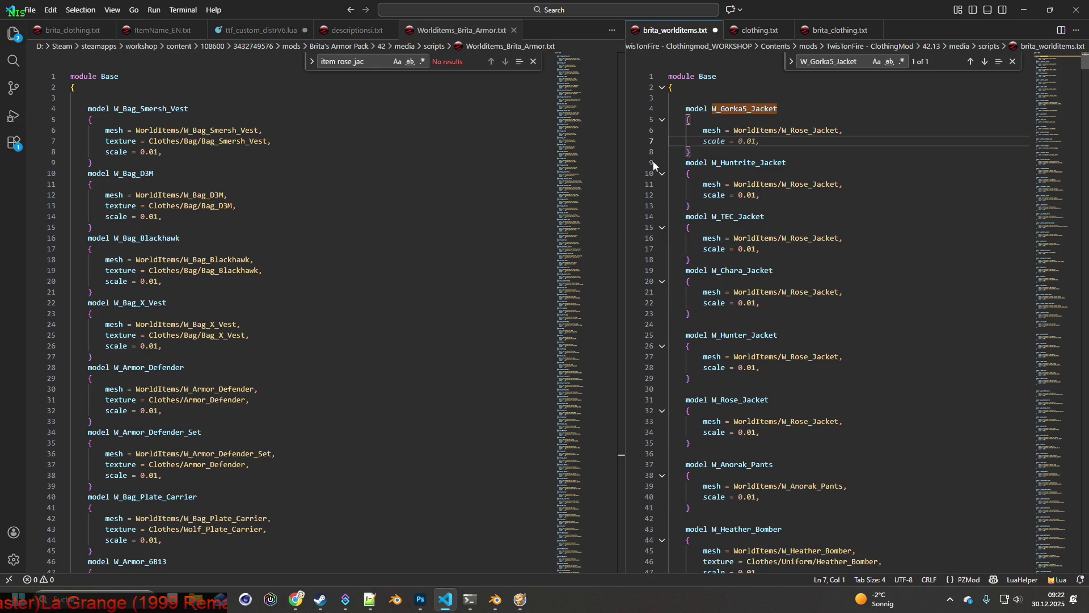
key(BackSpace)
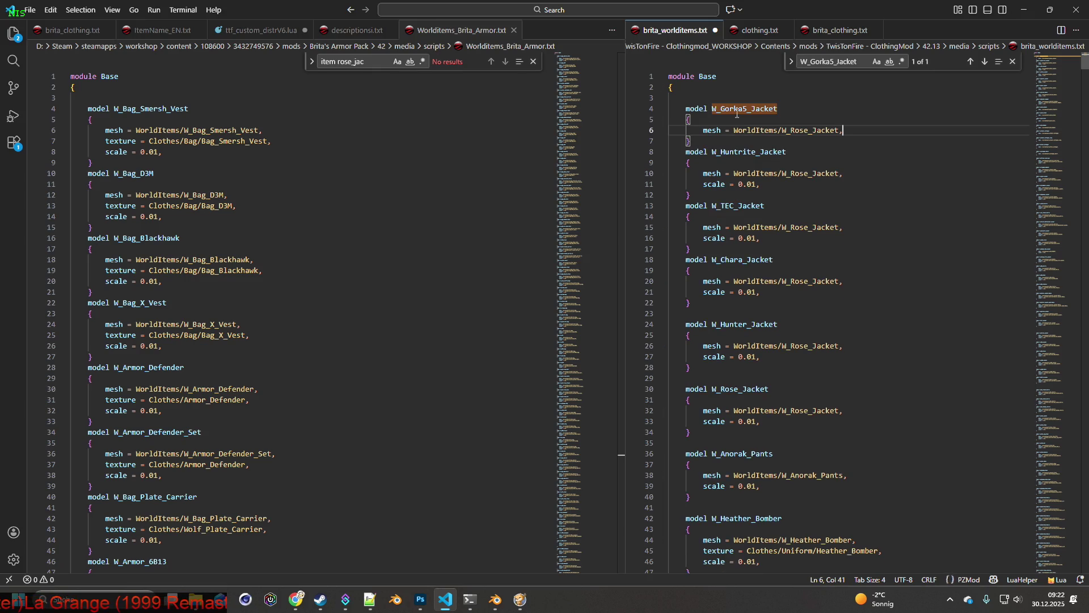
Step: Save brita_worlditems.txt and return to Blender
click(29, 10)
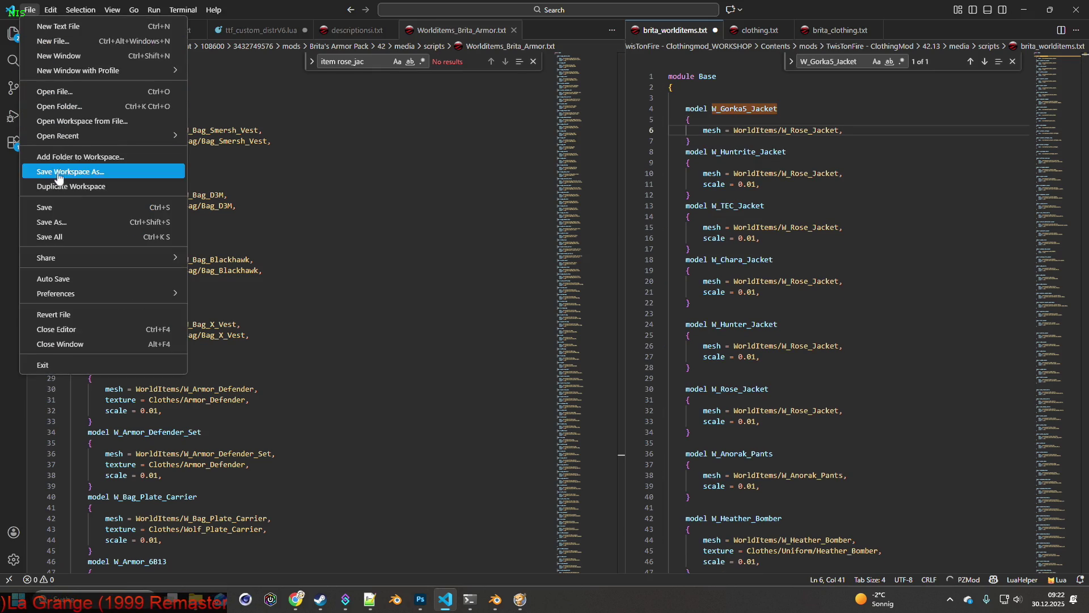
click(51, 210)
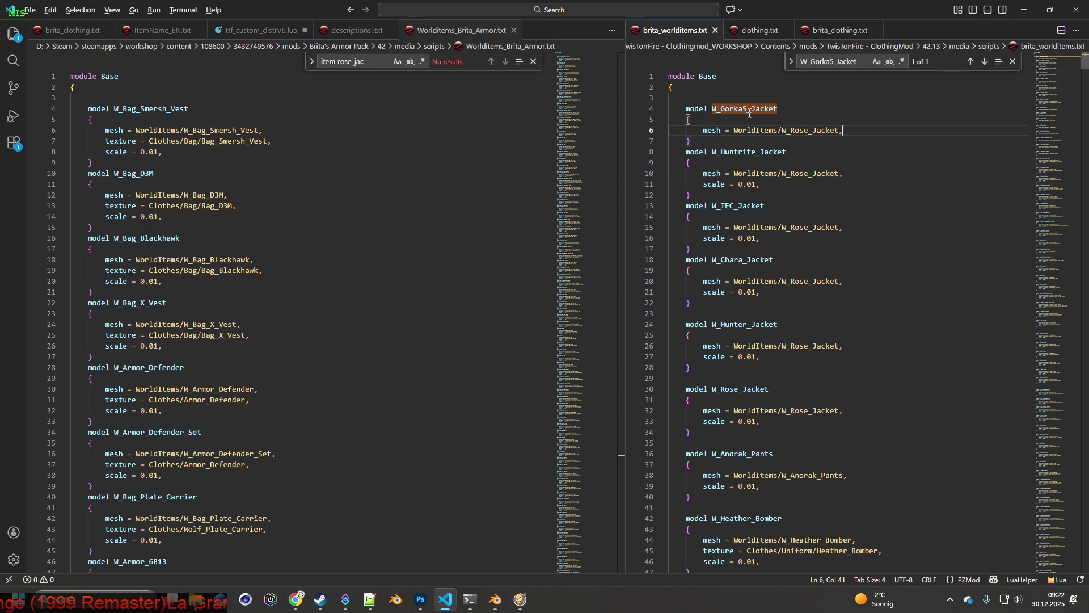
key(alt+Tab)
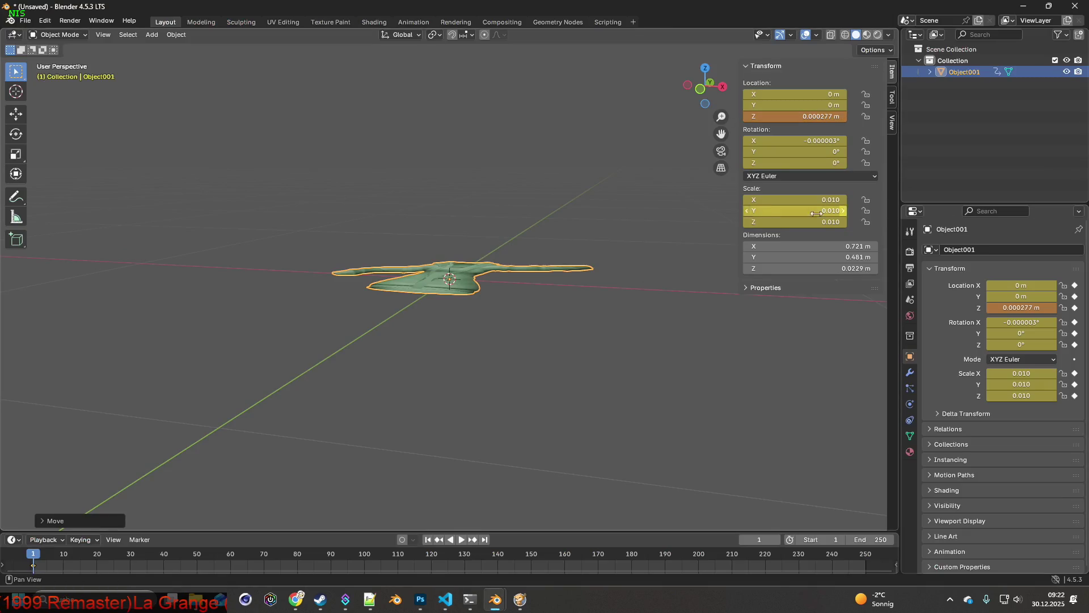
Step: Apply all transforms to the jacket mesh so its scale becomes 1.000
click(572, 268)
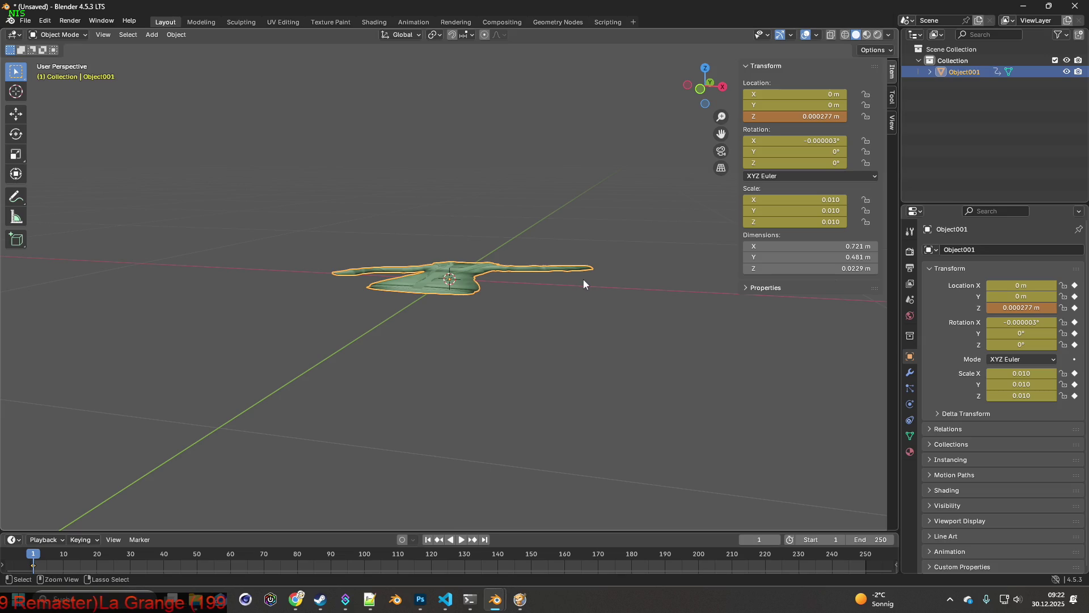
key(ctrl+a)
click(537, 282)
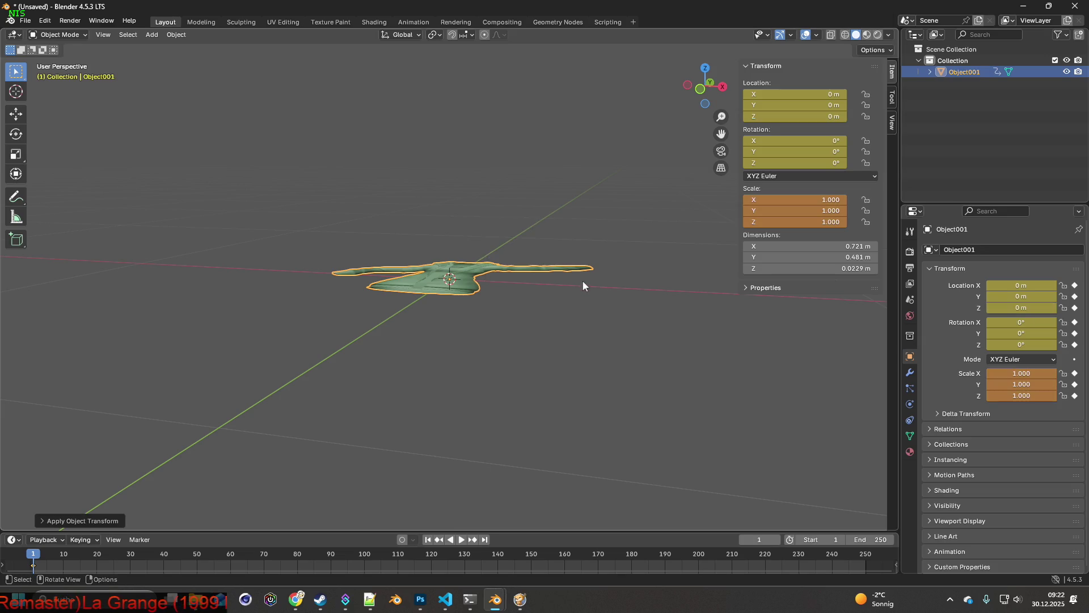
Step: Export the jacket as W_Rose_Jacket.fbx into the WorldItems folder
click(25, 20)
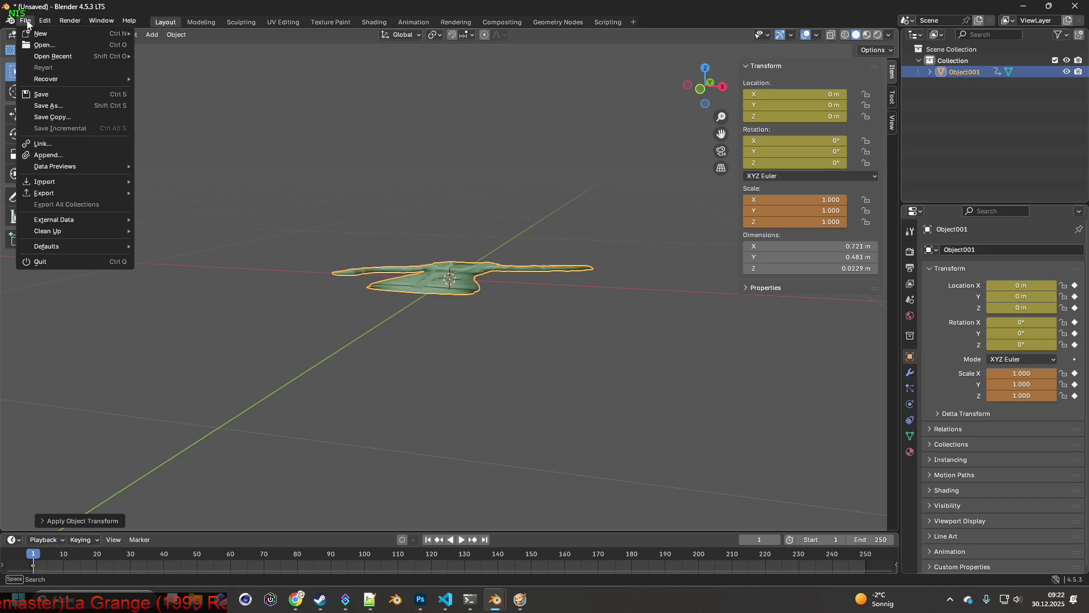
mouse_move(85, 193)
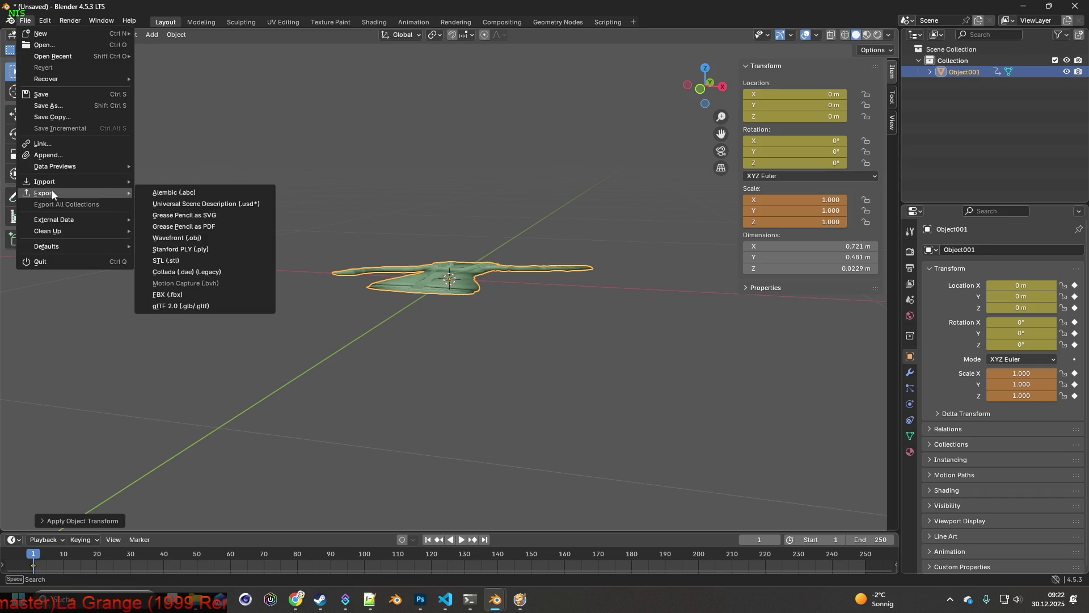
click(168, 295)
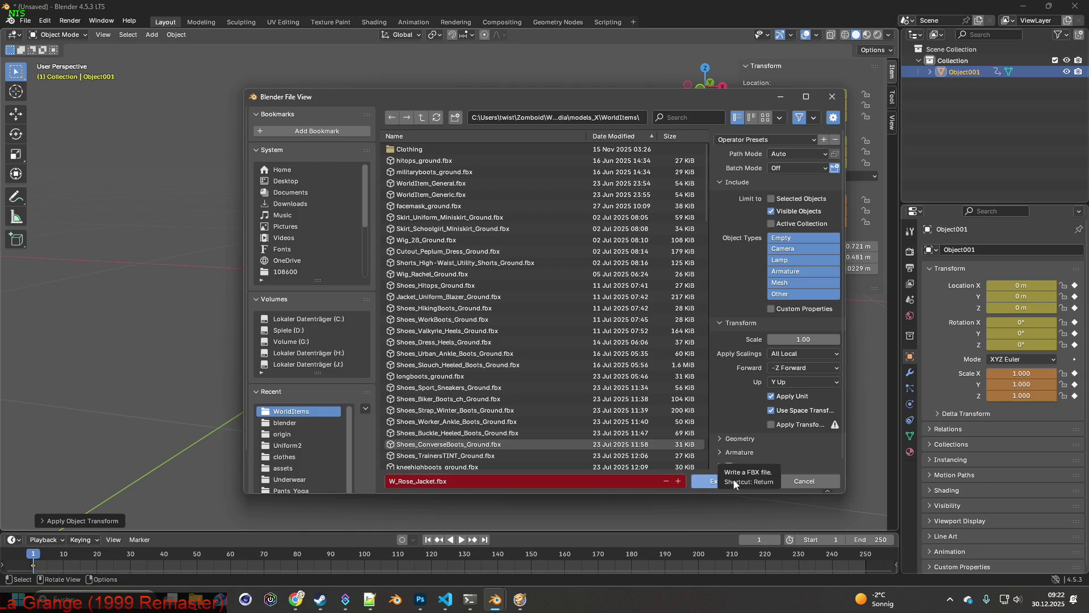
click(735, 482)
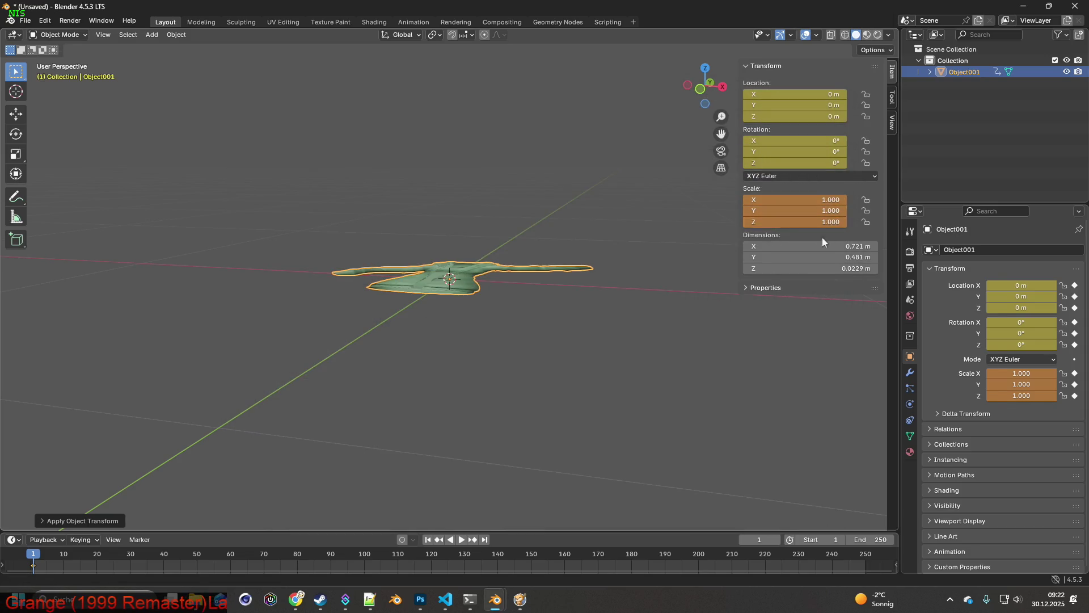
key(alt+Tab)
key(alt+Tab)
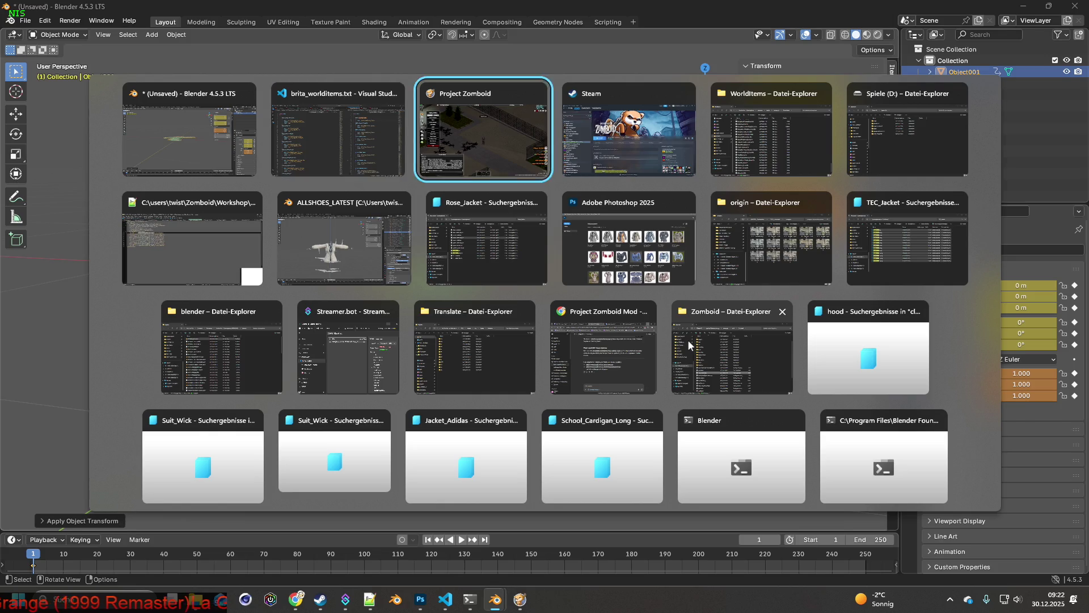
Step: Quit the running Project Zomboid game to the desktop
click(142, 353)
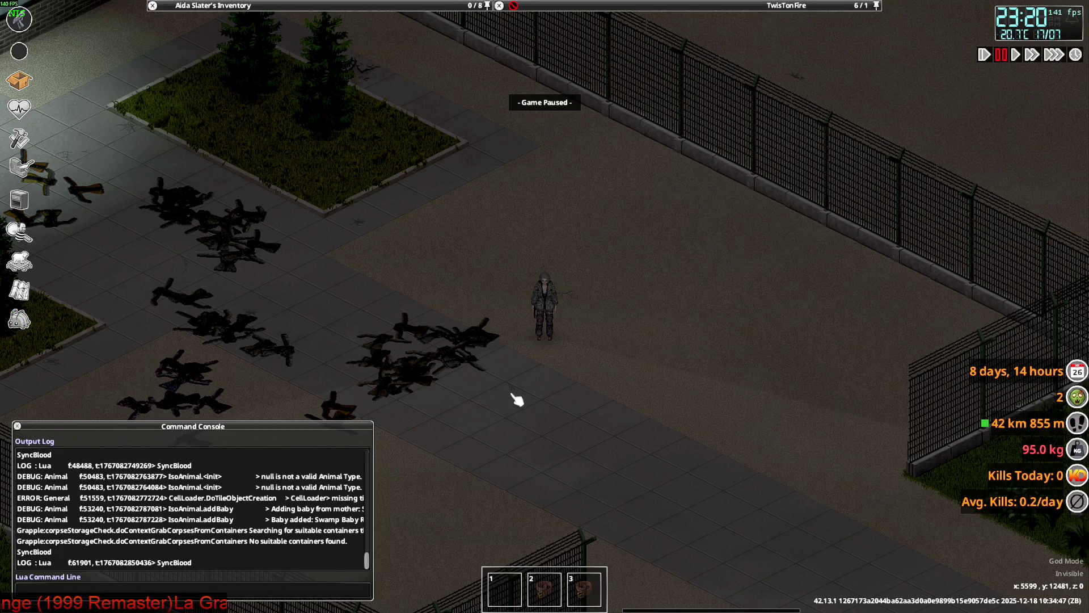
key(Escape)
click(244, 441)
click(535, 331)
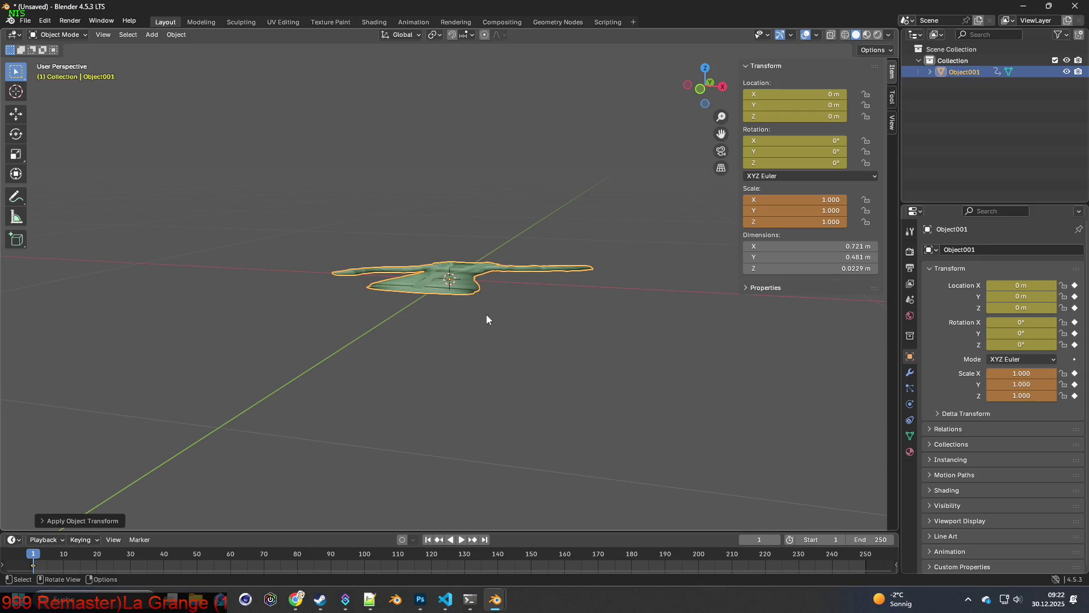
Step: Relaunch Project Zomboid from the Steam library with the default Play option
click(321, 599)
click(315, 275)
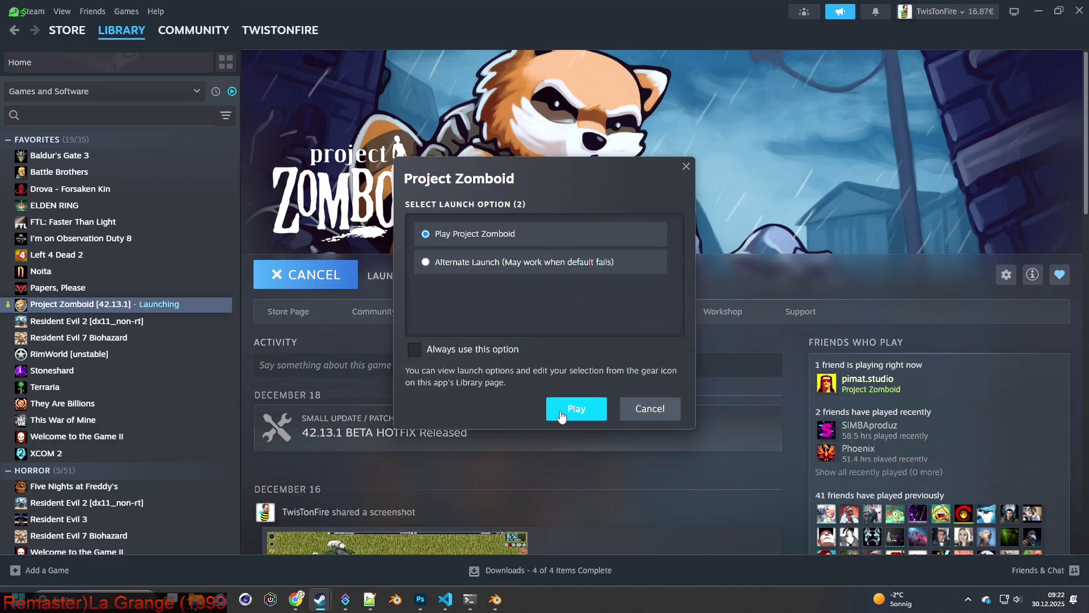
click(565, 414)
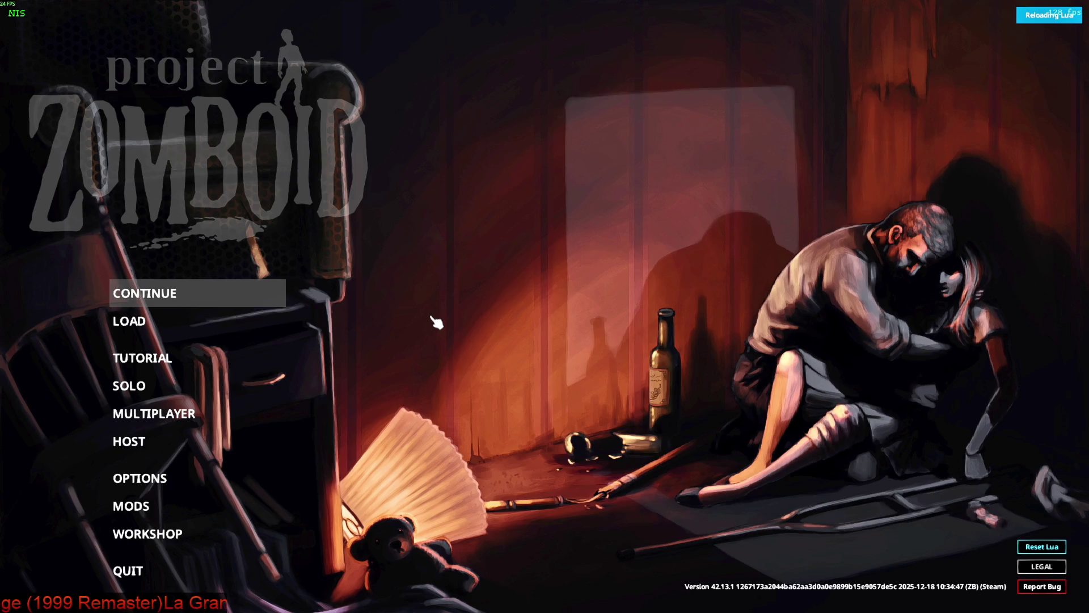
Step: Load the saved game and walk the player into the parking lot
key(Return)
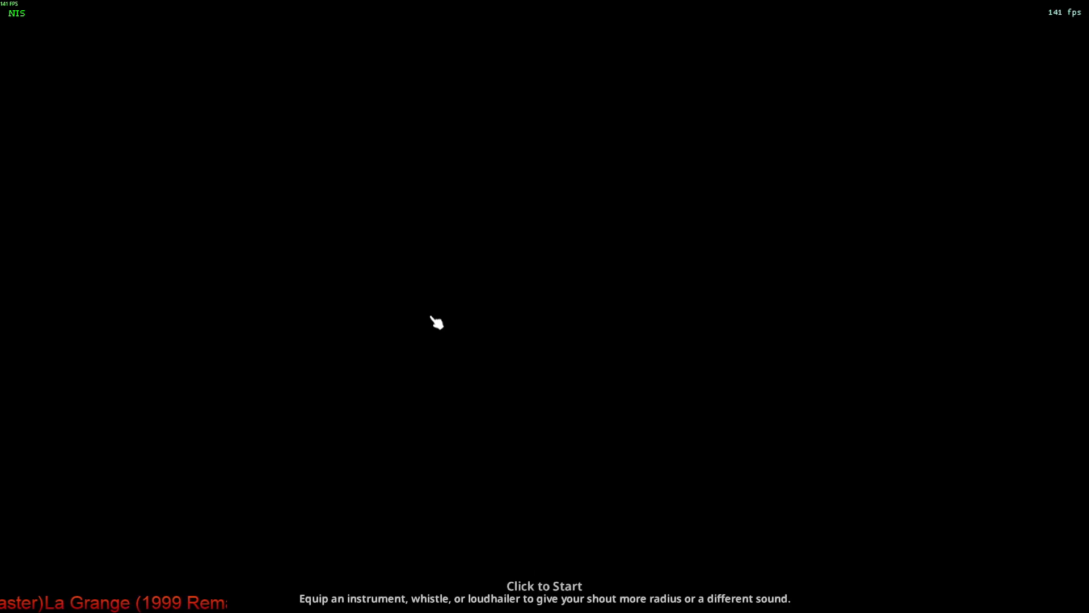
click(437, 323)
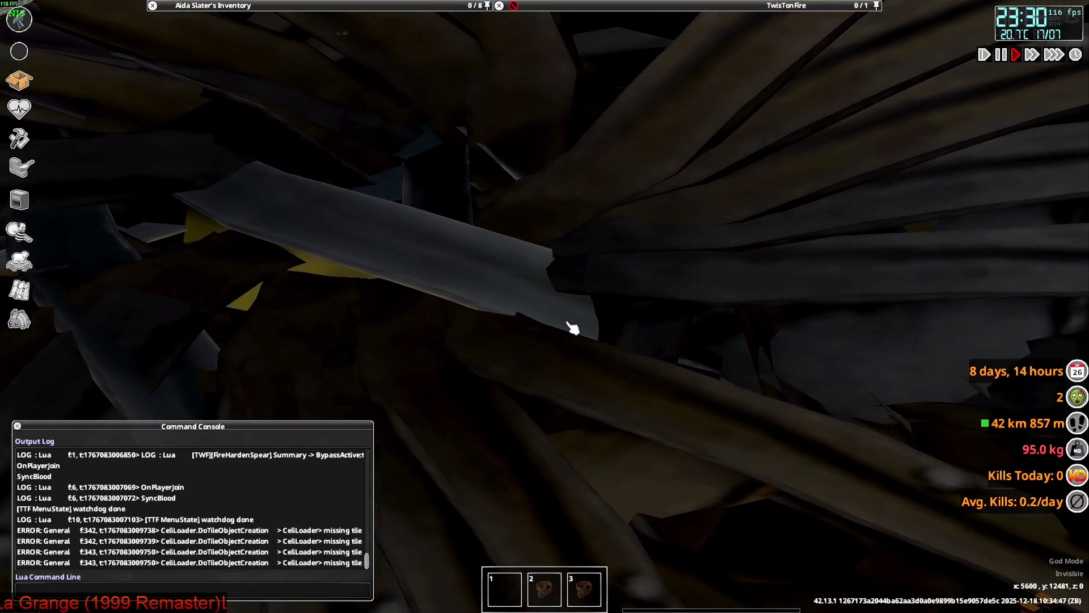
key(s+d)
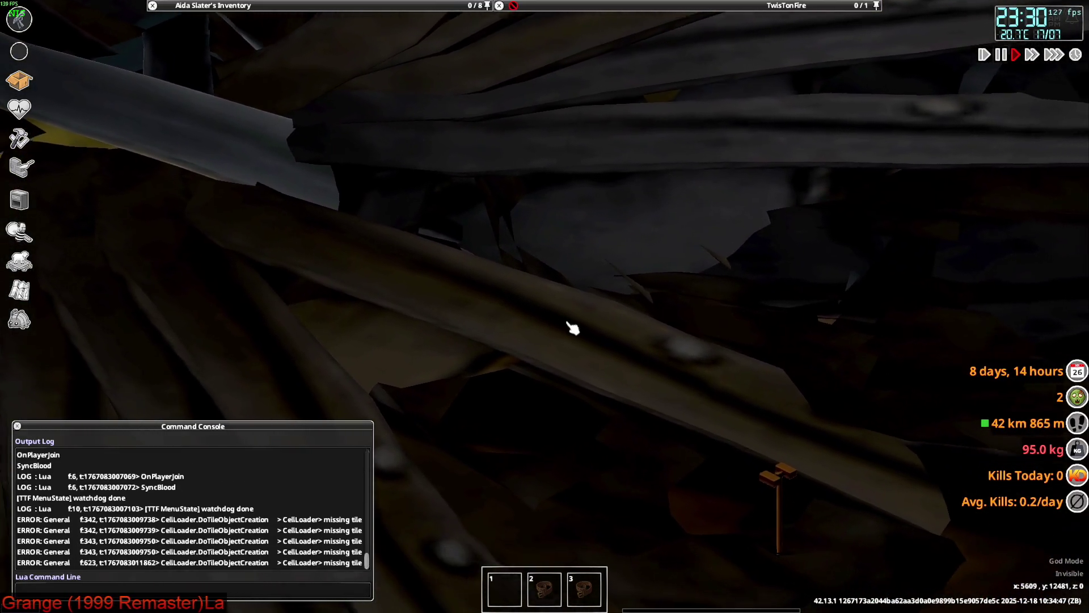
key(s+d)
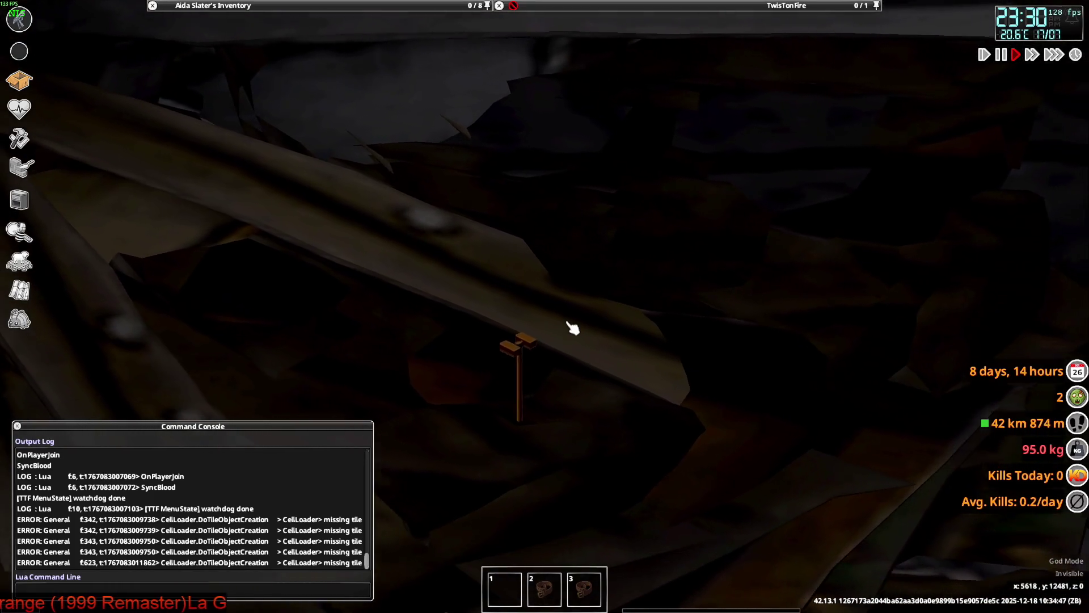
key(s+d)
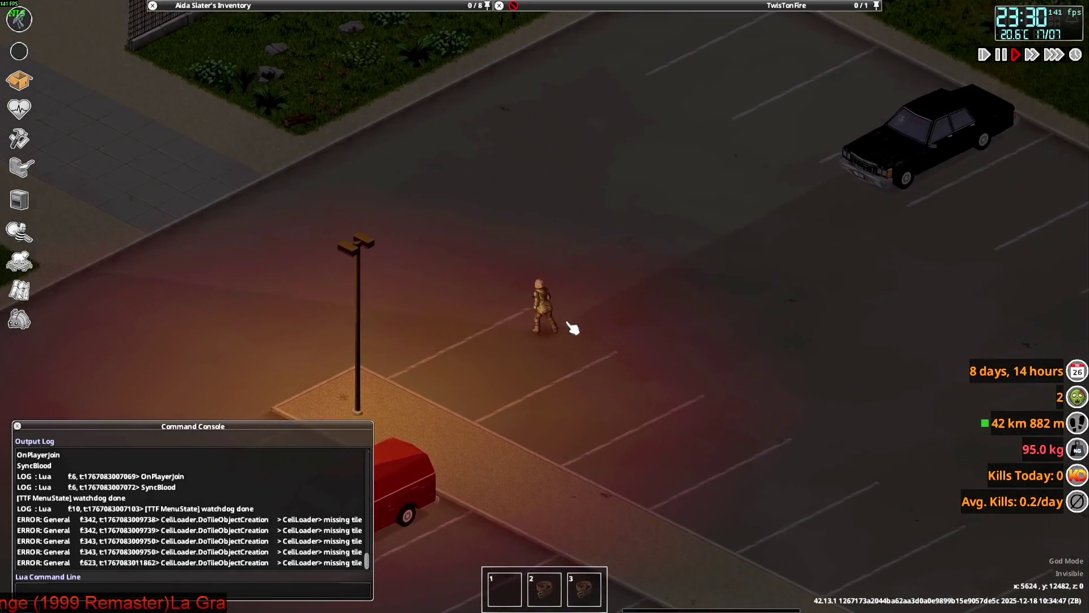
Step: Walk west, south and back east through the huge distorted jacket geometry, then switch to Steam
key(w+a)
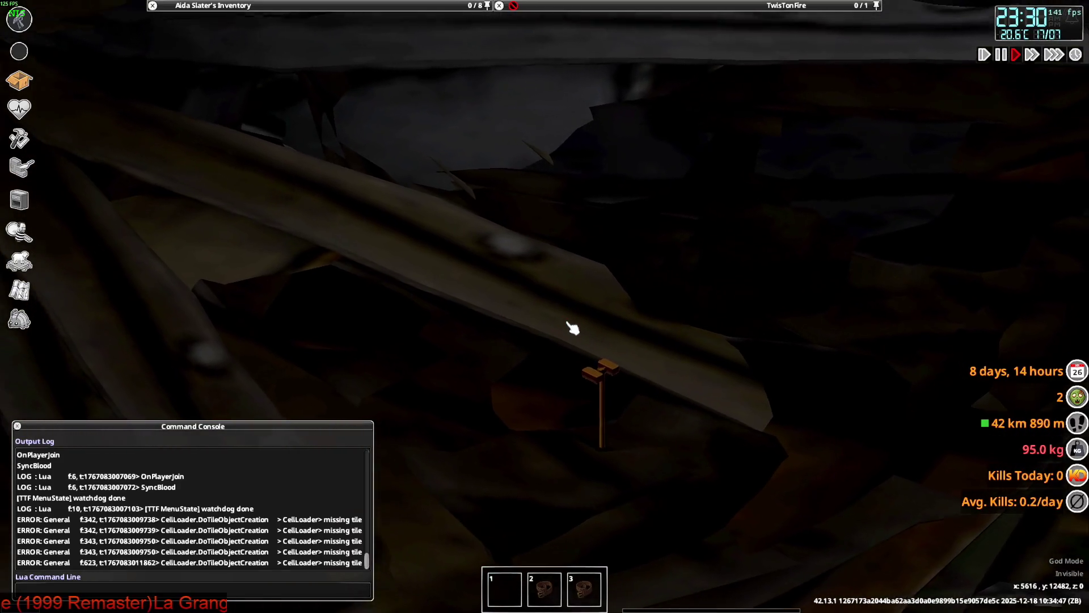
key(w+a)
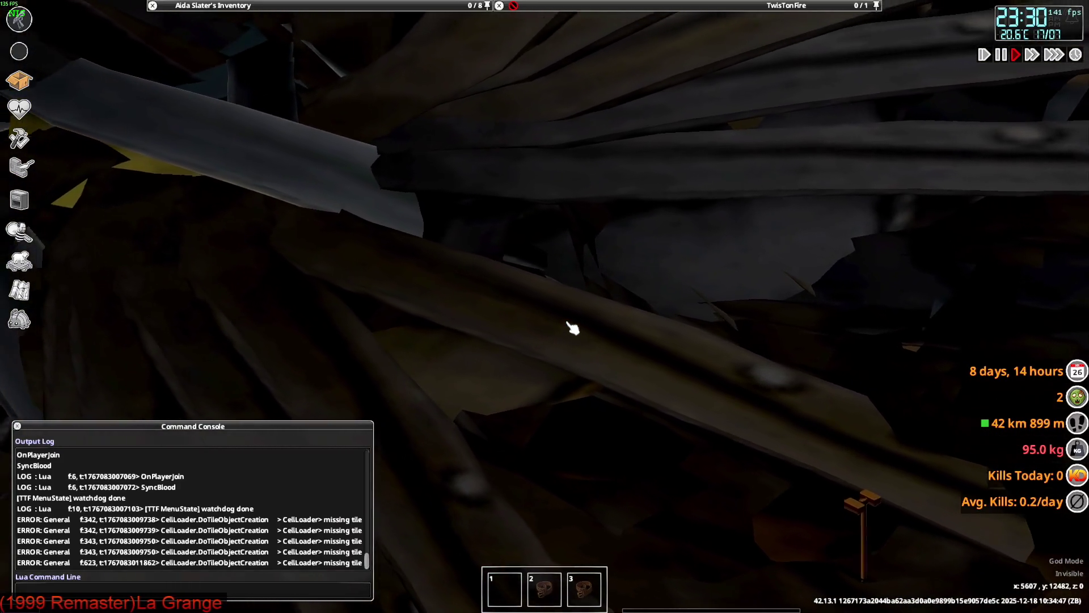
key(w+a)
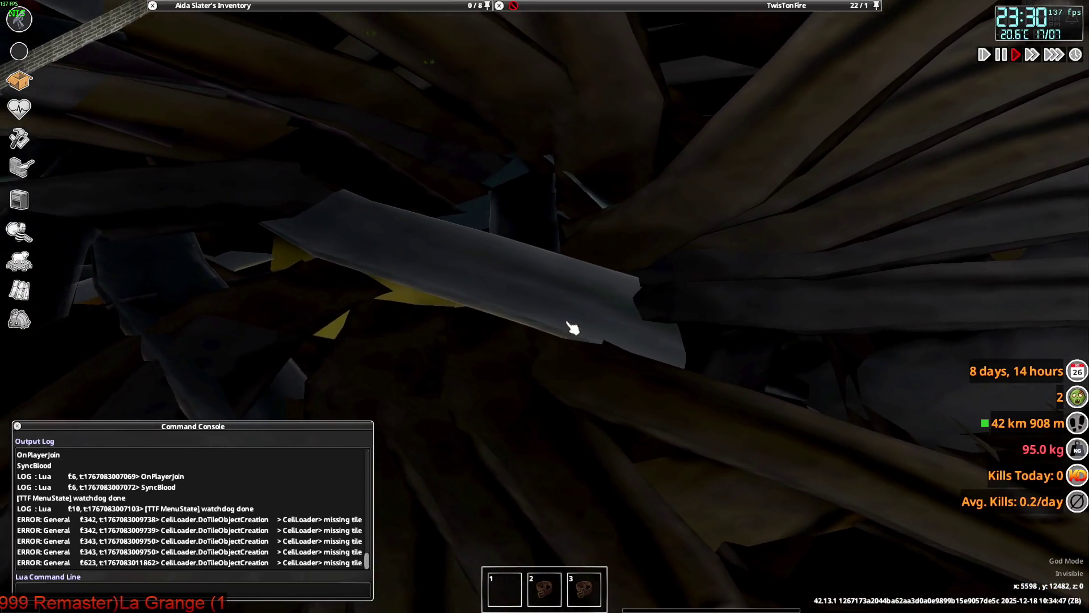
key(w+a)
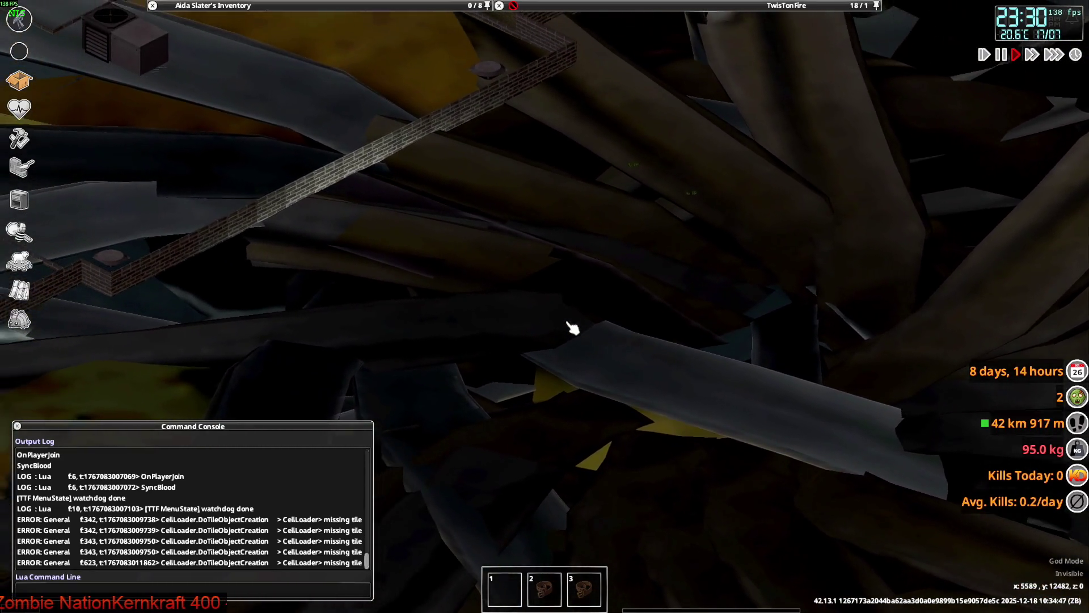
key(a)
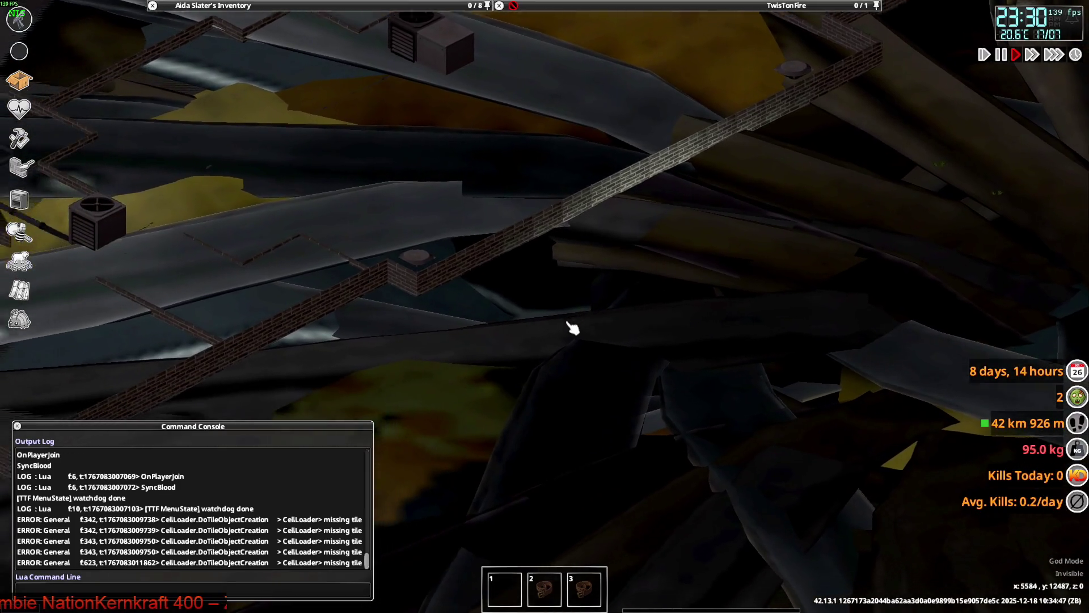
key(s+a)
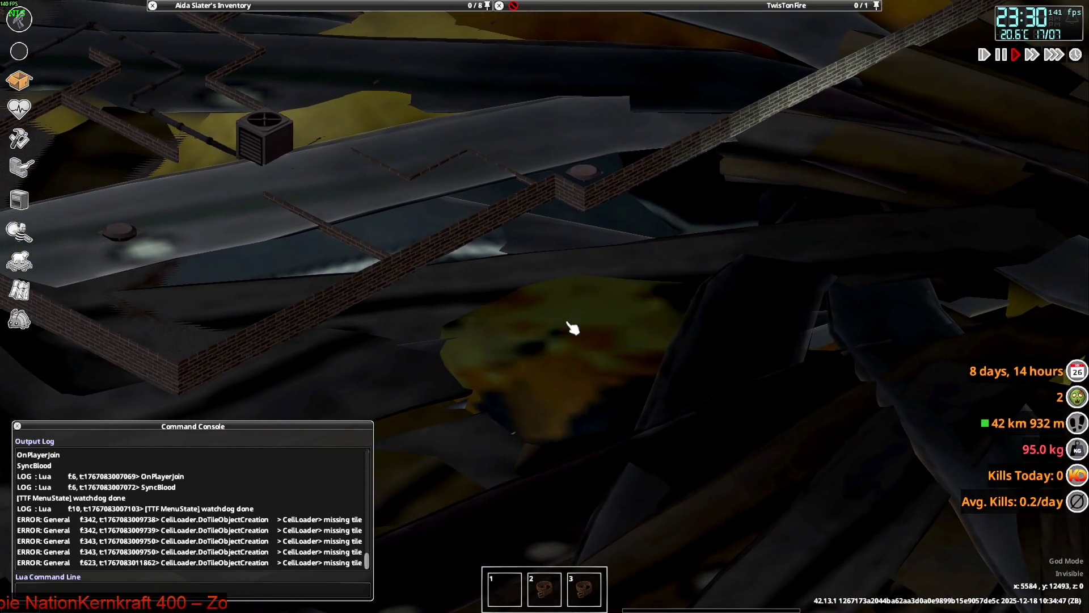
key(d)
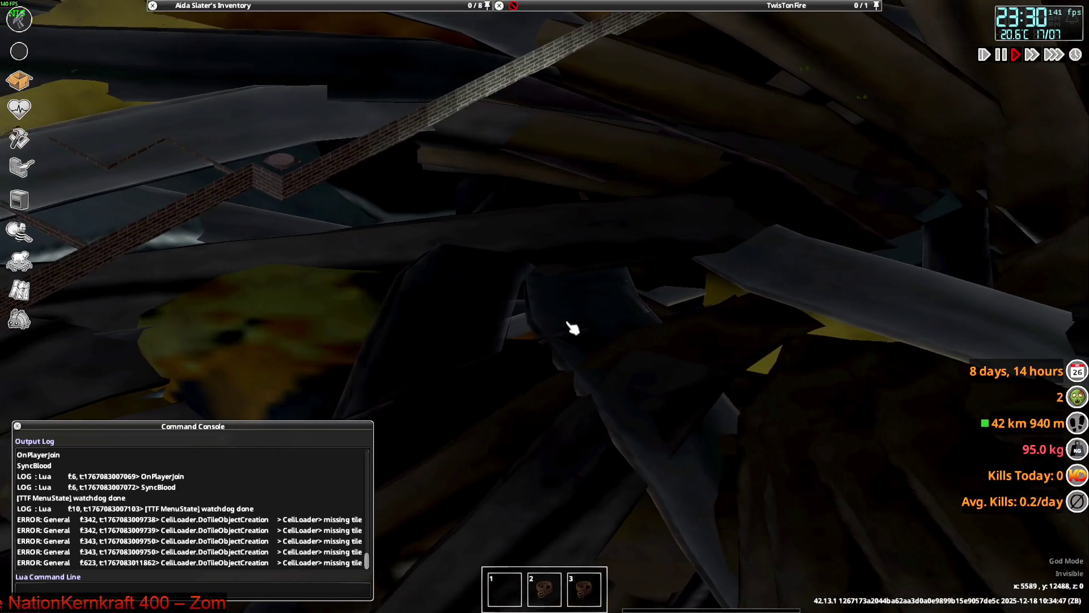
key(d)
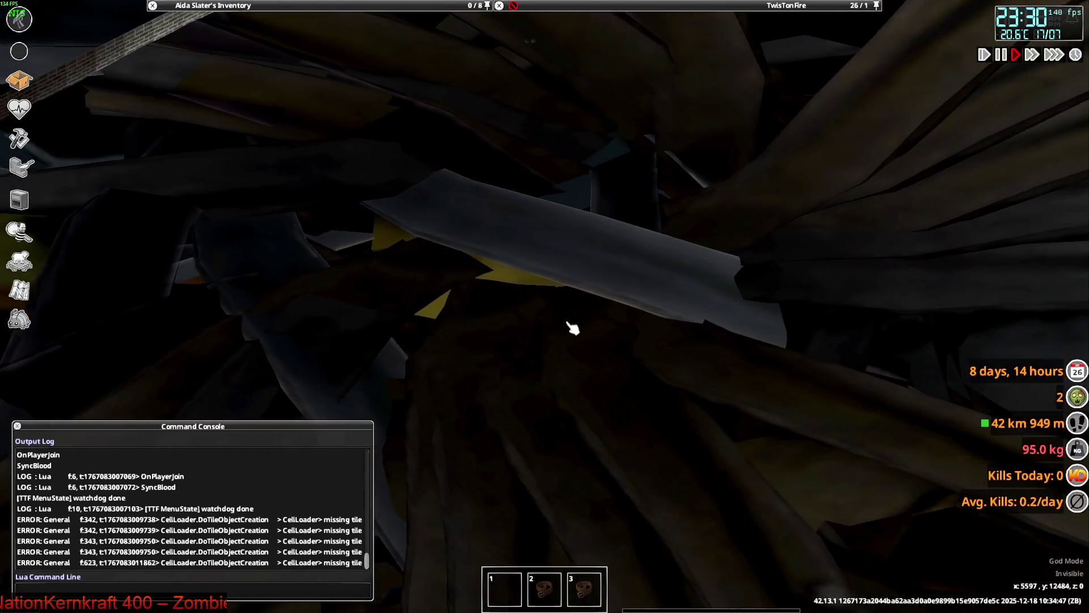
key(alt+Tab)
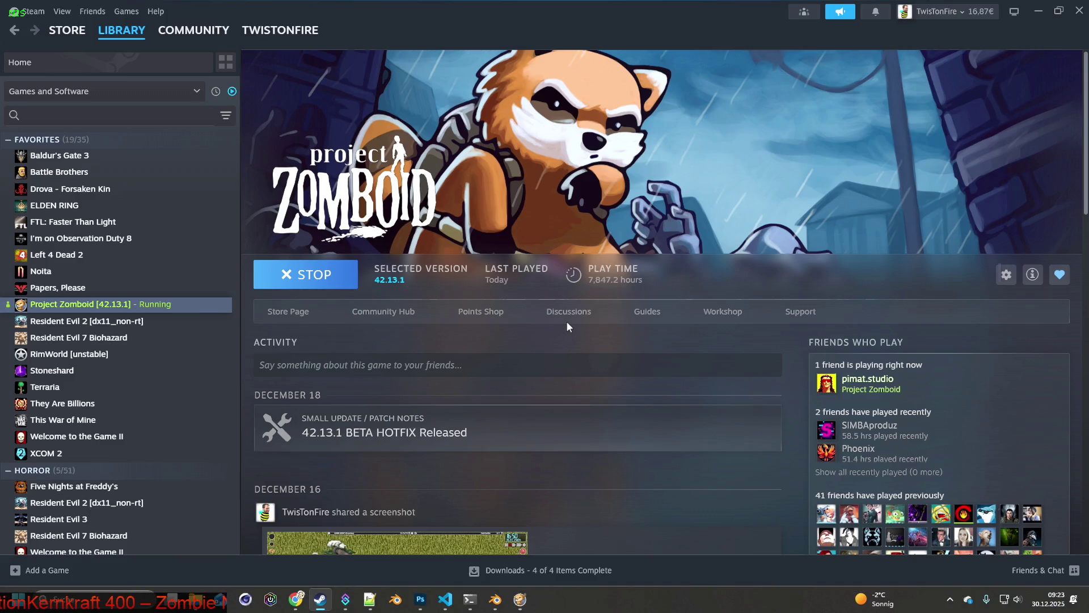
Step: Switch to Blender, then bring up the brita_worldItems.txt script in VS Code
key(alt+Tab)
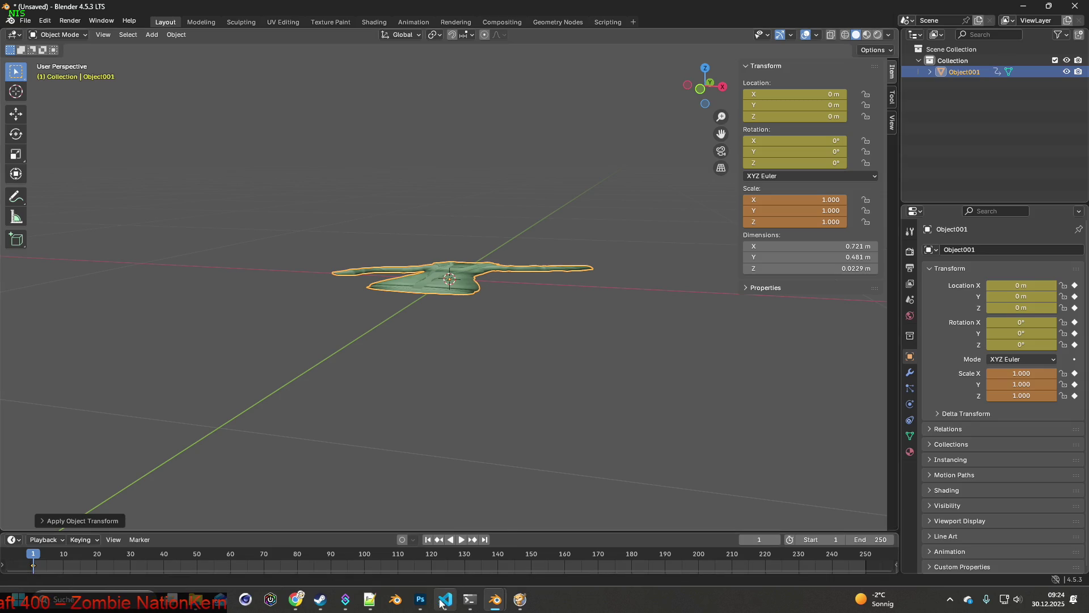
click(452, 580)
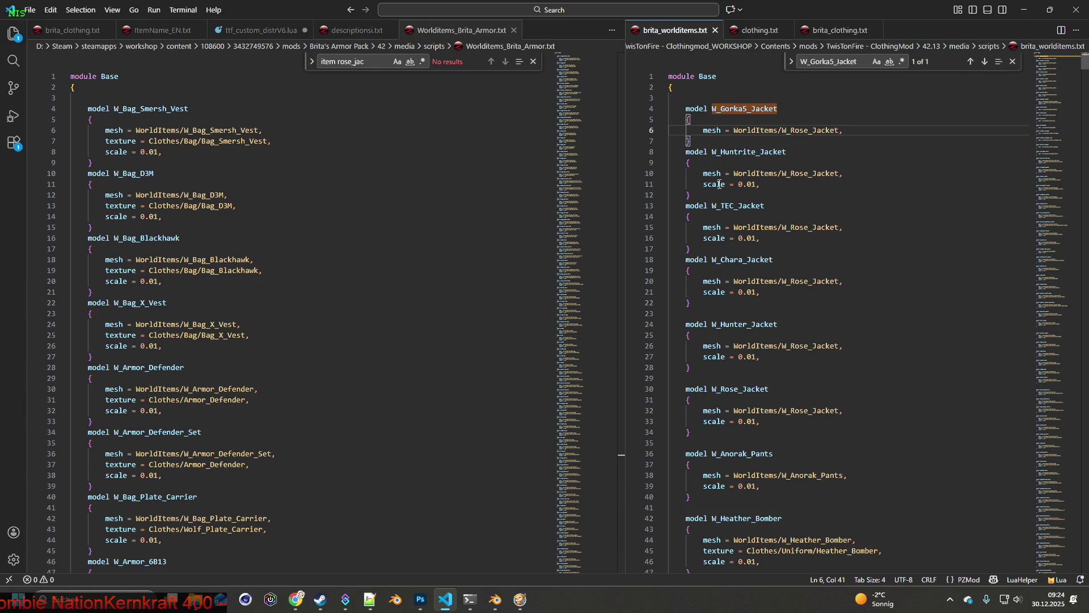
Step: Add a 'scale = 0.01,' line under the W_GorkaS_Jacket mesh line
drag(761, 183, 705, 184)
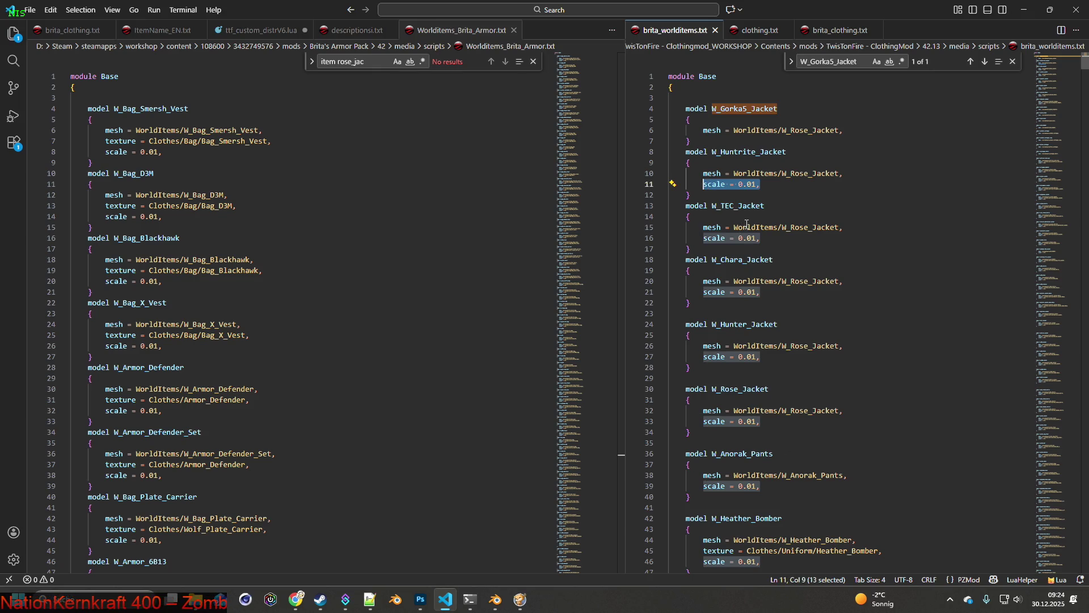
click(852, 131)
key(Return)
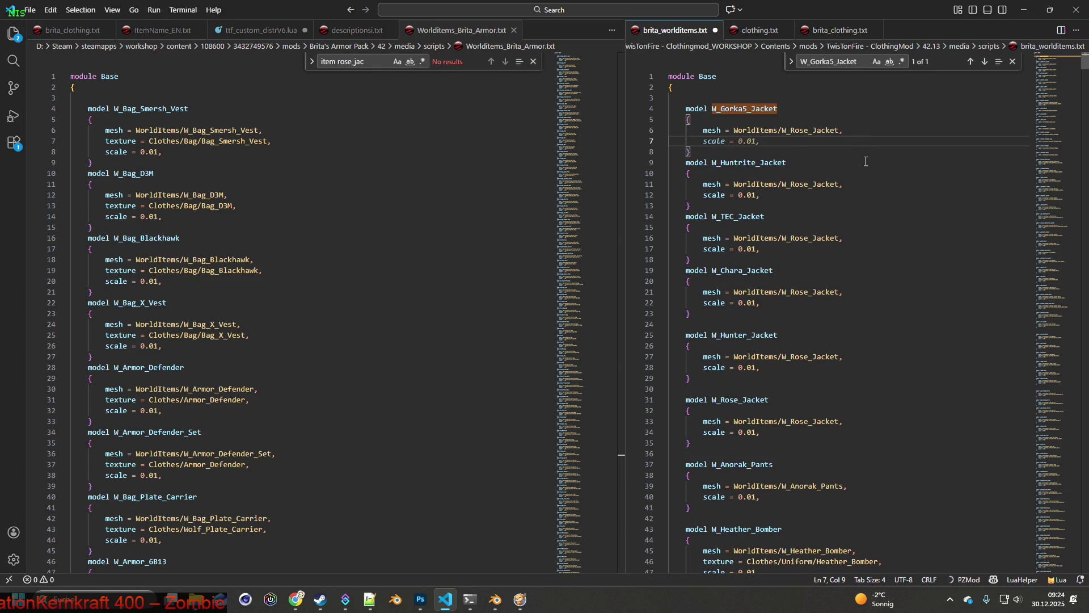
key(Tab)
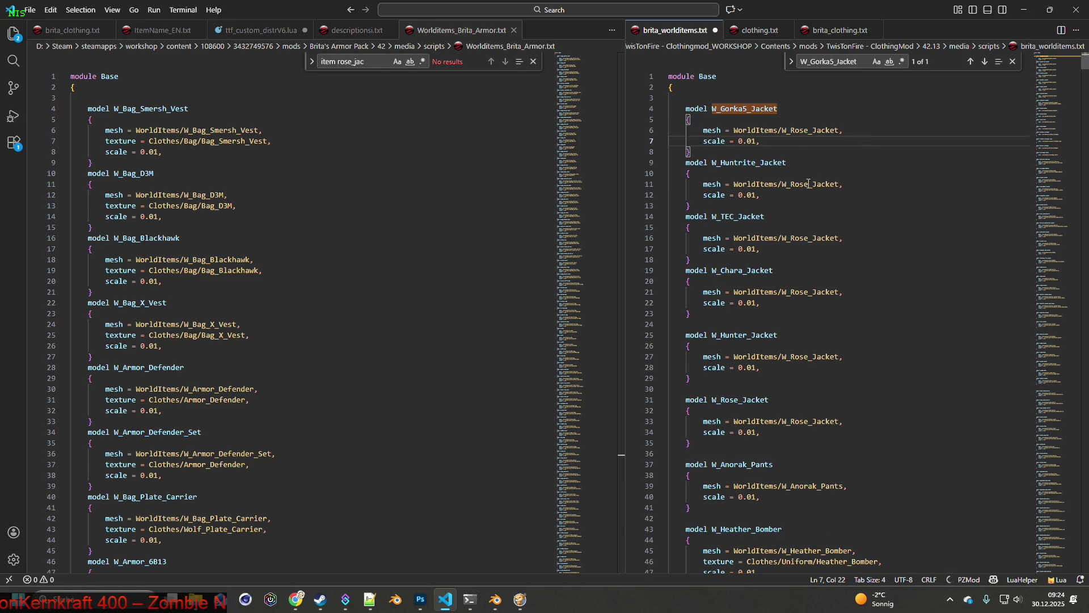
click(766, 164)
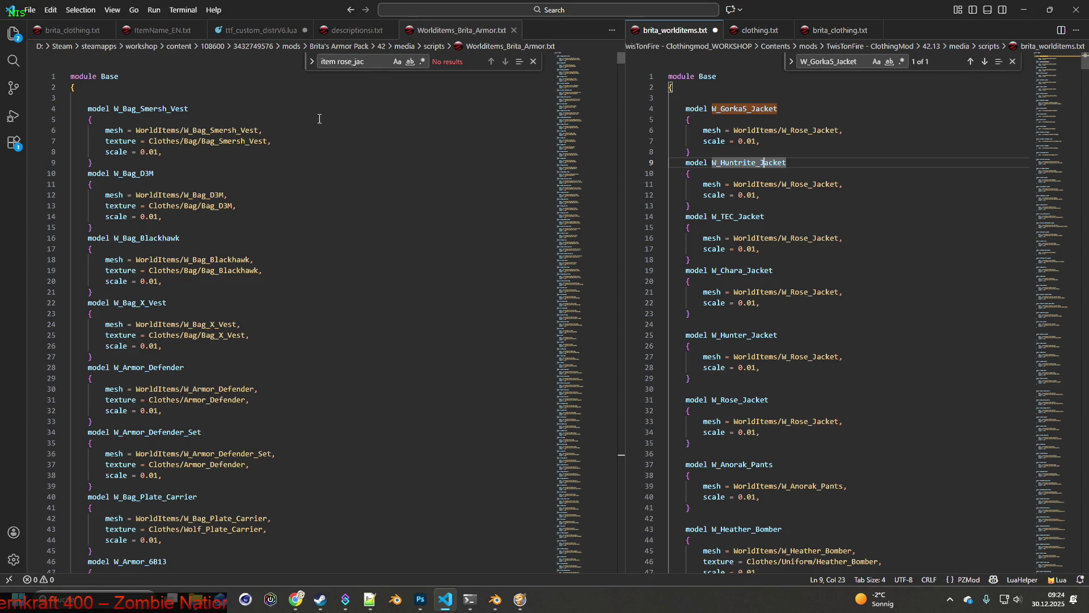
Step: Save brita_worlditems.txt
click(30, 10)
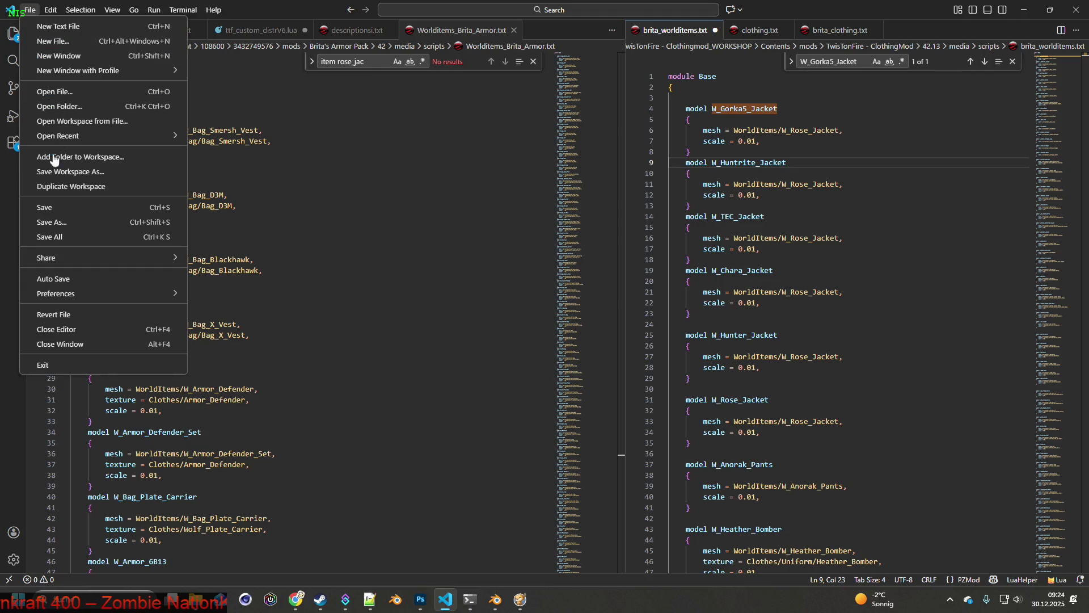
click(52, 209)
key(alt+Tab)
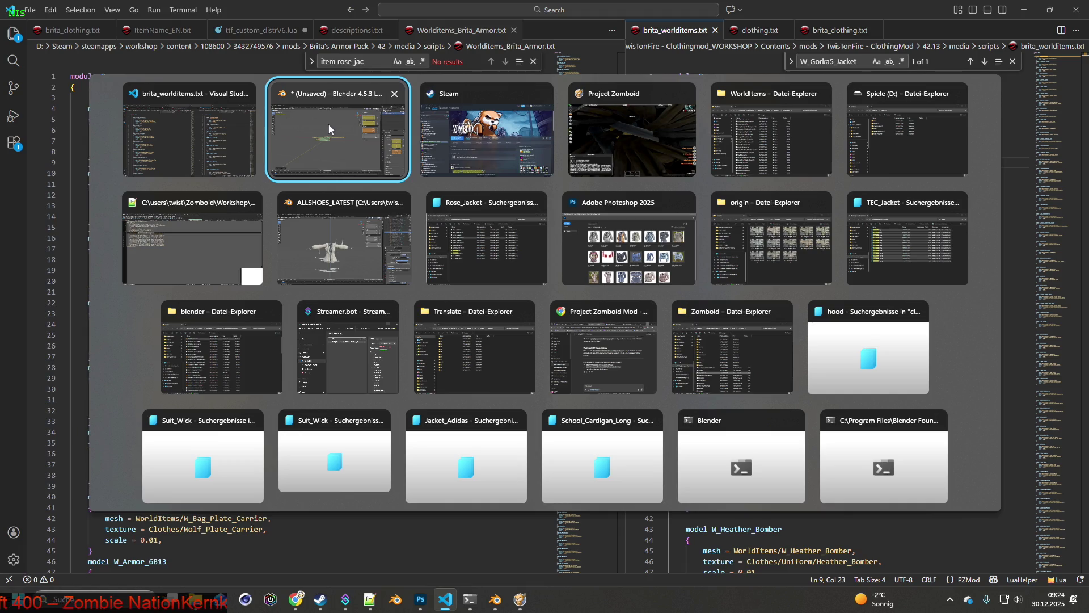
Step: Quit Project Zomboid to the desktop and relaunch it from its Steam library page
key(Tab)
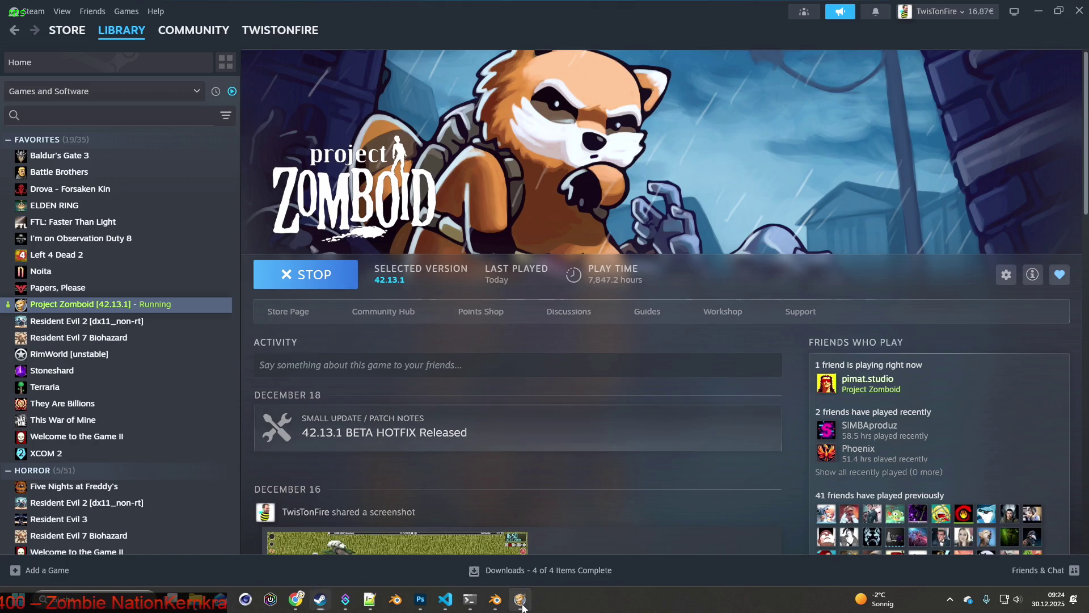
click(521, 603)
key(Escape)
click(284, 441)
click(501, 330)
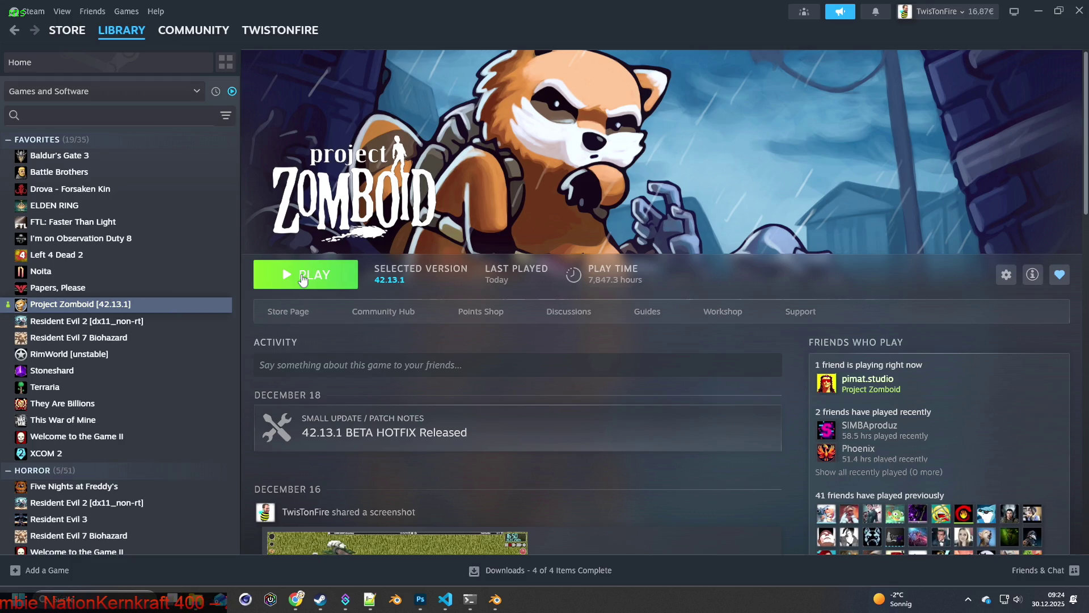
click(302, 278)
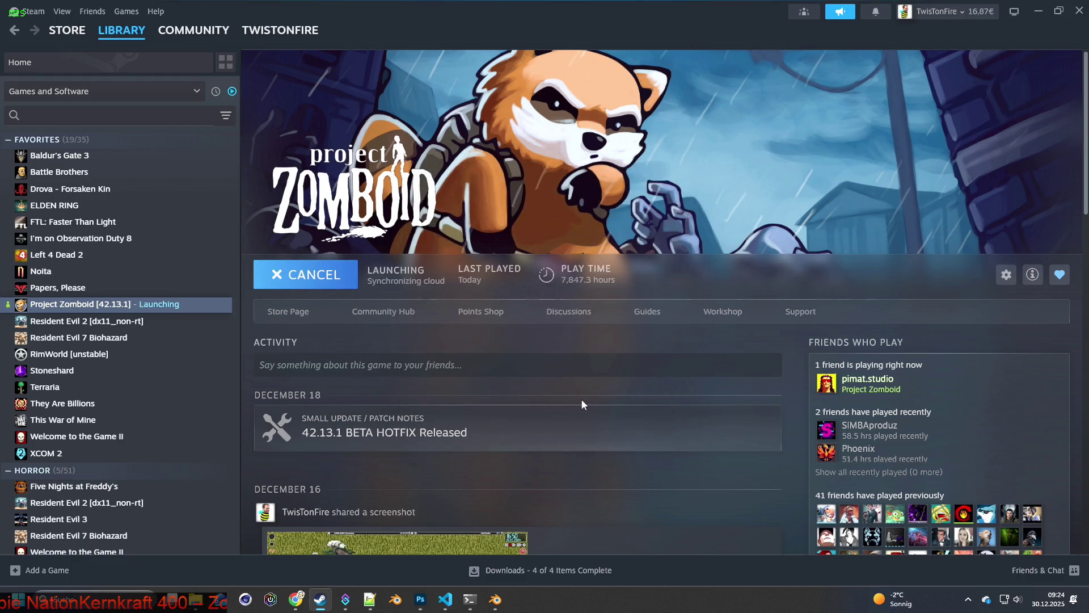
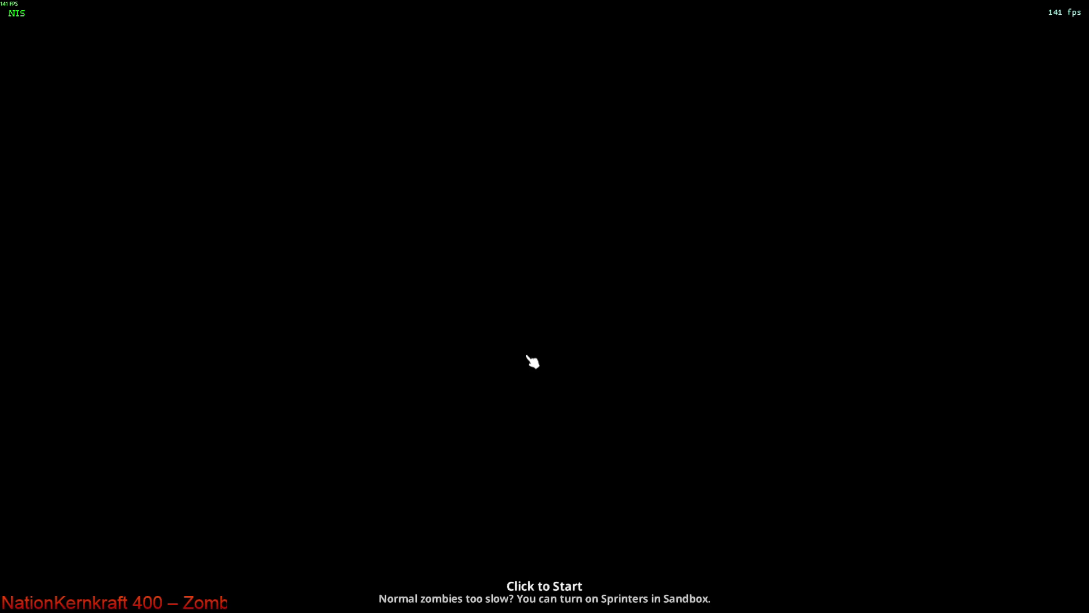
Step: Resume the game and walk the character across the courtyard past the corpses
click(532, 361)
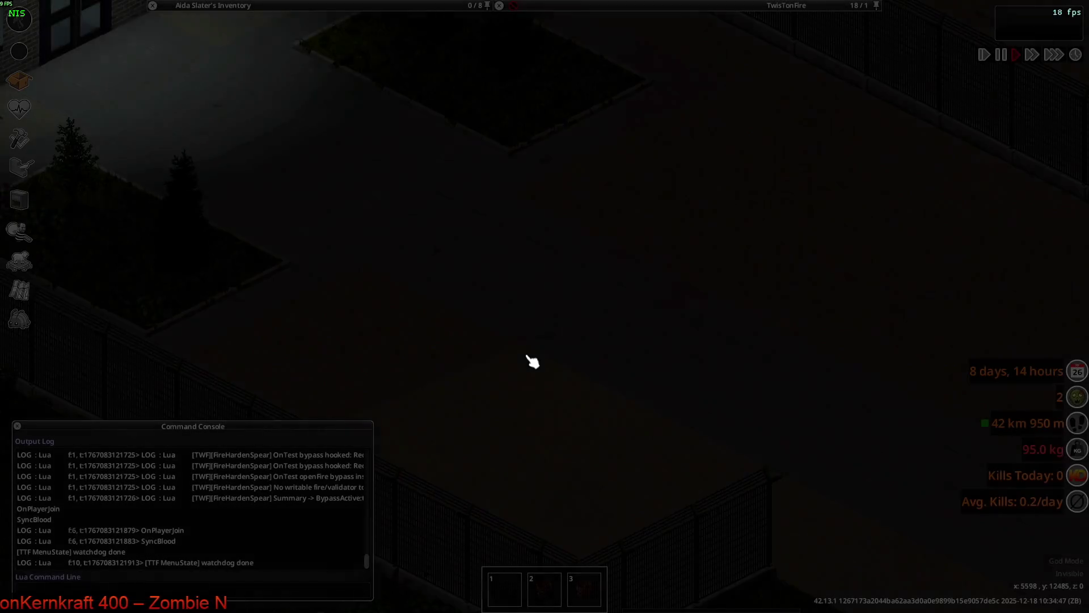
key(w)
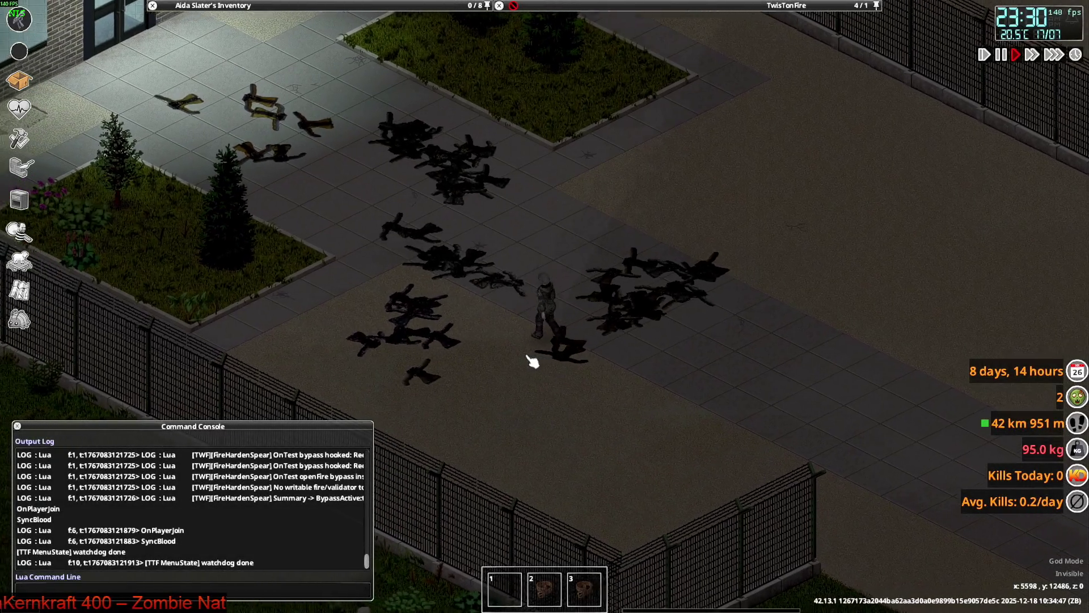
key(w)
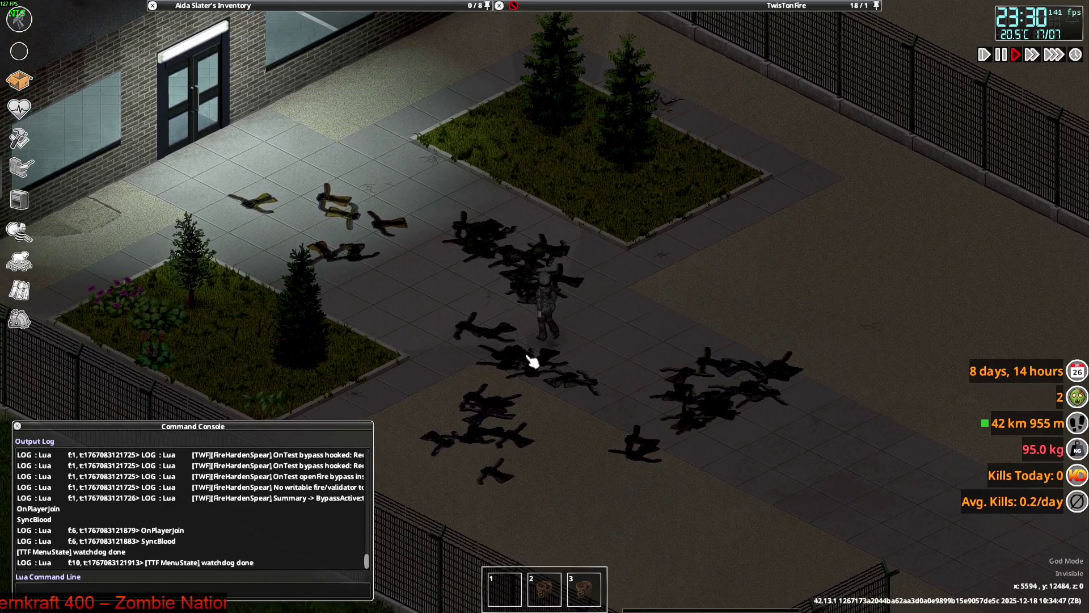
key(w)
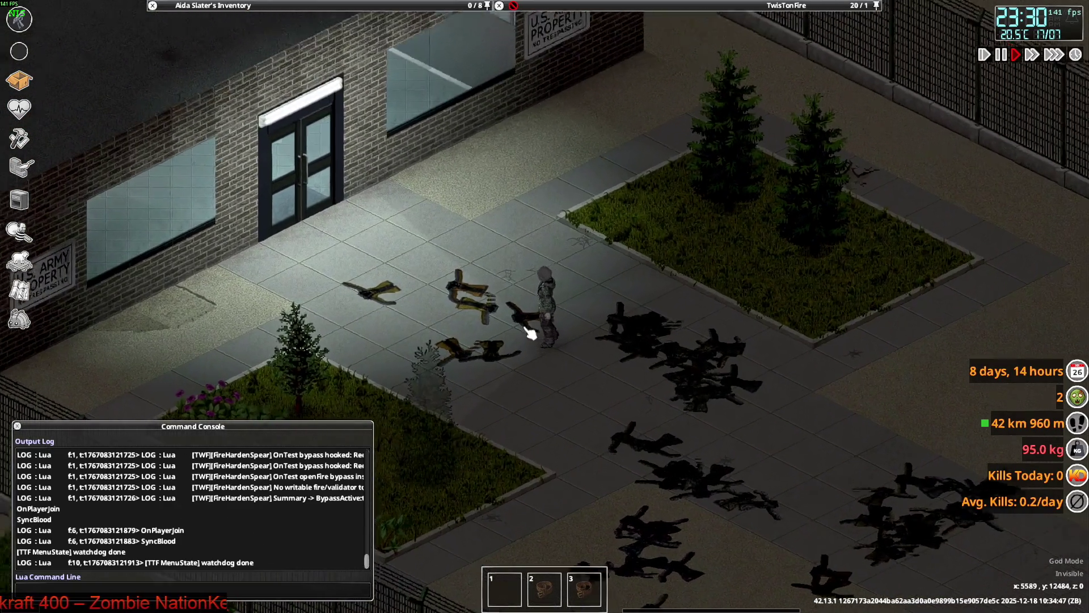
scroll(523, 324, up, 3)
key(d)
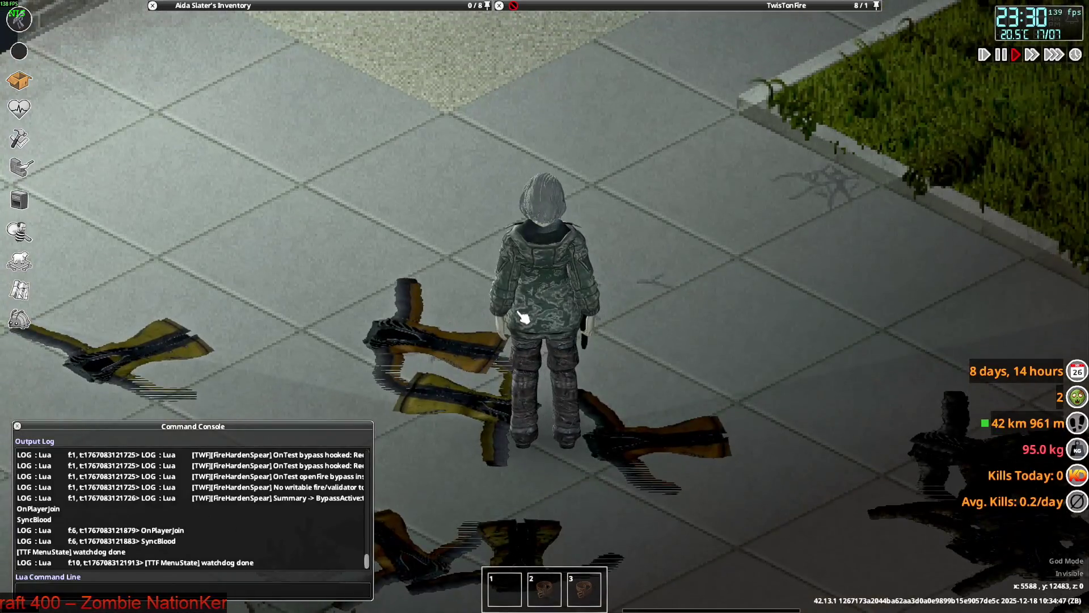
scroll(527, 322, down, 5)
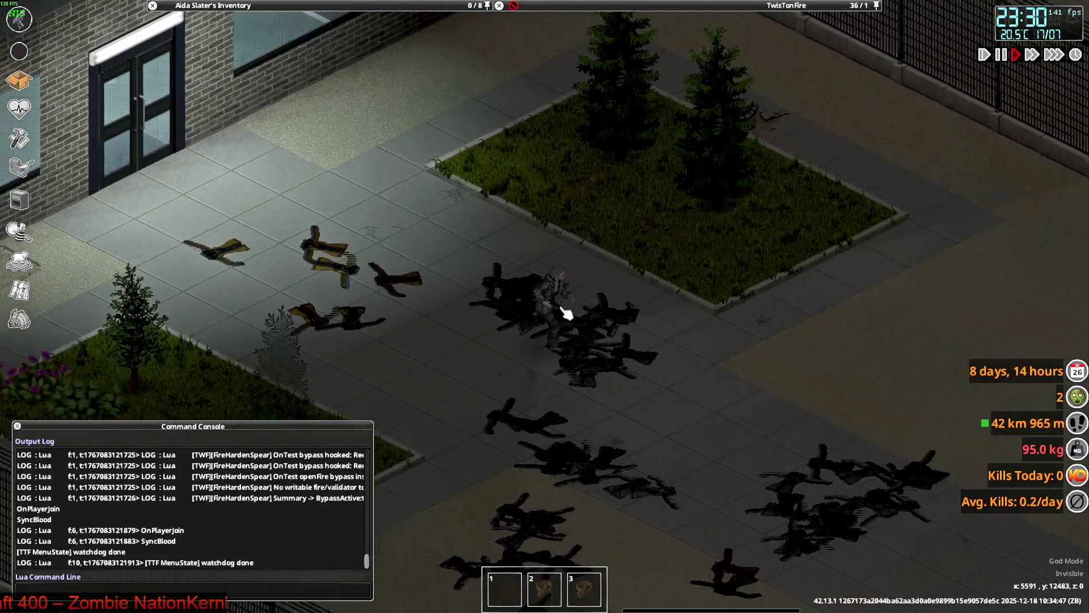
key(d)
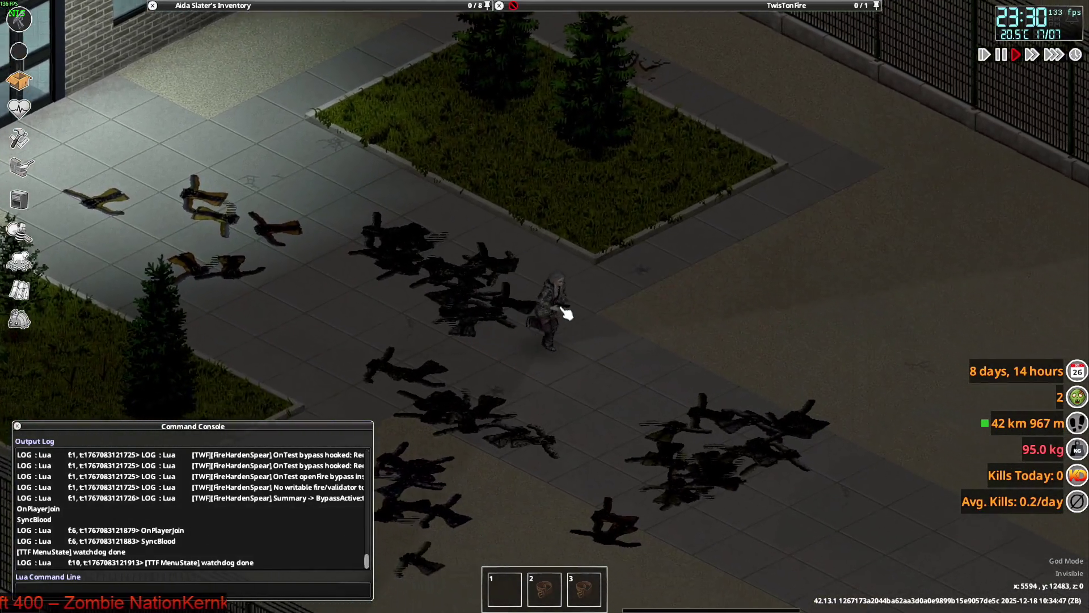
Step: Walk back and forth over the pile of dropped jackets to inspect them
mouse_move(648, 6)
key(a)
mouse_move(548, 35)
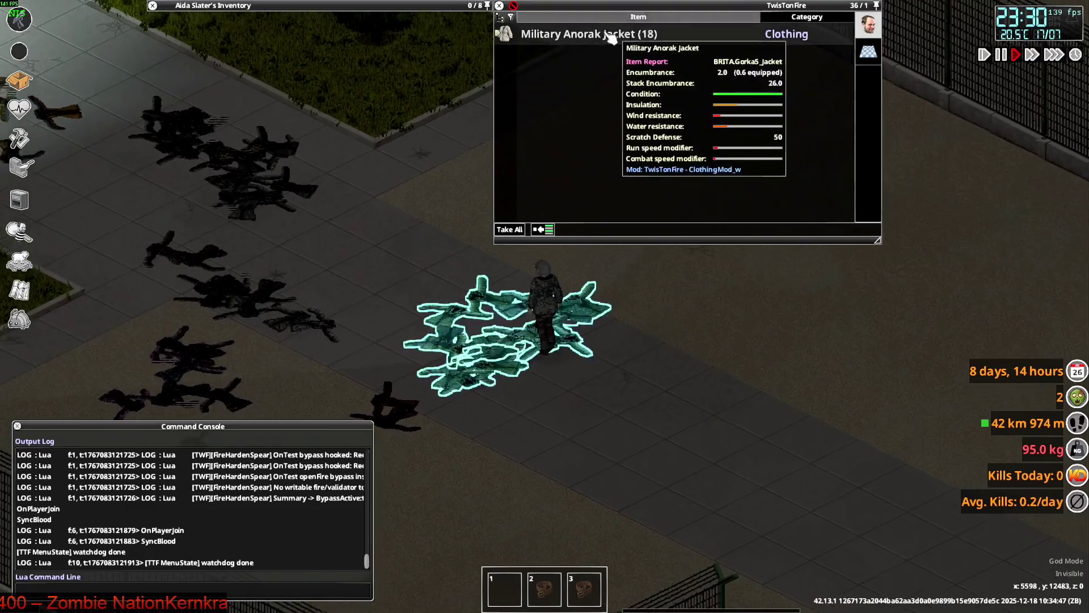
key(d)
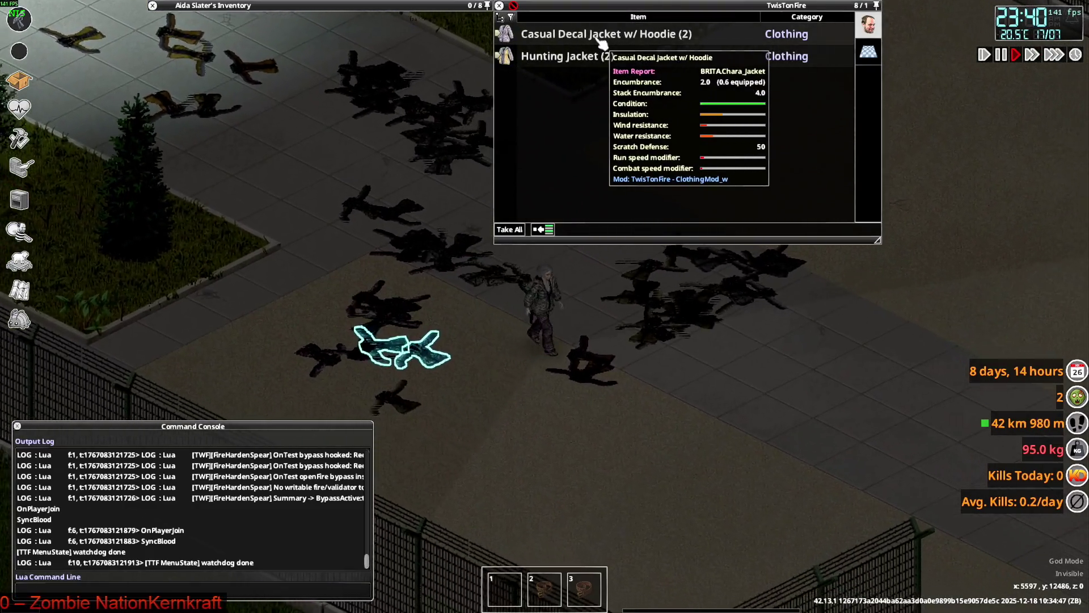
key(a)
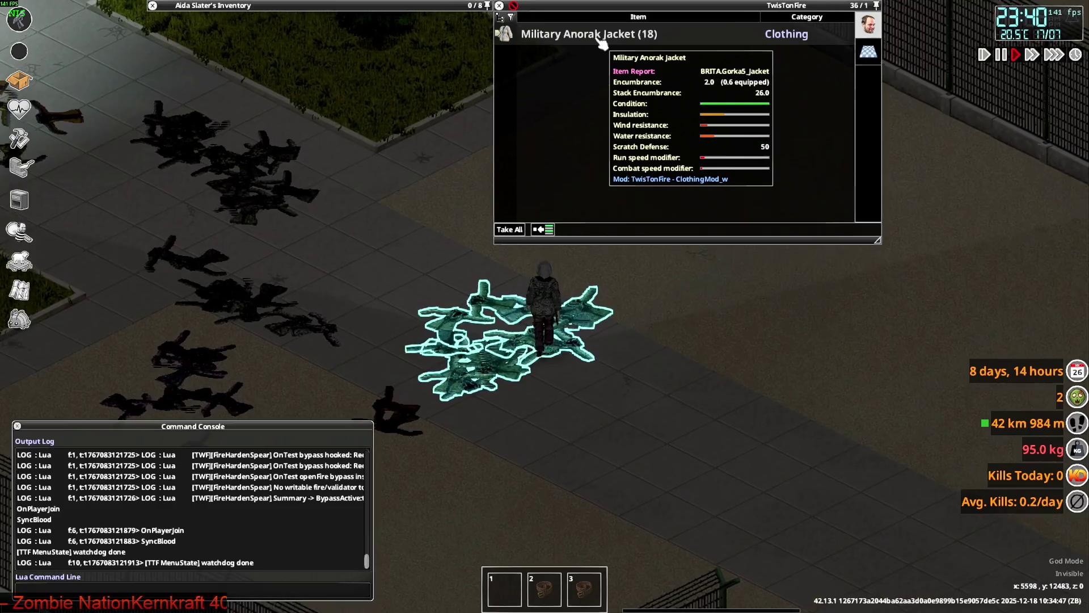
key(d)
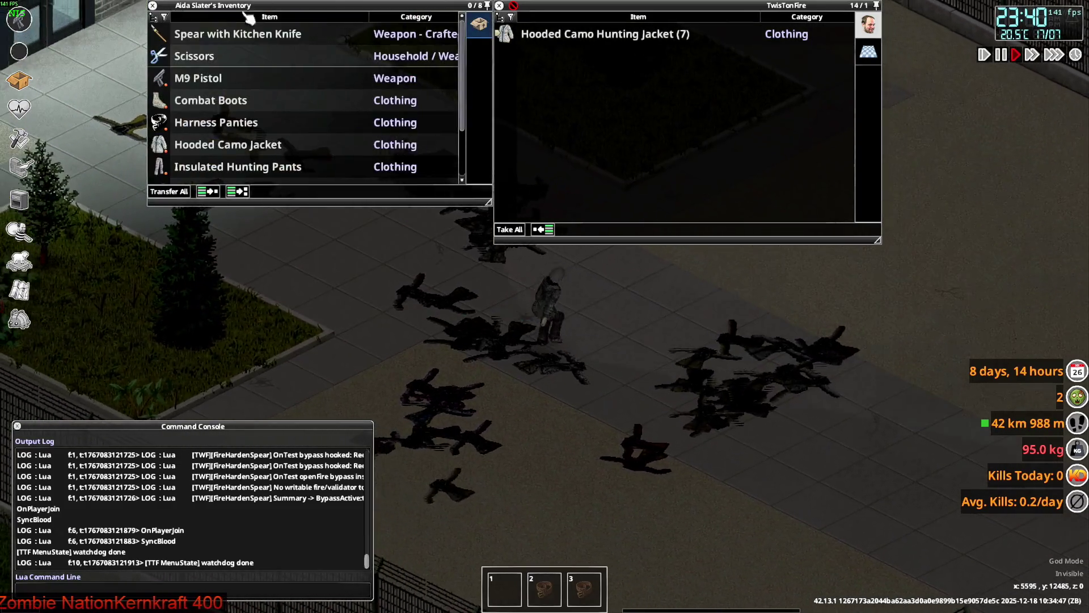
Step: Walk the character down the path and up to the planters, raising her gun to view the camo jacket
mouse_move(248, 159)
key(s)
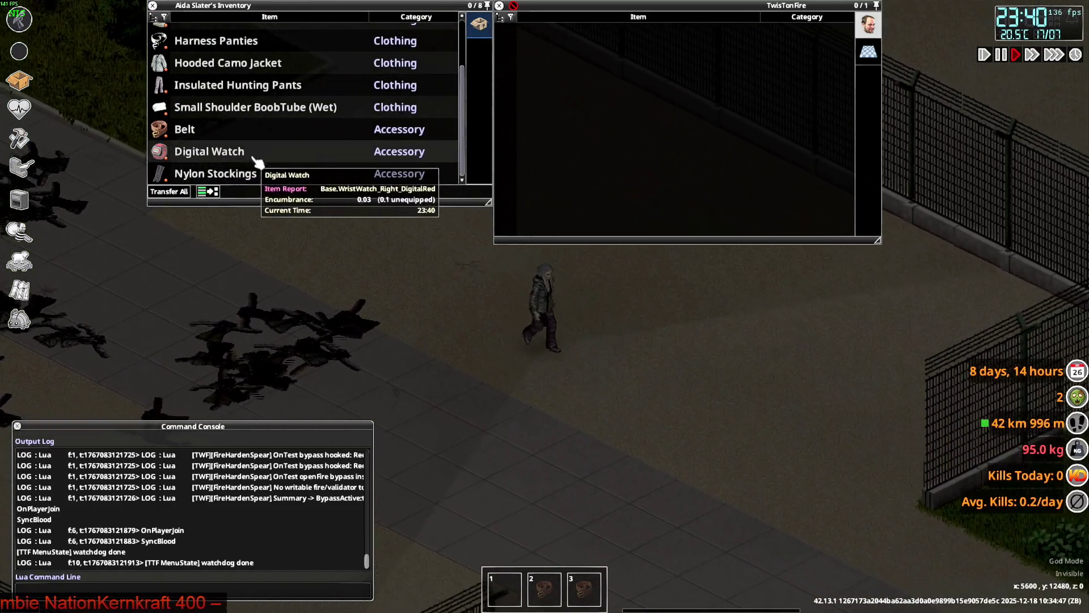
key(a)
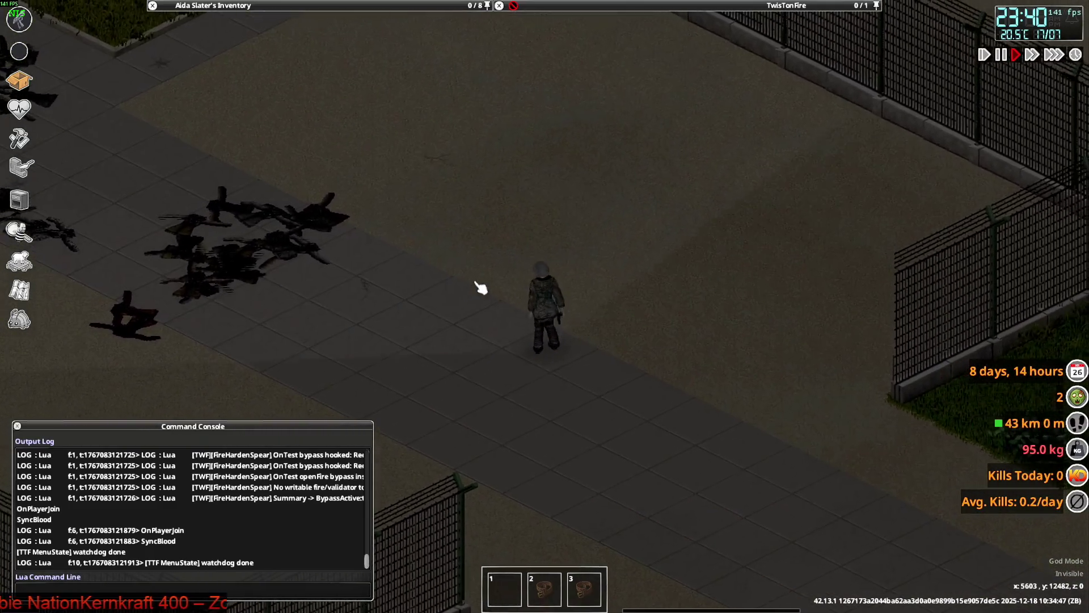
key(a)
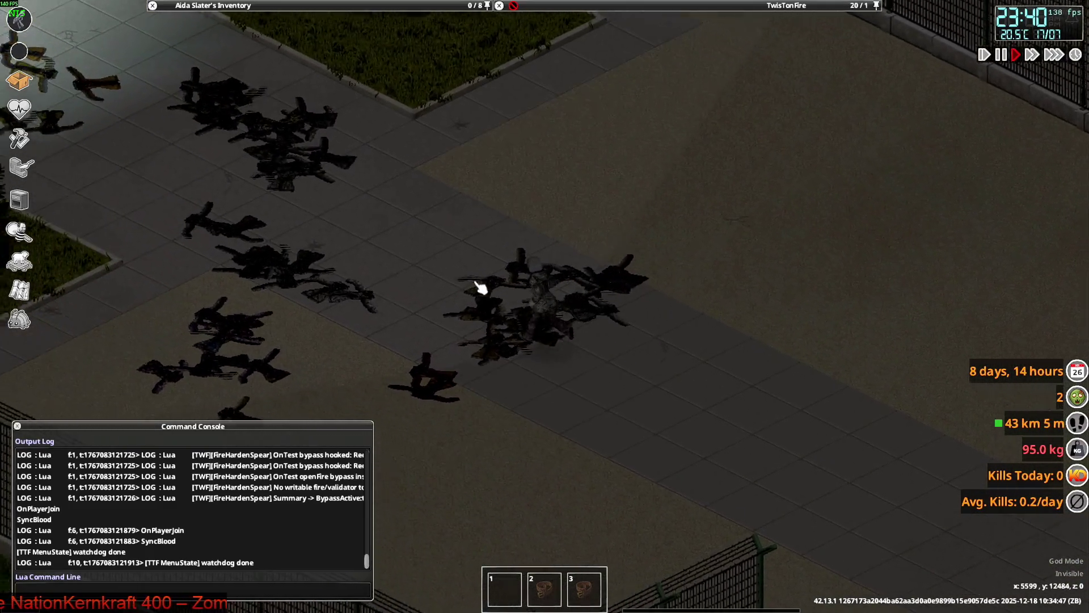
key(w)
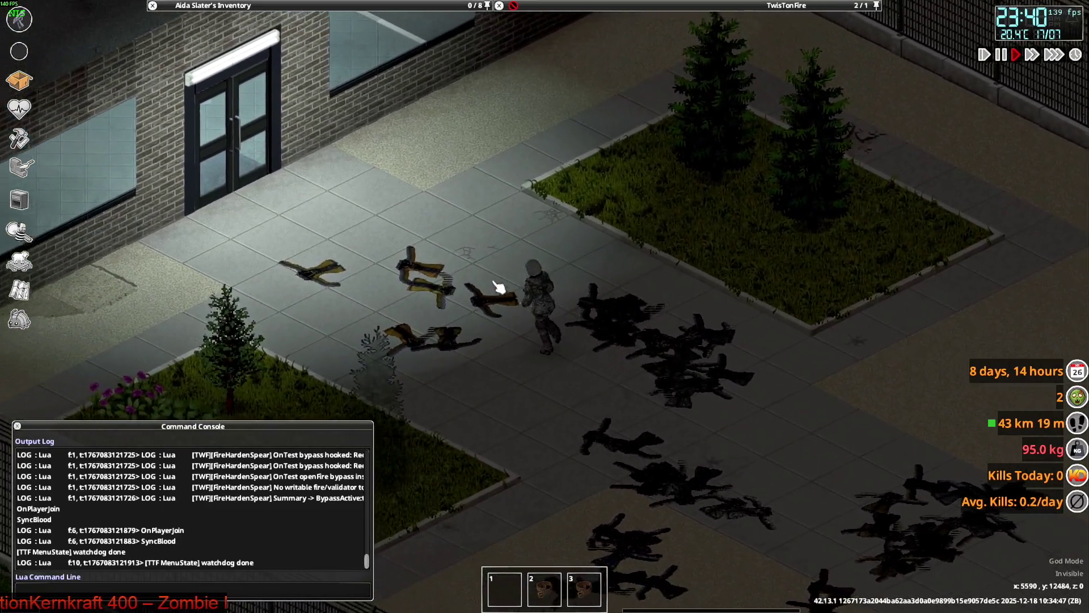
scroll(568, 280, up, 3)
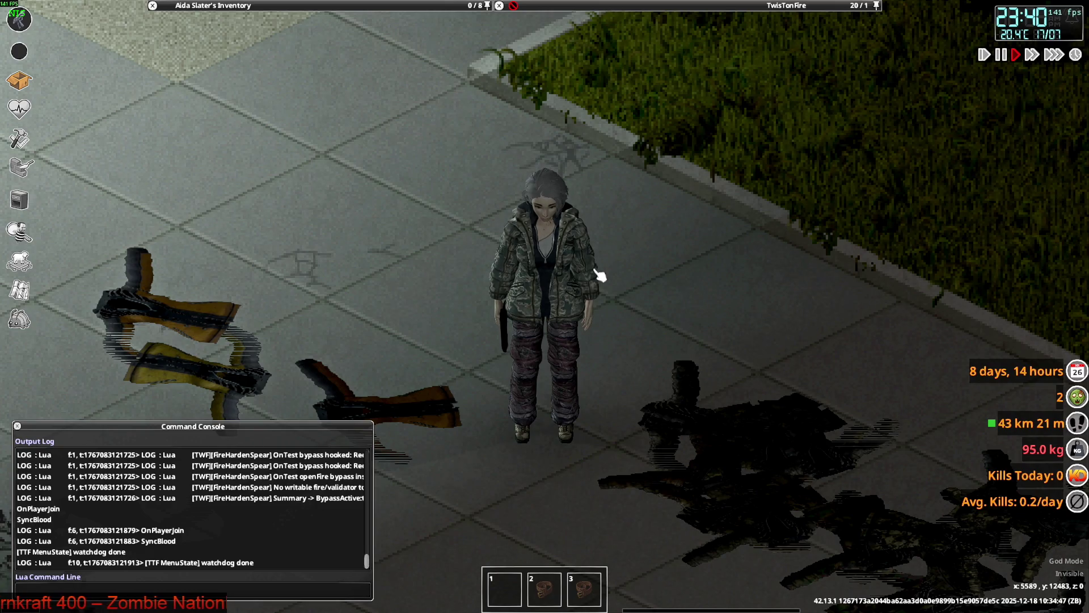
scroll(600, 276, down, 5)
key(d)
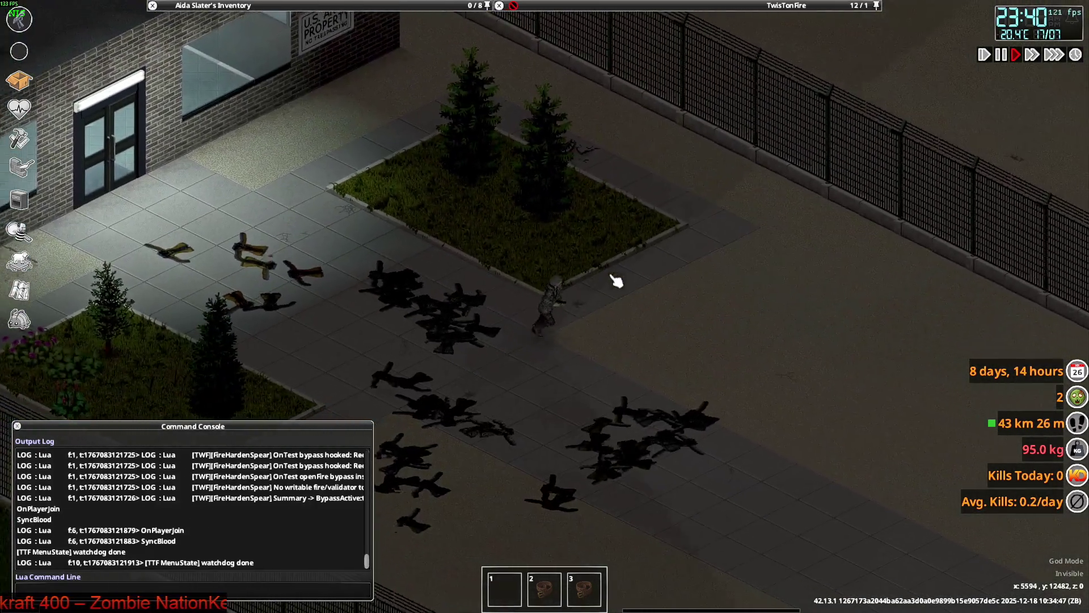
mouse_move(617, 280)
right_down()
mouse_move(530, 287)
mouse_move(571, 214)
mouse_move(717, 304)
right_up()
key(alt+Tab)
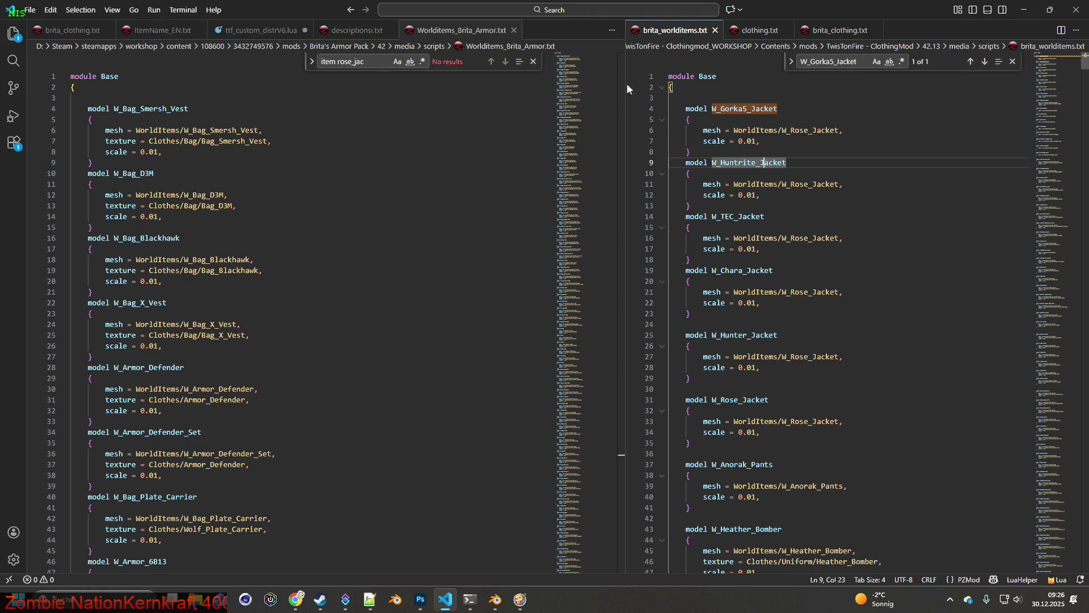
Step: Close Worlditems_Brita_Armor.txt and select the Ashe_Jacket item name in brita_clothing.txt
click(514, 30)
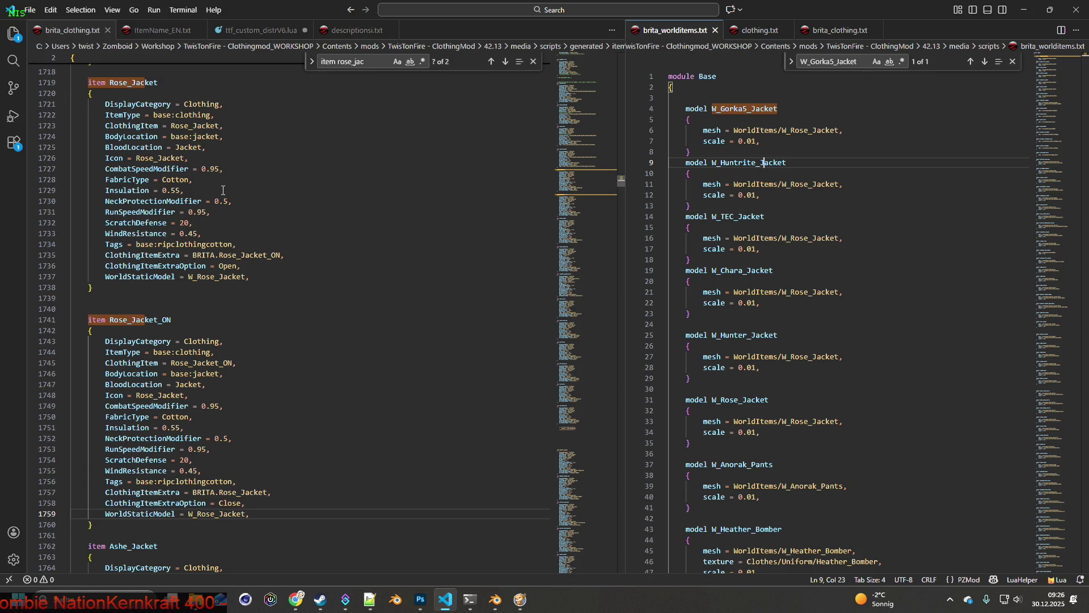
scroll(223, 190, down, 3)
scroll(227, 193, down, 5)
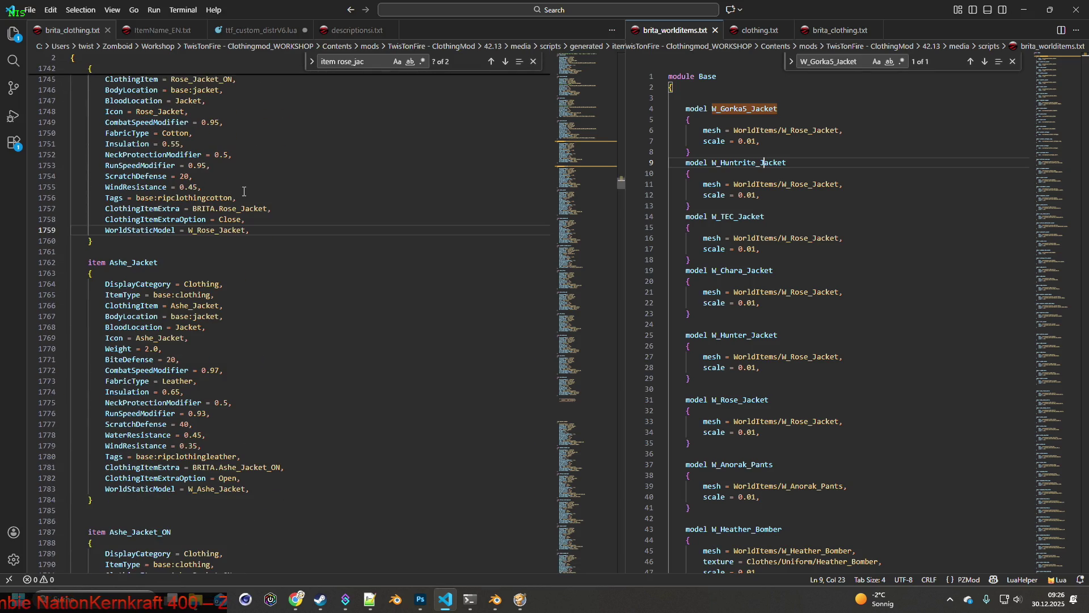
scroll(269, 229, up, 1)
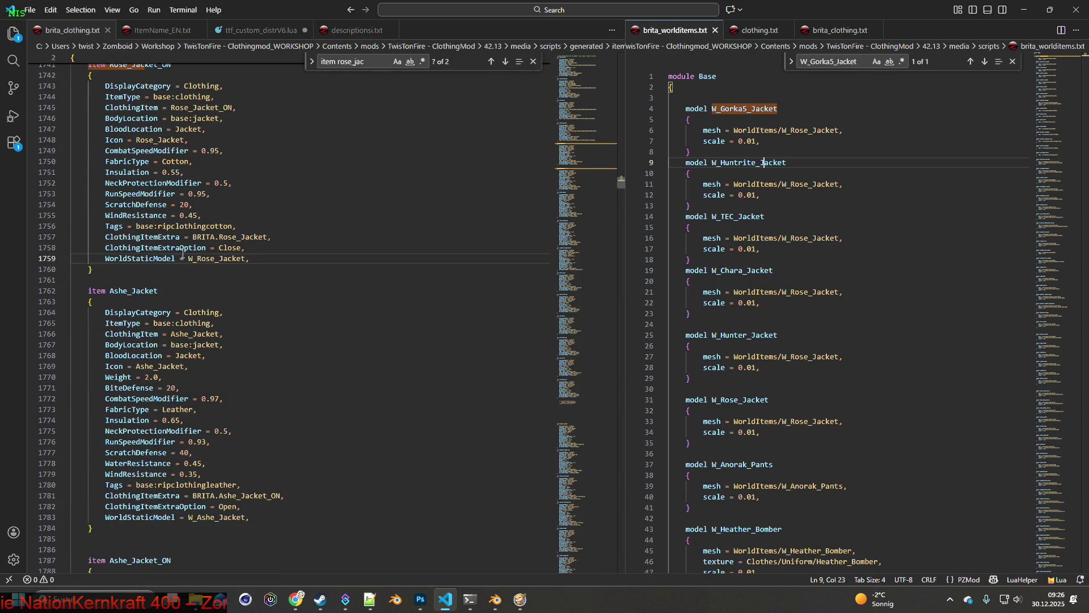
double_click(114, 291)
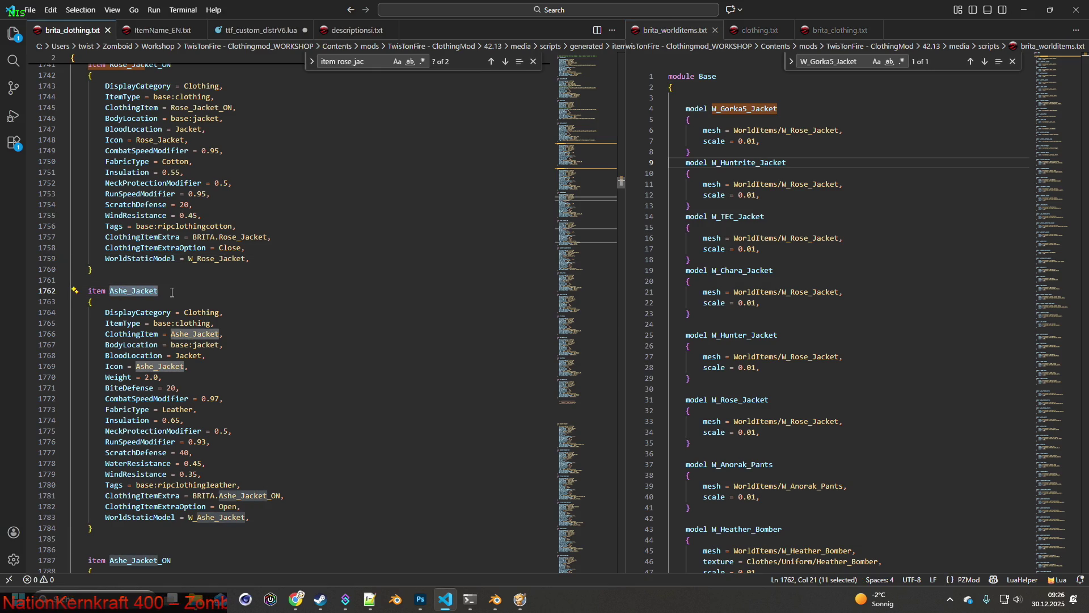
Step: Switch over to the Notepad++ window
key(alt+Tab)
key(Tab)
key(Tab)
key(Tab)
key(Tab)
key(Tab)
key(alt)
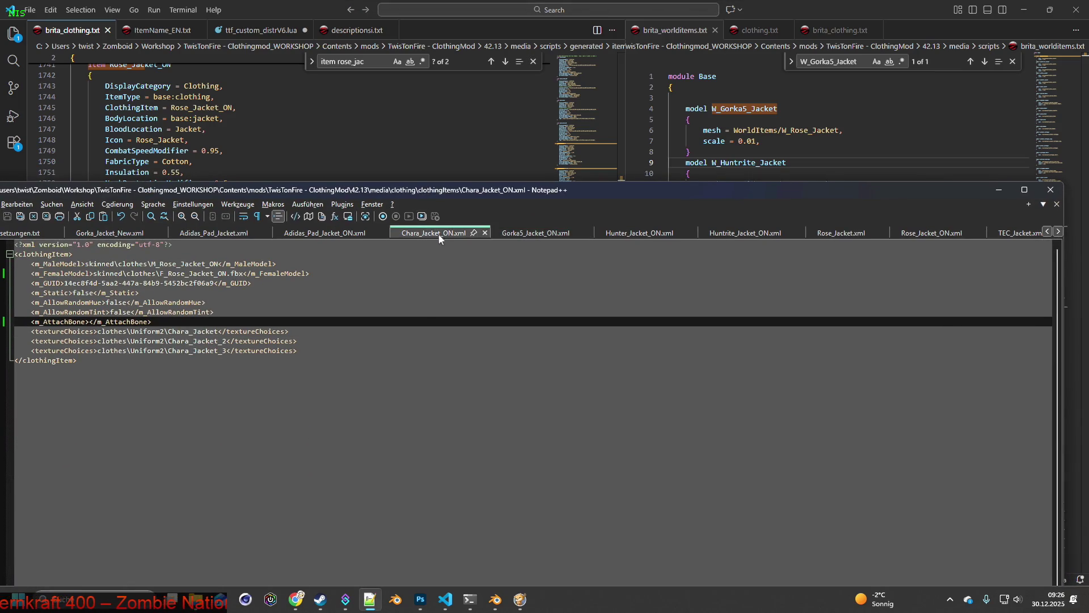
Step: Close the nine old jacket XMLs, from Chara_Jacket_ON.xml through TEC_Jacket_ON.xml
click(485, 235)
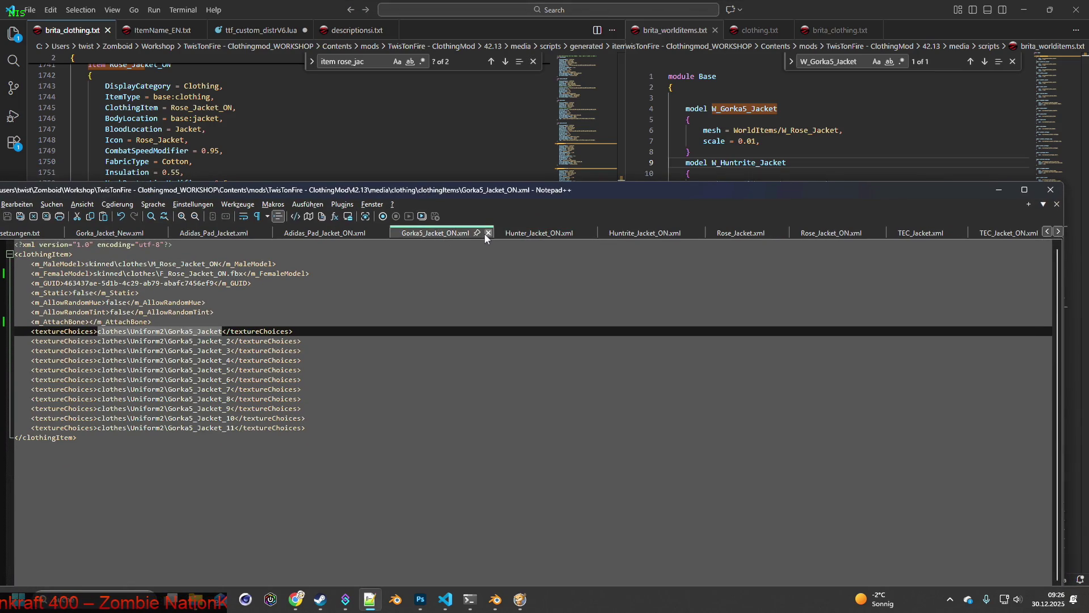
click(488, 233)
click(490, 234)
click(491, 235)
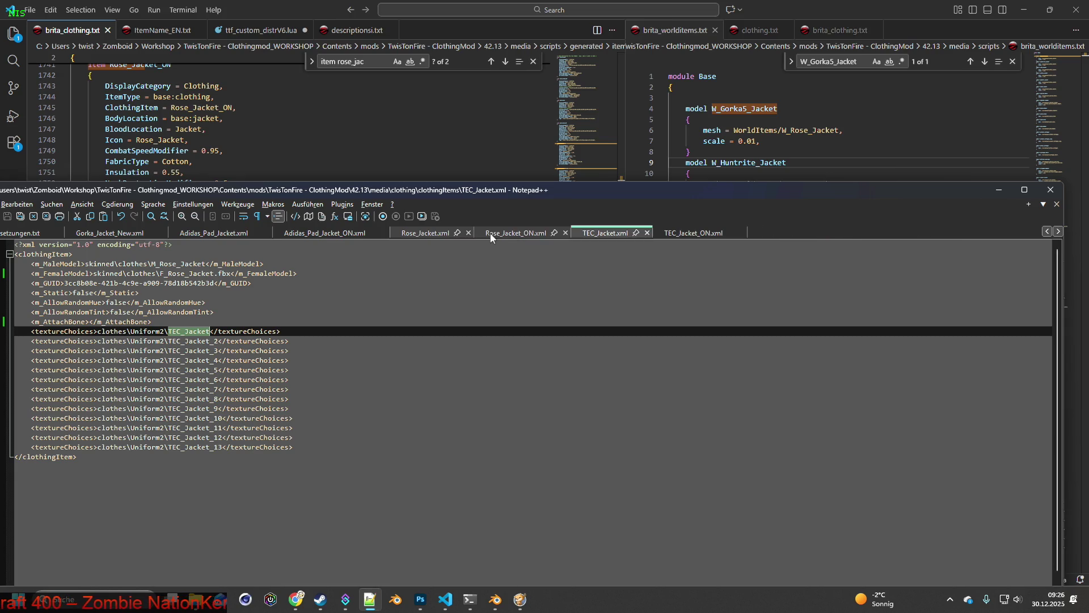
click(502, 233)
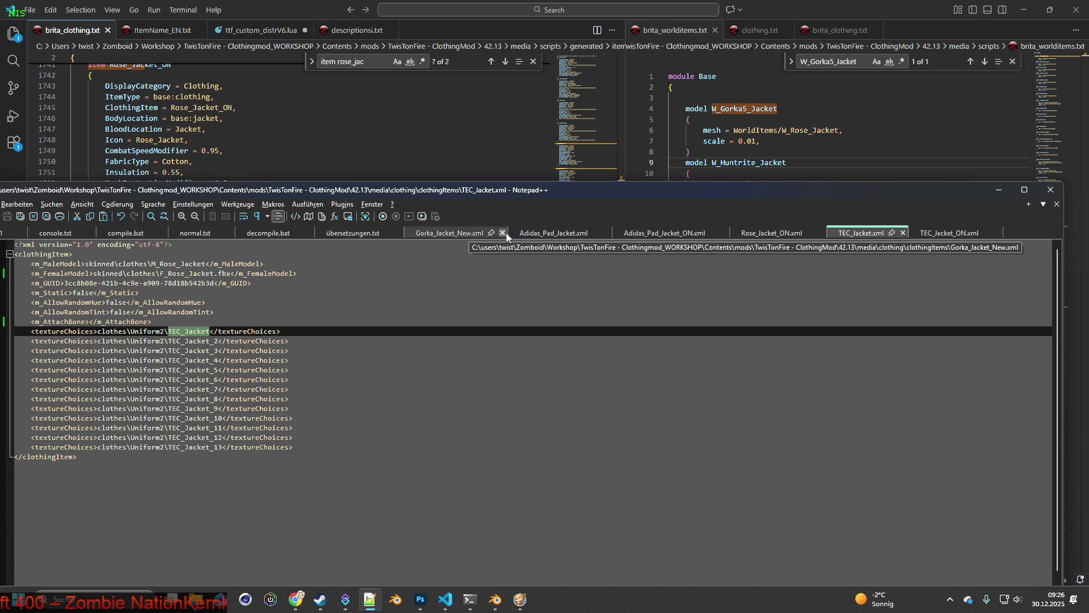
click(502, 233)
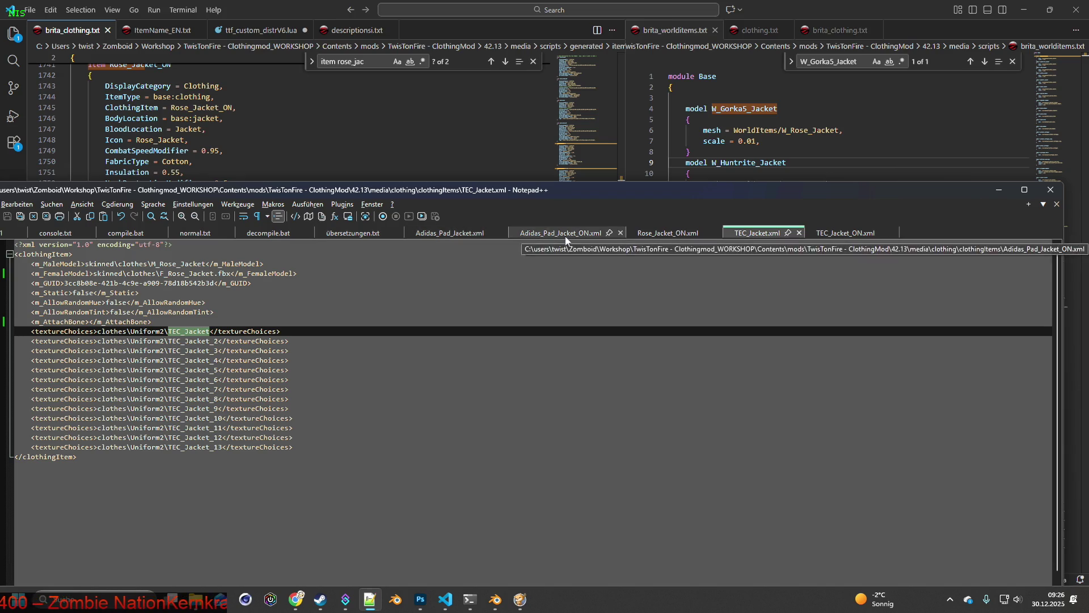
click(715, 233)
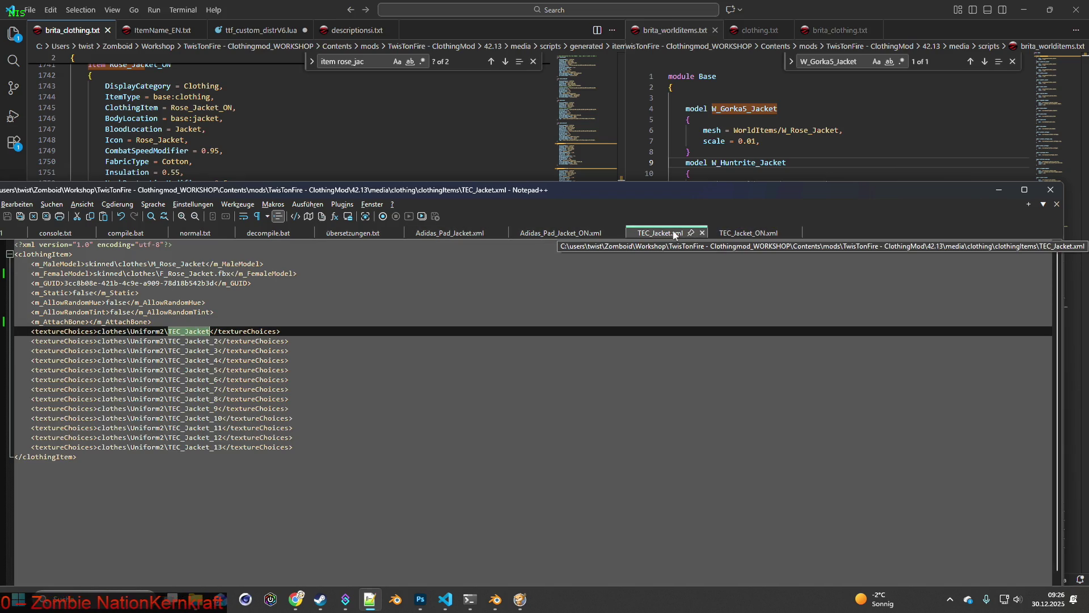
click(703, 234)
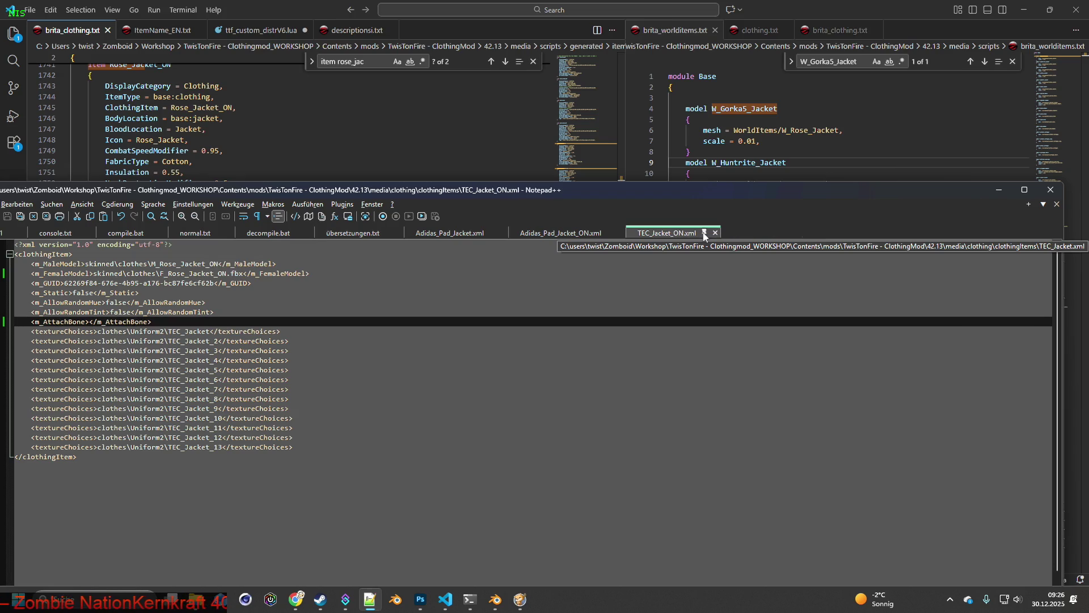
click(714, 233)
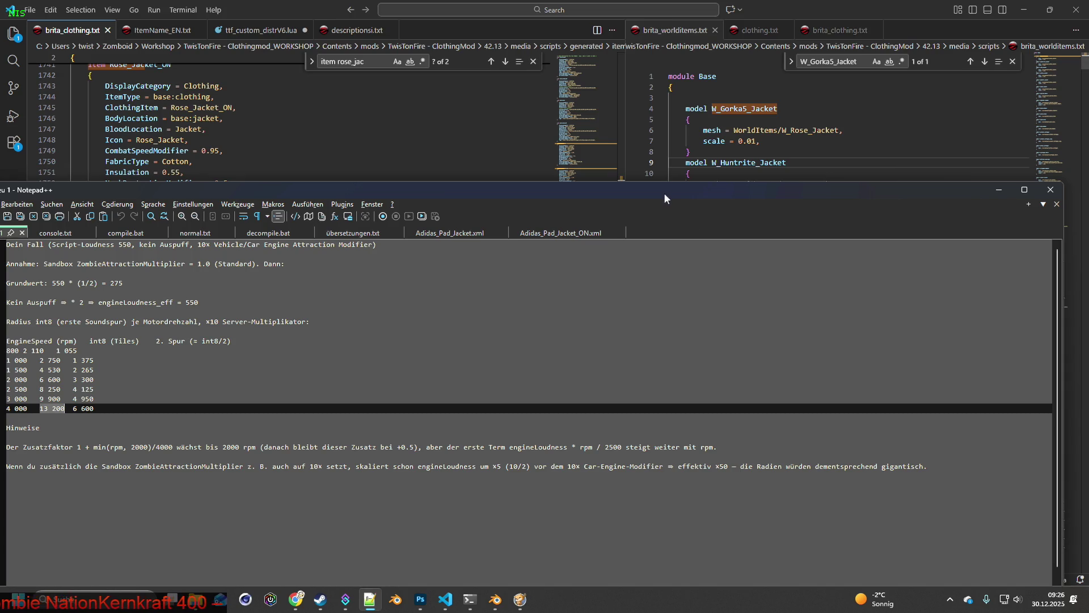
Step: Move the Notepad++ window aside and minimize it
mouse_move(665, 198)
mouse_down()
mouse_move(726, 178)
mouse_move(627, 182)
mouse_up()
click(960, 173)
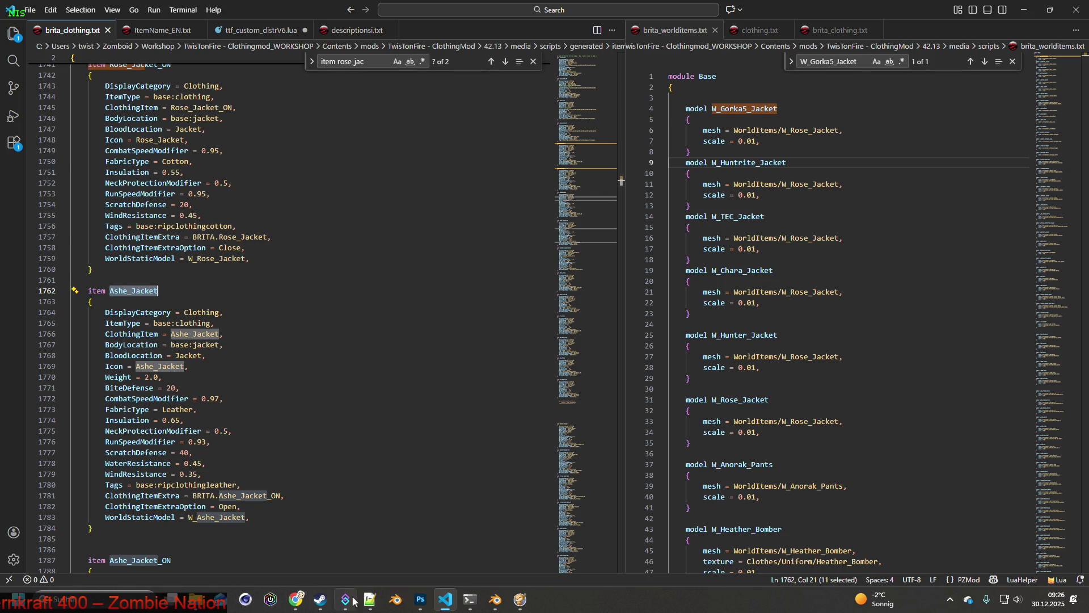
mouse_move(372, 602)
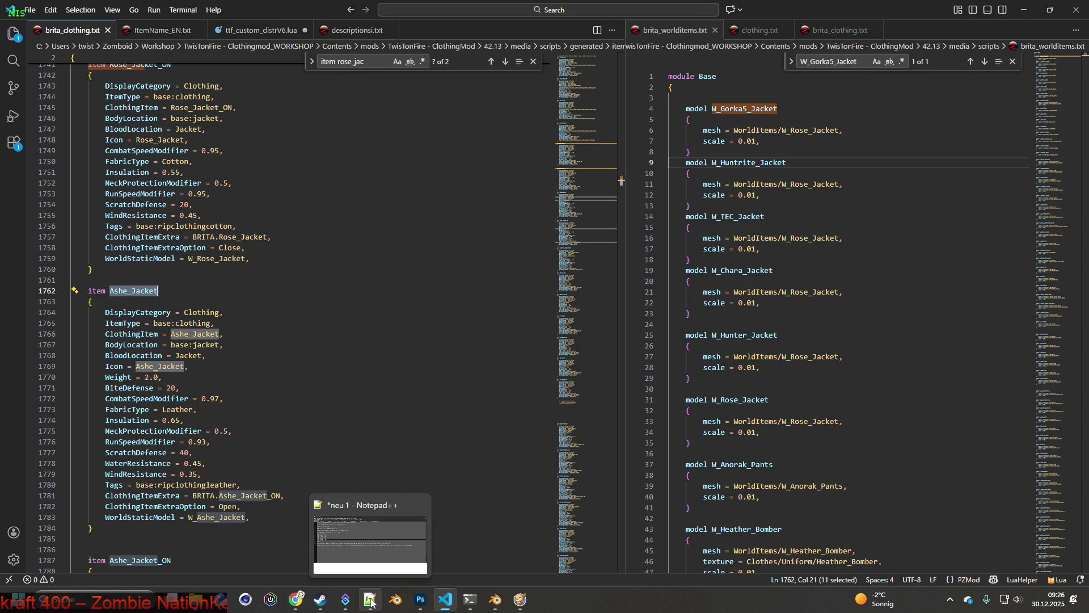
Step: Search the clothing items folder in File Explorer for Ashe_Jacket
mouse_move(196, 600)
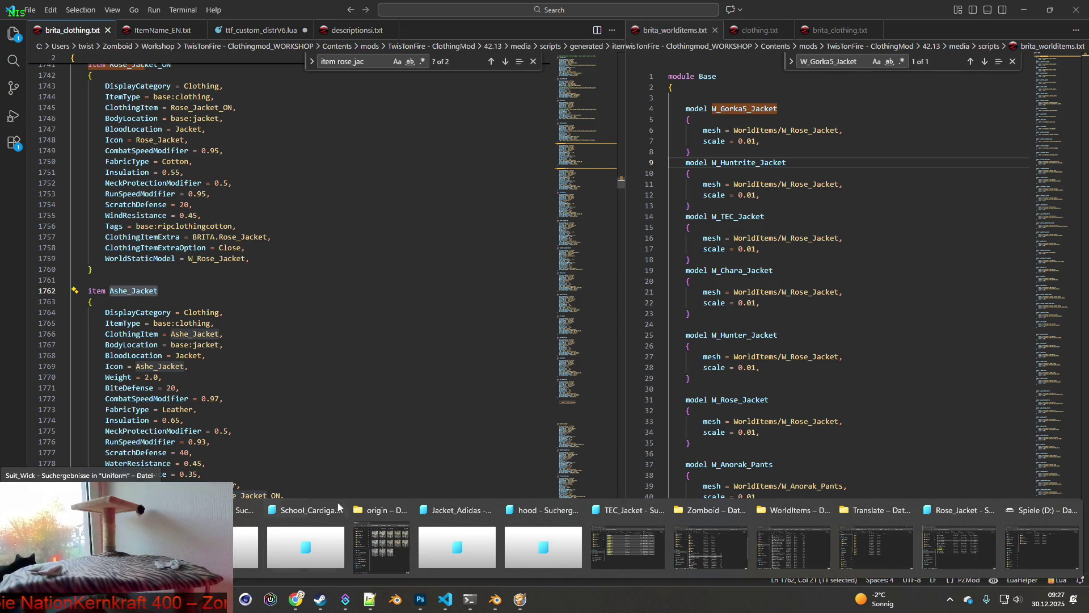
click(629, 515)
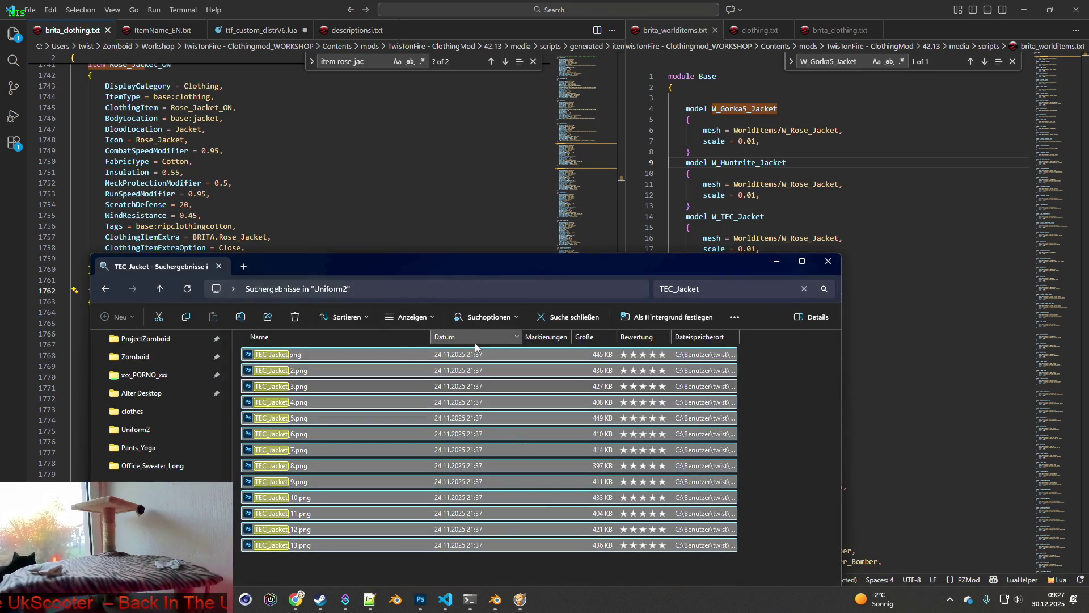
key(alt+Tab)
key(alt+Tab)
key(alt+Tab)
key(alt+Tab)
key(alt+Tab)
key(alt+Tab)
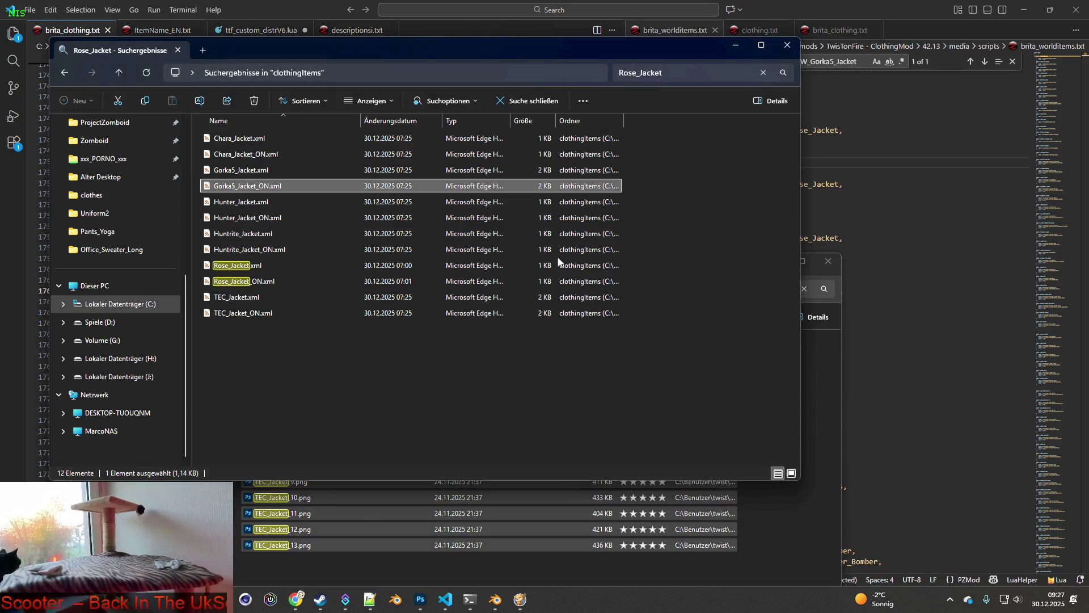
click(641, 73)
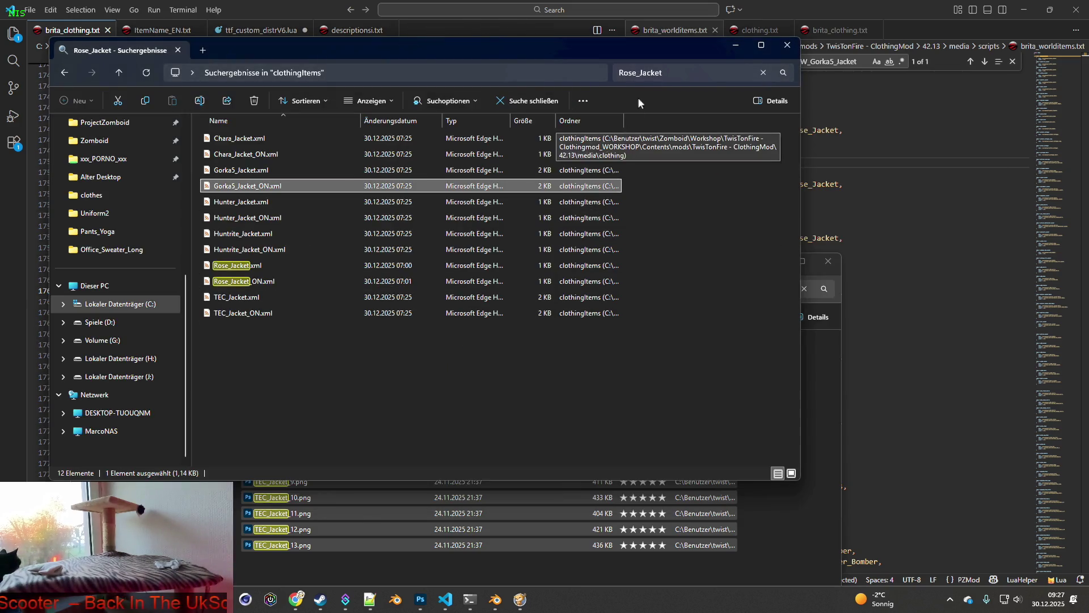
text(Ashe_Jacket)
key(Return)
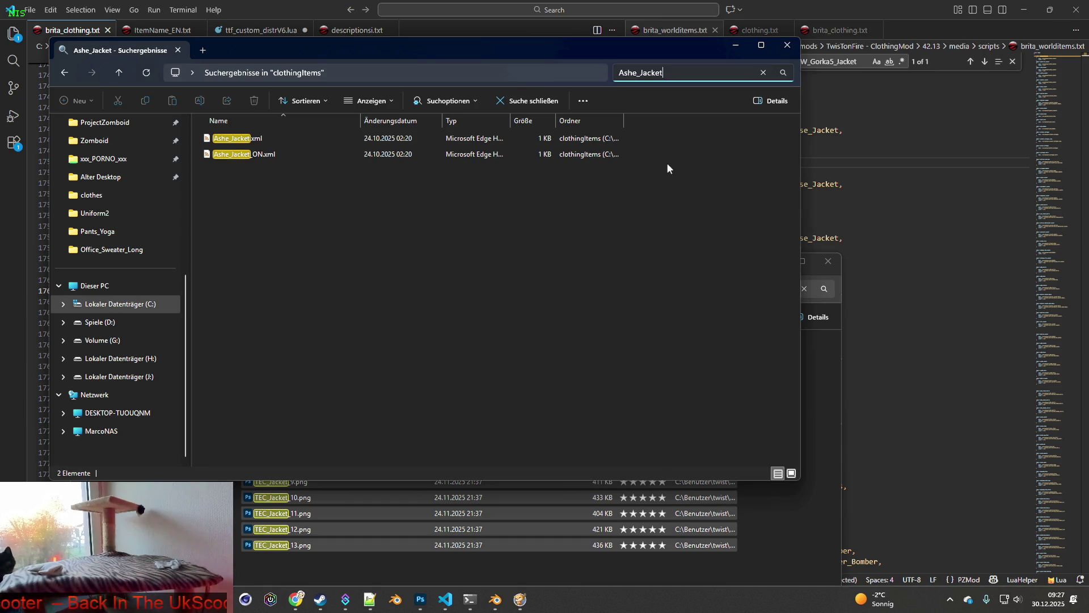
Step: Open both Ashe_Jacket.xml and Ashe_Jacket_ON.xml in Notepad++ and widen its window
mouse_move(407, 182)
mouse_down()
mouse_move(319, 183)
mouse_move(221, 142)
mouse_up()
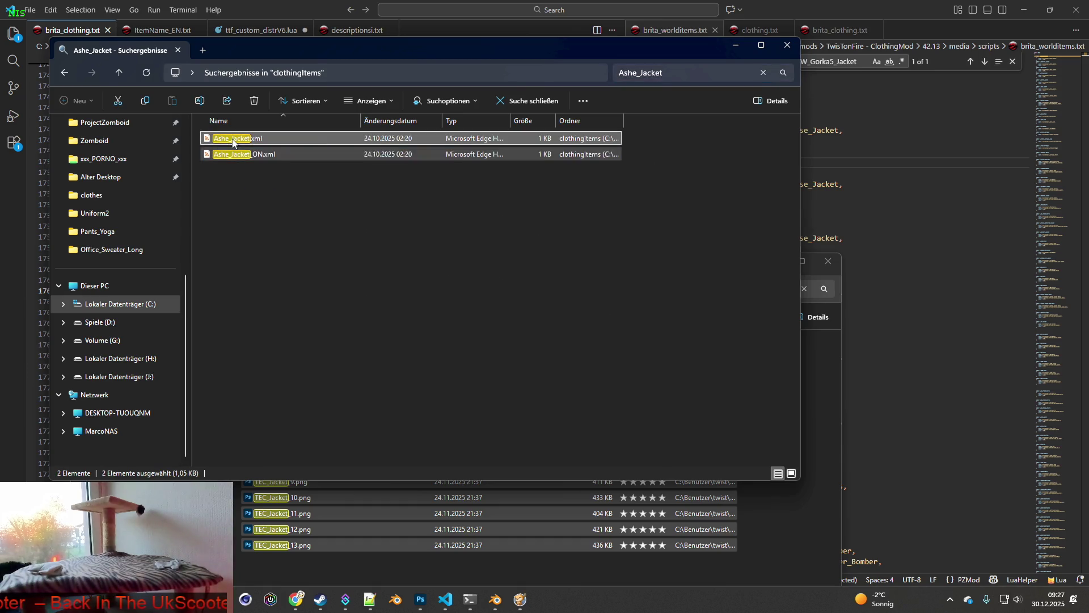
right_click(230, 142)
click(293, 305)
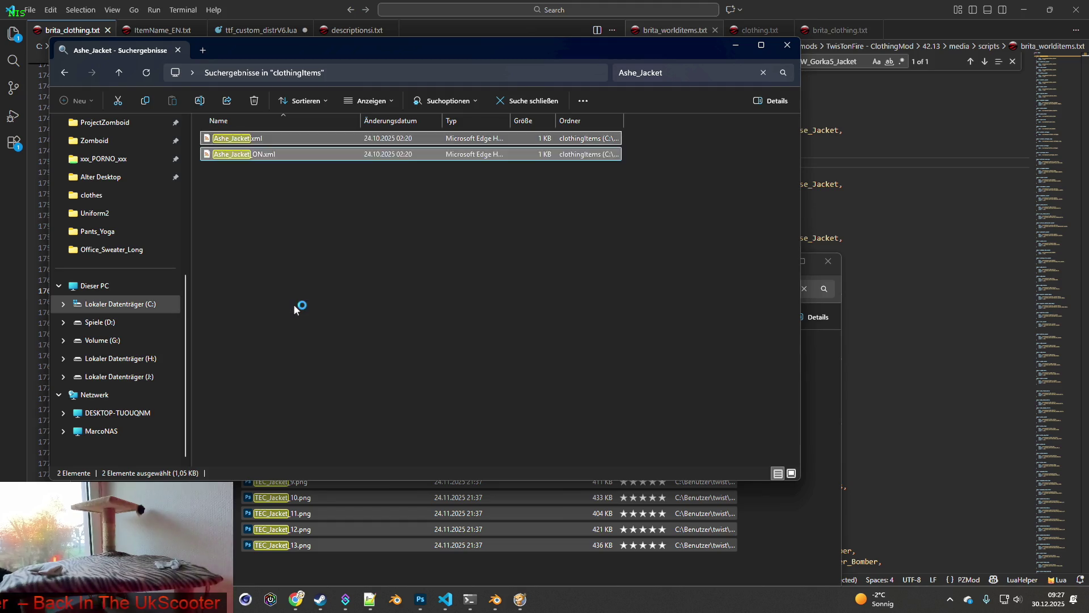
drag(407, 177, 525, 171)
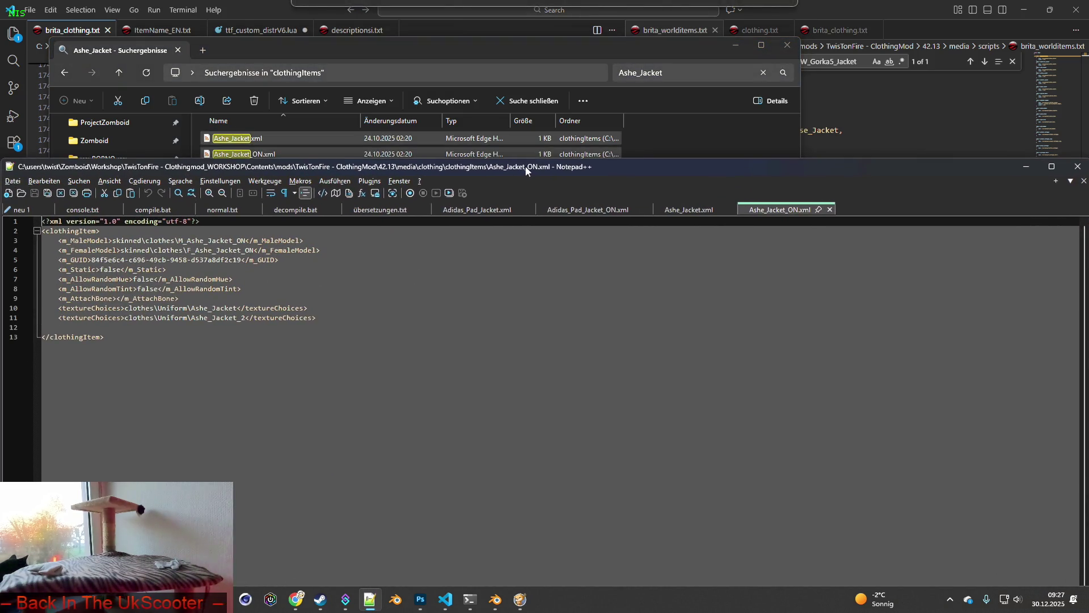
Step: Check the skinned\clothes\F_Ashe_Jacket model path in Ashe_Jacket.xml, then return to the game
click(690, 210)
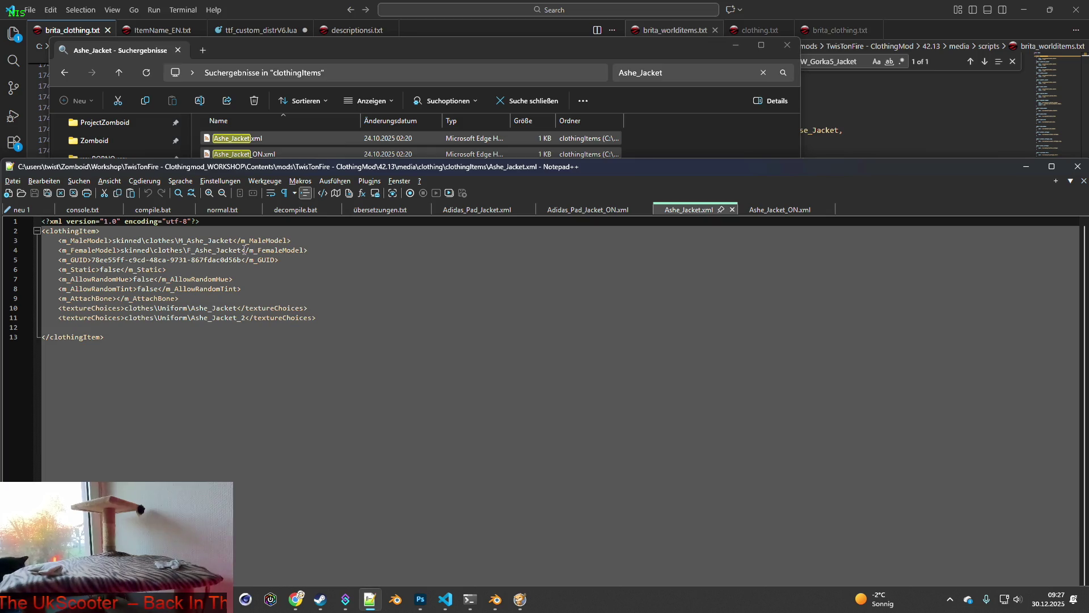
key(alt+Tab)
key(alt+Tab)
key(alt+Tab)
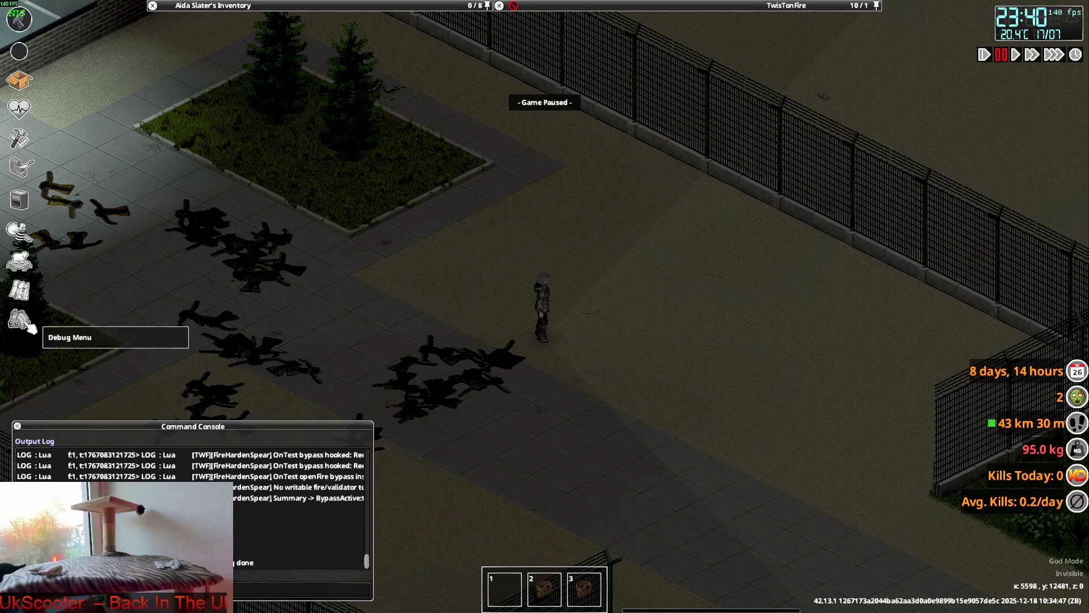
Step: Spawn Ashe_Jacket from the Debug Items List's BRITA tab, filtered by 'ashe'
click(23, 321)
click(113, 232)
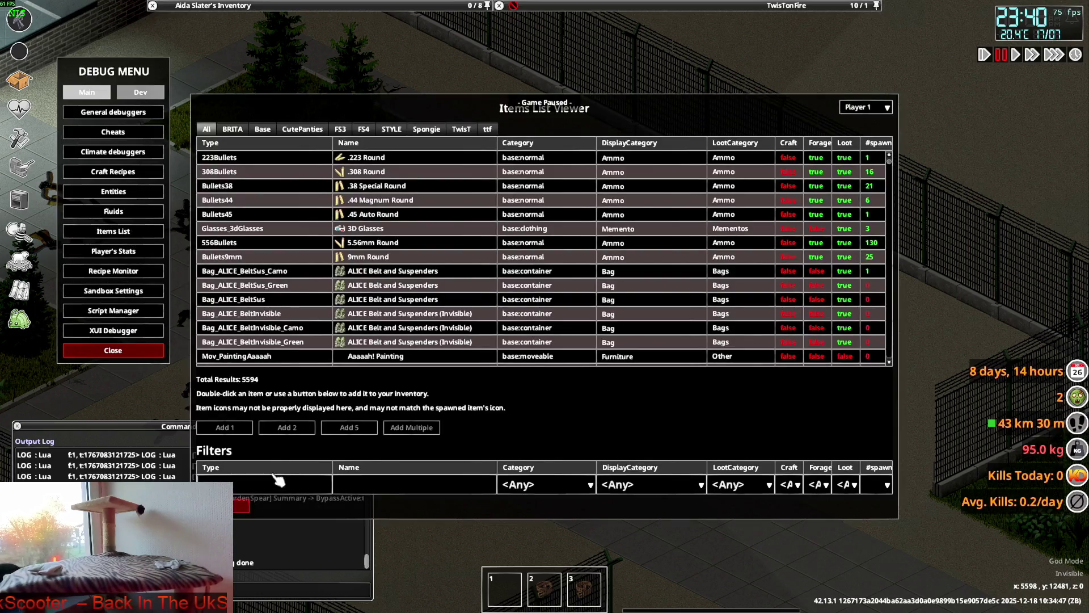
click(233, 129)
click(250, 488)
text(ashe)
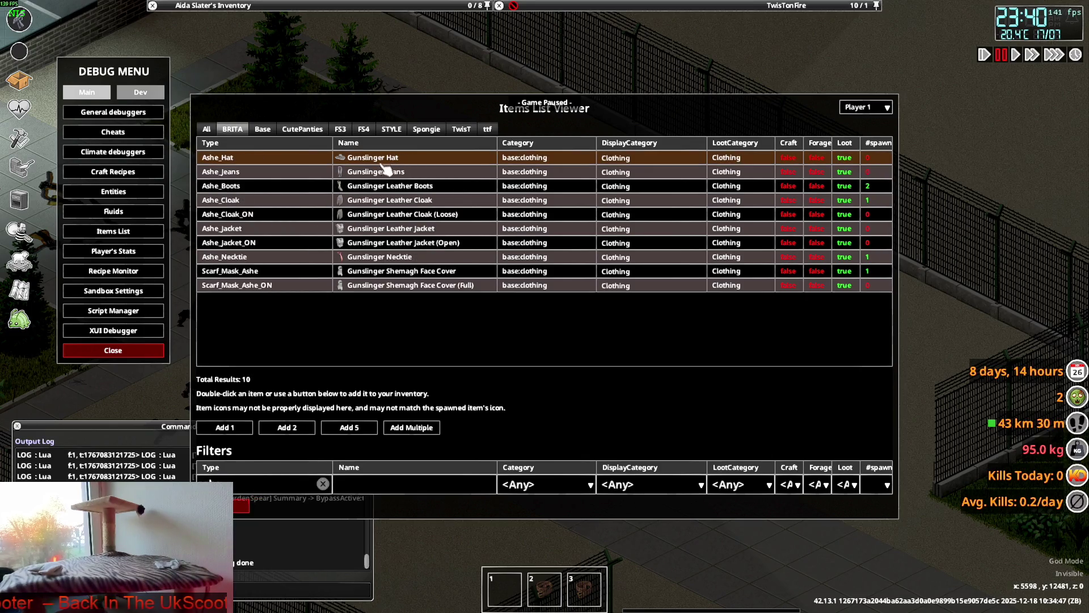
click(380, 234)
click(265, 511)
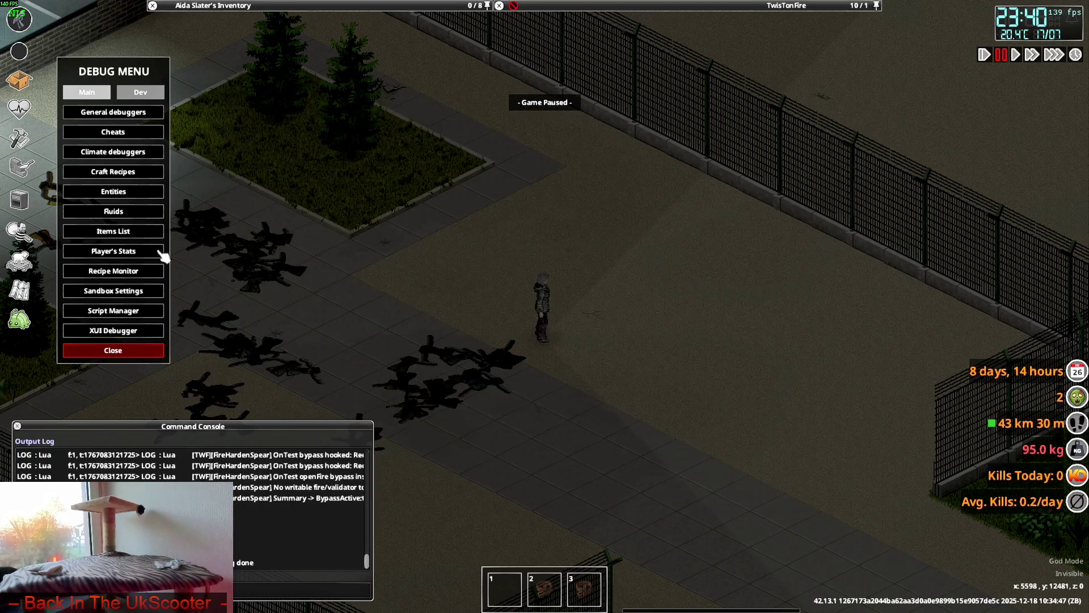
click(113, 350)
Step: Put on the Gunslinger Leather Jacket and walk the character around to view it
key(space)
scroll(239, 85, up, 3)
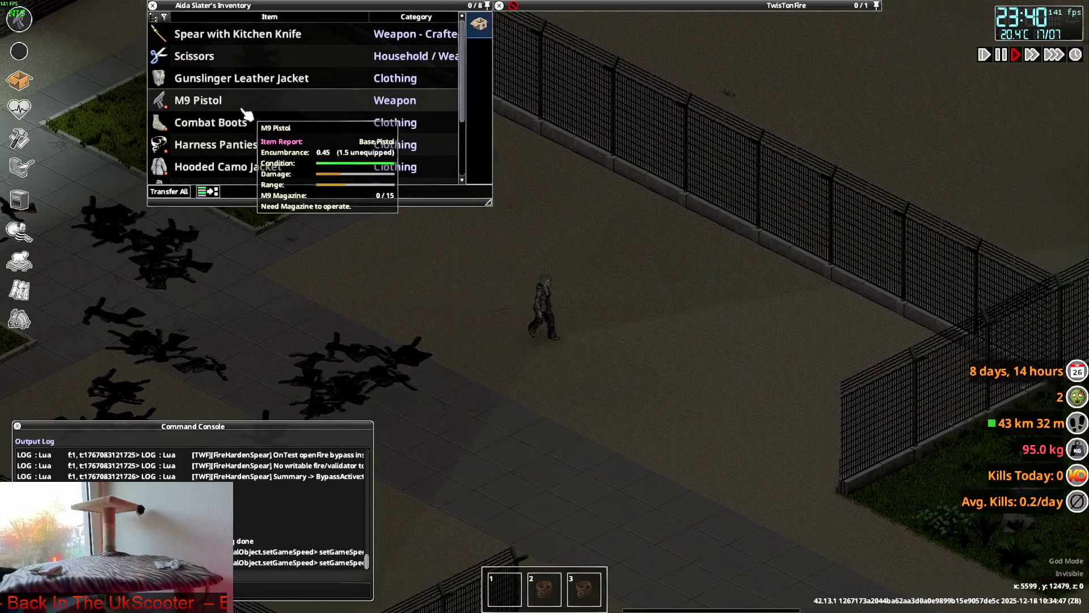
right_click(230, 80)
click(266, 113)
scroll(518, 311, up, 5)
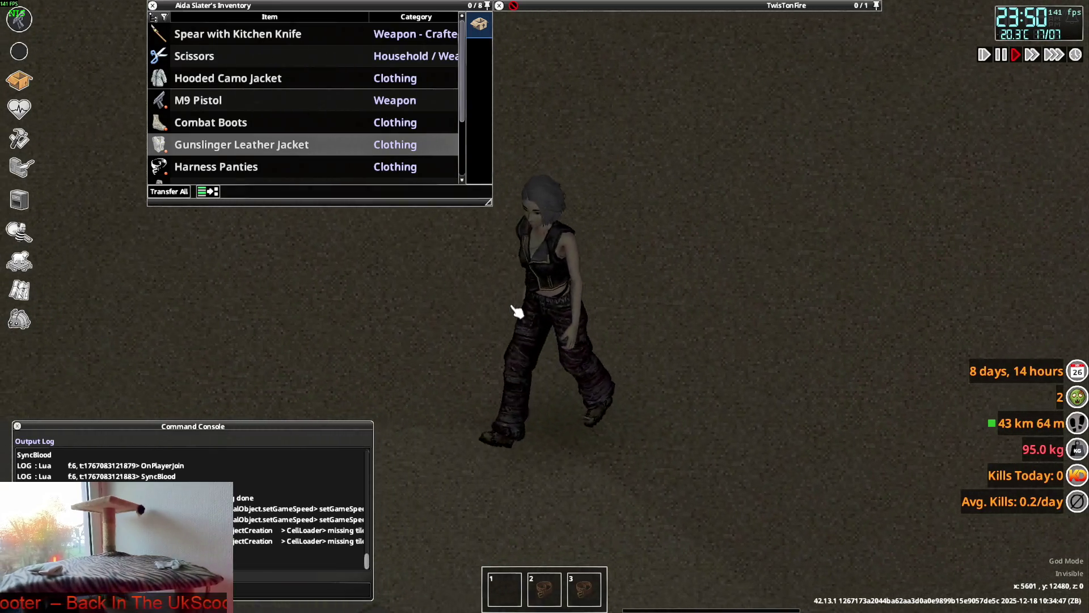
key(s)
key(w)
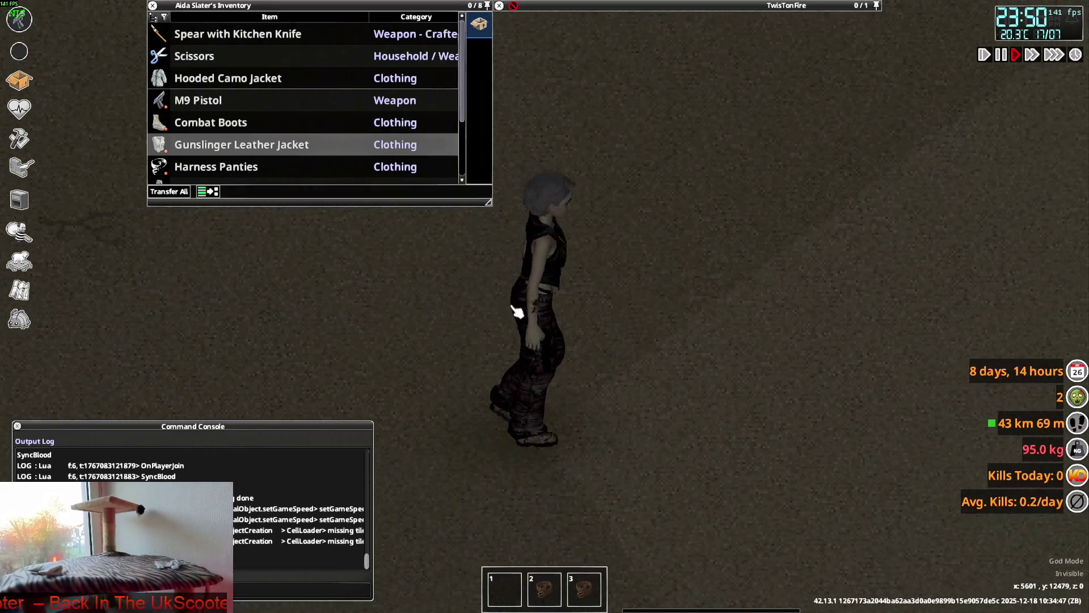
key(s)
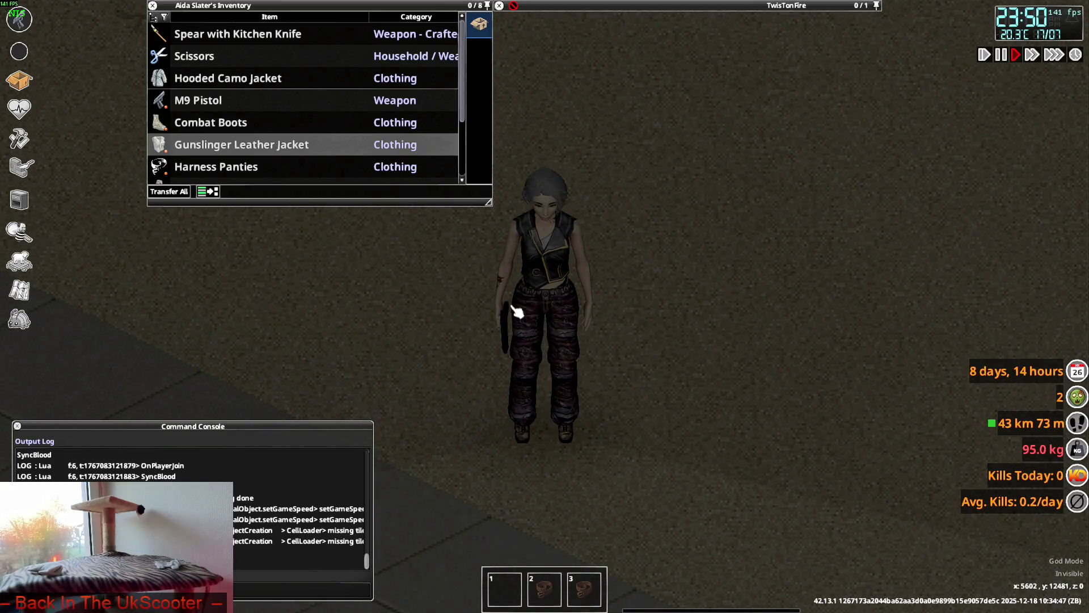
key(alt+Tab)
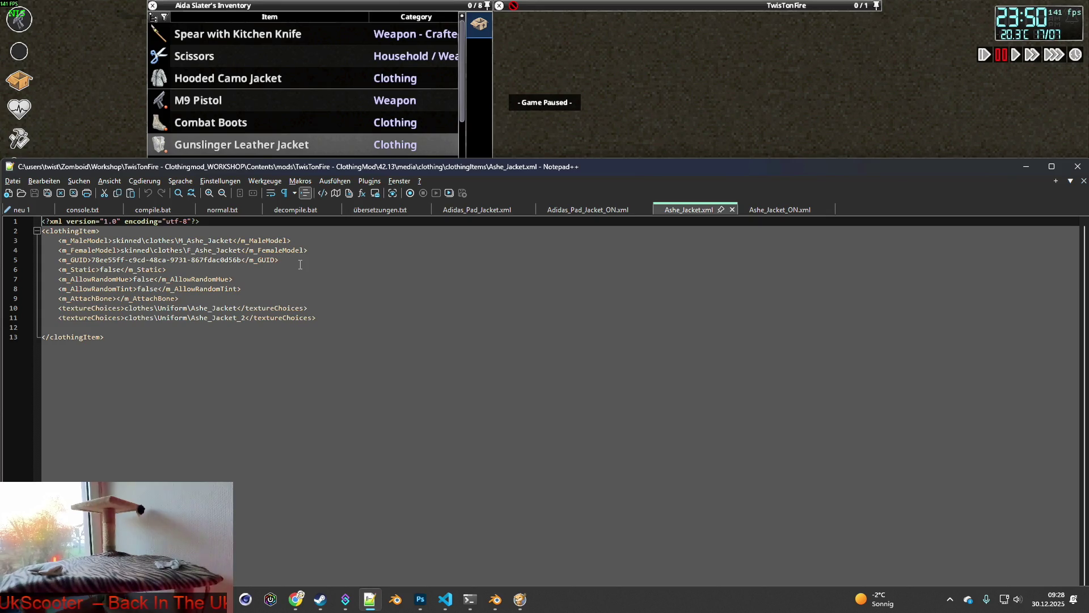
Step: Select F_Ashe_Jacket on line 4 of Ashe_Jacket.xml, then bring Blender forward
drag(187, 249, 243, 250)
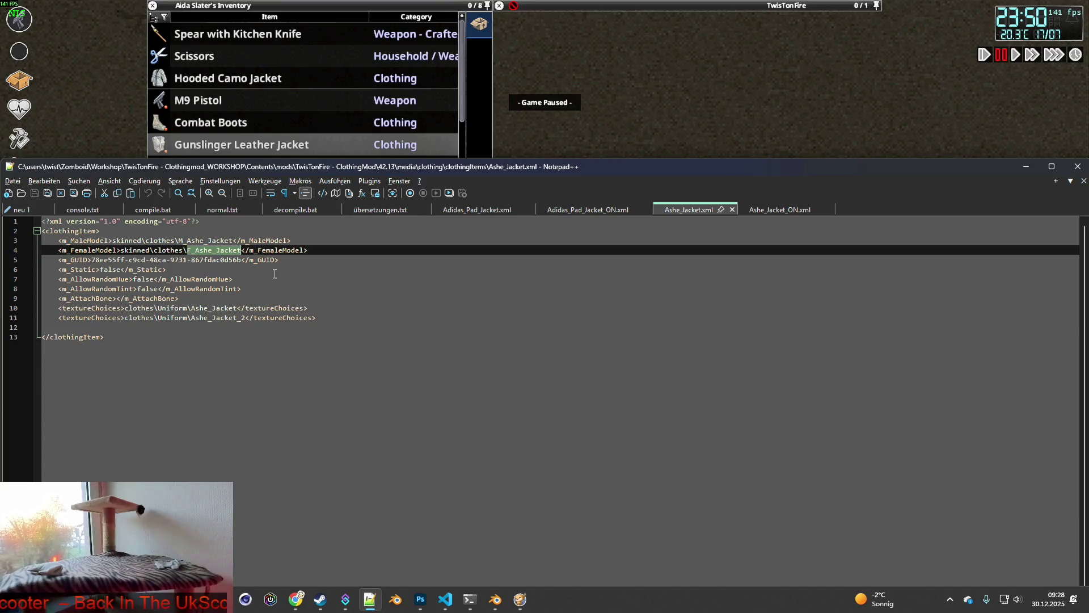
key(alt+Tab)
key(Tab)
key(Tab)
key(Tab)
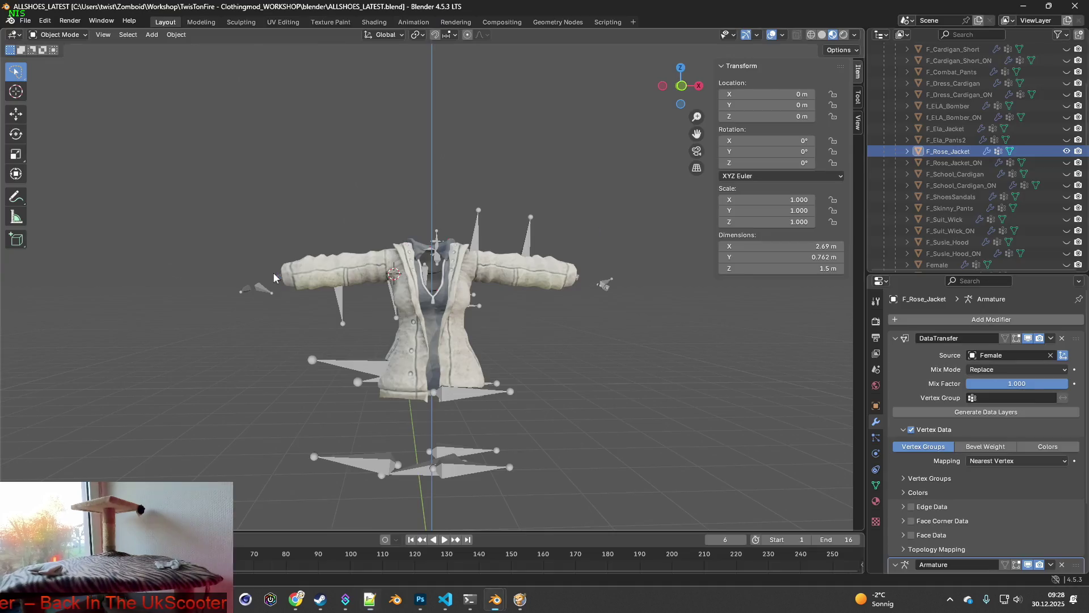
Step: Hide the F_Rose_Jacket mesh in the Outliner
click(1067, 151)
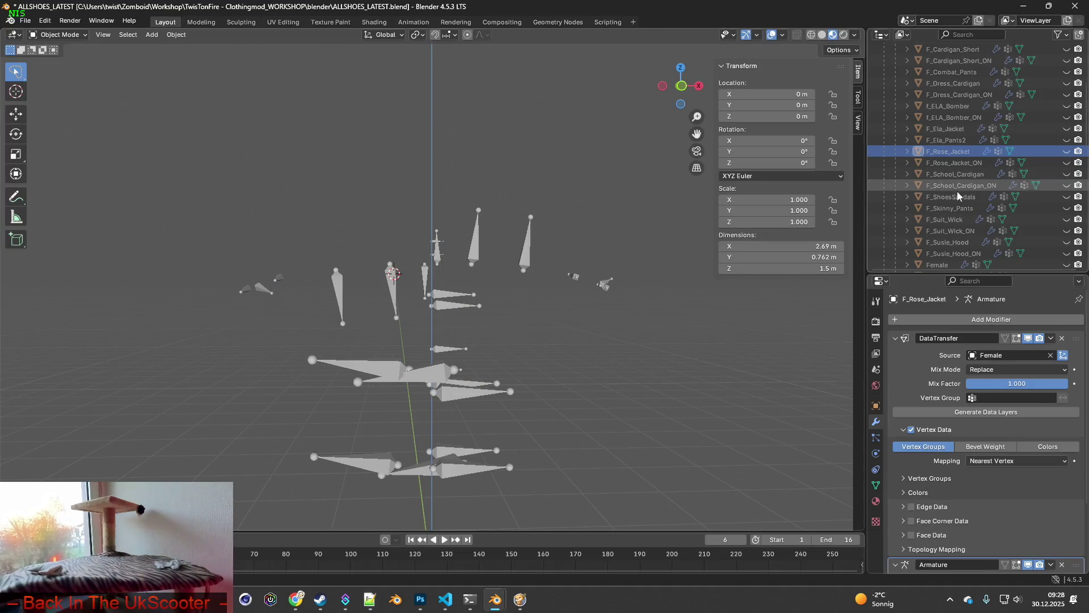
scroll(977, 205, up, 5)
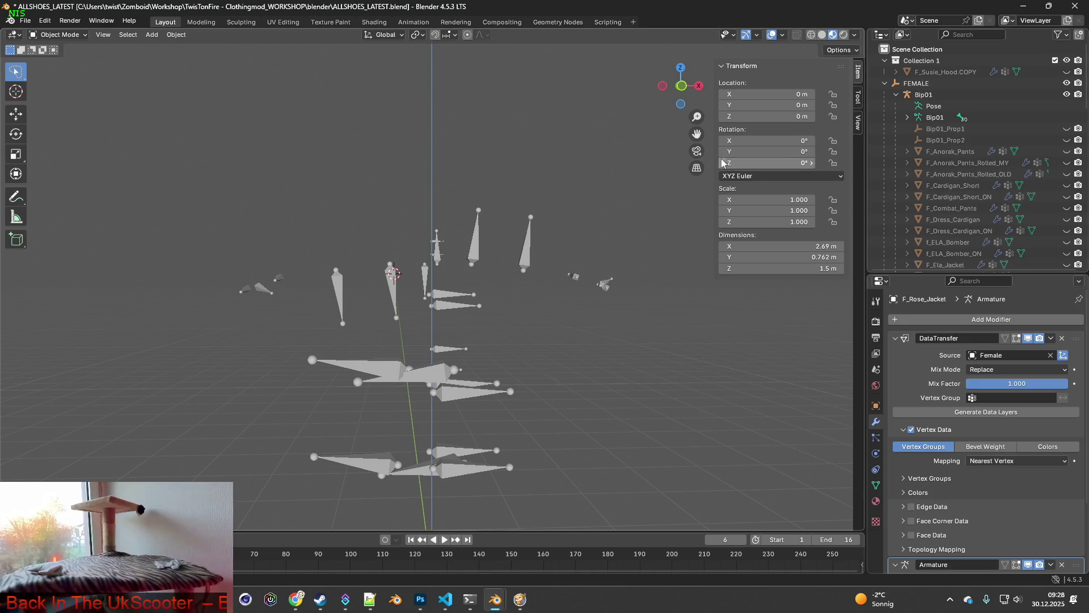
scroll(451, 155, down, 2)
Step: Start a glTF 2.0 import and filter the file browser to _Ashe_Jacket
click(25, 21)
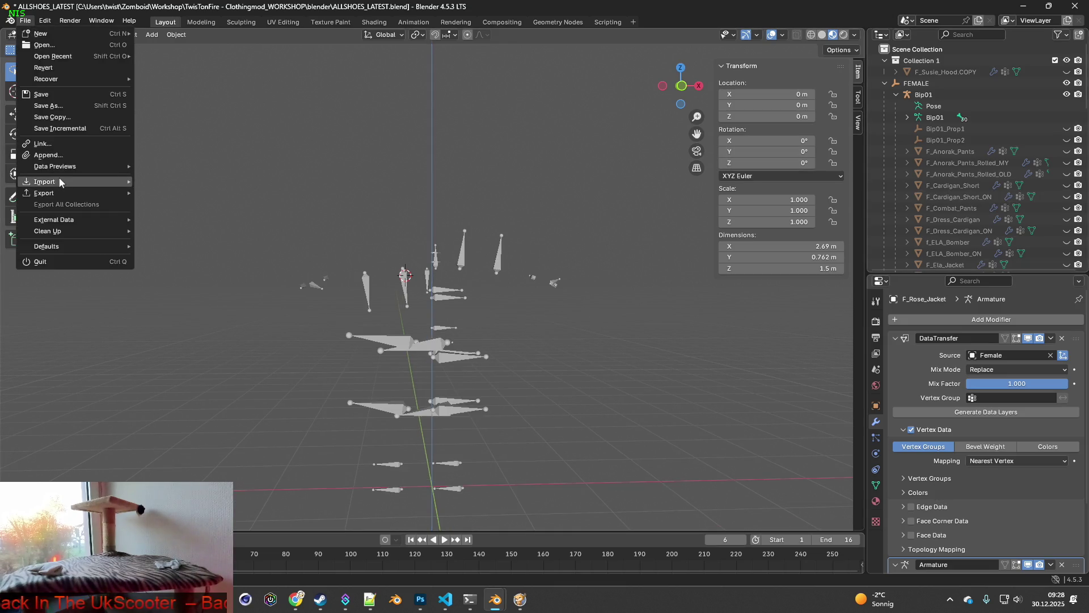
mouse_move(59, 180)
click(205, 305)
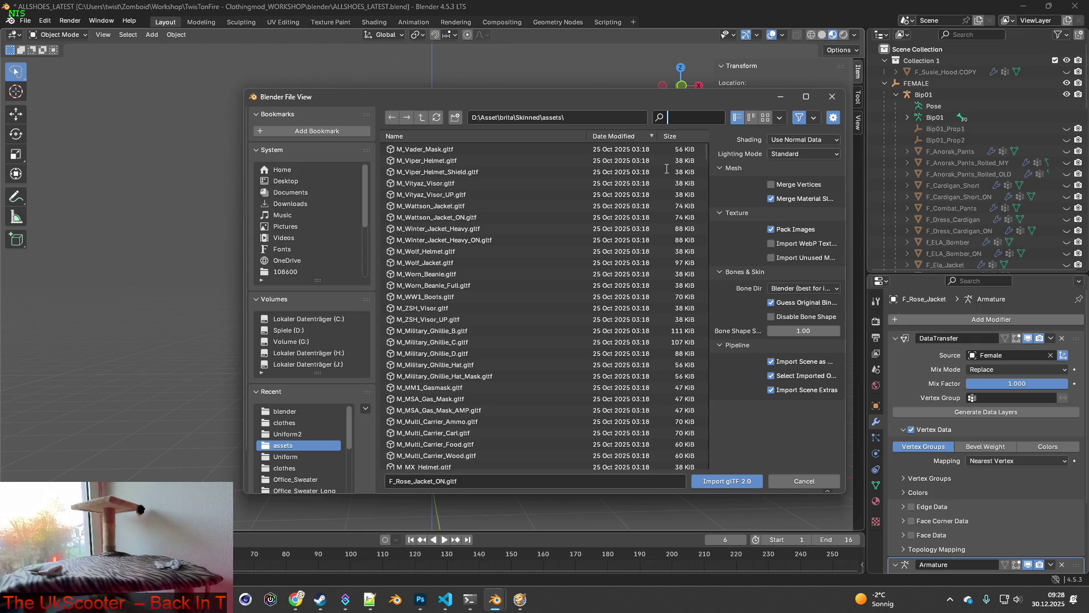
text(_Ashe_Jacket)
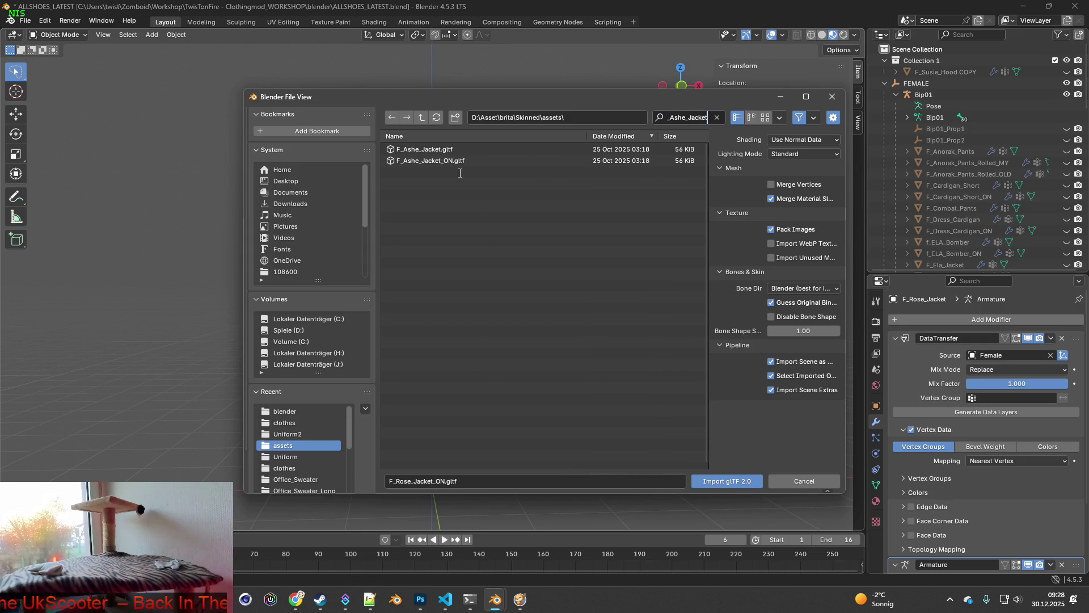
key(Return)
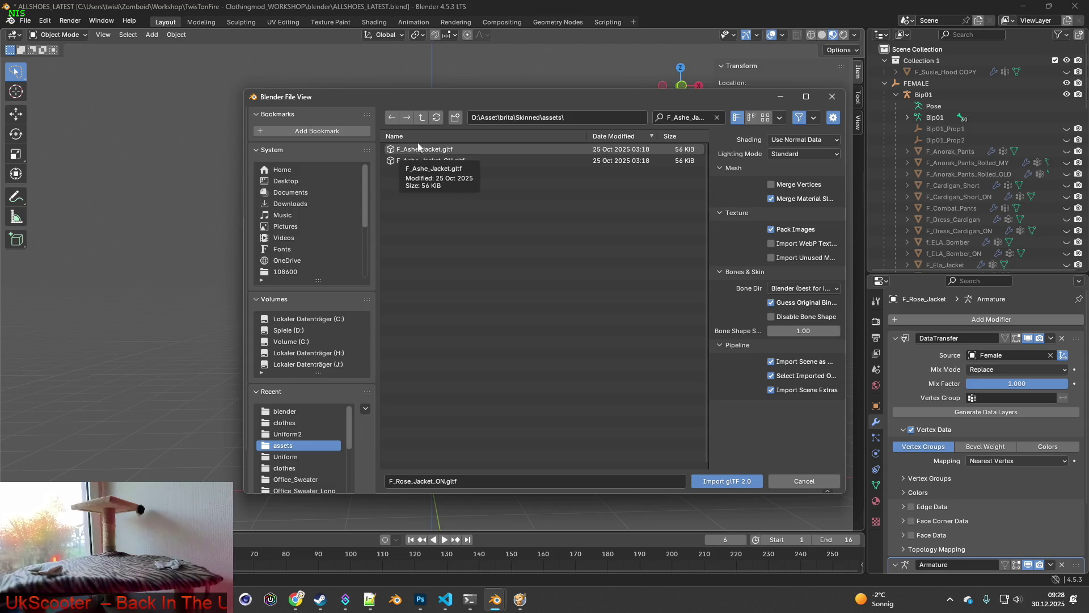
key(alt+Tab)
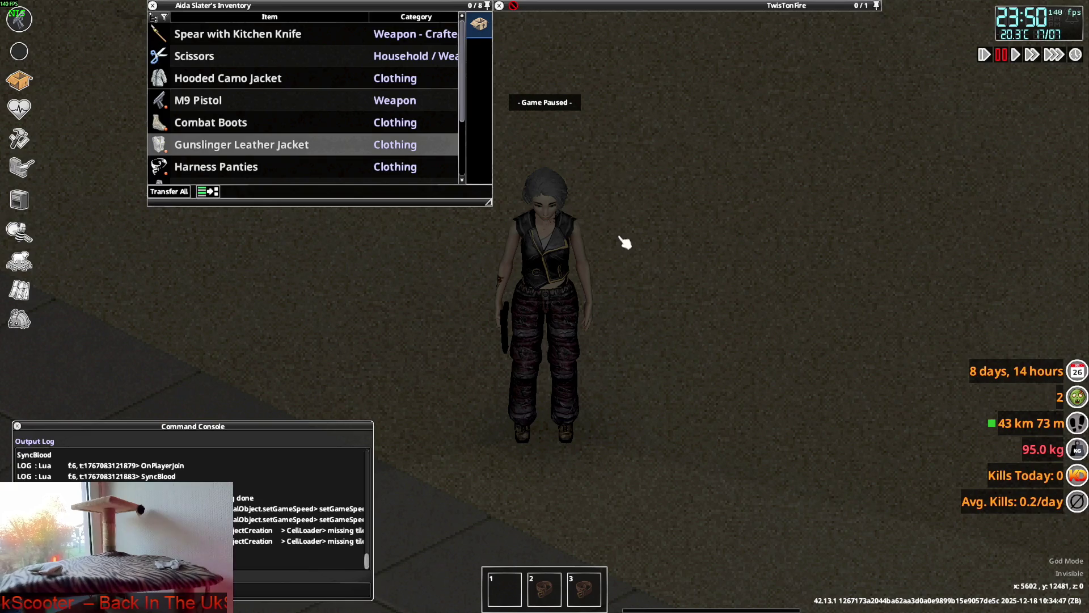
Step: Unpause and open, close, then reopen the Gunslinger Leather Jacket while walking around
key(space)
right_click(253, 147)
click(292, 176)
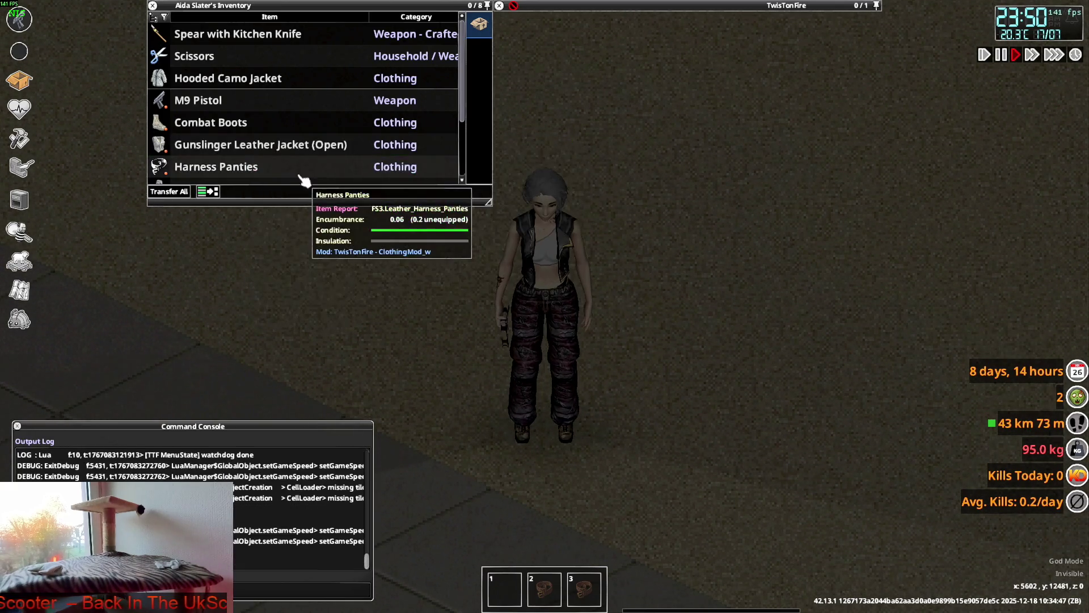
key(d)
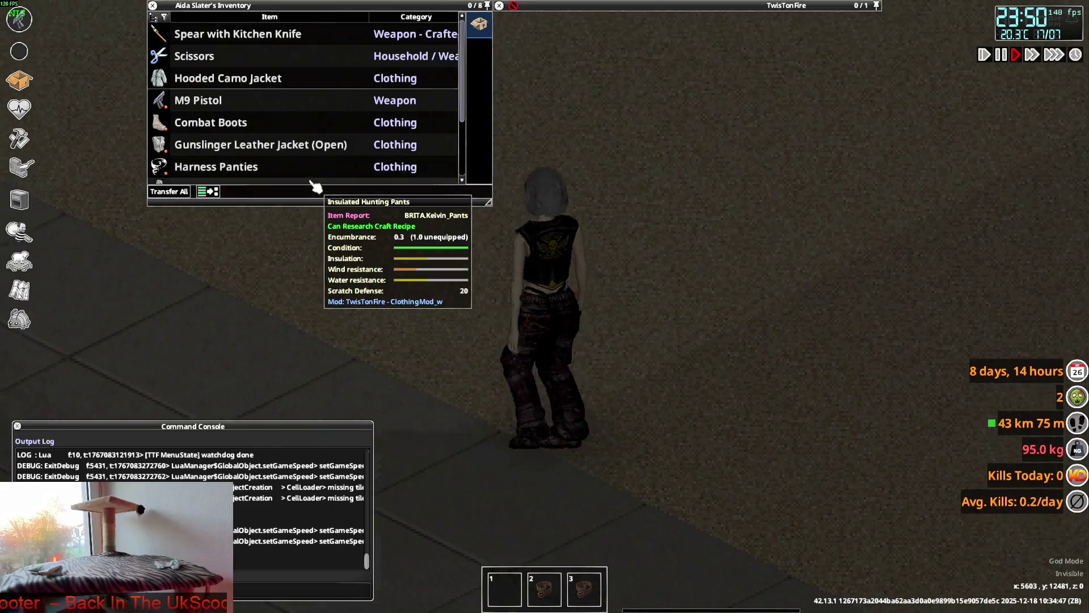
right_click(234, 149)
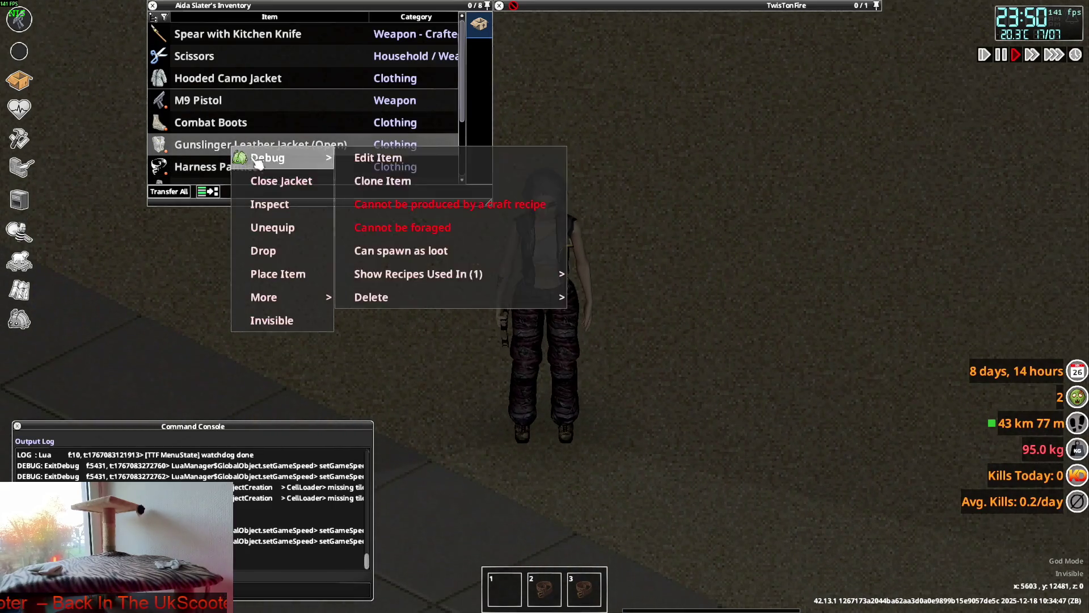
click(274, 181)
right_click(241, 147)
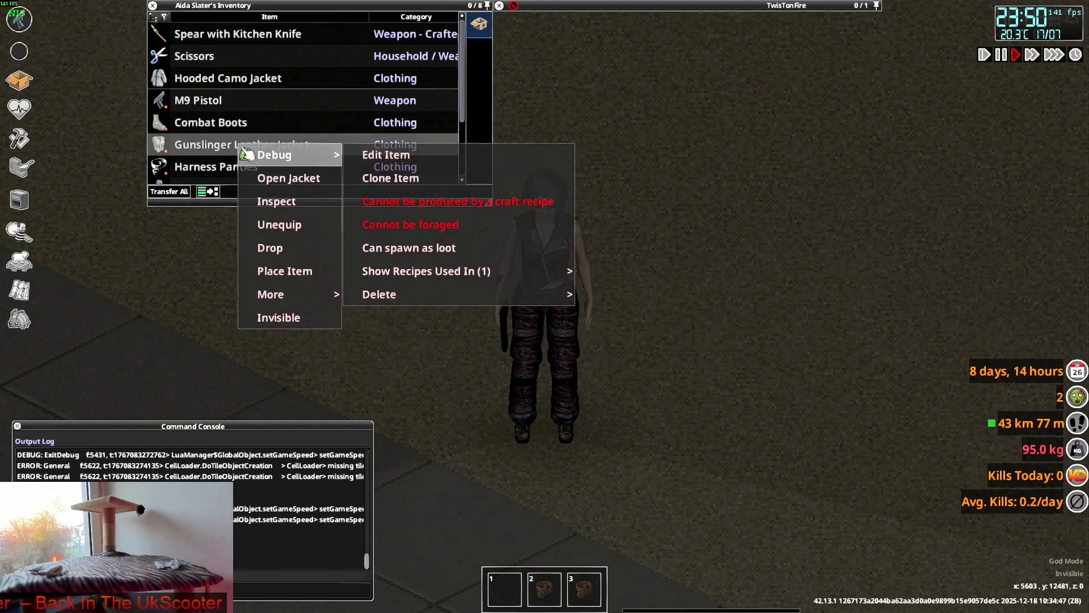
click(282, 178)
key(d)
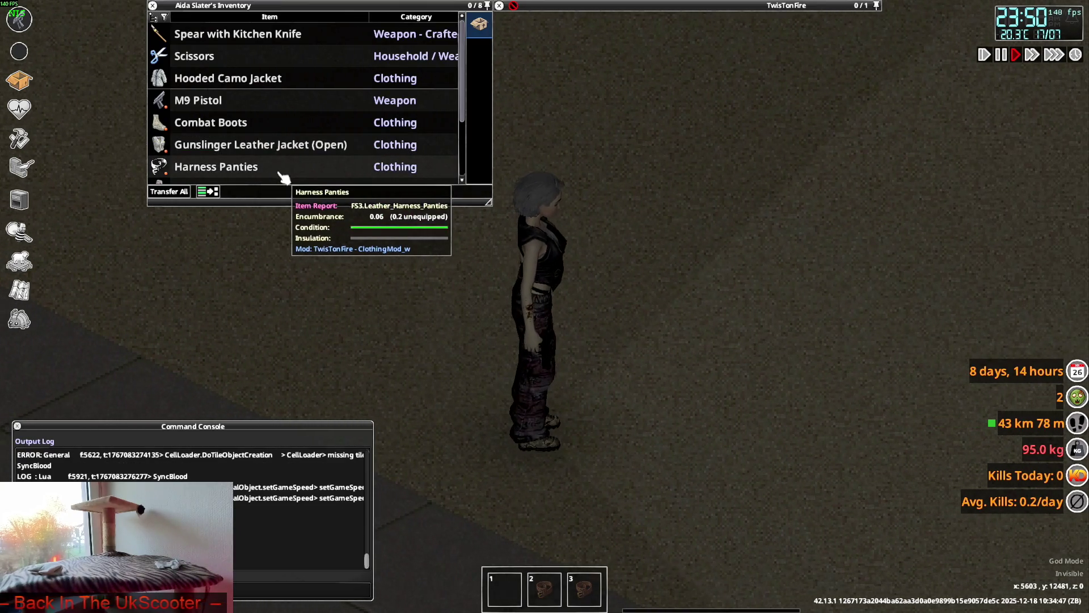
key(s)
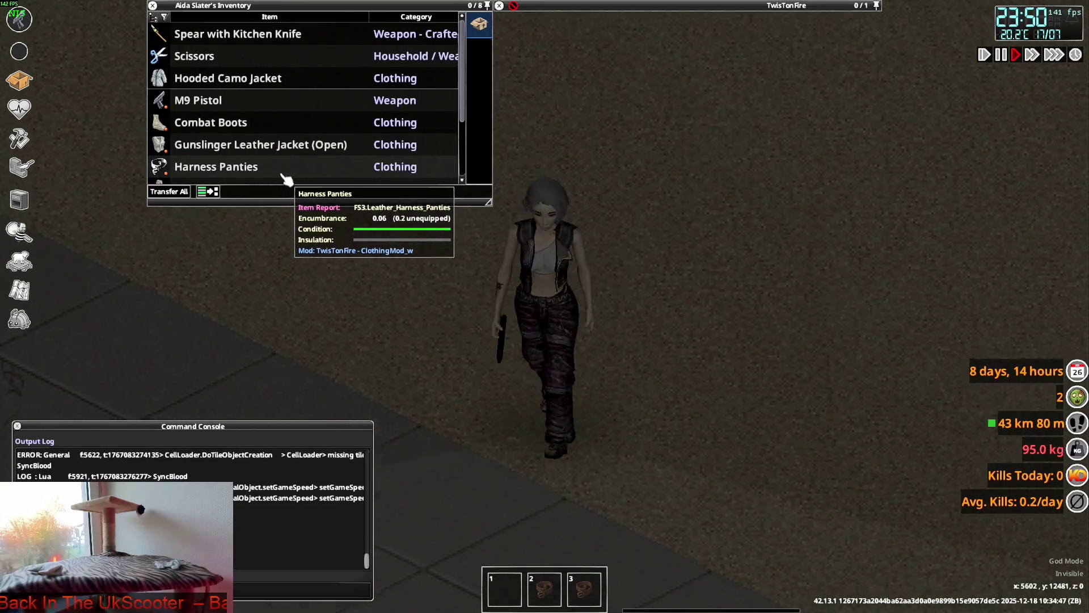
Step: Toggle the jacket between Close Jacket and Open Jacket several times to compare looks
right_click(221, 145)
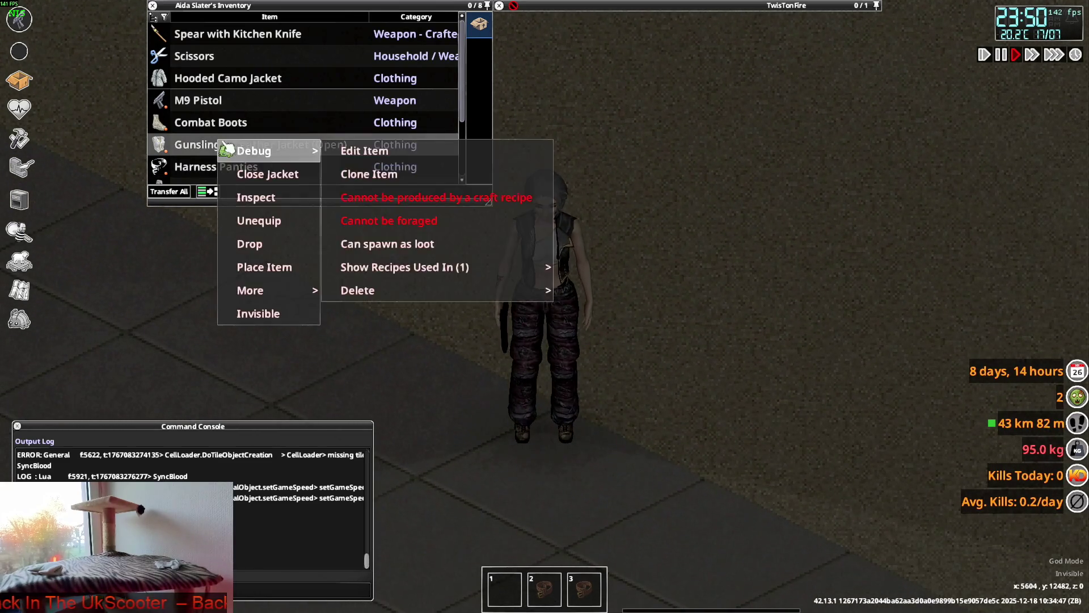
click(269, 175)
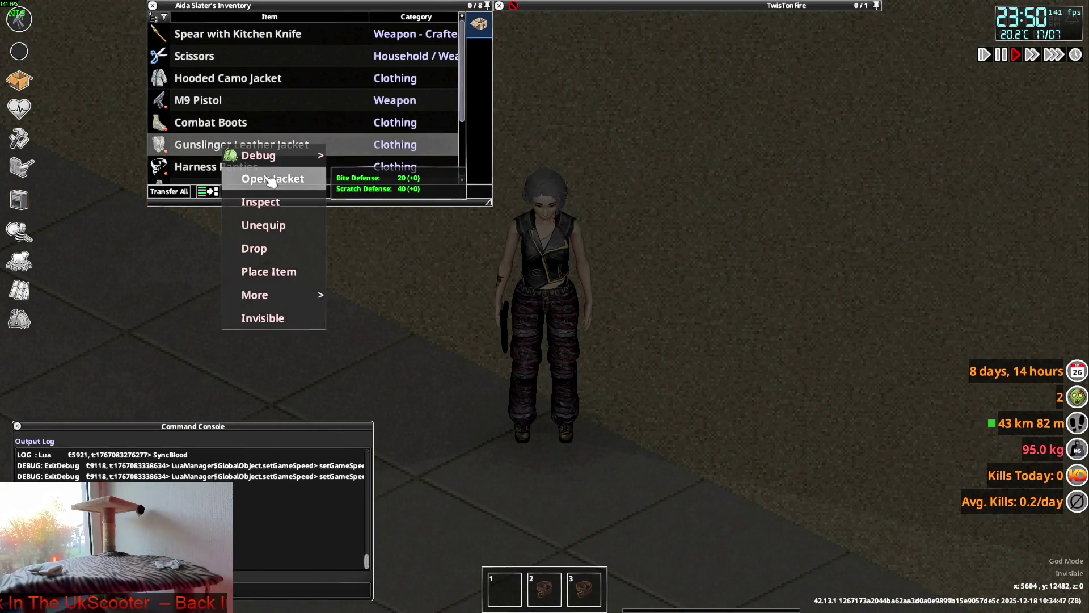
click(271, 179)
click(278, 179)
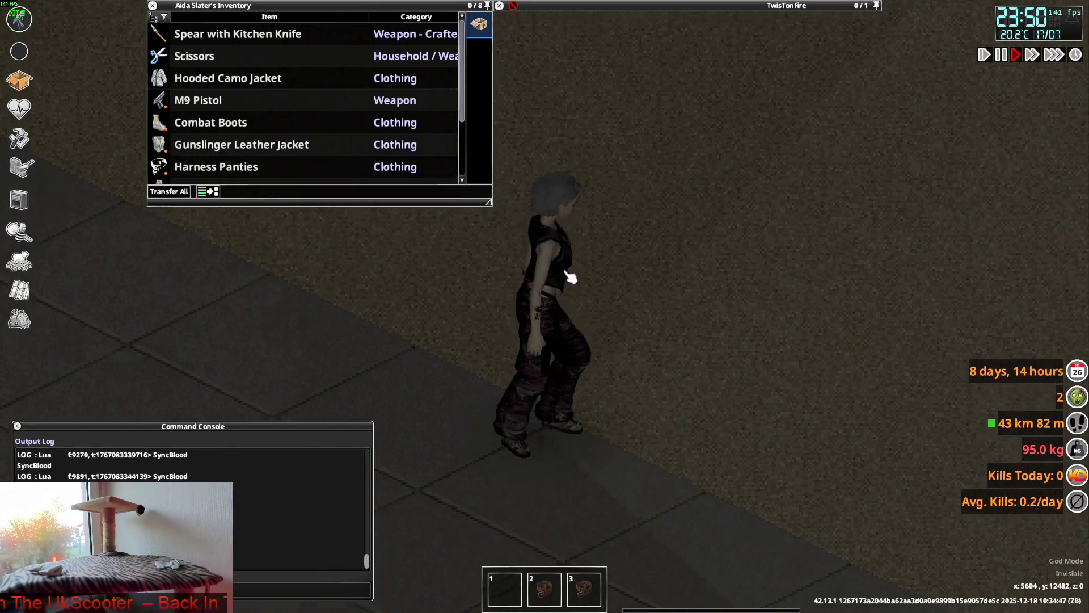
scroll(544, 260, down, 4)
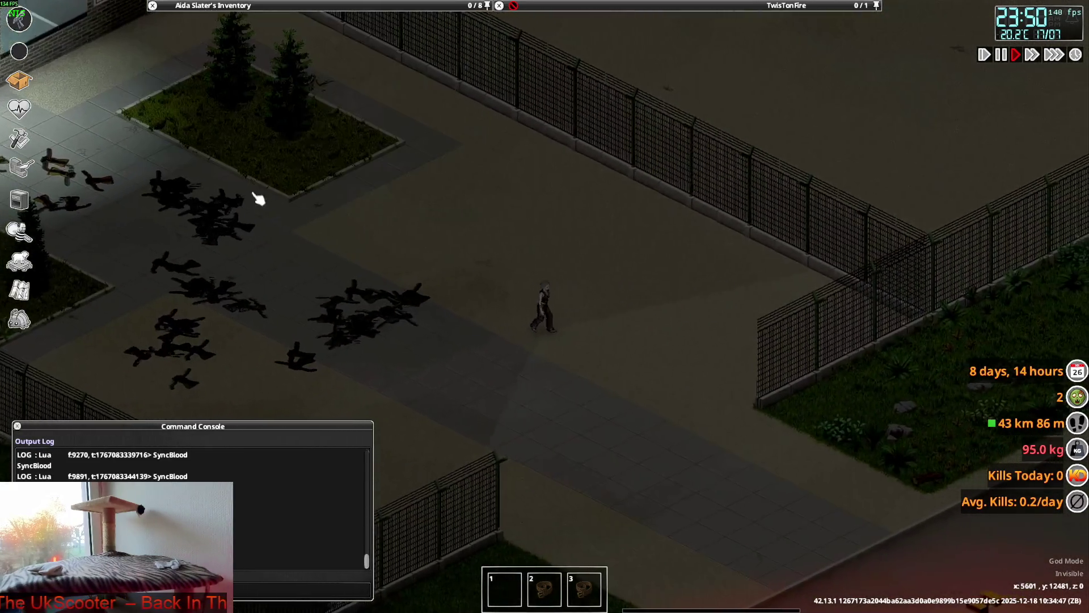
right_click(243, 144)
click(293, 175)
scroll(402, 217, up, 5)
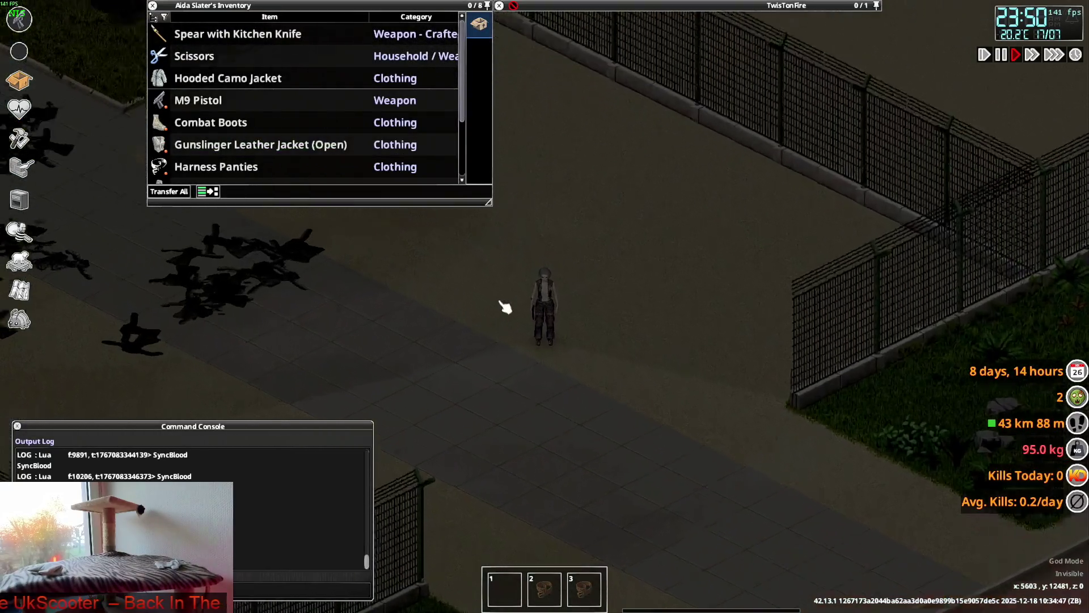
right_click(247, 145)
click(292, 170)
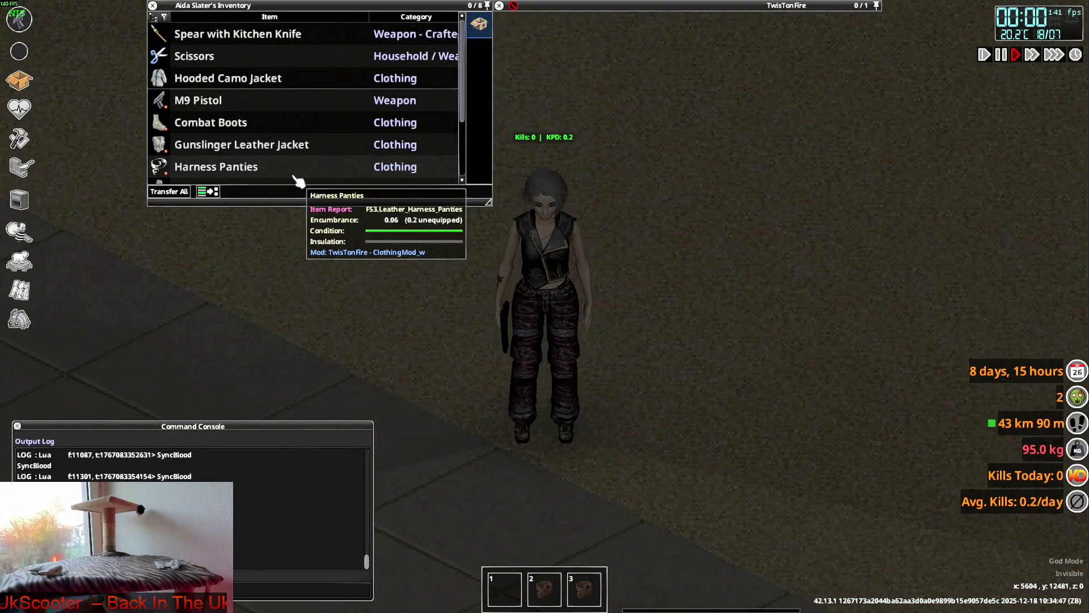
click(282, 179)
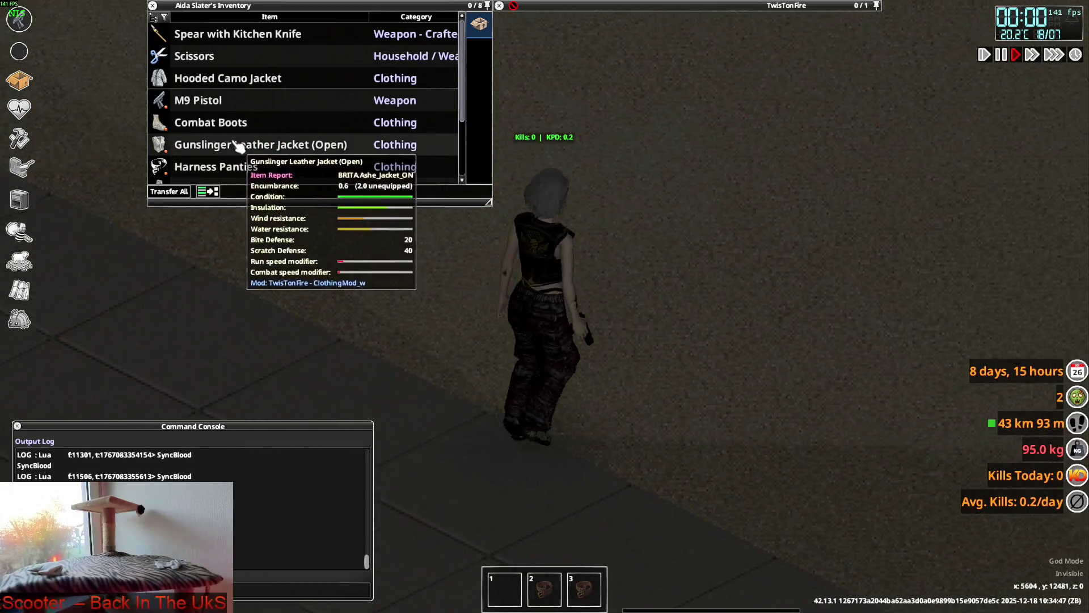
click(284, 177)
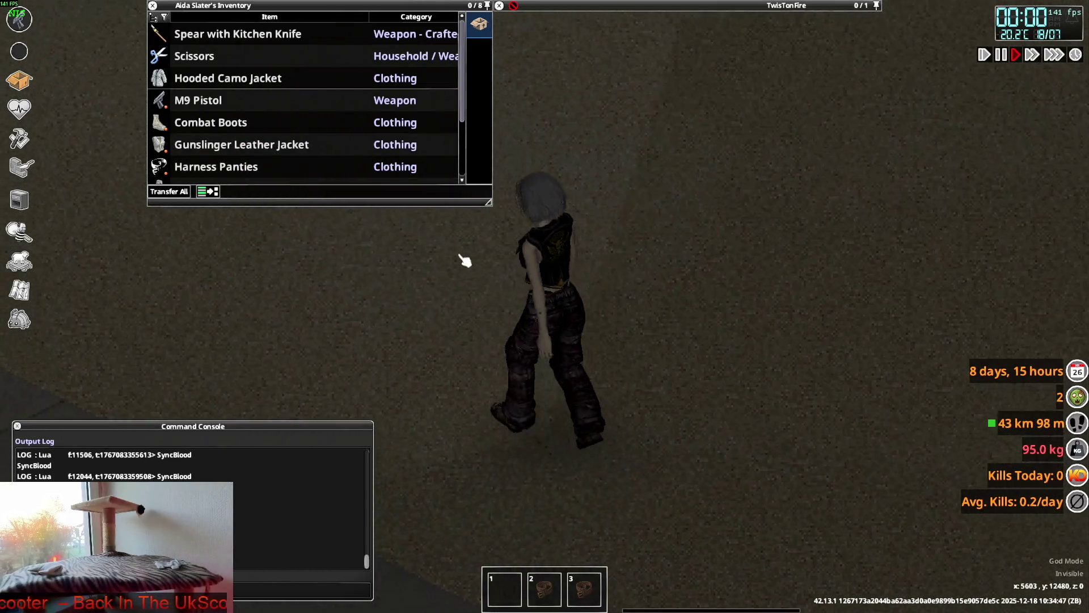
click(282, 179)
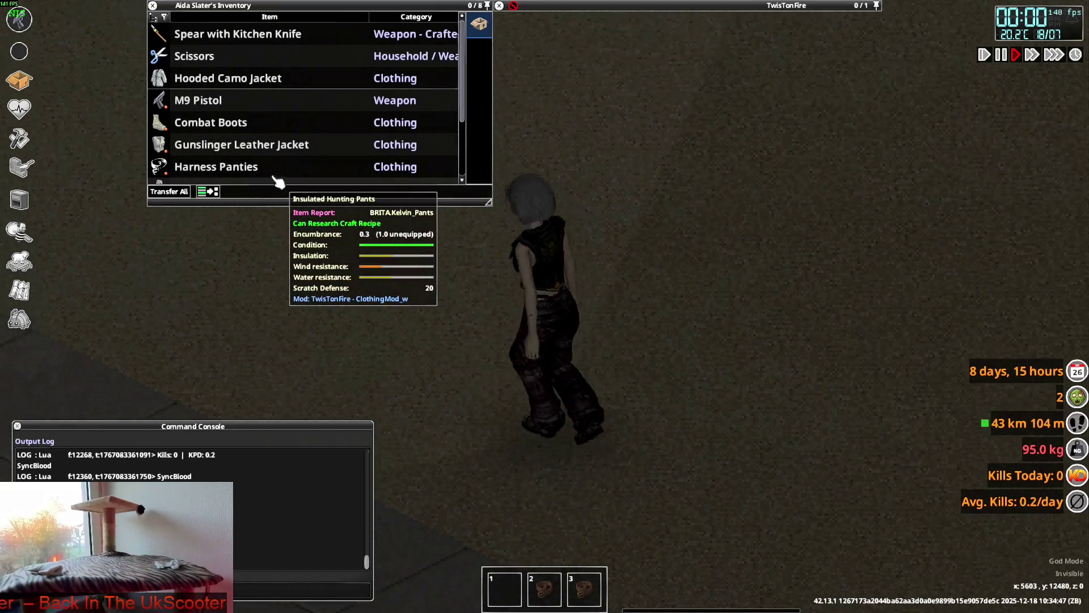
Step: Walk and aim with the jacket open and closed, leaving it open at the end
right_click(233, 145)
click(266, 174)
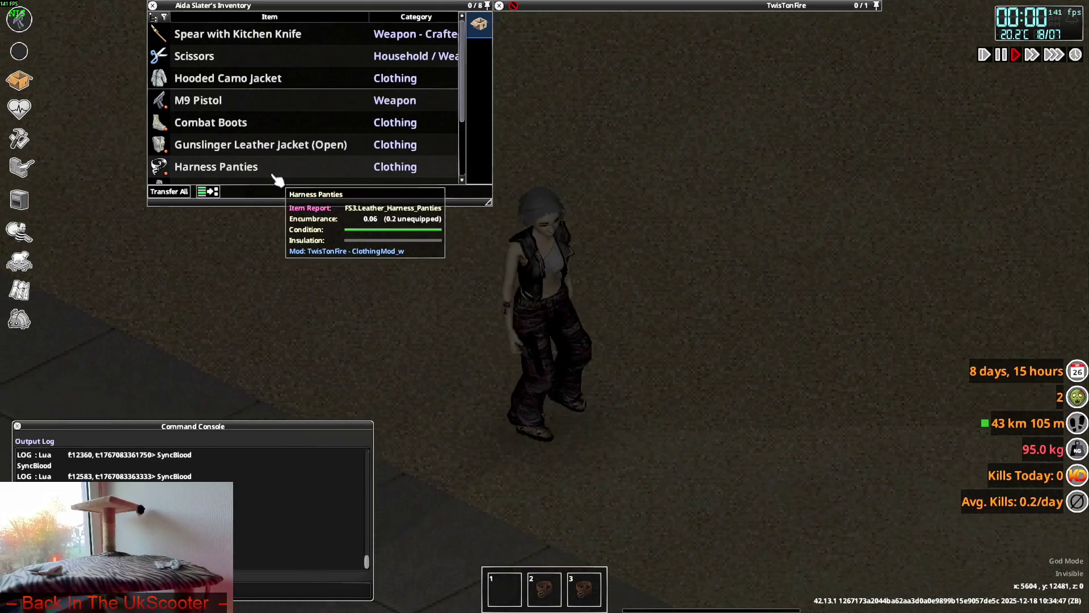
key(s)
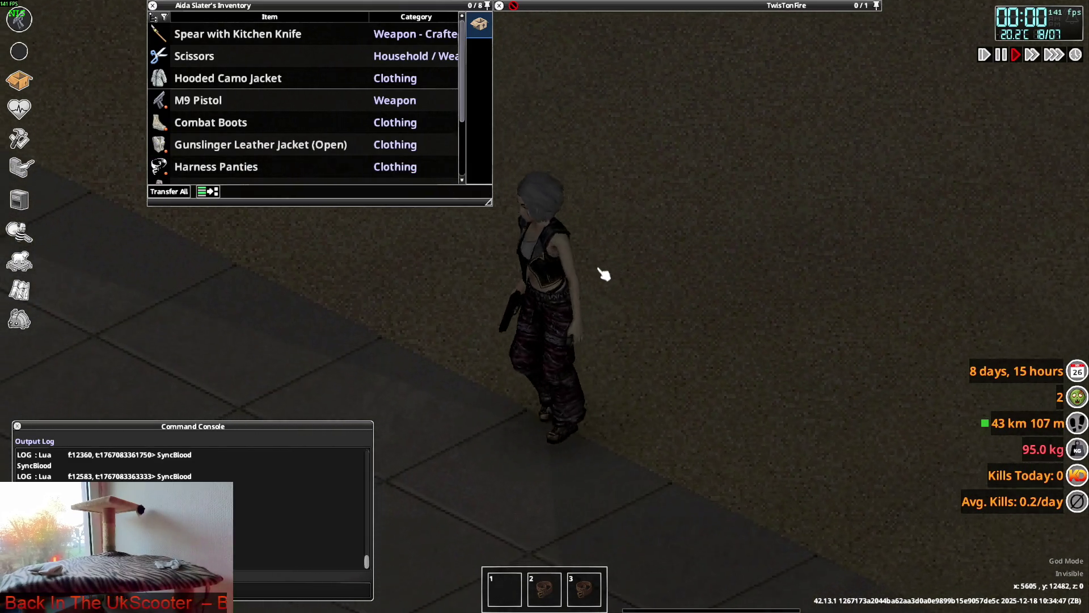
mouse_move(726, 252)
right_down()
mouse_move(773, 216)
mouse_move(676, 197)
mouse_move(425, 187)
mouse_move(671, 230)
right_up()
key(w)
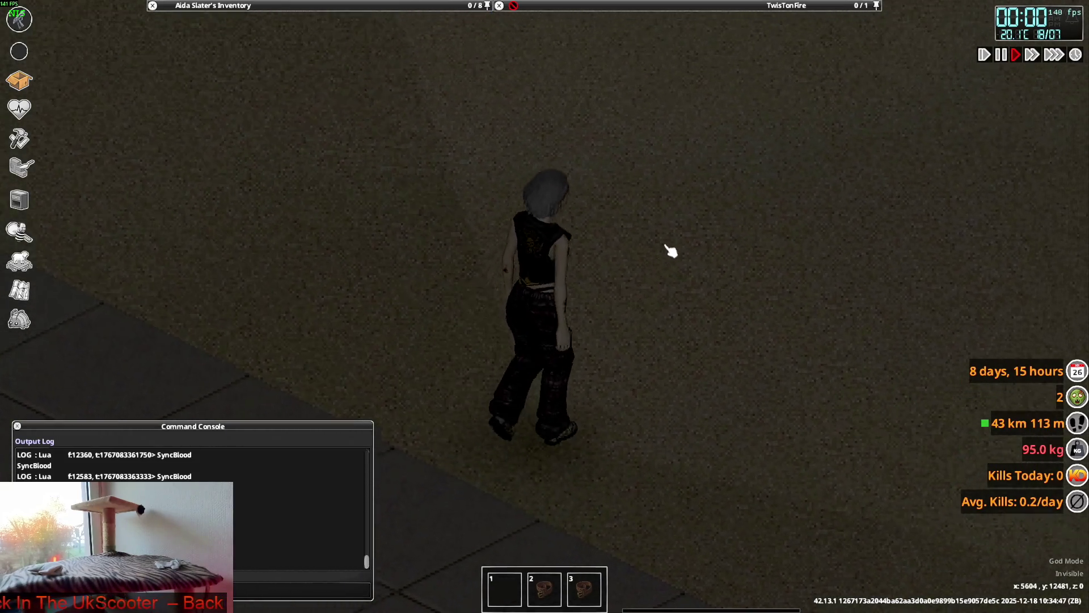
mouse_move(283, 82)
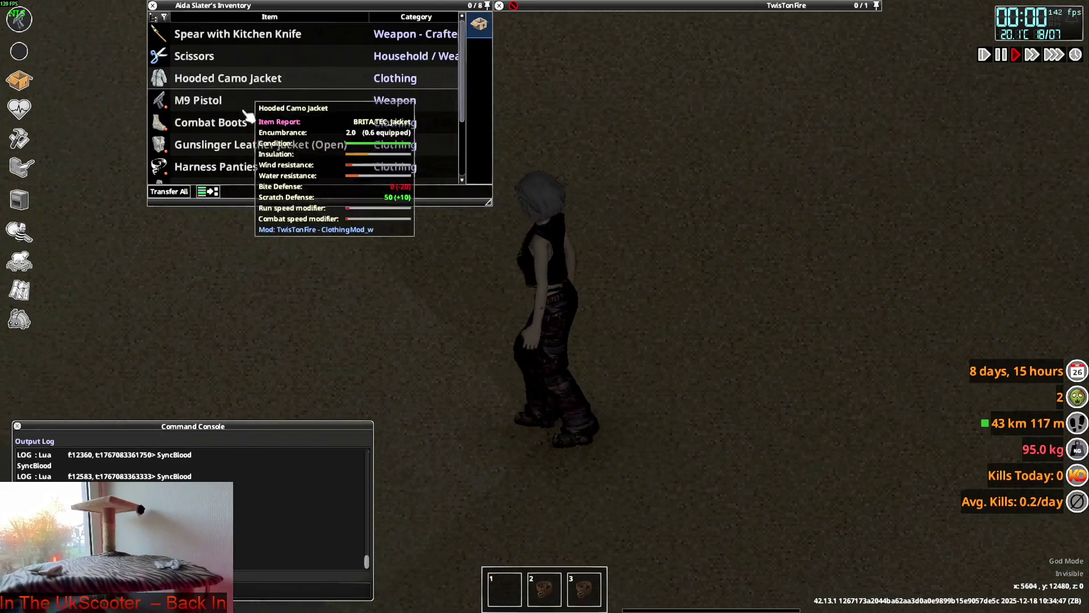
scroll(250, 145, down, 1)
right_click(233, 122)
click(283, 154)
key(w)
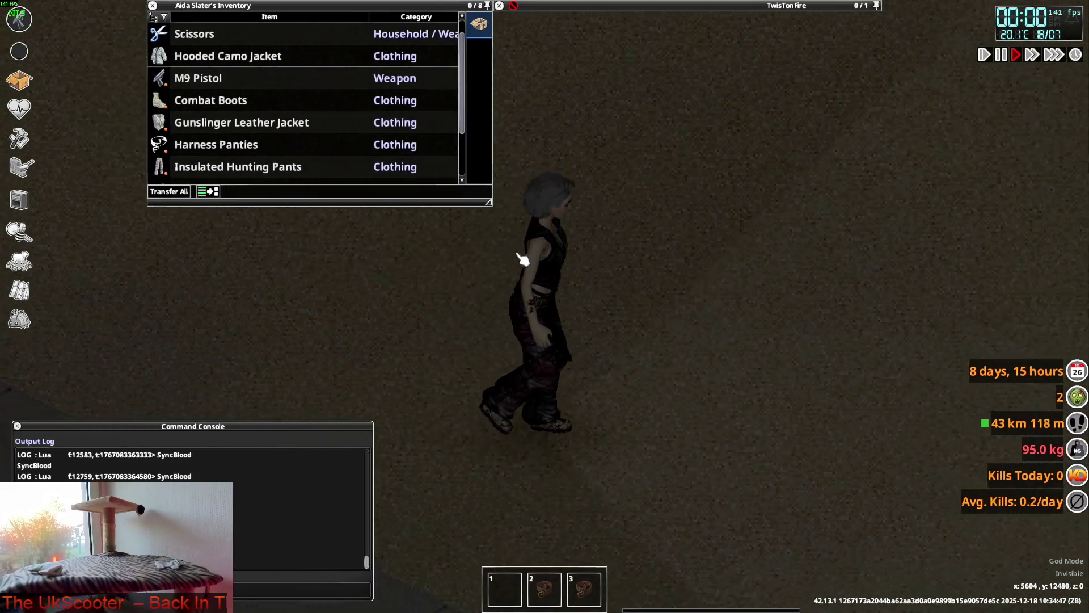
right_click(223, 120)
click(270, 150)
key(alt+Tab)
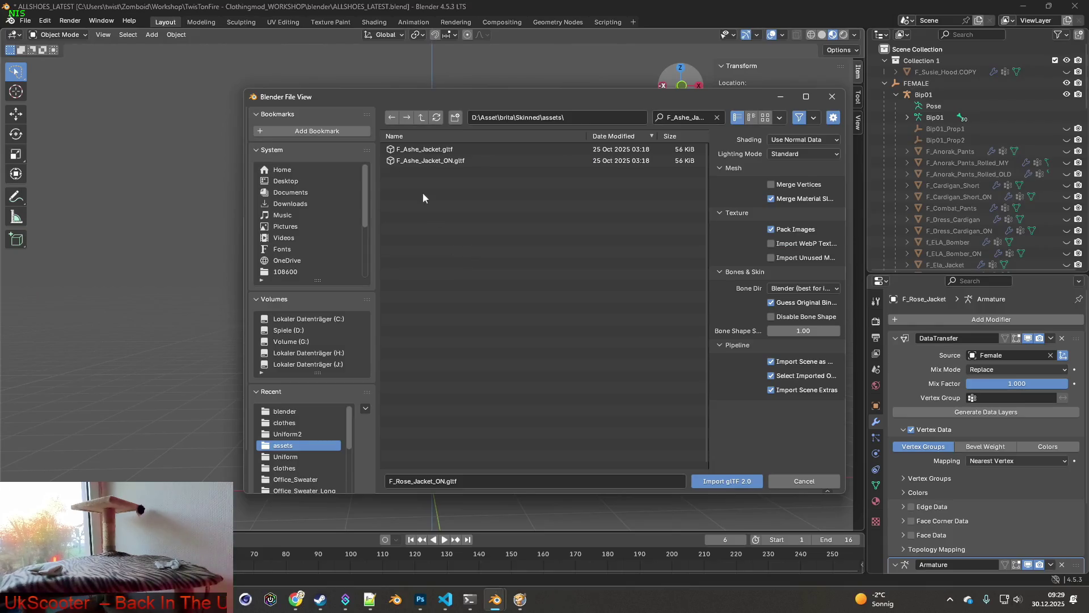
Step: Import F_Ashe_Jacket.gltf and expand its $dummy_root, Dummy01 and Bip01.001 hierarchy
click(437, 150)
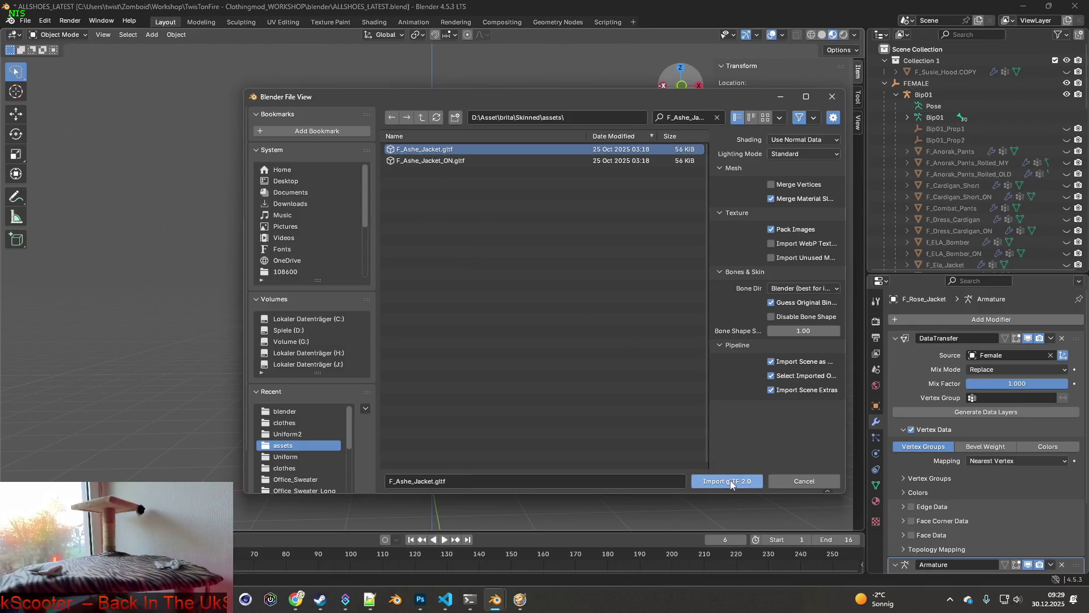
click(717, 477)
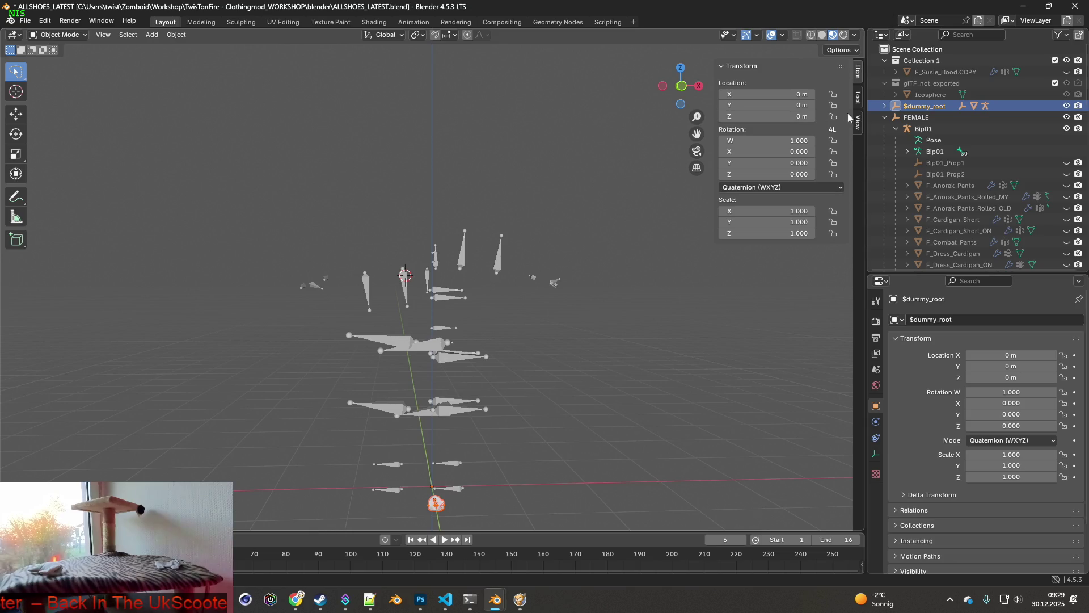
click(885, 108)
click(896, 117)
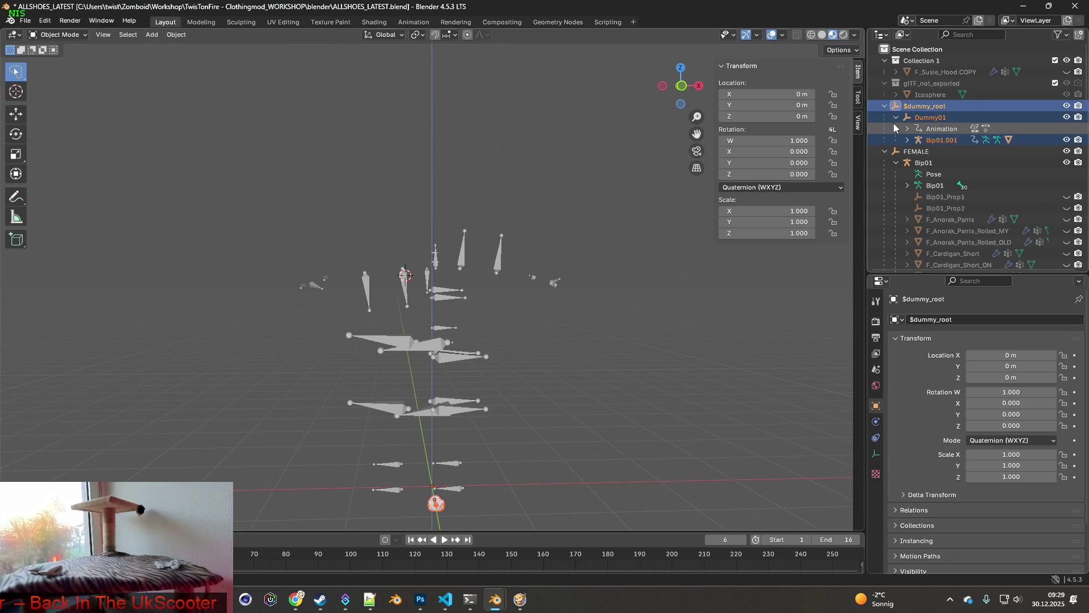
click(908, 141)
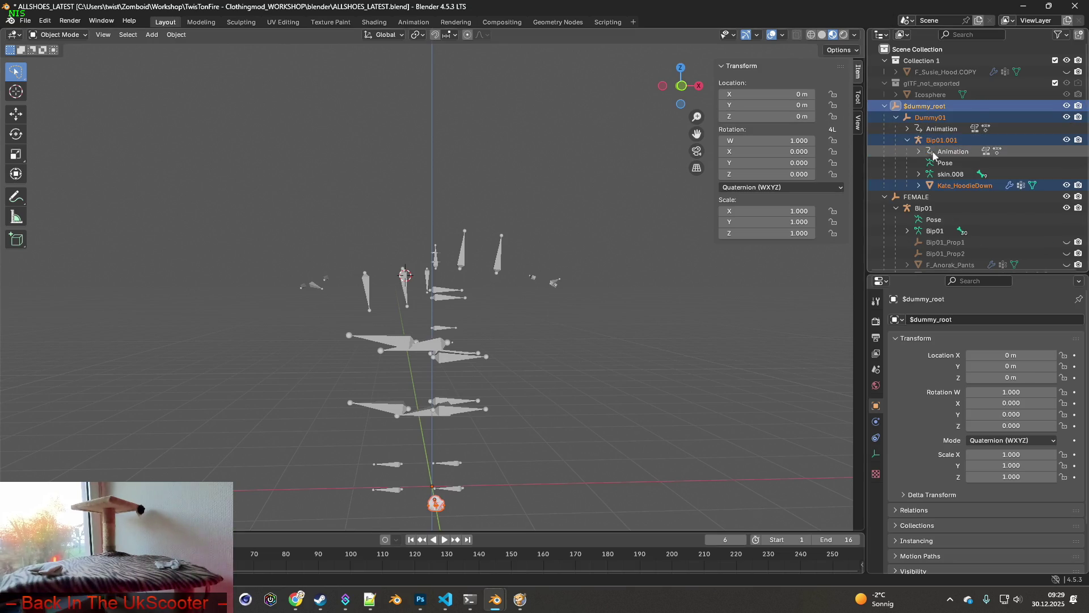
Step: Delete the dummy armature hierarchy and the Icosphere, then select the Kate_HoodieDown mesh
click(957, 176)
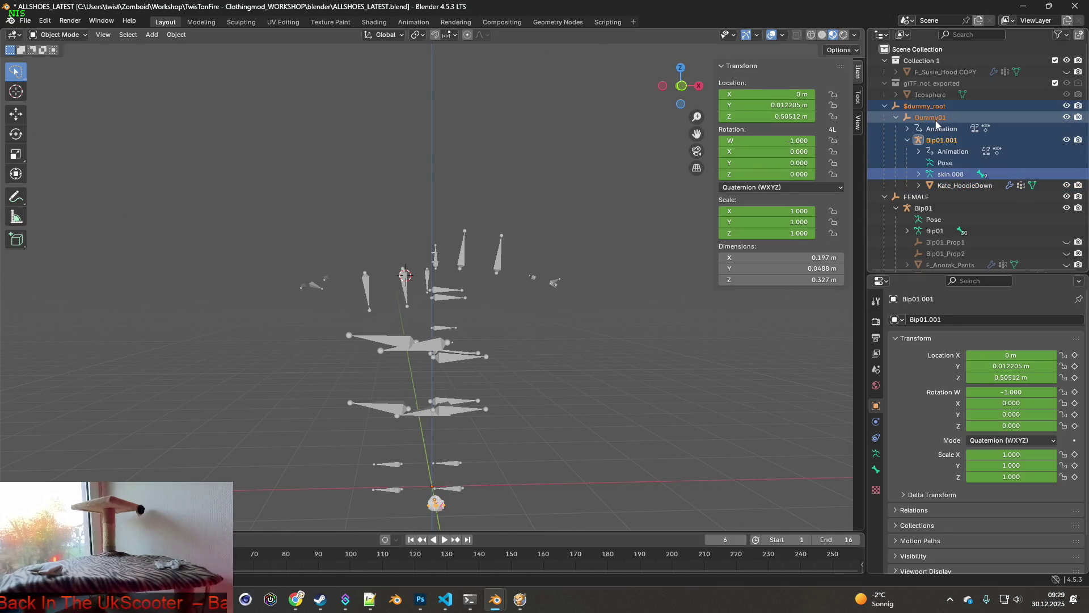
key(Delete)
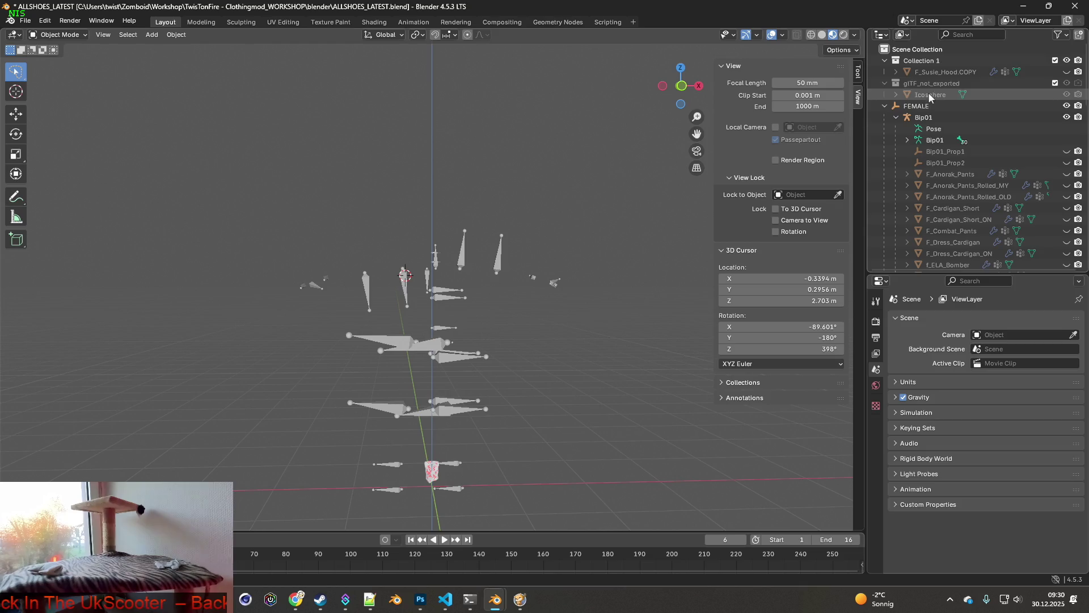
click(934, 95)
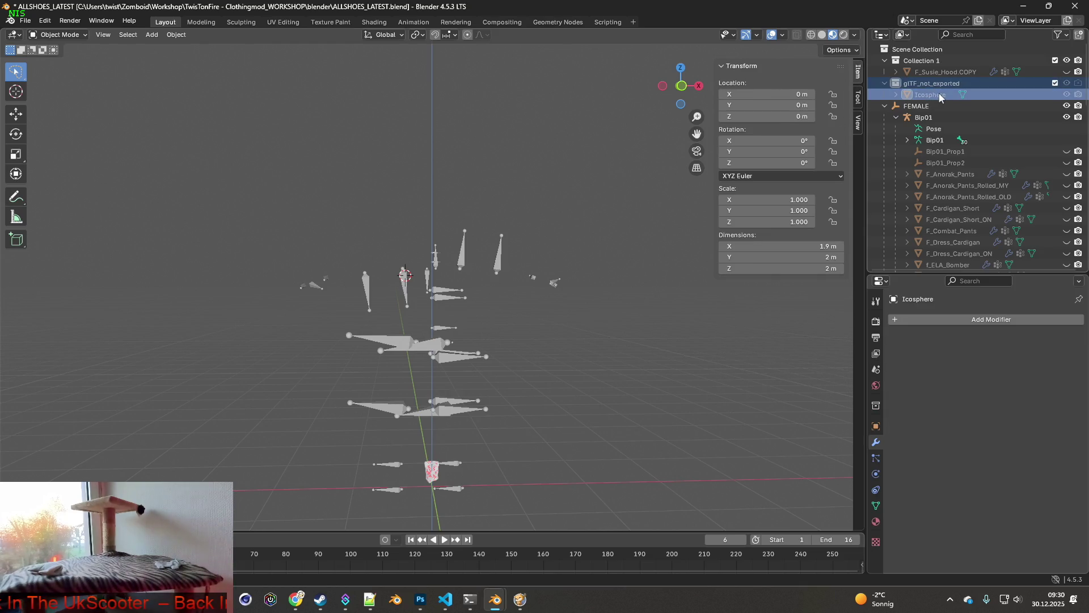
key(Delete)
click(433, 469)
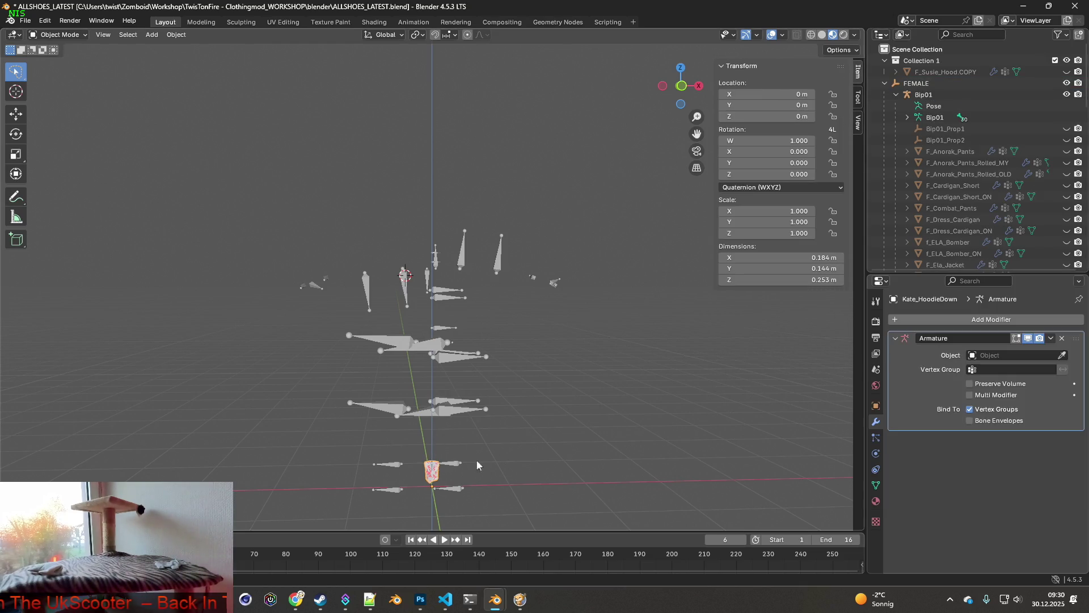
scroll(960, 237, down, 15)
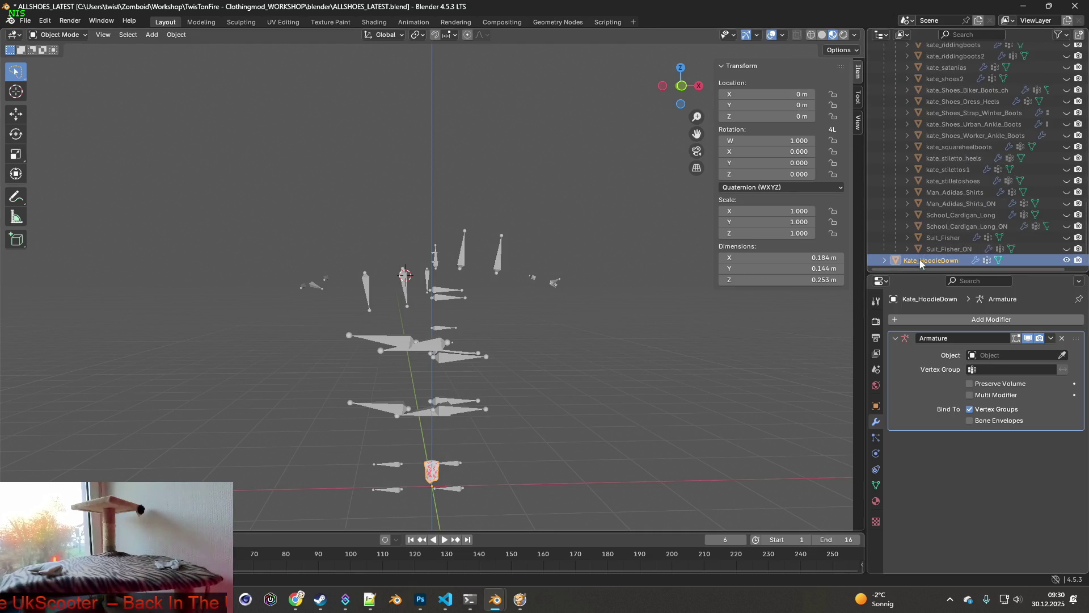
key(alt+Tab)
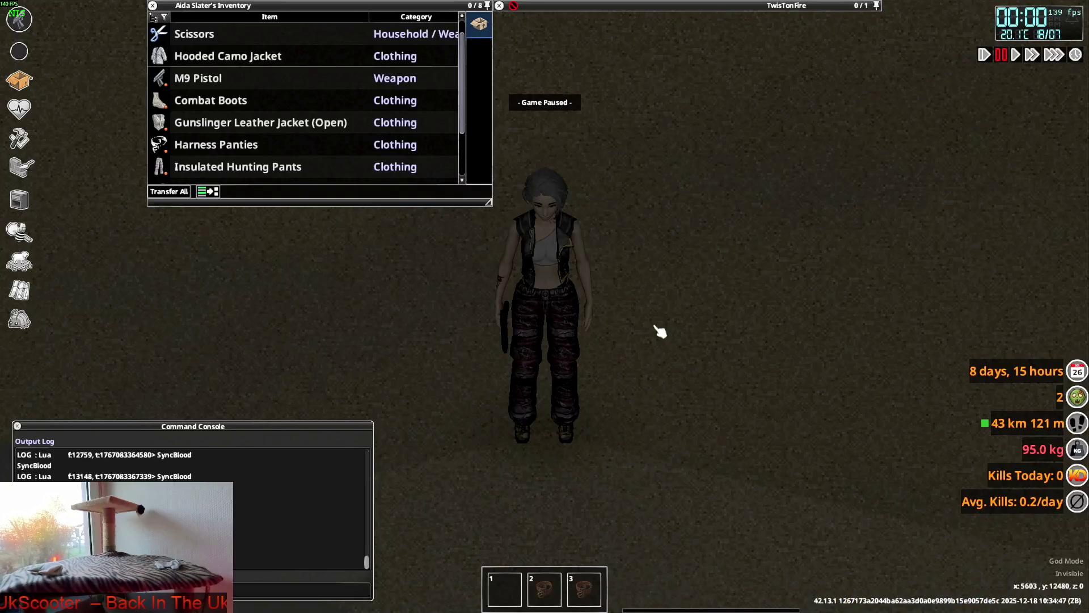
Step: Check that Ashe_Jacket.xml's female model points to skinned\clothes\F_Ashe_Jacket, then return to Blender's jacket mesh
key(alt+Tab)
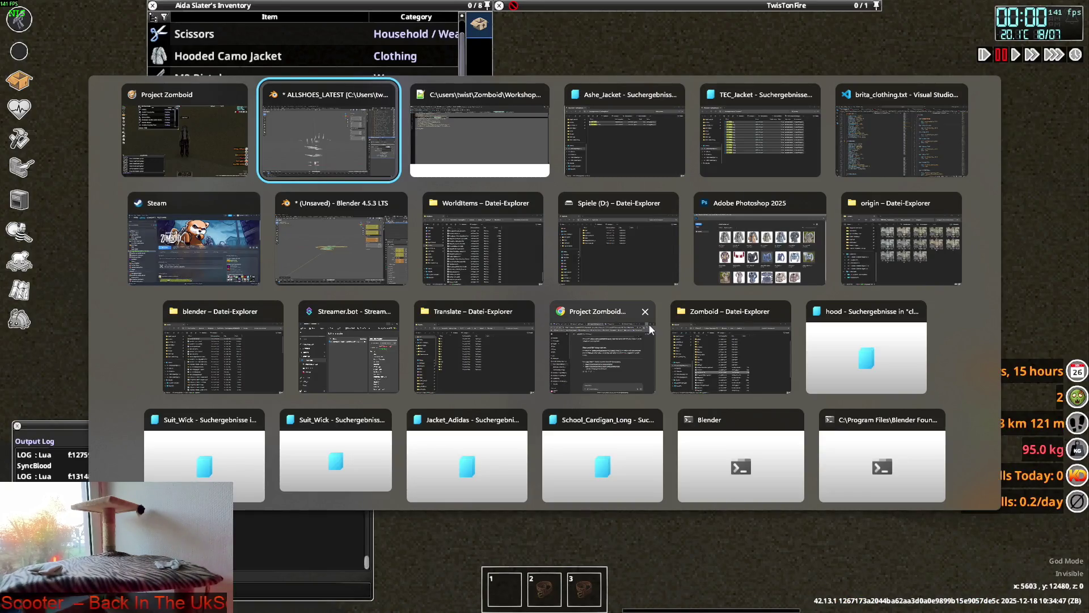
key(alt+Tab)
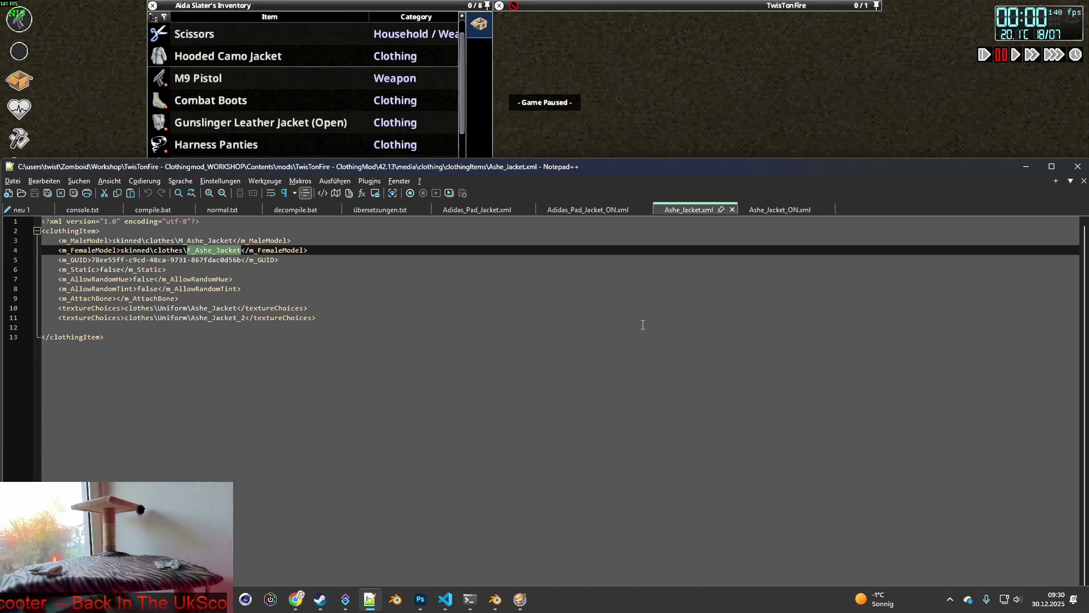
key(alt+Tab)
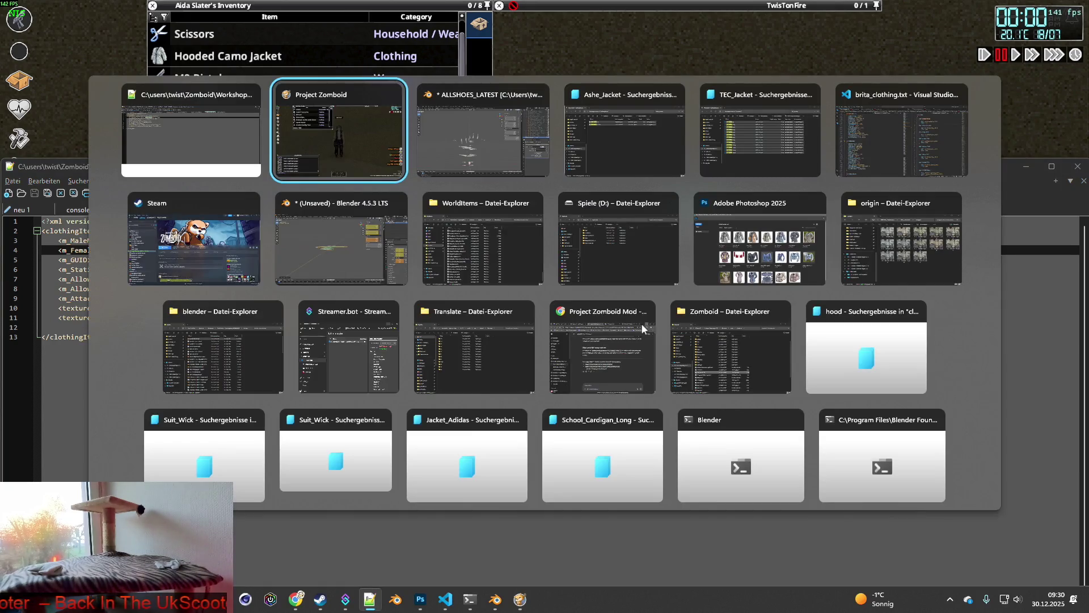
key(alt+Tab)
scroll(557, 390, up, 8)
mouse_move(594, 391)
middle_down()
mouse_move(532, 406)
mouse_move(565, 410)
mouse_move(595, 325)
mouse_move(539, 335)
mouse_move(614, 332)
mouse_move(558, 313)
middle_up()
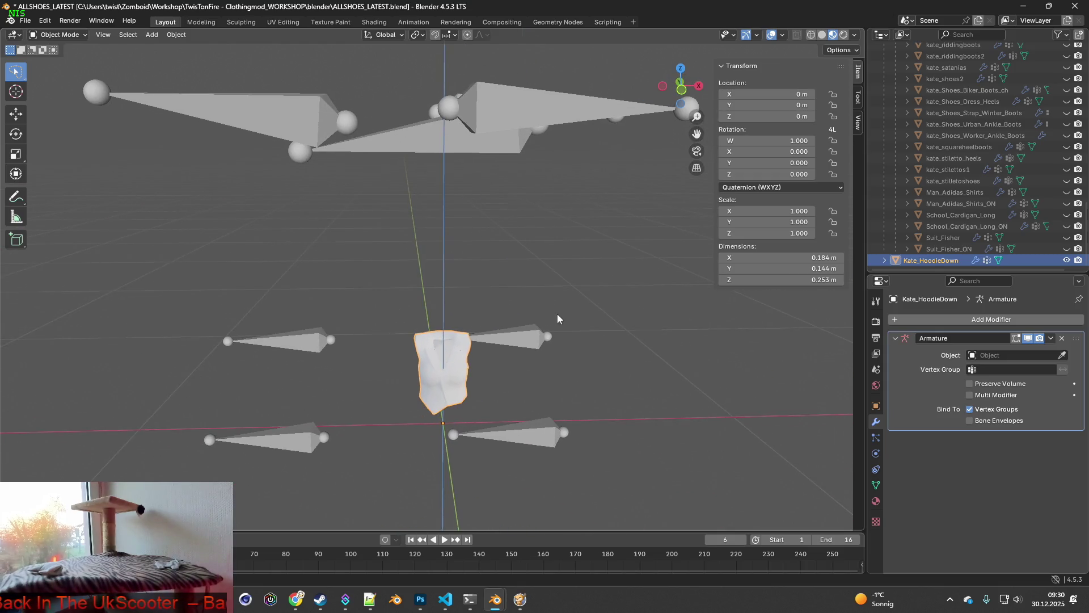
Step: Rename the Kate_HoodieDown mesh to F_Ashe_Jacket in the Outliner
double_click(935, 260)
text(F_Ashe_Jacket)
key(Return)
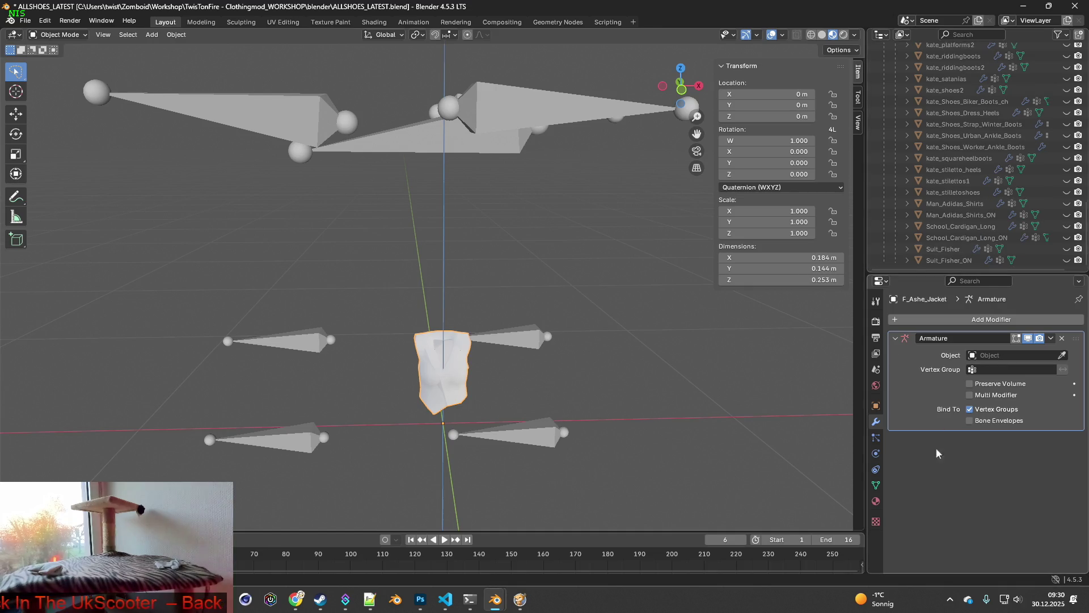
Step: Import the F_Ashe_Jacket_ON.gltf file
click(25, 20)
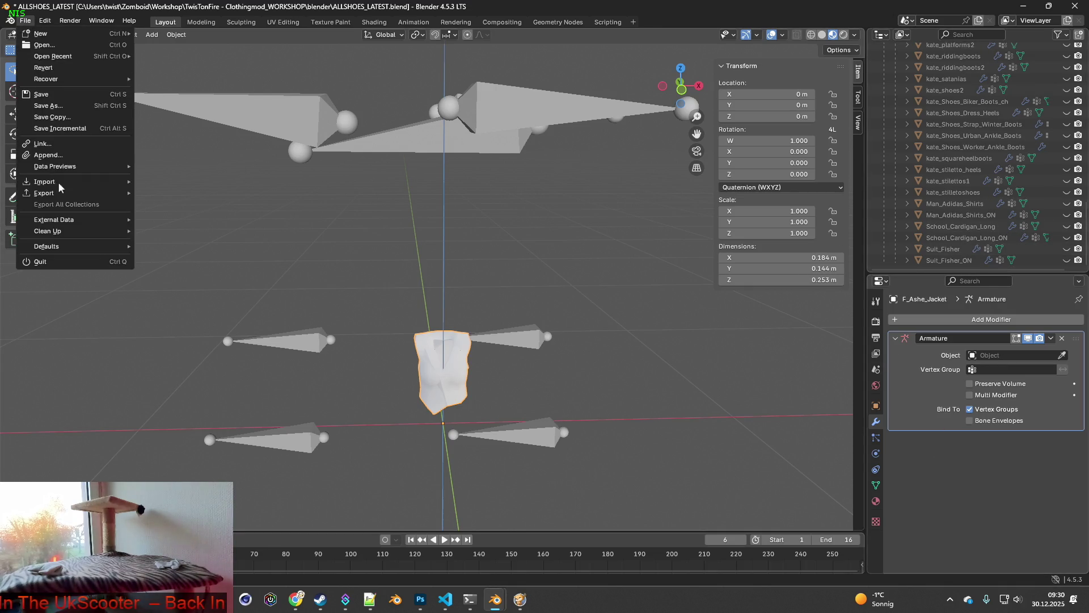
mouse_move(51, 185)
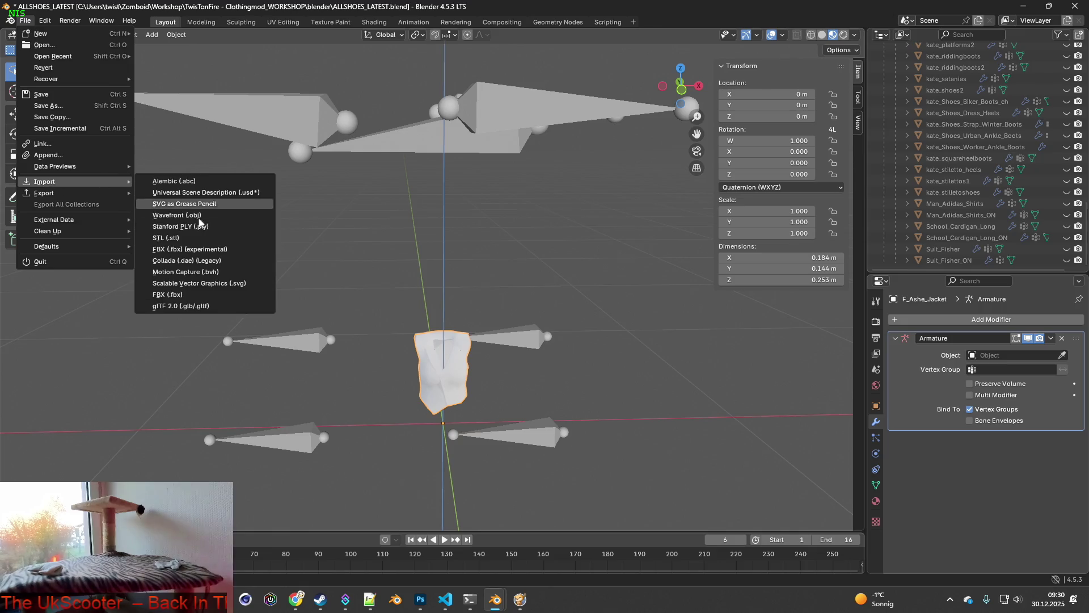
click(187, 298)
key(ctrl+f)
text(F_Ashe_Jacket)
key(Return)
click(442, 166)
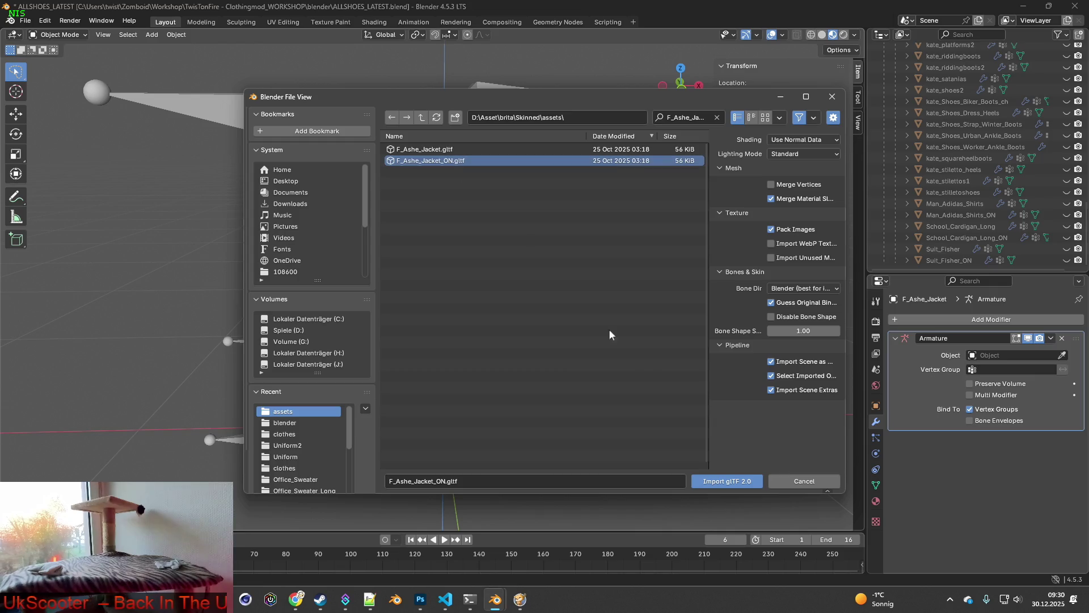
click(444, 481)
drag(445, 482, 379, 482)
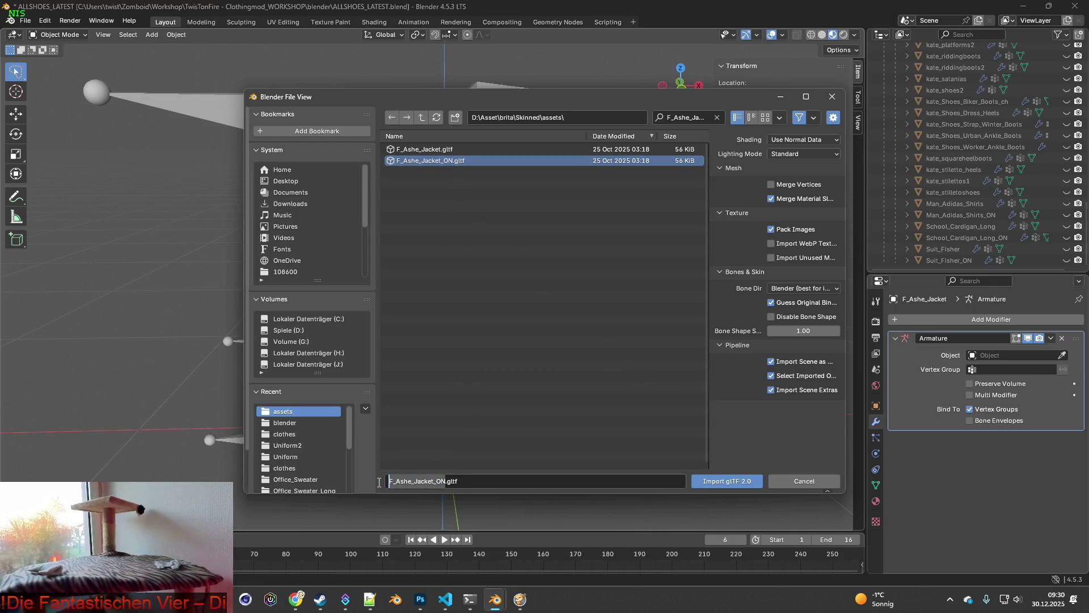
click(727, 481)
Step: Rename the imported hoodie mesh under Bip01.001 to F_Ashe_Jacket_ON
scroll(987, 221, up, 20)
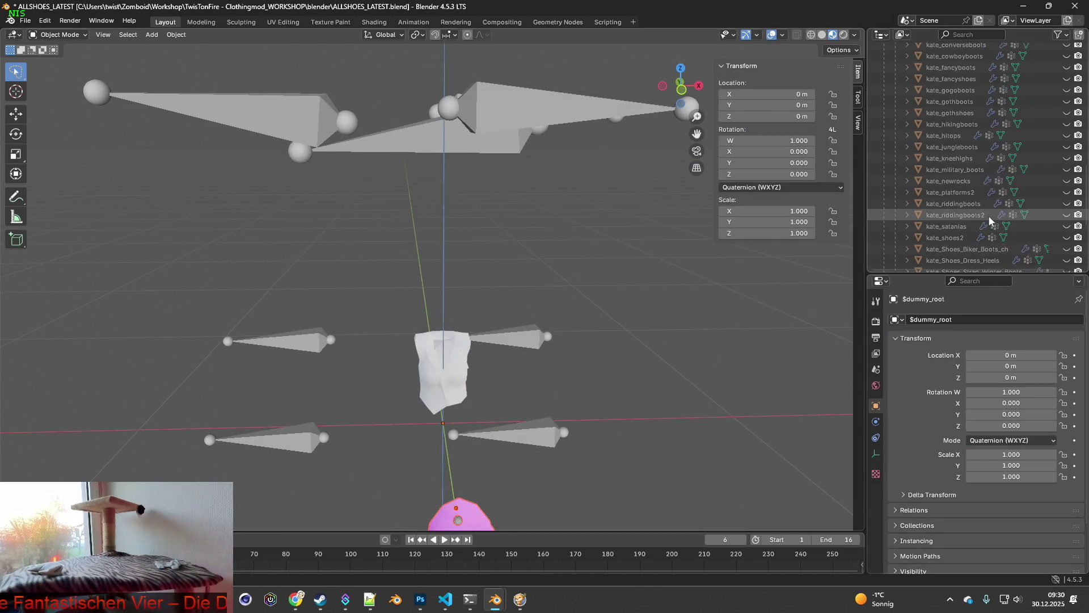
click(885, 106)
click(896, 117)
click(907, 140)
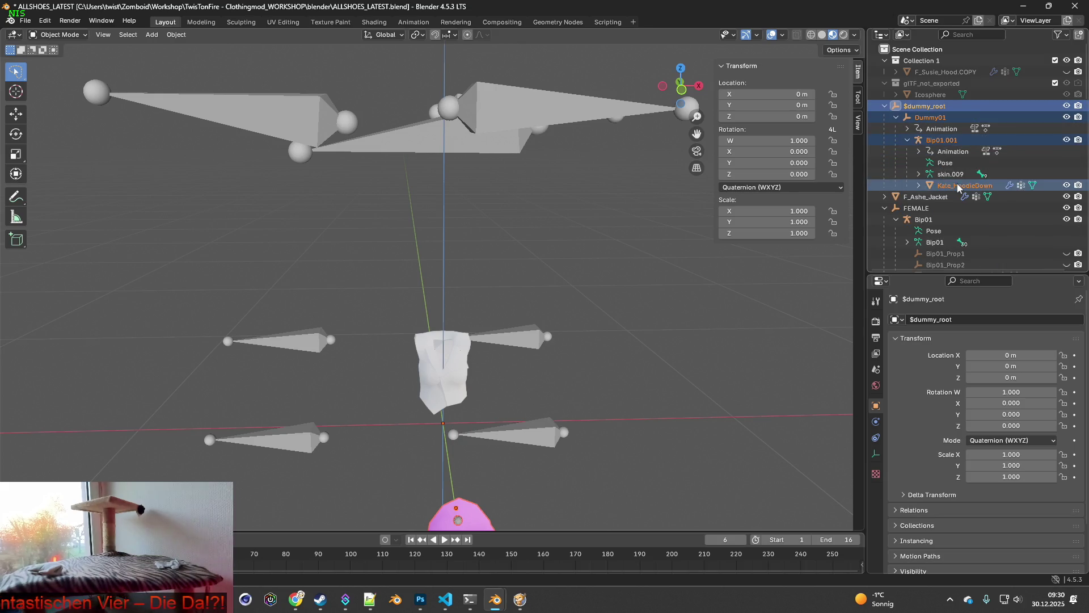
click(959, 185)
scroll(959, 186, down, 2)
double_click(959, 152)
text(F_Ashe_Jacket_ON)
key(Return)
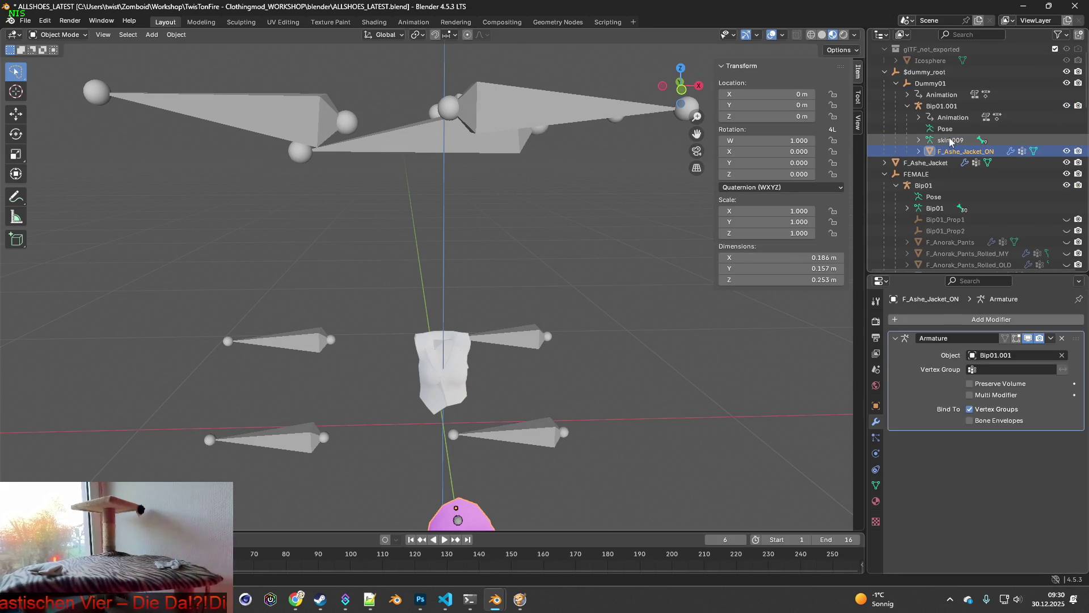
Step: Delete the imported $dummy_root helper objects and the leftover Icosphere
shift+click(924, 72)
click(966, 141)
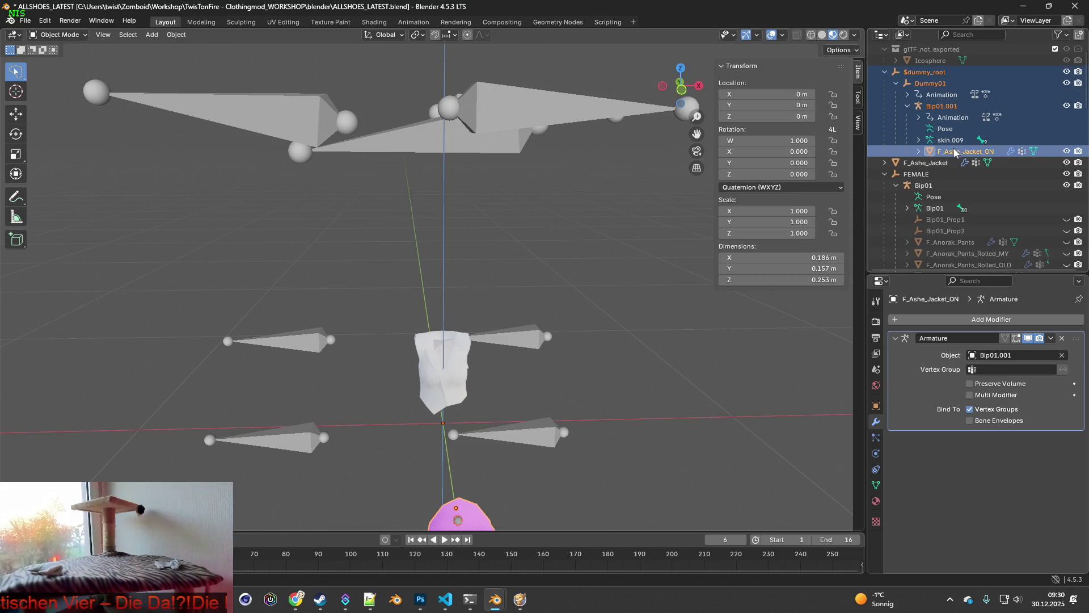
click(930, 73)
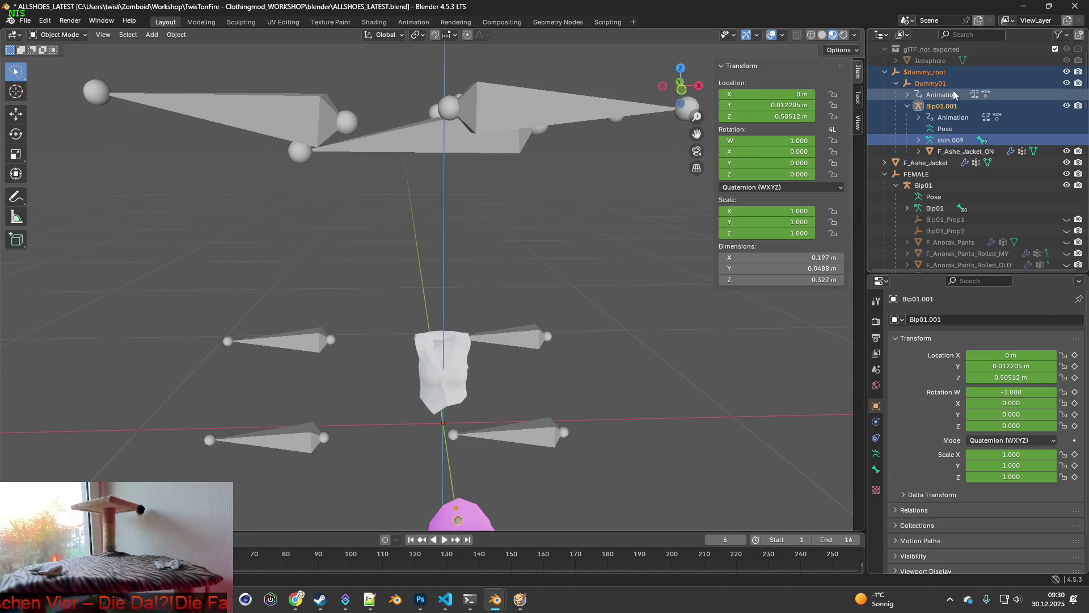
key(x)
click(932, 63)
key(x)
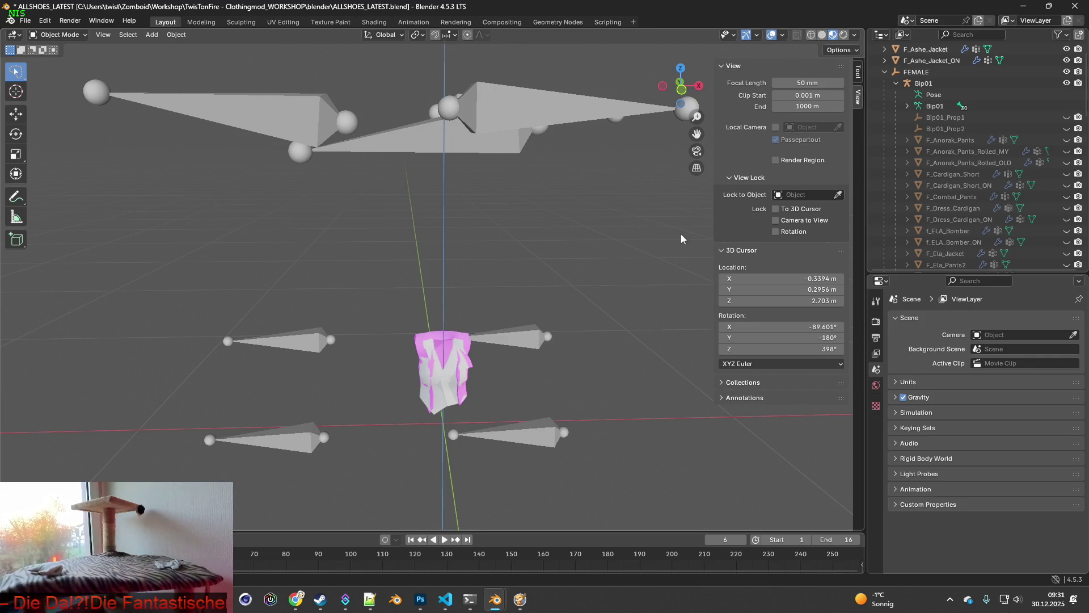
Step: Select both F_Ashe_Jacket_ON and F_Ashe_Jacket together
scroll(930, 142, up, 2)
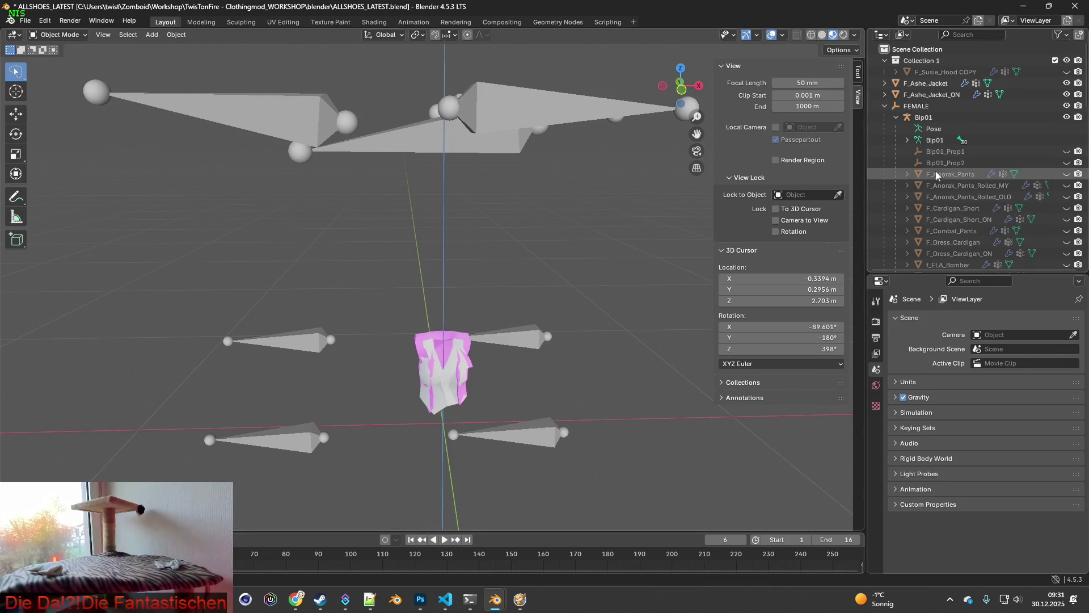
click(908, 95)
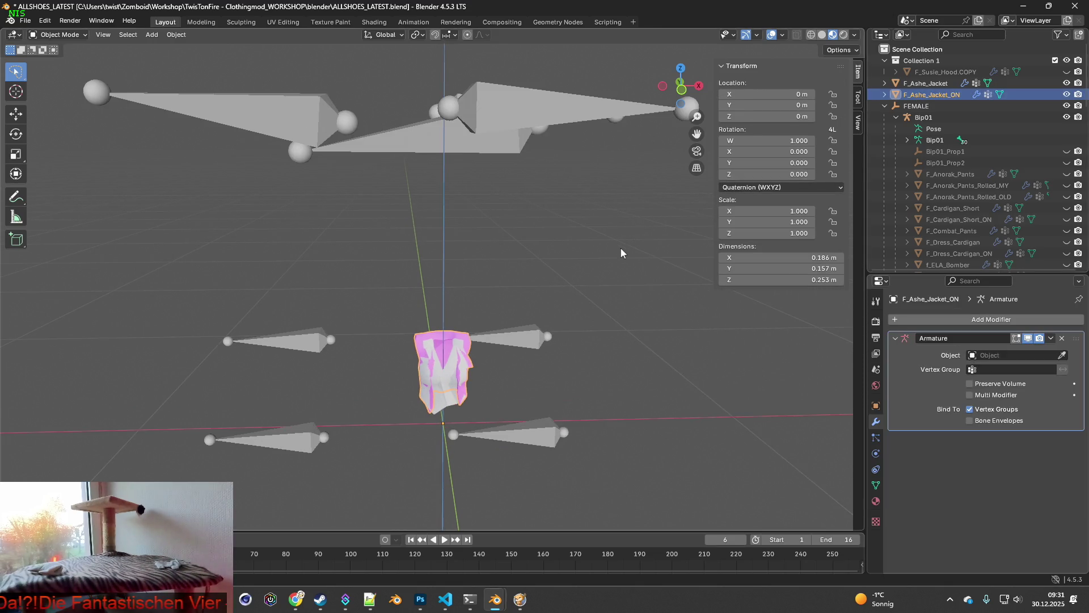
click(457, 341)
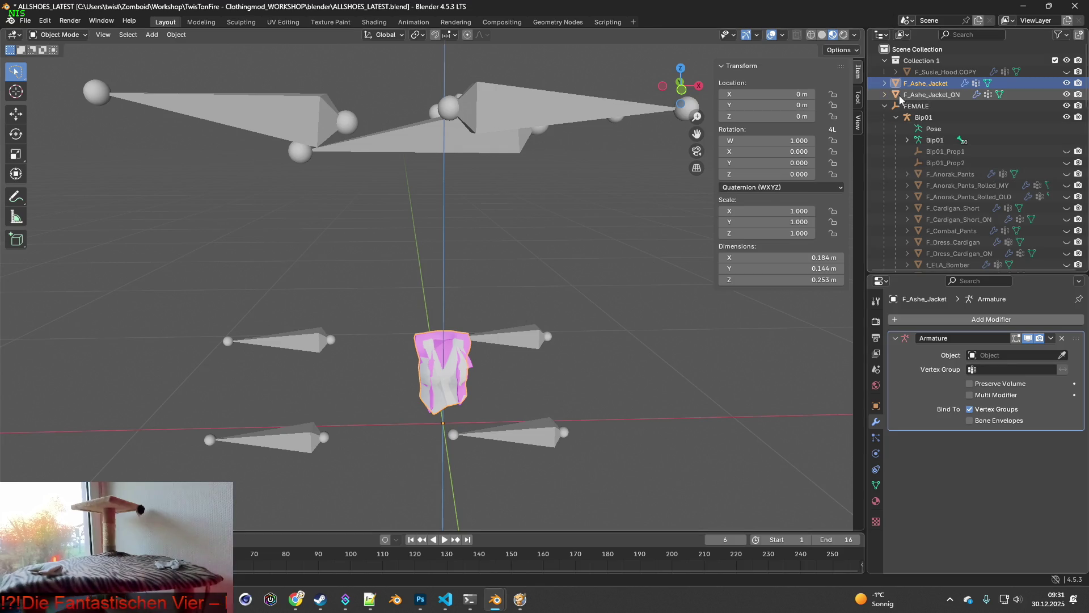
click(930, 94)
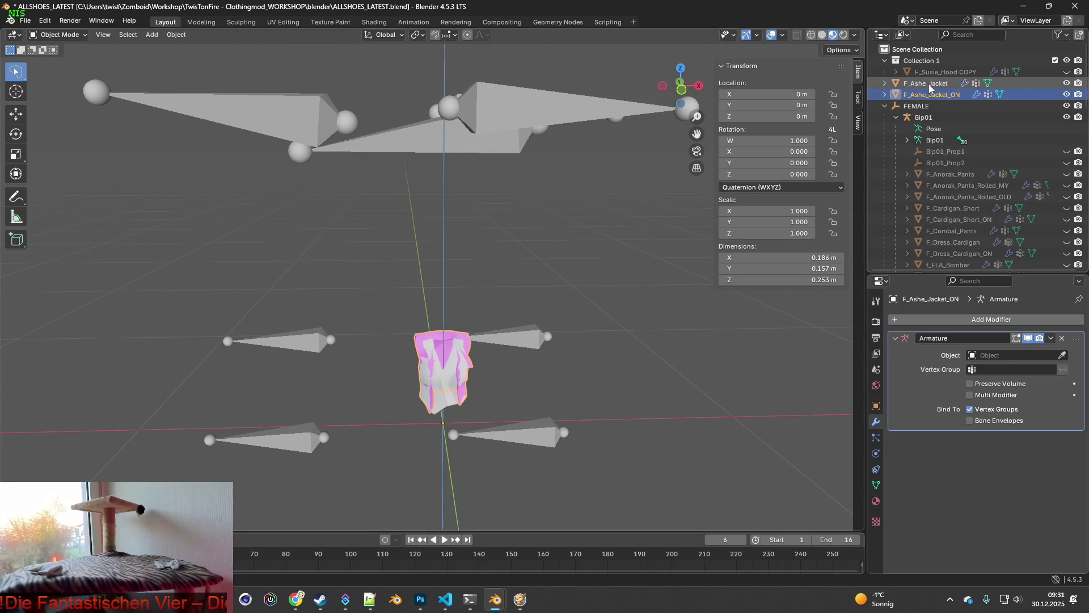
shift+click(930, 84)
middle_drag(624, 188, 498, 229)
mouse_move(507, 231)
middle_down()
mouse_move(482, 230)
mouse_move(506, 243)
mouse_move(602, 235)
middle_up()
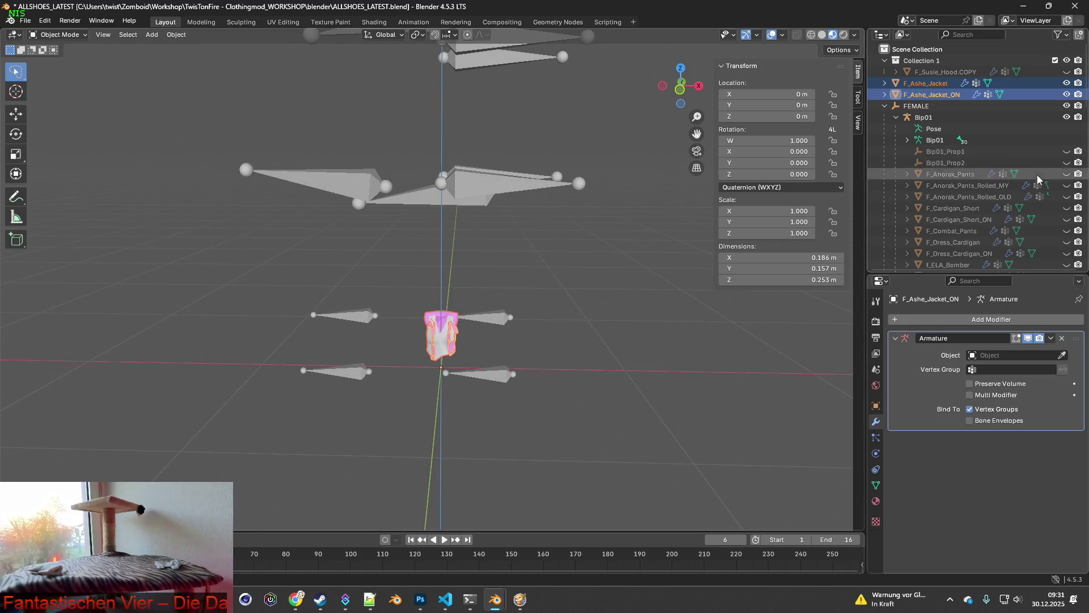
Step: Unhide the Female body mesh in the Outliner
scroll(1046, 210, down, 3)
click(1067, 174)
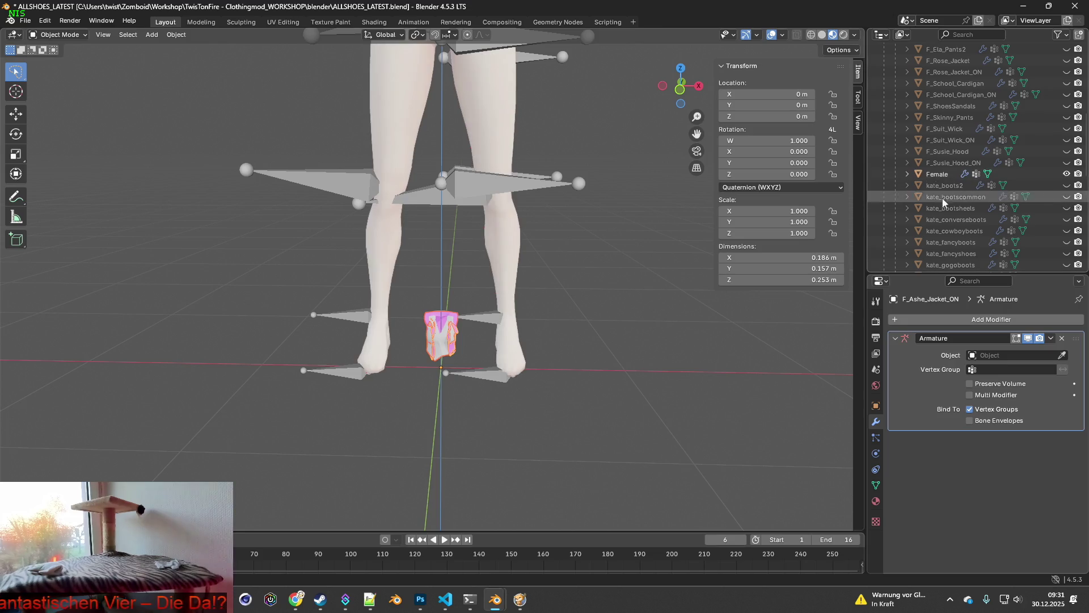
scroll(553, 210, down, 3)
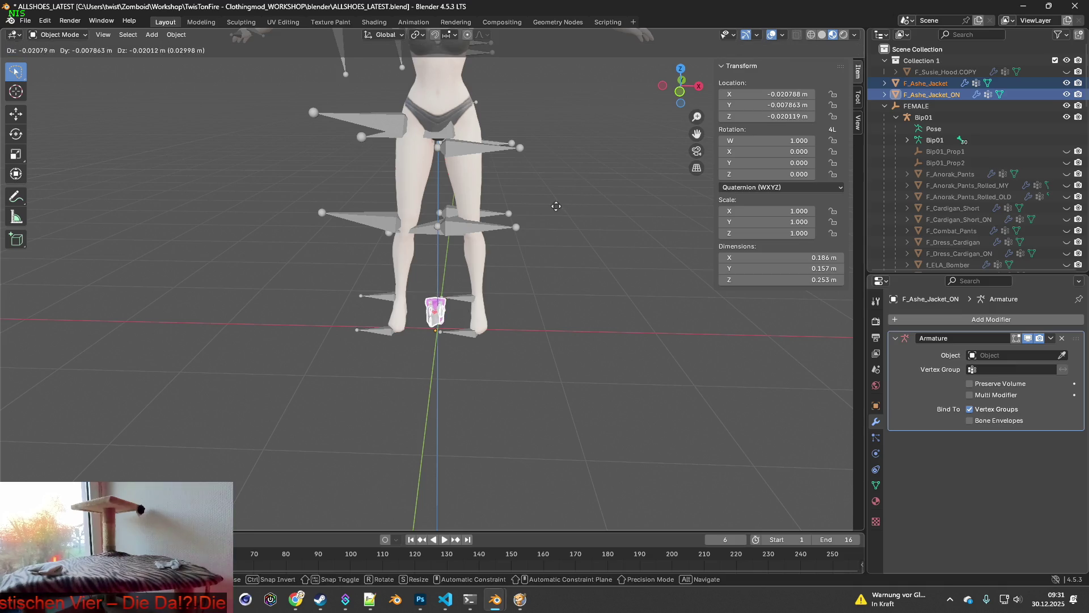
Step: Raise both jackets to about Z 2.05 m at torso height, then switch to Project Zomboid
click(581, 474)
shift+middle_drag(575, 301, 568, 449)
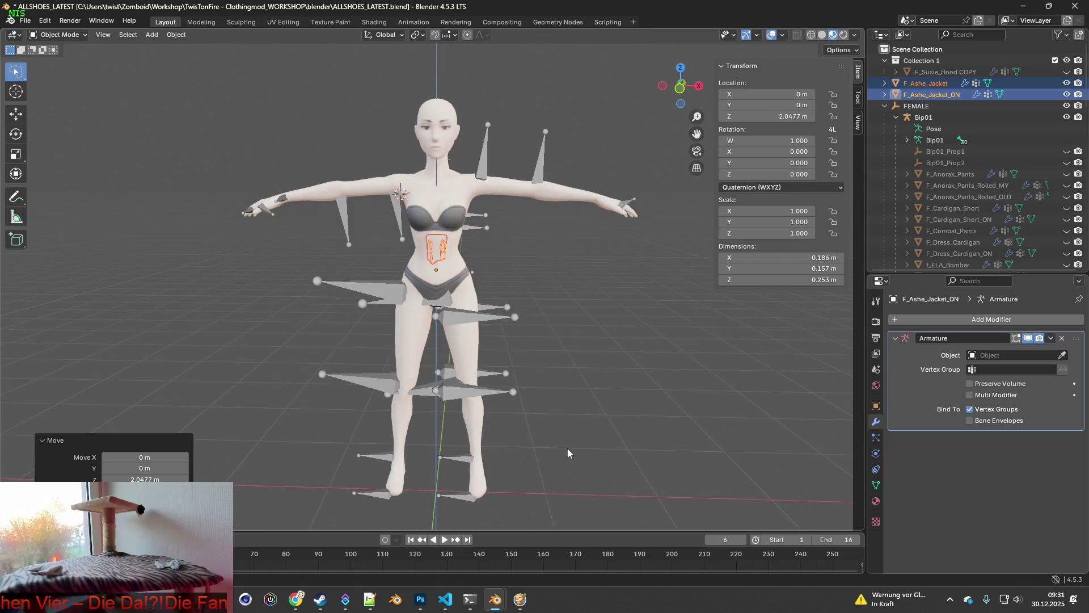
scroll(565, 428, up, 1)
key(alt+Tab)
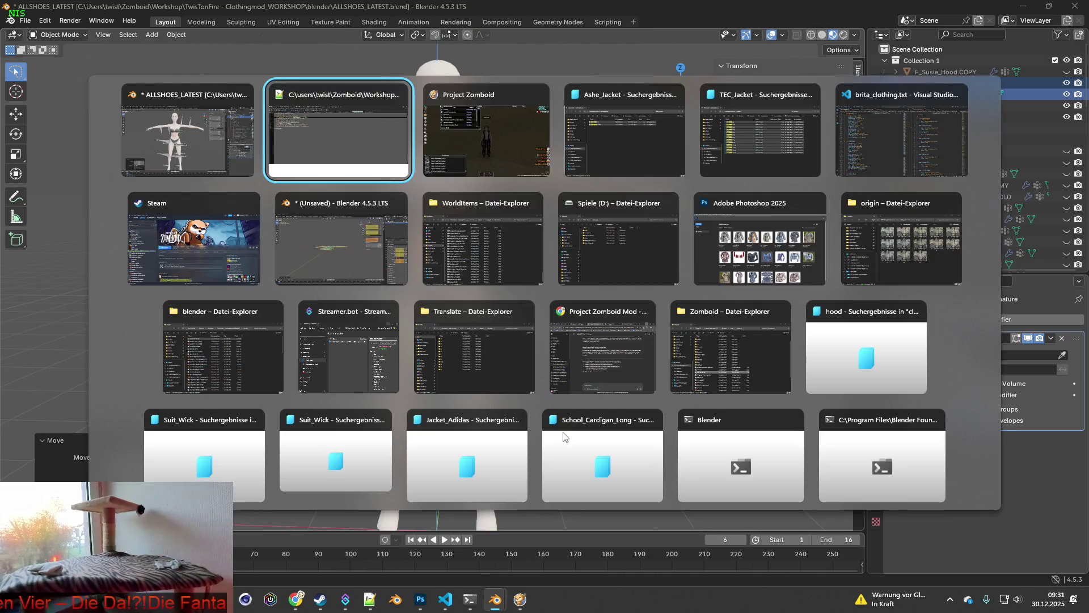
mouse_move(590, 404)
right_down()
mouse_move(672, 204)
mouse_move(576, 195)
mouse_move(709, 282)
mouse_move(574, 142)
mouse_move(720, 295)
right_up()
key(w)
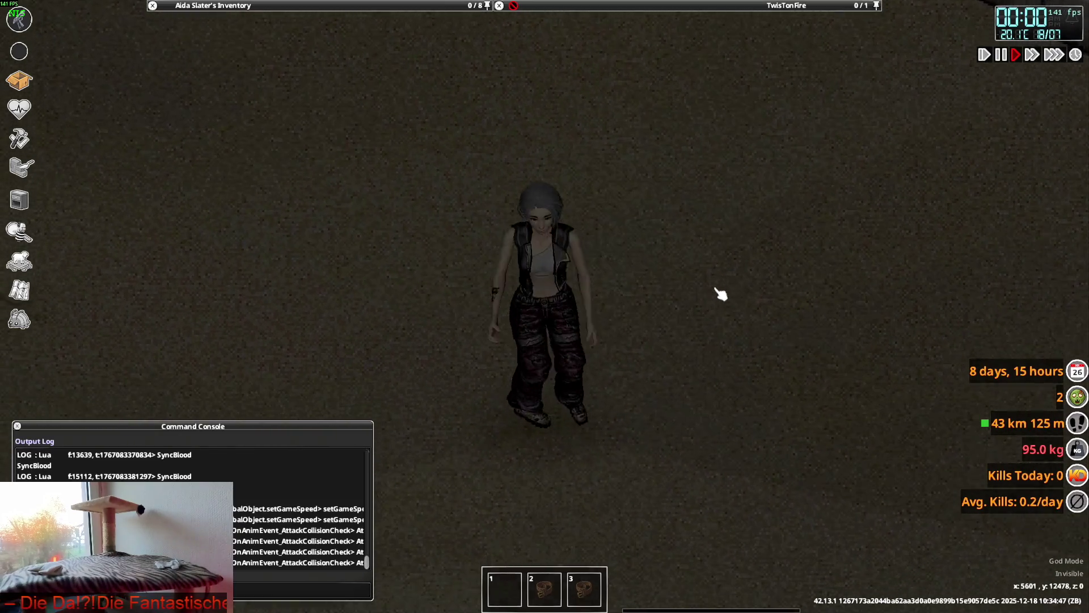
key(alt+Tab)
key(alt+Tab)
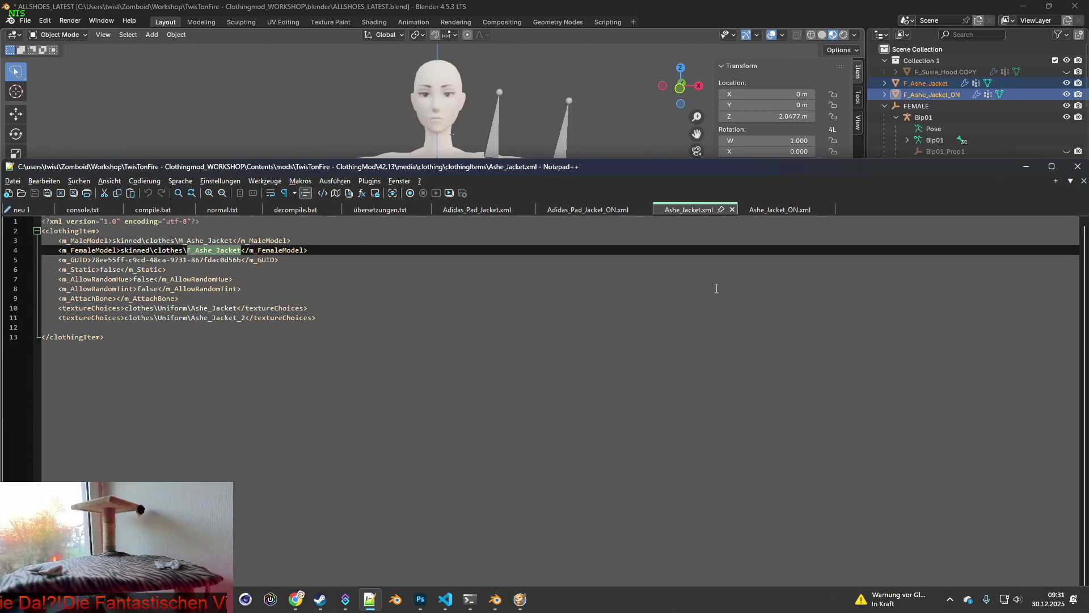
click(779, 210)
key(alt+Tab)
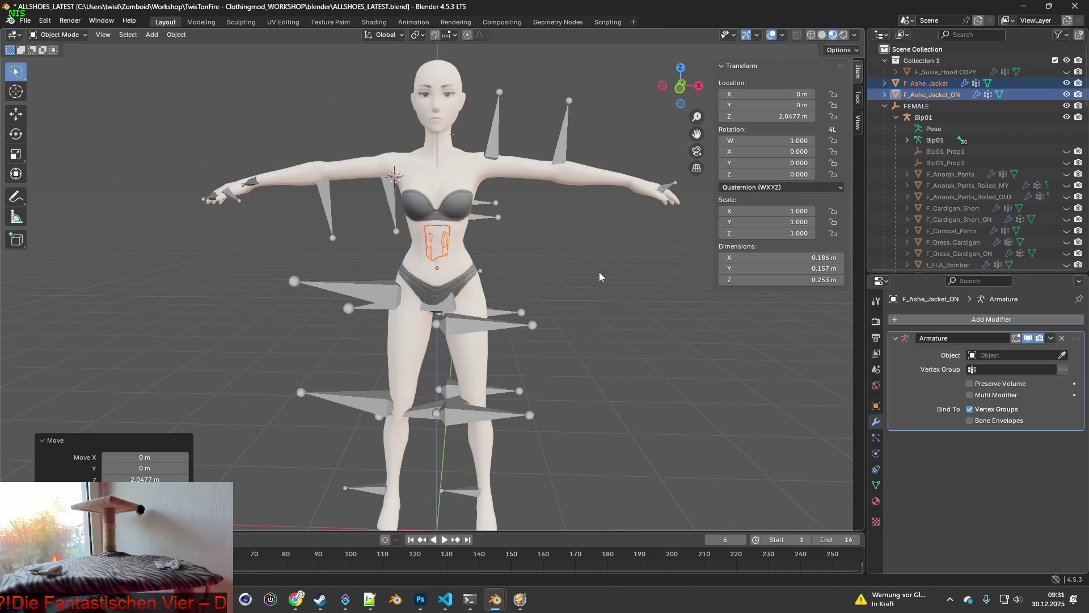
Step: Scale both jackets up to 3.44
key(s)
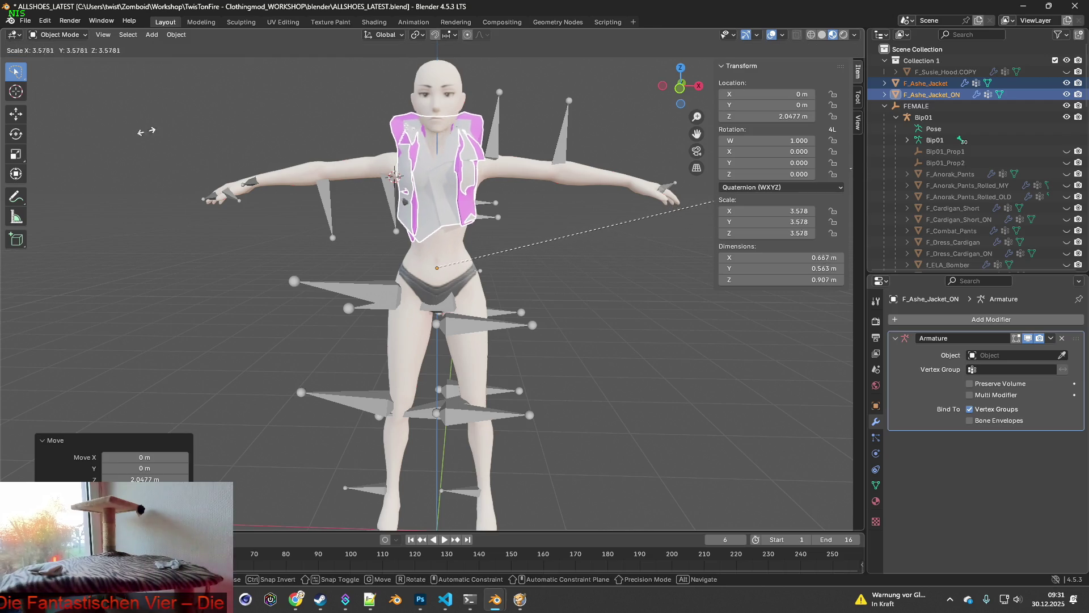
mouse_move(290, 264)
middle_down()
mouse_move(232, 267)
mouse_move(366, 244)
mouse_move(390, 246)
mouse_move(349, 282)
mouse_move(491, 270)
mouse_move(455, 268)
mouse_move(464, 260)
mouse_move(373, 282)
middle_up()
key(g)
key(z)
click(485, 265)
Step: Move the jackets along X and Z onto the female torso, down to about Z 1.87 m
key(g)
key(x)
click(471, 261)
key(g)
key(z)
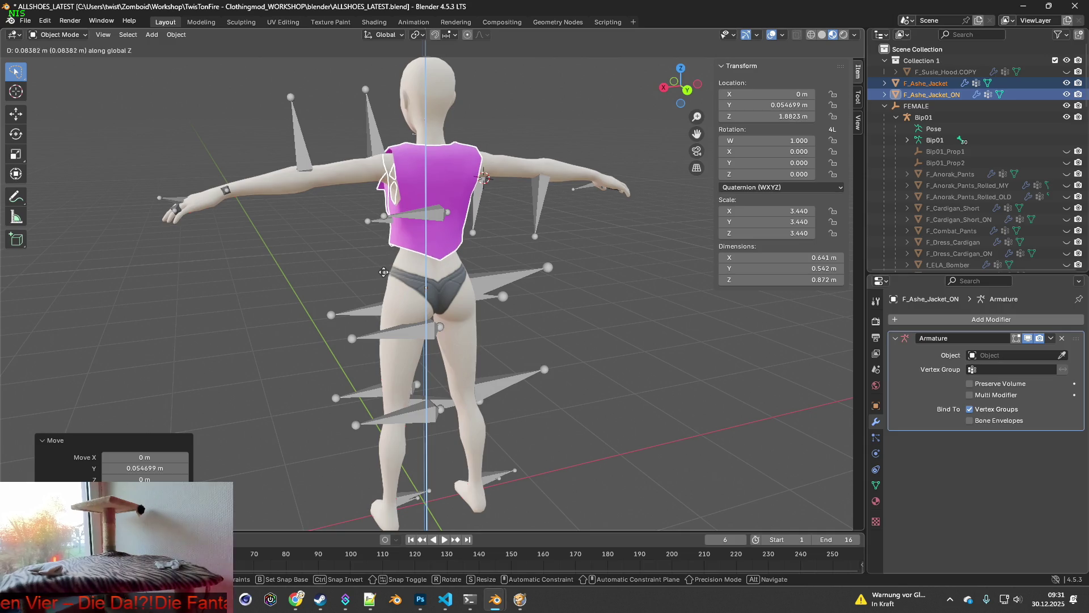
mouse_move(348, 273)
middle_down()
mouse_move(526, 262)
mouse_move(468, 298)
mouse_move(397, 300)
mouse_move(403, 271)
mouse_move(348, 267)
mouse_move(349, 286)
mouse_move(324, 304)
mouse_move(318, 293)
mouse_move(363, 283)
middle_up()
scroll(480, 257, up, 4)
scroll(503, 278, up, 4)
scroll(396, 300, down, 3)
scroll(350, 286, up, 3)
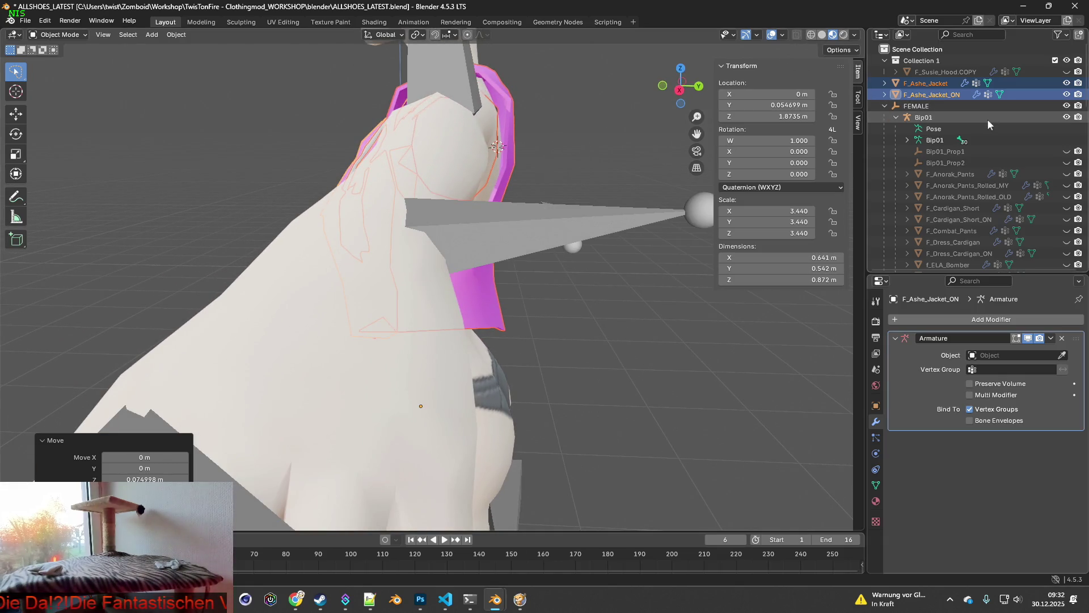
Step: Hide the Bip01 armature bones and switch to wireframe X-ray view
click(1067, 118)
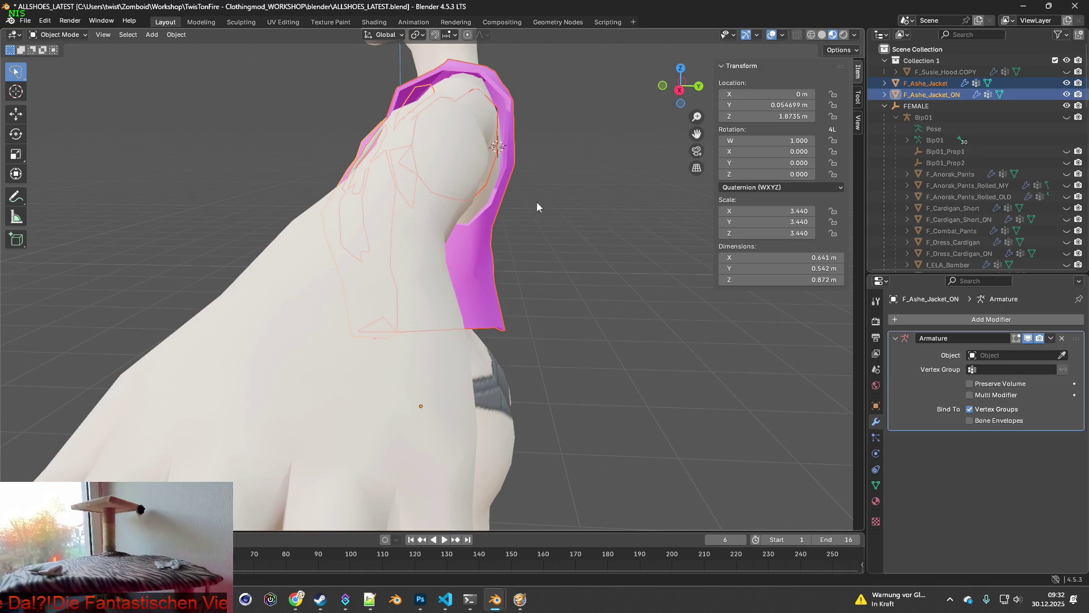
click(811, 35)
mouse_move(574, 203)
middle_down()
mouse_move(548, 207)
mouse_move(661, 214)
mouse_move(555, 215)
mouse_move(518, 233)
mouse_move(487, 221)
mouse_move(550, 200)
mouse_move(346, 211)
mouse_move(354, 222)
mouse_move(331, 214)
mouse_move(464, 242)
mouse_move(528, 233)
mouse_move(432, 245)
mouse_move(390, 271)
mouse_move(353, 274)
mouse_move(479, 251)
mouse_move(544, 253)
mouse_move(475, 254)
middle_up()
scroll(660, 214, up, 2)
scroll(467, 244, up, 2)
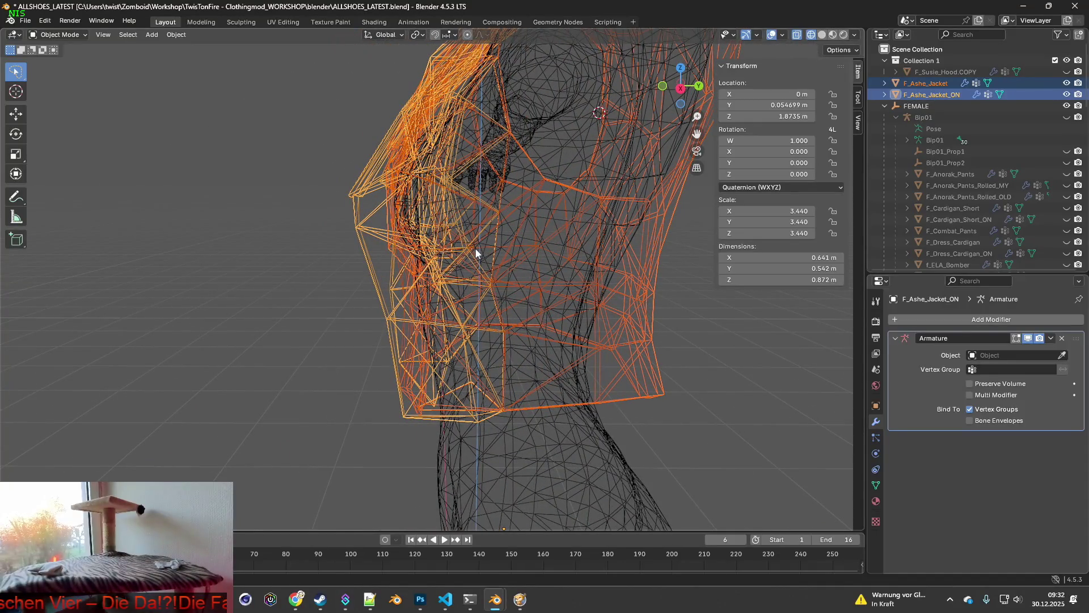
Step: Lower the jackets slightly along Z and check the fit in Material Preview
key(g)
key(z)
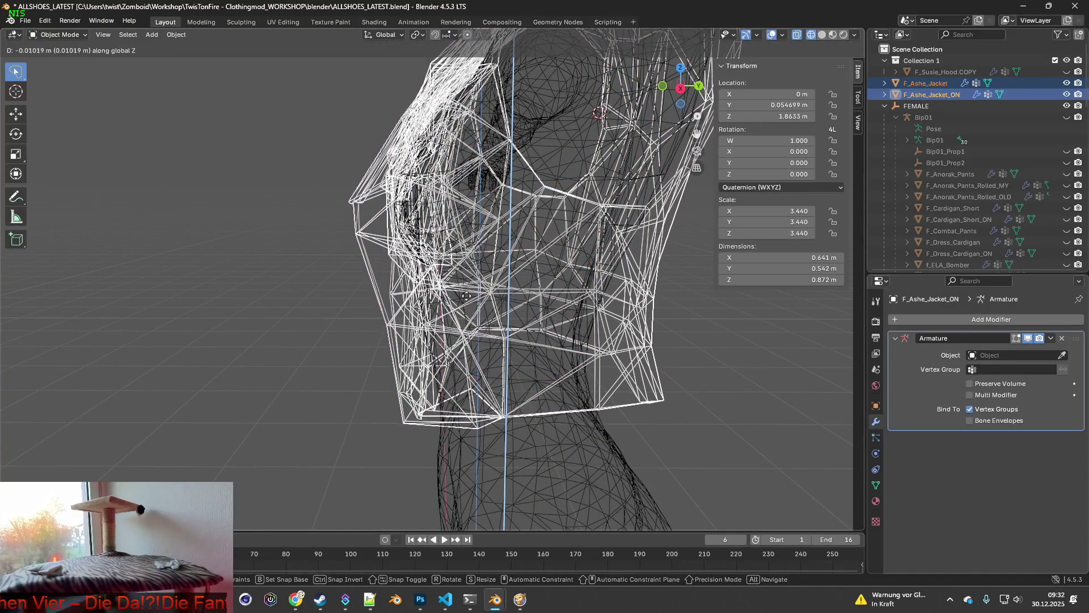
click(506, 271)
mouse_move(506, 271)
middle_down()
mouse_move(523, 262)
mouse_move(493, 268)
mouse_move(642, 263)
mouse_move(584, 274)
middle_up()
click(833, 35)
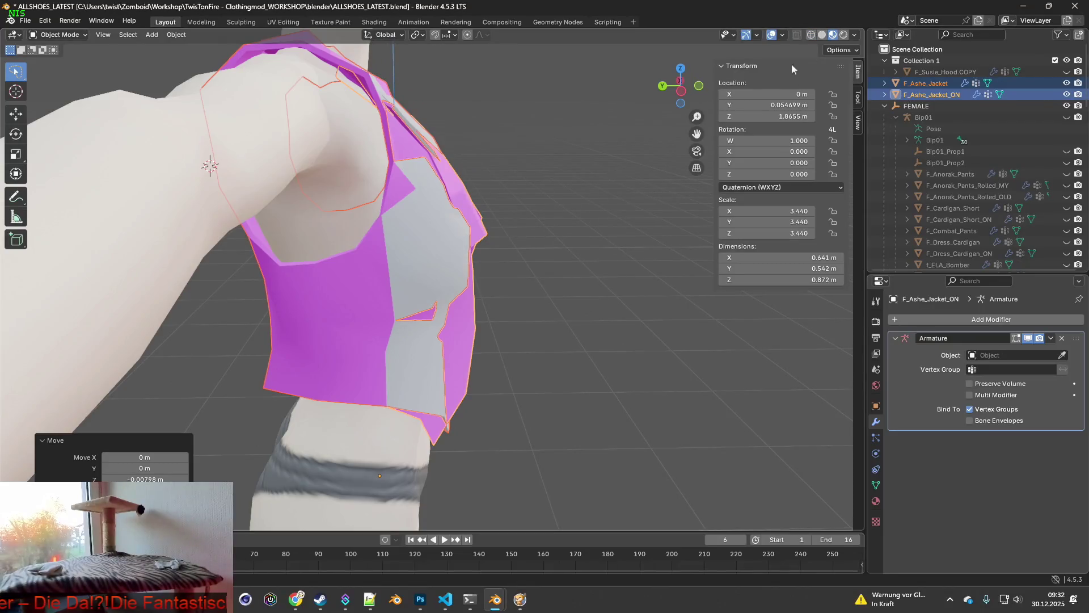
mouse_move(545, 190)
middle_down()
mouse_move(553, 260)
mouse_move(613, 257)
mouse_move(488, 253)
mouse_move(588, 253)
mouse_move(496, 239)
mouse_move(495, 226)
middle_up()
Step: Nudge the jackets to about Y 0.058 m, Z 1.8801 m on the torso
key(g)
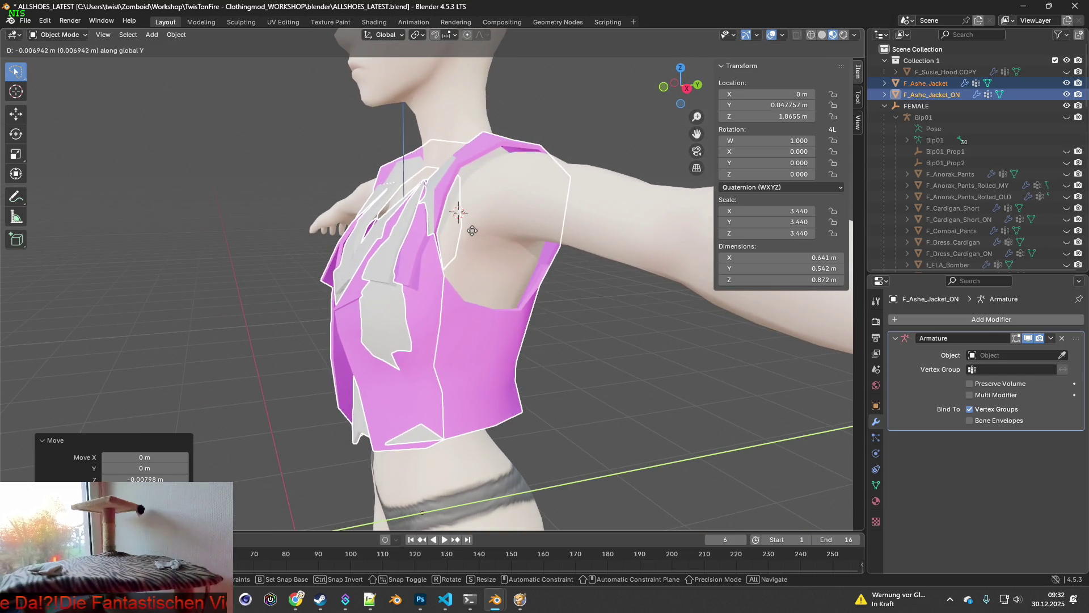
mouse_move(485, 243)
middle_down()
mouse_move(590, 241)
mouse_move(468, 233)
mouse_move(524, 242)
mouse_move(521, 250)
mouse_move(525, 238)
mouse_move(496, 251)
mouse_move(438, 247)
mouse_move(508, 251)
mouse_move(397, 232)
mouse_move(287, 247)
mouse_move(328, 239)
mouse_move(273, 265)
middle_up()
mouse_move(479, 262)
middle_down()
mouse_move(296, 222)
mouse_move(273, 166)
mouse_move(368, 153)
mouse_move(448, 198)
mouse_move(339, 215)
mouse_move(383, 238)
mouse_move(352, 252)
mouse_move(499, 238)
mouse_move(475, 261)
mouse_move(421, 251)
mouse_move(543, 248)
mouse_move(558, 231)
mouse_move(583, 228)
mouse_move(581, 212)
mouse_move(507, 203)
mouse_move(438, 218)
middle_up()
key(g)
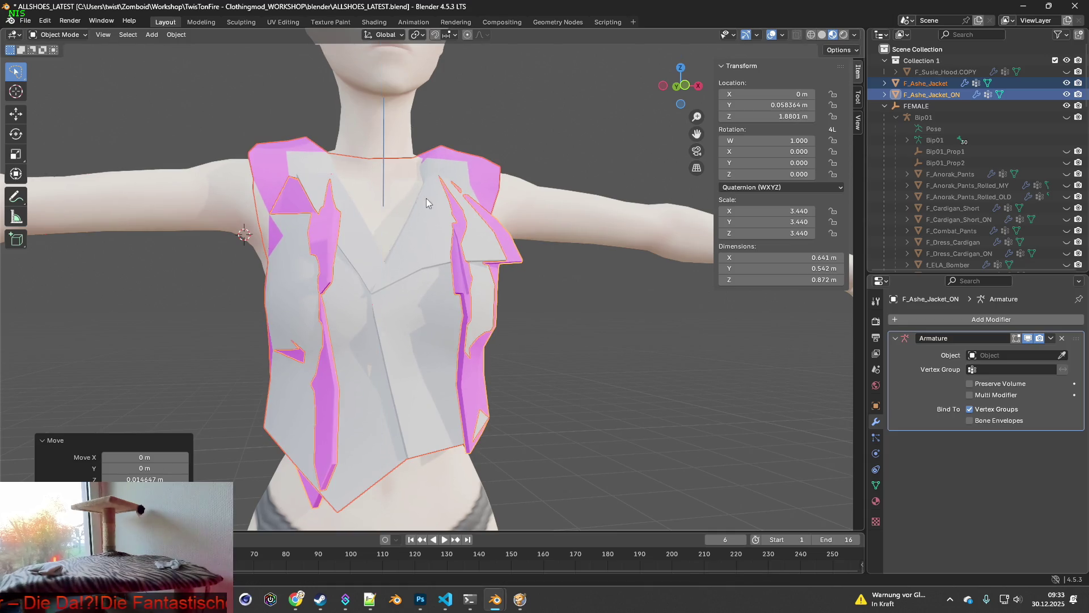
middle_drag(426, 199, 527, 217)
Step: Switch to Project Zomboid and unpause the game
key(alt+Tab)
key(alt+Tab)
key(space)
scroll(534, 250, down, 5)
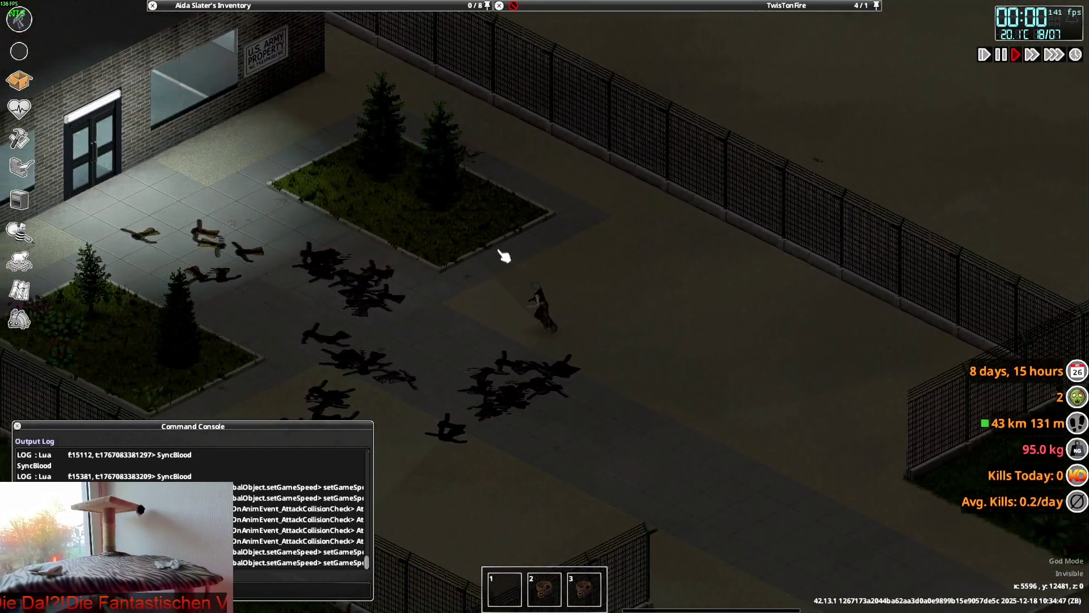
Step: Open the character info panel in Project Zomboid
scroll(504, 256, up, 5)
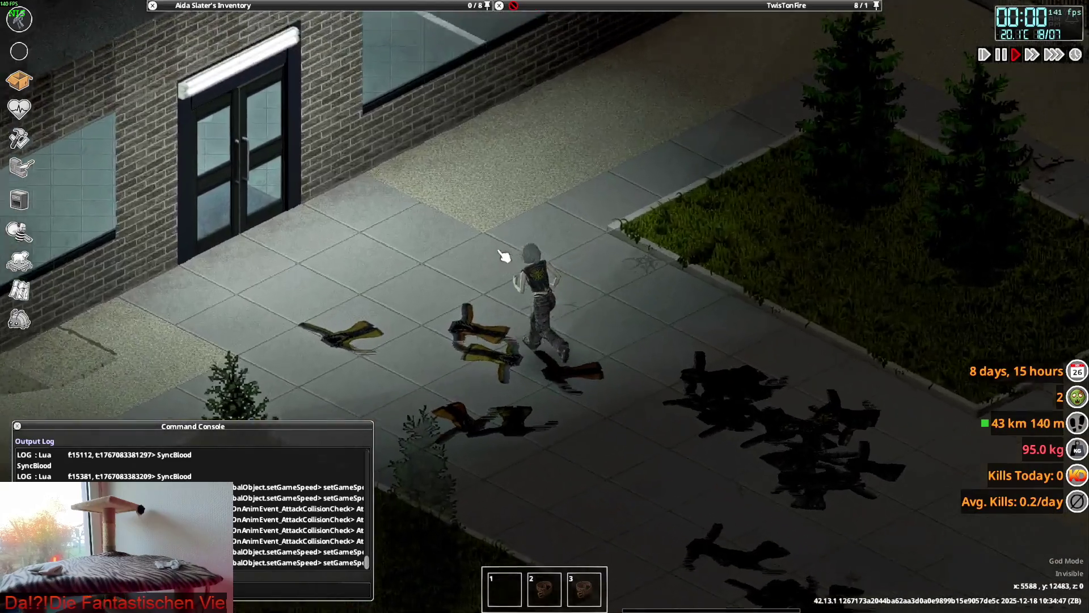
scroll(503, 256, up, 3)
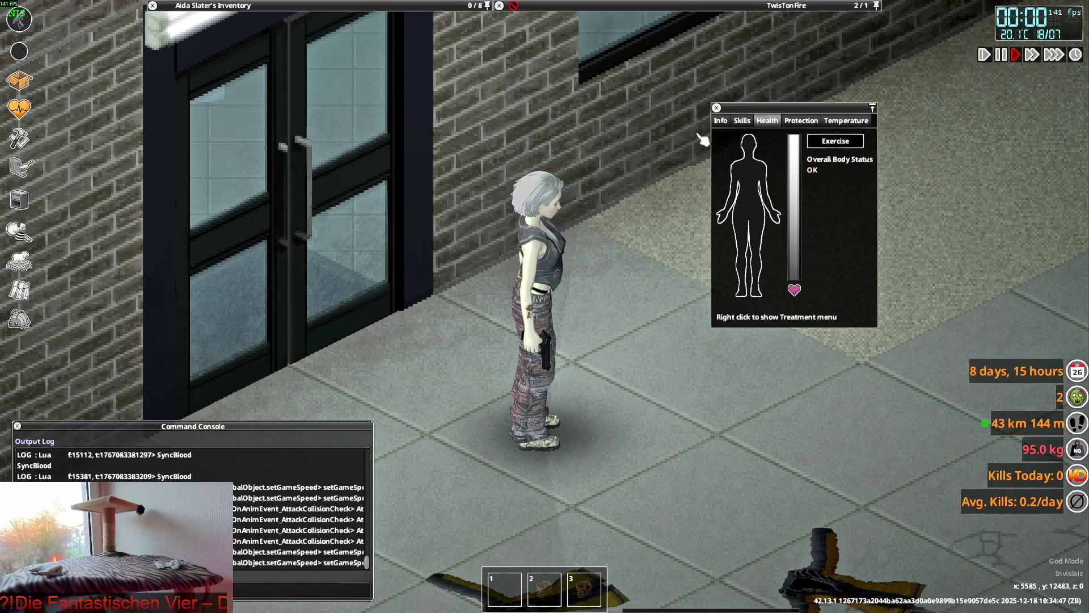
click(721, 122)
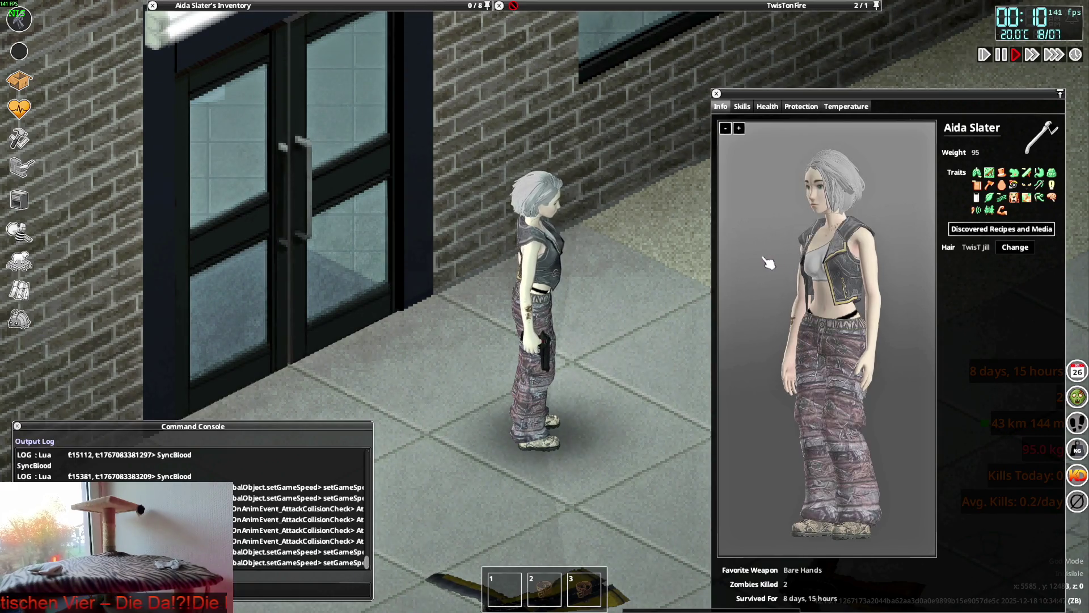
Step: Close the worn leather jacket, face the preview front, then return to Blender's jacket
mouse_move(255, 5)
right_click(222, 122)
click(267, 157)
mouse_move(756, 249)
mouse_down()
mouse_move(868, 281)
mouse_move(790, 286)
mouse_move(863, 275)
mouse_move(888, 287)
mouse_up()
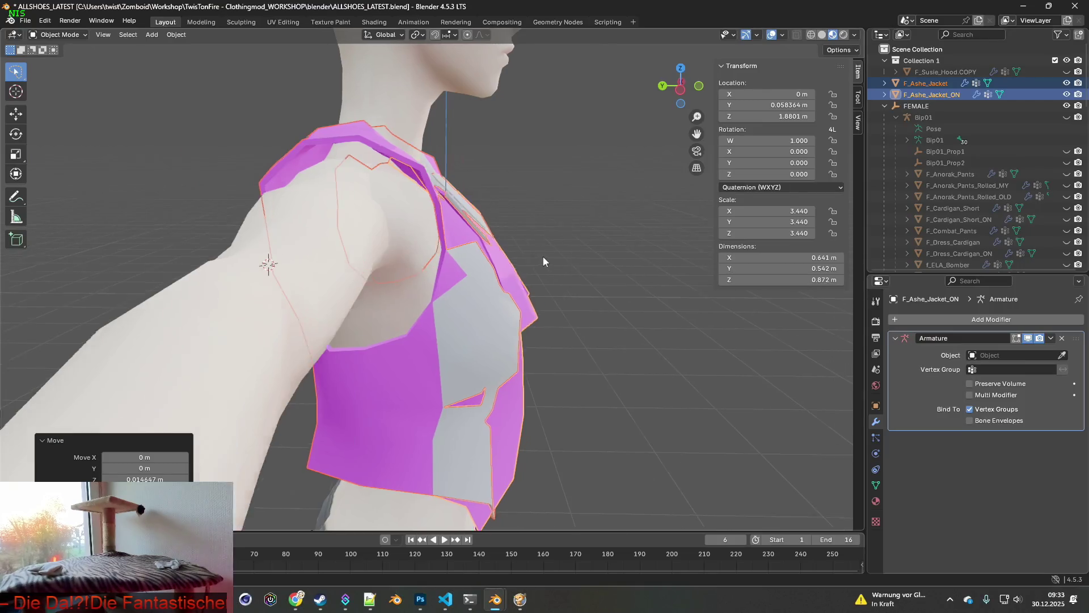
mouse_move(543, 257)
middle_down()
mouse_move(569, 253)
mouse_move(563, 247)
mouse_move(484, 291)
mouse_move(547, 291)
mouse_move(550, 278)
middle_up()
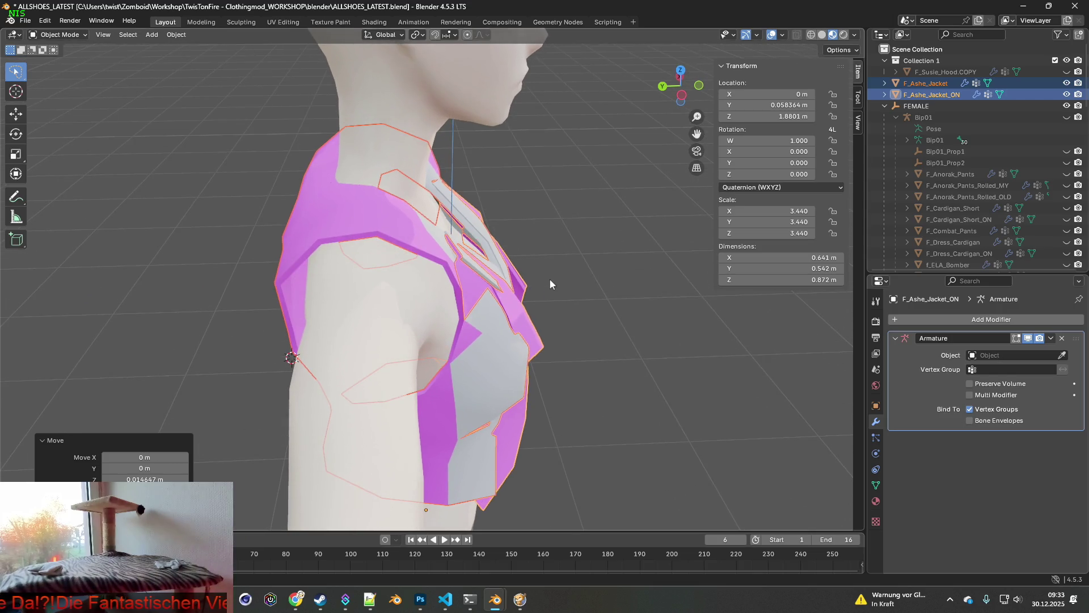
Step: Shift F_Ashe_Jacket_ON along Y to 0.047045 m, checking the fit in wireframe
key(g)
key(y)
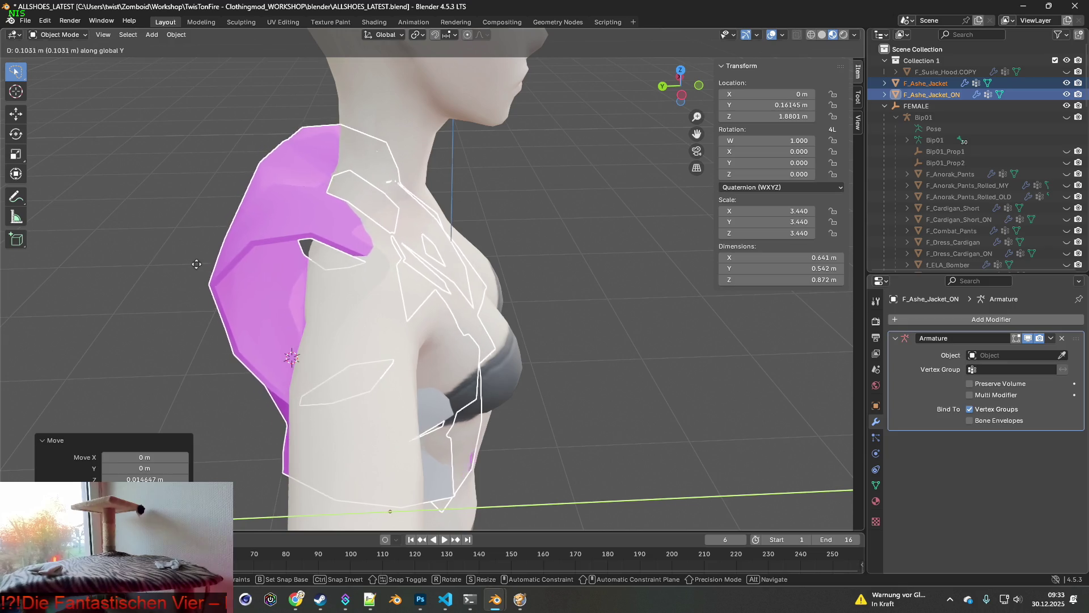
mouse_move(596, 274)
middle_down()
mouse_move(568, 266)
mouse_move(574, 233)
mouse_move(570, 250)
mouse_move(555, 251)
mouse_move(568, 251)
middle_up()
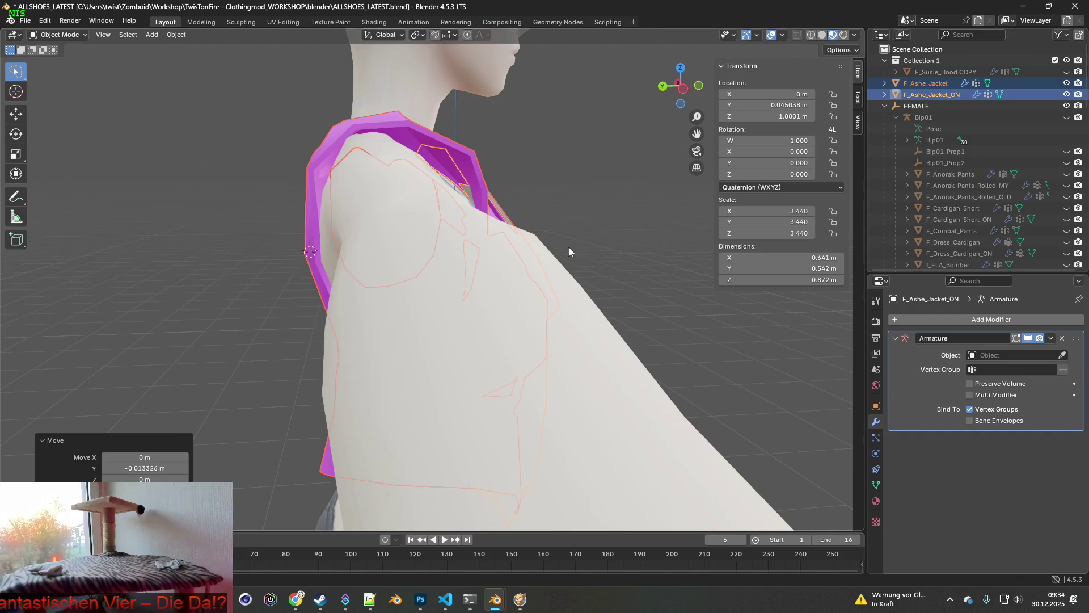
click(812, 34)
middle_drag(532, 217, 529, 216)
key(g)
key(y)
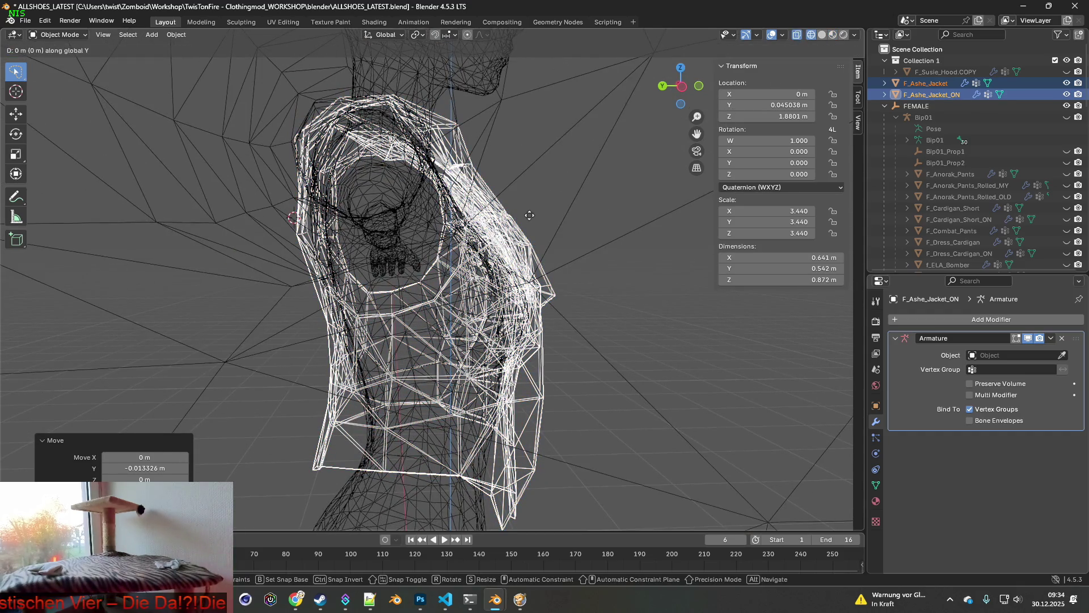
click(521, 218)
mouse_move(522, 219)
middle_down()
mouse_move(538, 209)
mouse_move(481, 246)
mouse_move(444, 241)
mouse_move(474, 234)
mouse_move(372, 220)
mouse_move(420, 225)
mouse_move(401, 244)
mouse_move(564, 243)
mouse_move(467, 244)
mouse_move(558, 262)
mouse_move(577, 240)
mouse_move(533, 197)
mouse_move(454, 226)
mouse_move(383, 233)
mouse_move(563, 241)
mouse_move(452, 241)
mouse_move(529, 239)
mouse_move(457, 236)
mouse_move(462, 219)
mouse_move(755, 238)
mouse_move(161, 61)
middle_up()
Step: Return to Material Preview and toggle both jackets' visibility to compare their fit
click(833, 35)
mouse_move(629, 156)
middle_down()
mouse_move(556, 195)
mouse_move(709, 171)
middle_up()
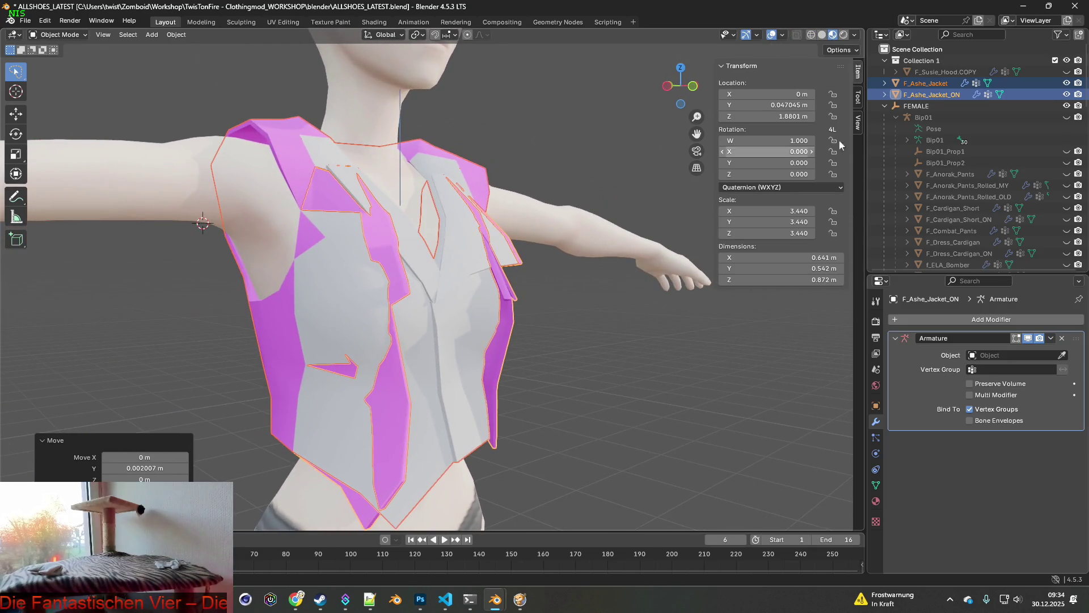
click(1067, 95)
click(1067, 84)
click(1068, 83)
click(1067, 83)
Step: Unhide F_Ashe_Jacket, select both jackets and shift them along the Y axis
mouse_move(533, 227)
middle_down()
mouse_move(414, 226)
mouse_move(652, 224)
mouse_move(591, 210)
mouse_move(460, 216)
mouse_move(488, 219)
middle_up()
click(1067, 84)
click(935, 95)
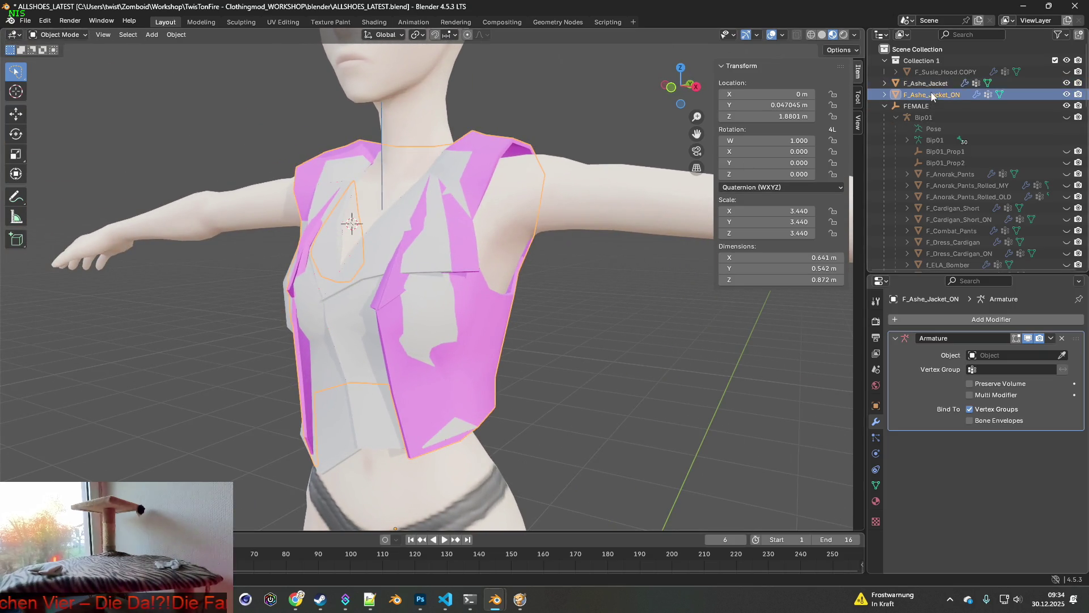
middle_drag(573, 199, 537, 195)
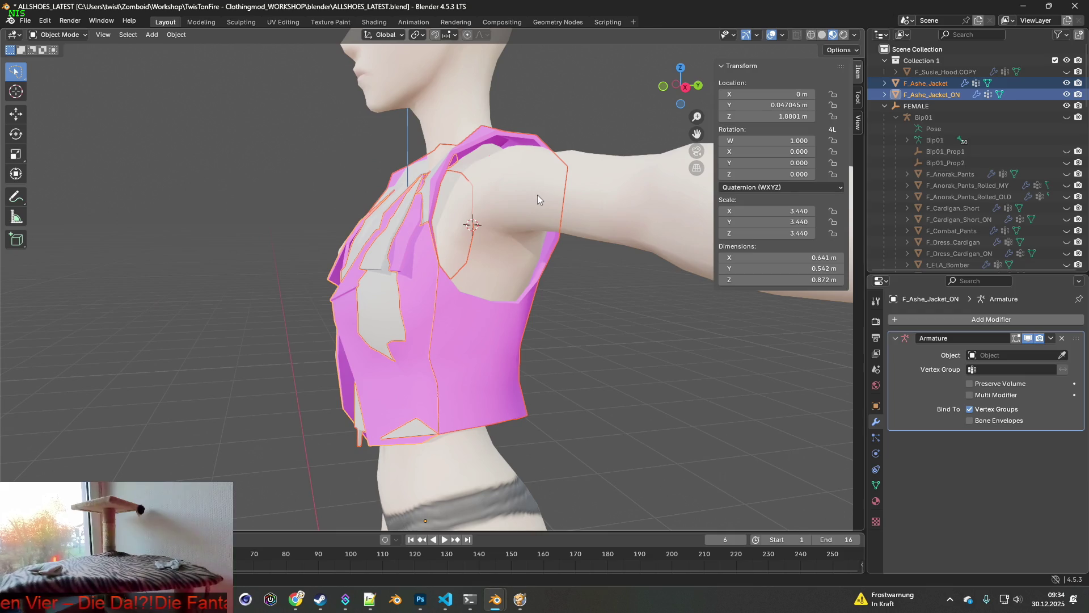
key(g)
key(y)
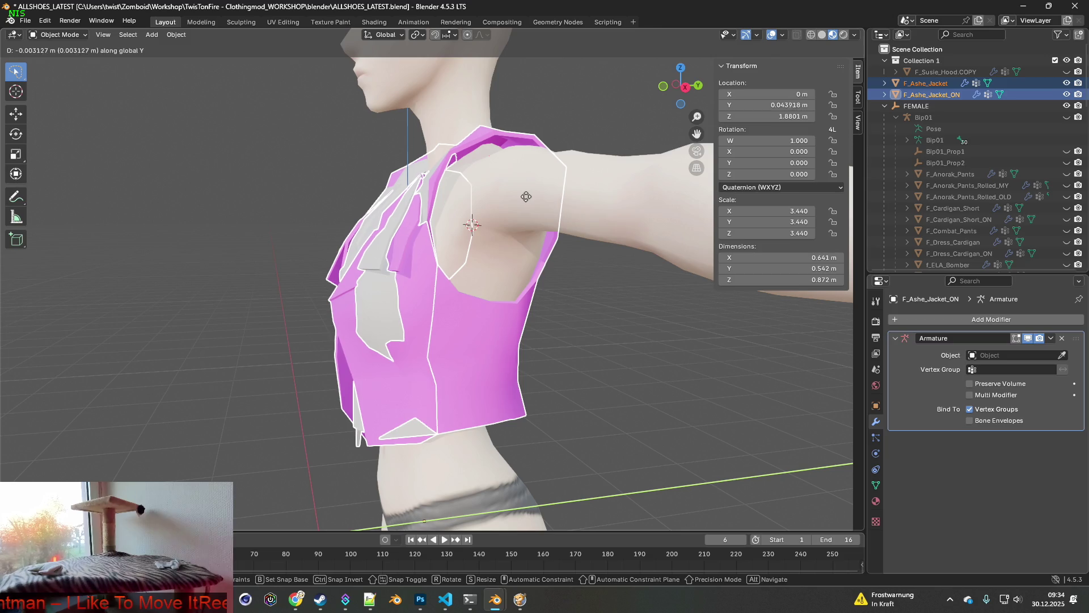
click(524, 197)
Step: With F_Ashe_Jacket hidden, push F_Ashe_Jacket_ON further back along Y, then unhide F_Ashe_Jacket
click(1067, 83)
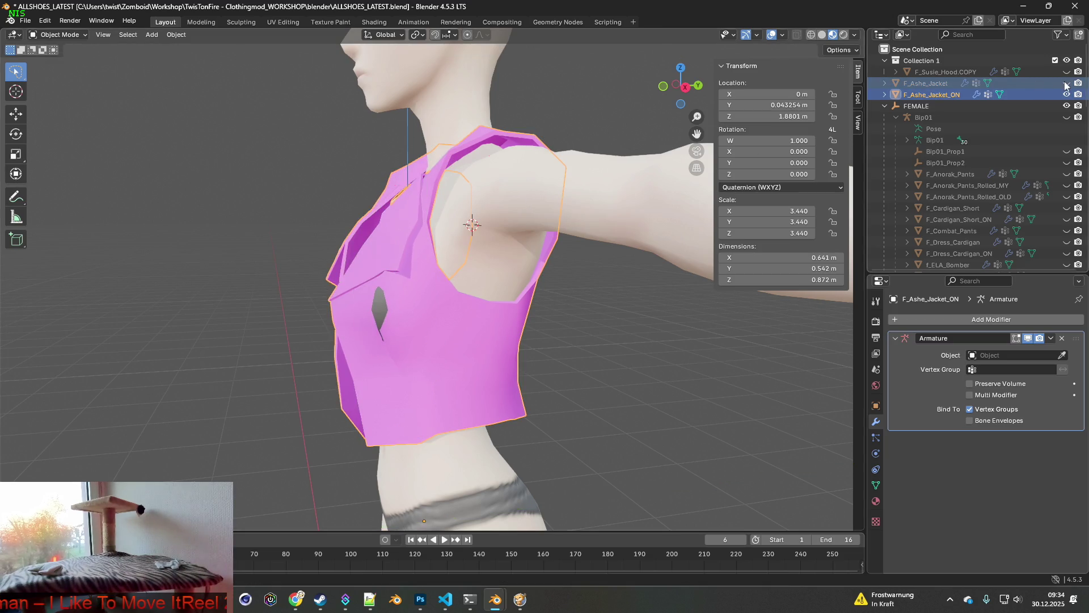
click(1066, 84)
click(1067, 83)
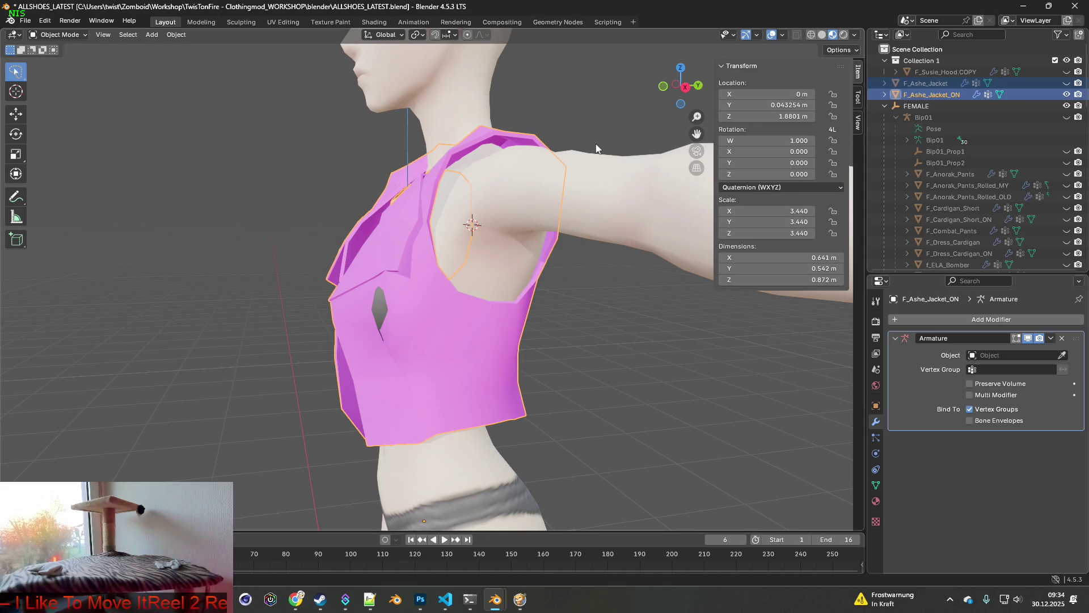
key(g)
key(y)
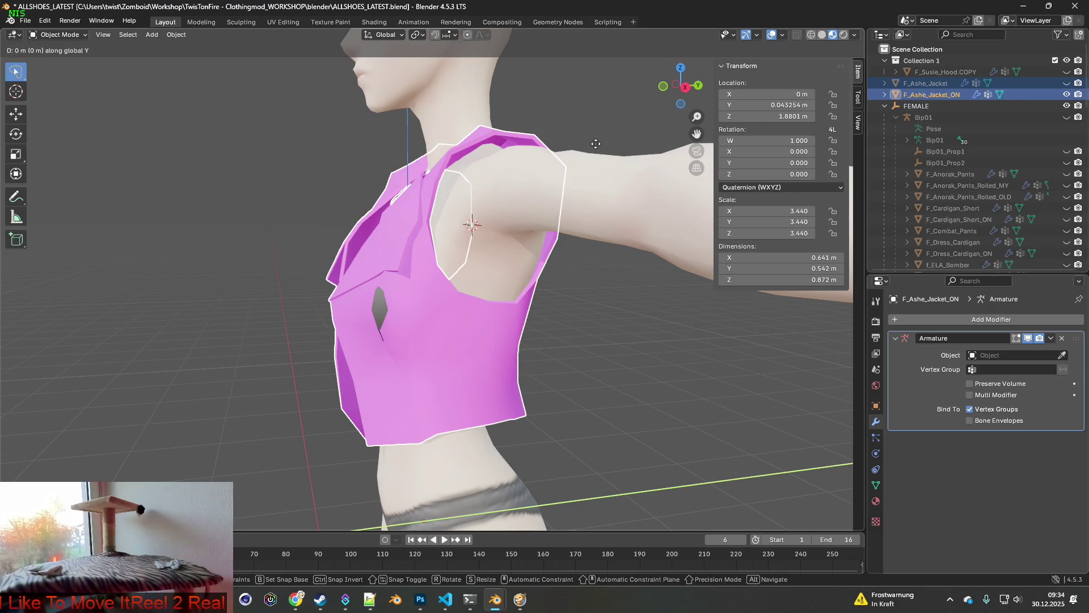
click(543, 156)
click(1067, 83)
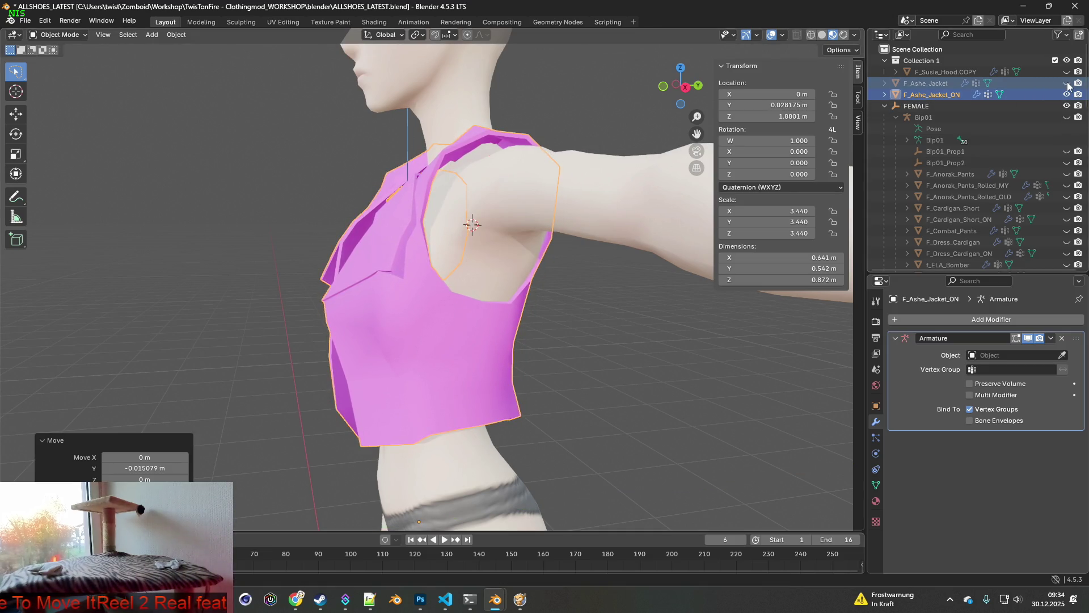
Step: Compare the two jackets from the front, then revert to an earlier Move step via Undo History
mouse_move(498, 169)
middle_down()
mouse_move(483, 170)
mouse_move(710, 161)
middle_up()
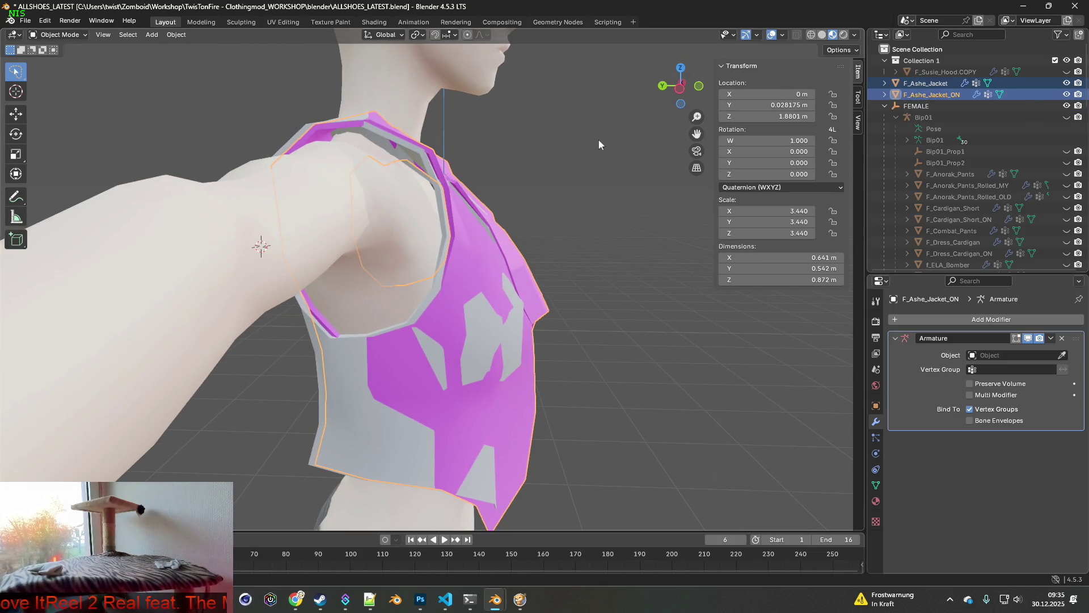
click(1066, 83)
click(1067, 83)
click(1066, 84)
click(1066, 83)
click(1066, 83)
click(1067, 84)
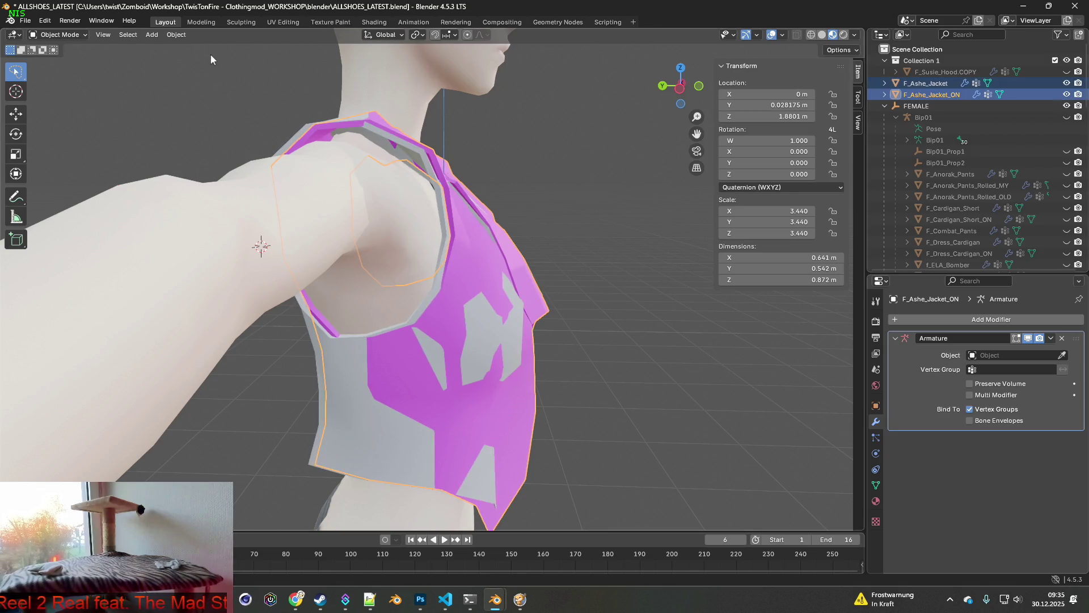
click(45, 20)
mouse_move(77, 57)
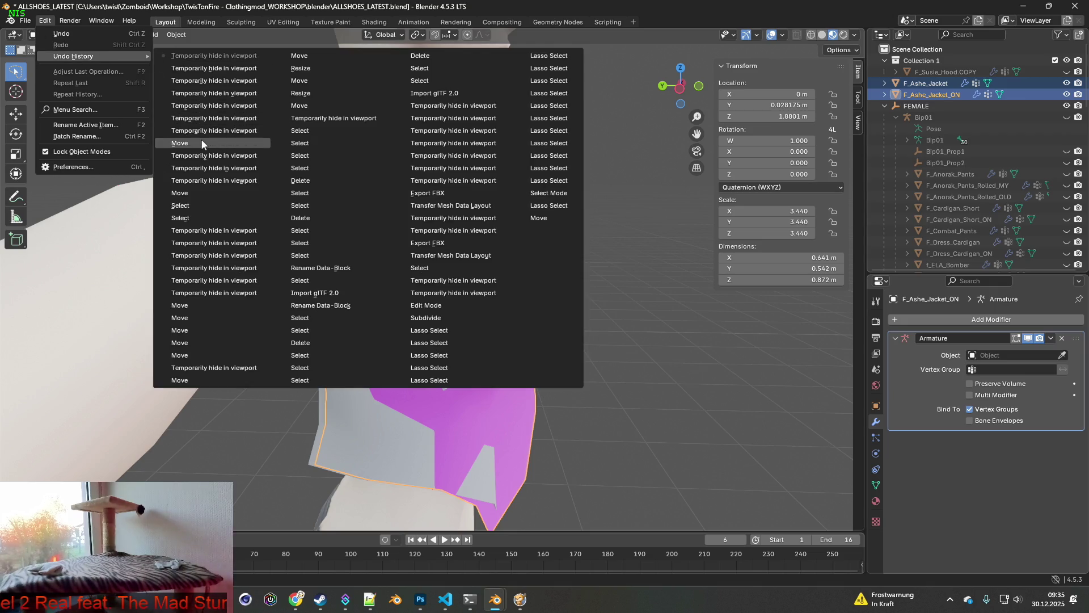
click(200, 192)
Step: Move both jackets along Y to 0.03351 m
mouse_move(446, 197)
middle_down()
mouse_move(491, 202)
mouse_move(300, 201)
middle_up()
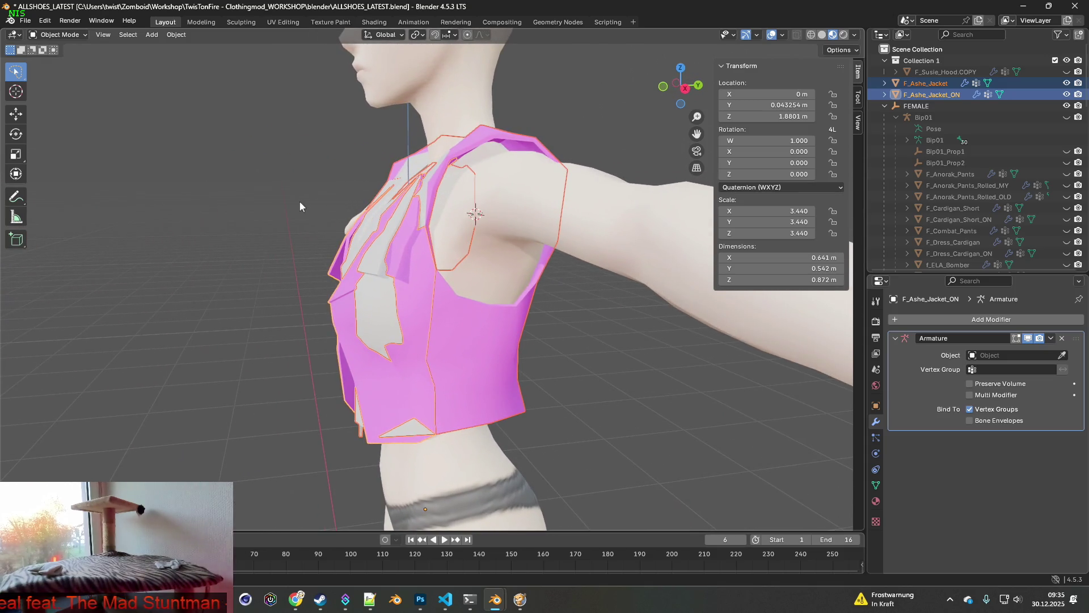
ctrl+click(934, 86)
shift+click(935, 86)
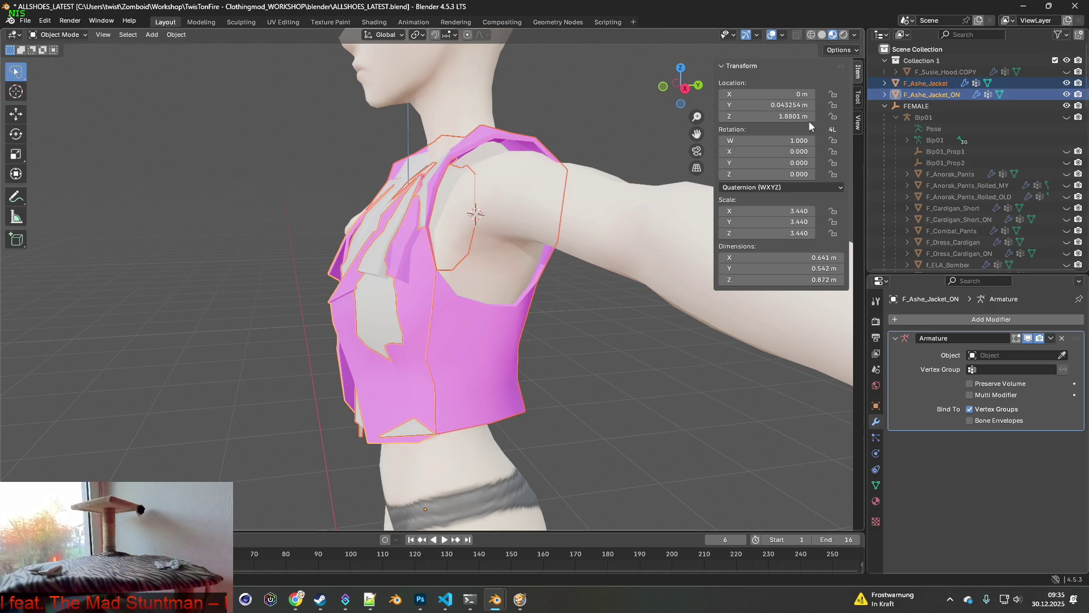
key(g)
key(y)
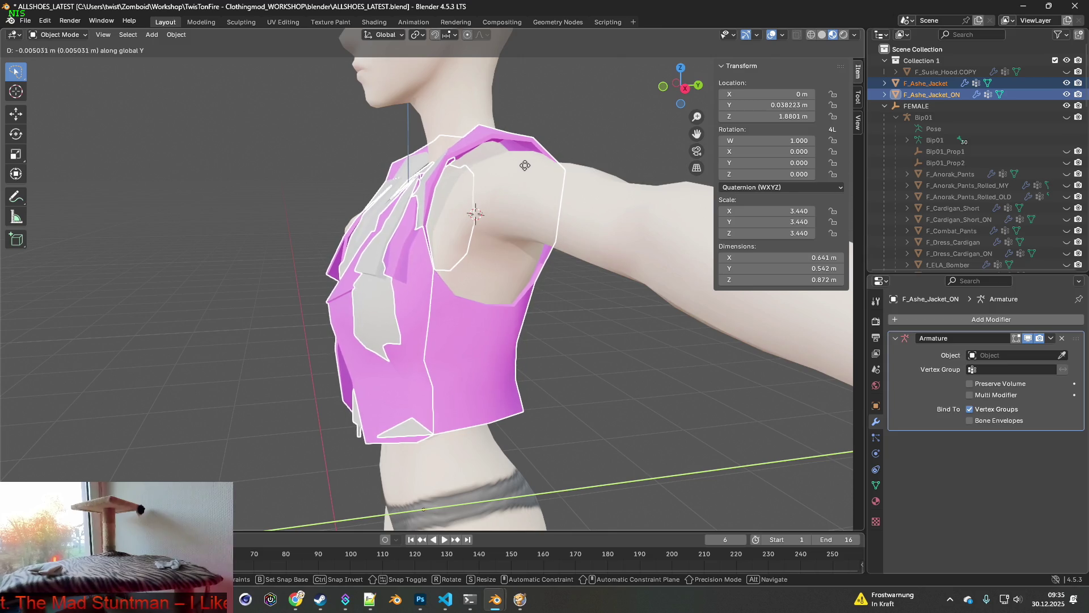
click(508, 169)
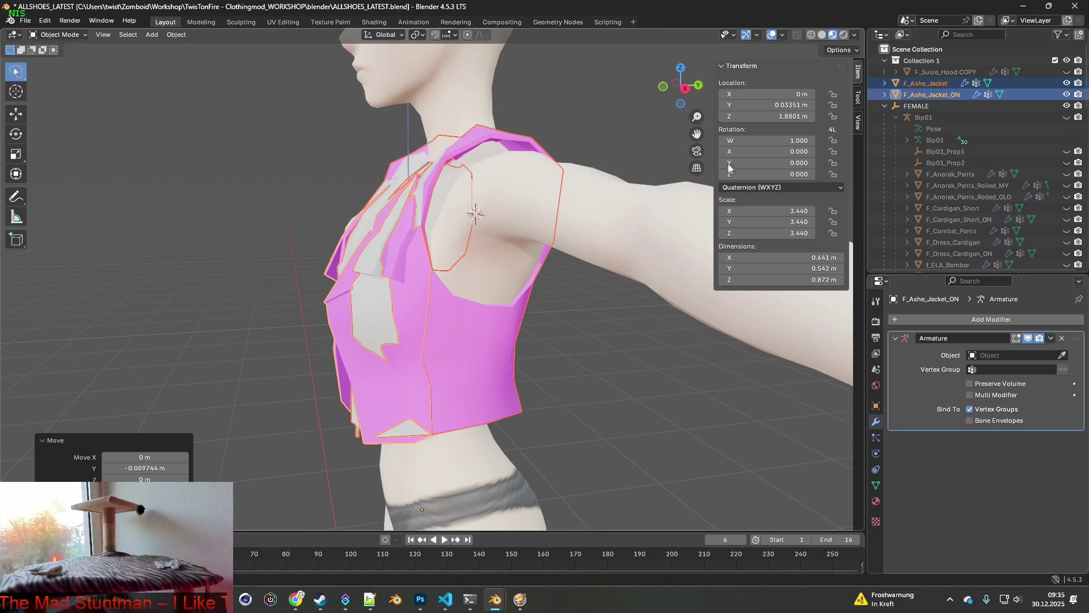
Step: Toggle the jackets' visibility to check the ON version's fit from several angles
click(1067, 95)
click(1066, 83)
click(1067, 95)
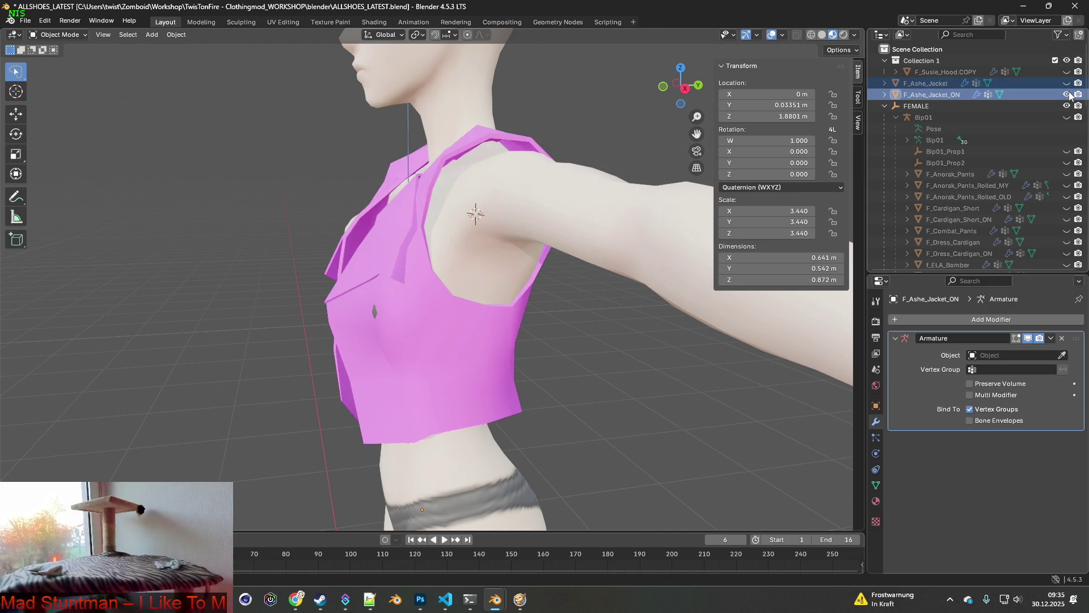
middle_drag(545, 178, 388, 178)
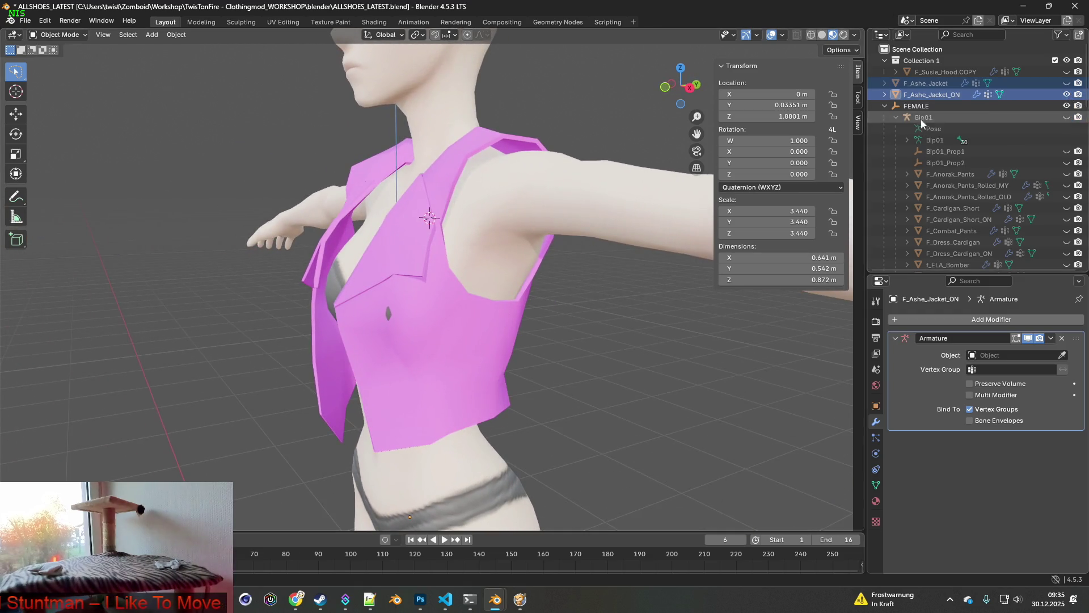
mouse_move(457, 185)
middle_down()
mouse_move(342, 183)
mouse_move(513, 182)
mouse_move(414, 182)
middle_up()
click(1067, 84)
Step: In wireframe shading, move both jackets along Y to 0.038098 m
ctrl+click(936, 94)
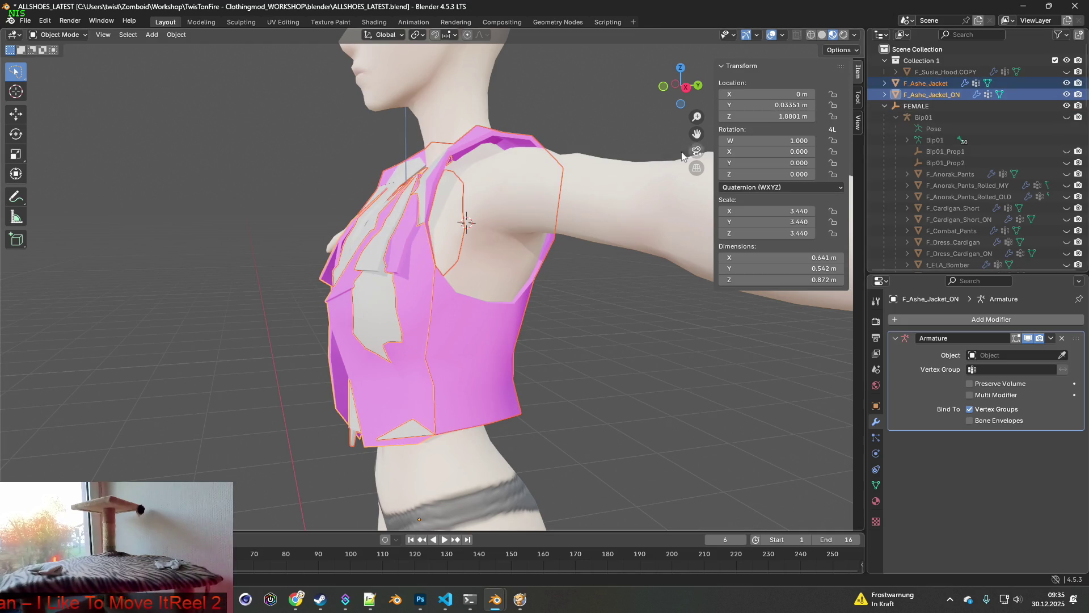
click(810, 34)
middle_drag(602, 130, 562, 146)
key(g)
key(y)
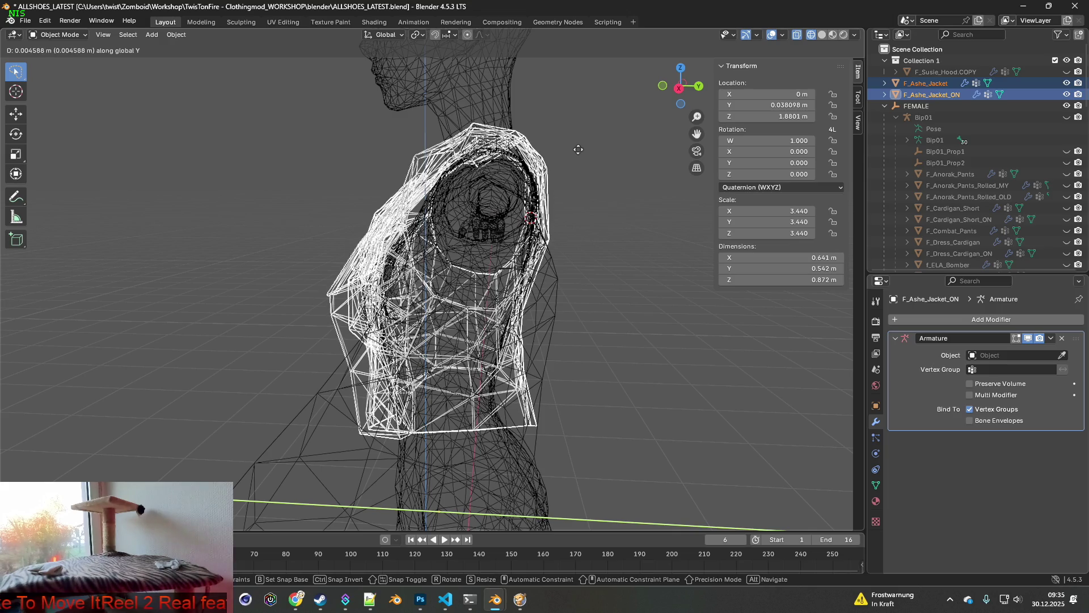
click(570, 159)
Step: Back in material preview, check the neck opening and nudge the jackets along Y again
mouse_move(570, 159)
middle_down()
mouse_move(521, 164)
mouse_move(608, 169)
mouse_move(465, 204)
mouse_move(383, 199)
mouse_move(494, 236)
mouse_move(561, 206)
mouse_move(653, 207)
mouse_move(607, 207)
middle_up()
scroll(565, 171, up, 5)
scroll(471, 207, down, 3)
click(833, 35)
mouse_move(514, 212)
middle_down()
mouse_move(526, 181)
mouse_move(553, 199)
mouse_move(488, 231)
mouse_move(662, 229)
mouse_move(659, 264)
mouse_move(675, 272)
mouse_move(687, 244)
mouse_move(659, 169)
mouse_move(669, 247)
mouse_move(654, 248)
middle_up()
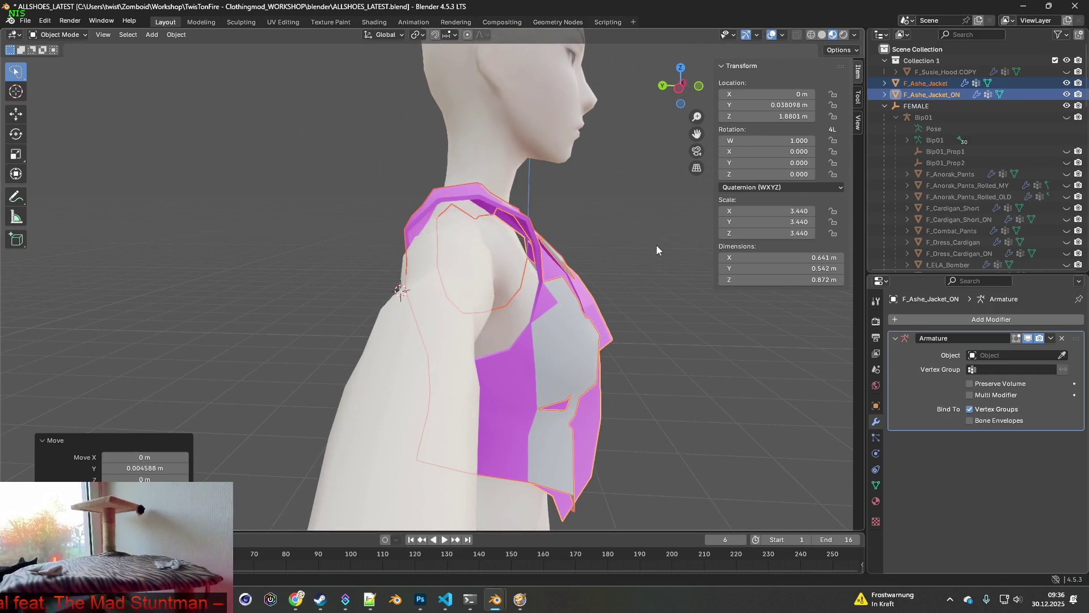
key(g)
key(y)
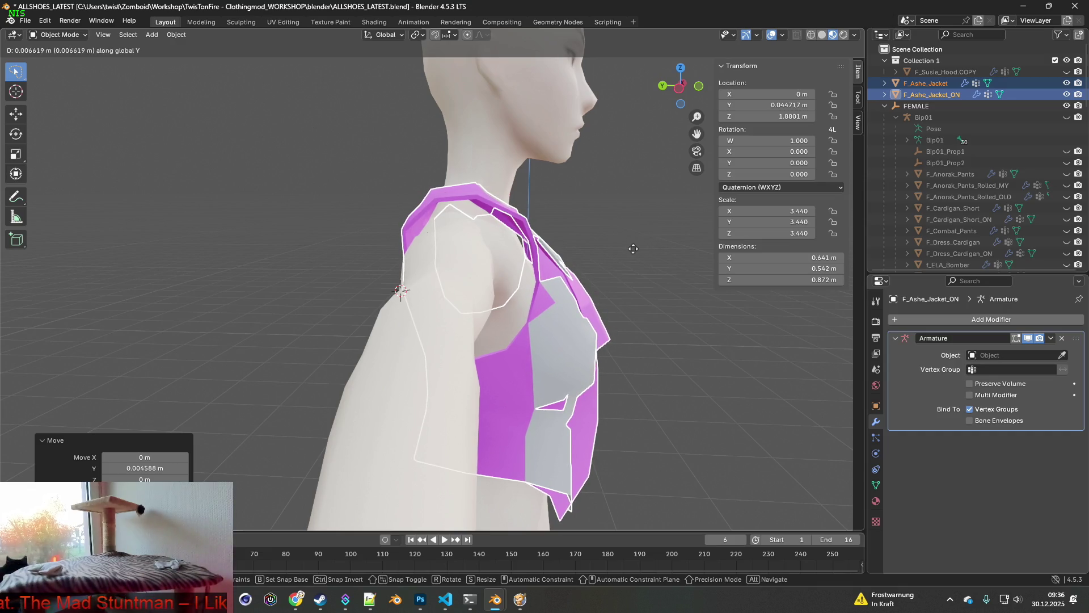
click(637, 249)
Step: Toggle jacket visibility to check the fit over the body, then select only F_Ashe_Jacket
middle_drag(636, 248, 502, 243)
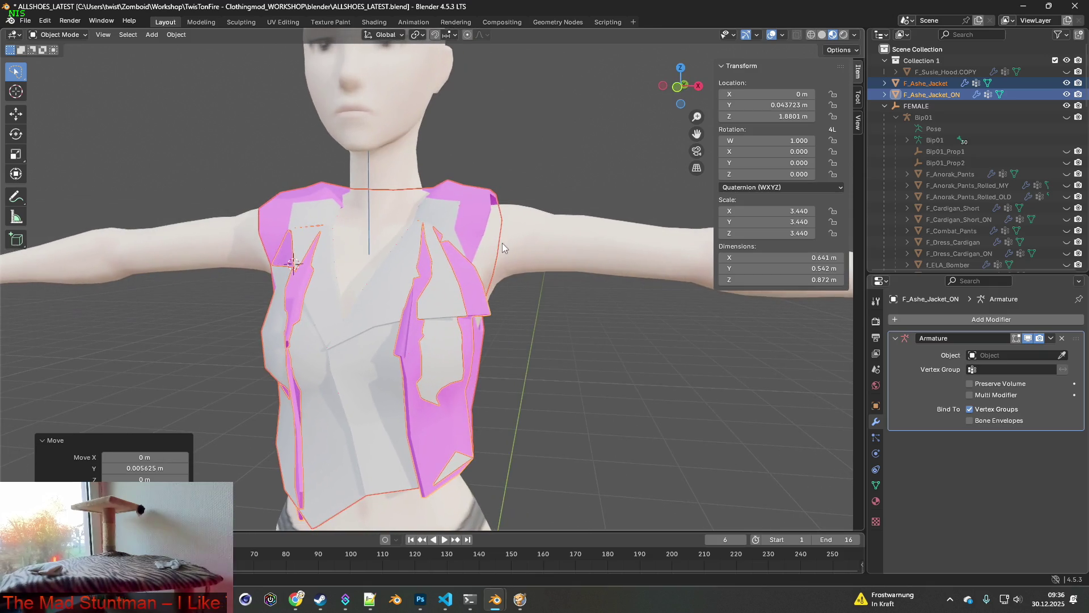
click(1067, 94)
click(1067, 83)
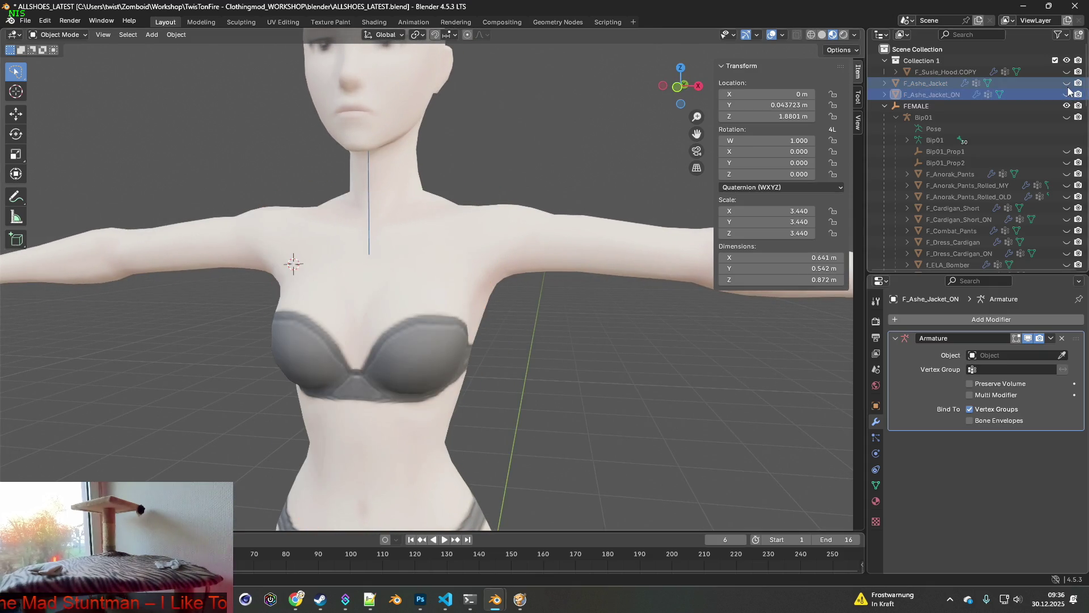
click(1067, 94)
click(1067, 84)
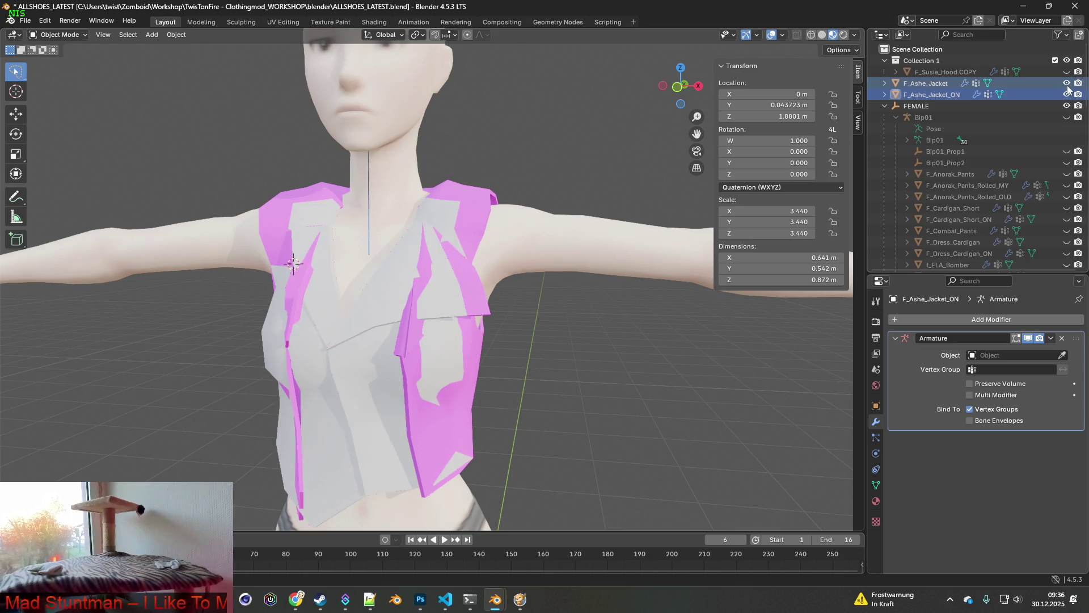
mouse_move(575, 185)
middle_down()
mouse_move(461, 190)
mouse_move(468, 180)
mouse_move(494, 186)
middle_up()
click(930, 84)
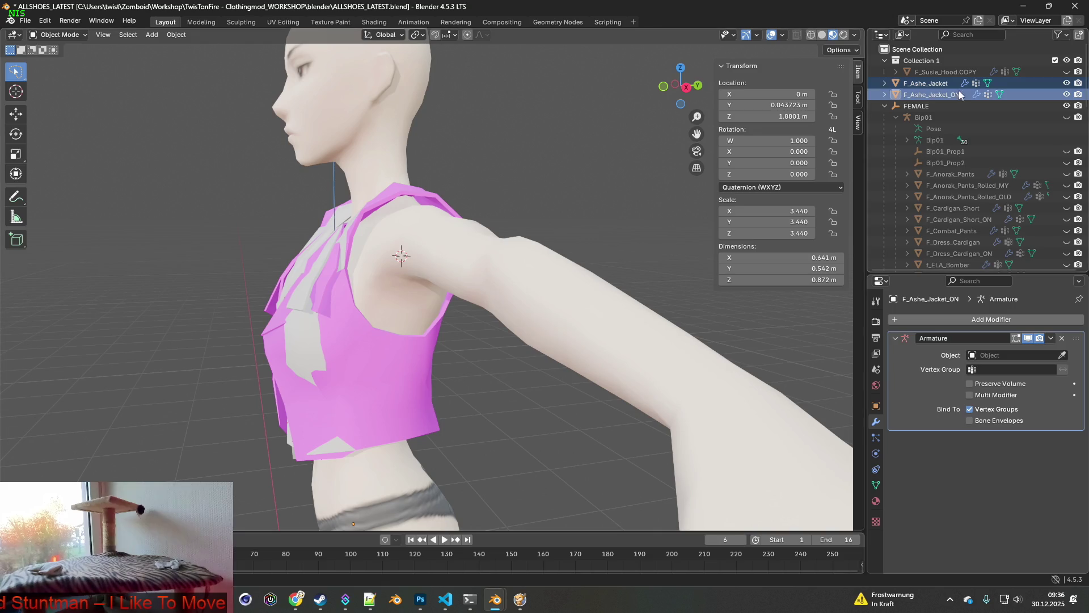
Step: Fine-tune the jackets' height with a small Z move down and then back up
shift+click(935, 94)
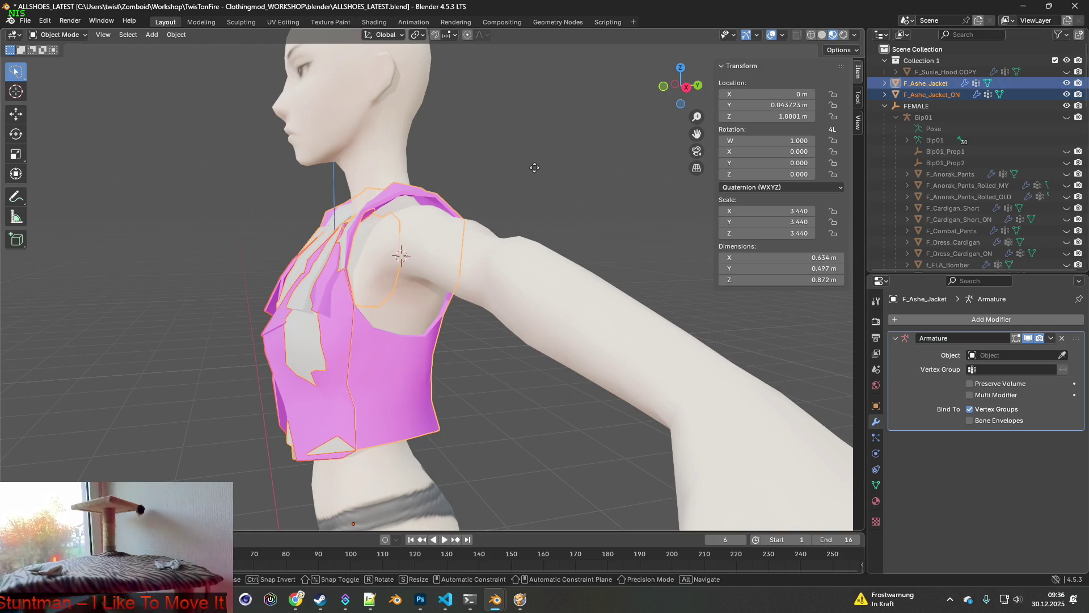
key(z)
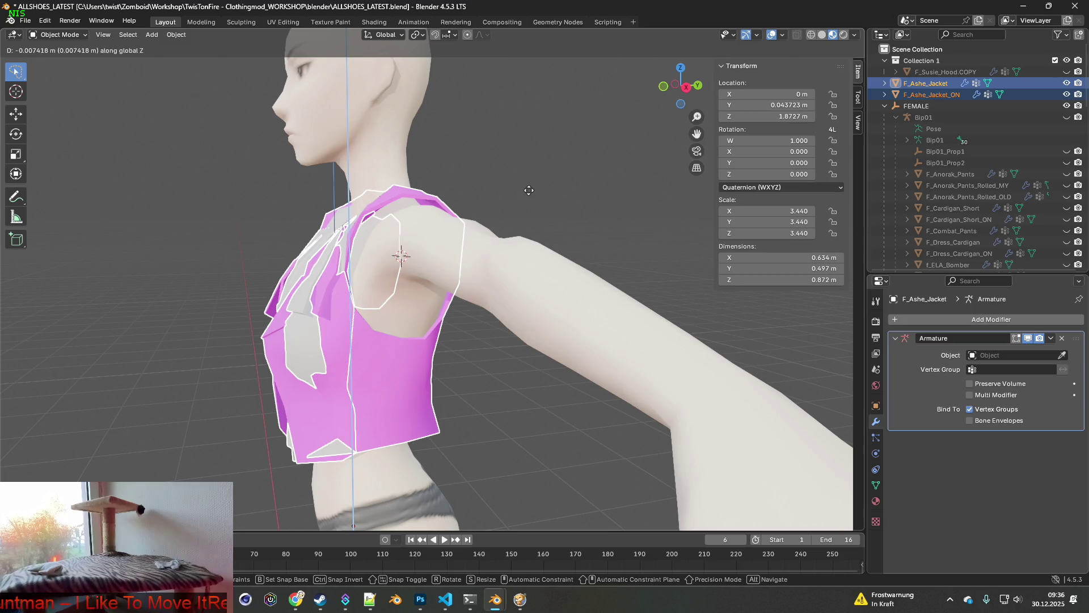
click(531, 230)
mouse_move(506, 223)
middle_down()
mouse_move(477, 219)
mouse_move(549, 206)
mouse_move(568, 186)
mouse_move(605, 217)
mouse_move(462, 205)
middle_up()
key(g)
key(z)
click(563, 190)
Step: Toggle the closed and ON jackets' visibility to compare their side profiles
click(1067, 94)
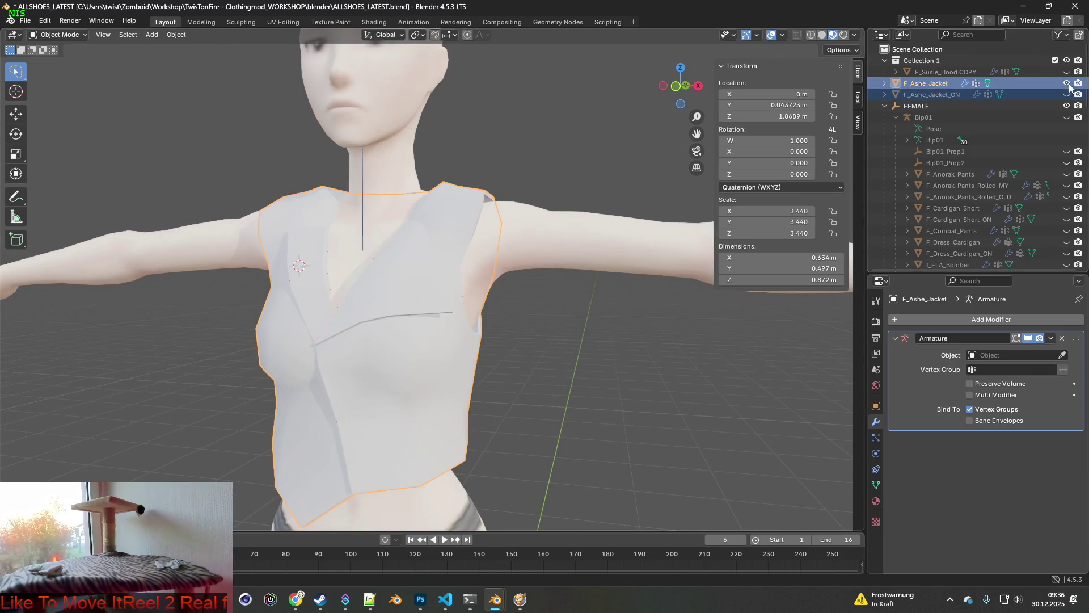
click(1067, 82)
click(1067, 94)
mouse_move(568, 182)
middle_down()
mouse_move(469, 180)
mouse_move(655, 174)
mouse_move(544, 187)
middle_up()
click(1067, 83)
Step: Add F_Ashe_Jacket_ON to the selection and nudge it along Y to 0.045782 m
ctrl+click(942, 95)
middle_drag(530, 141, 441, 144)
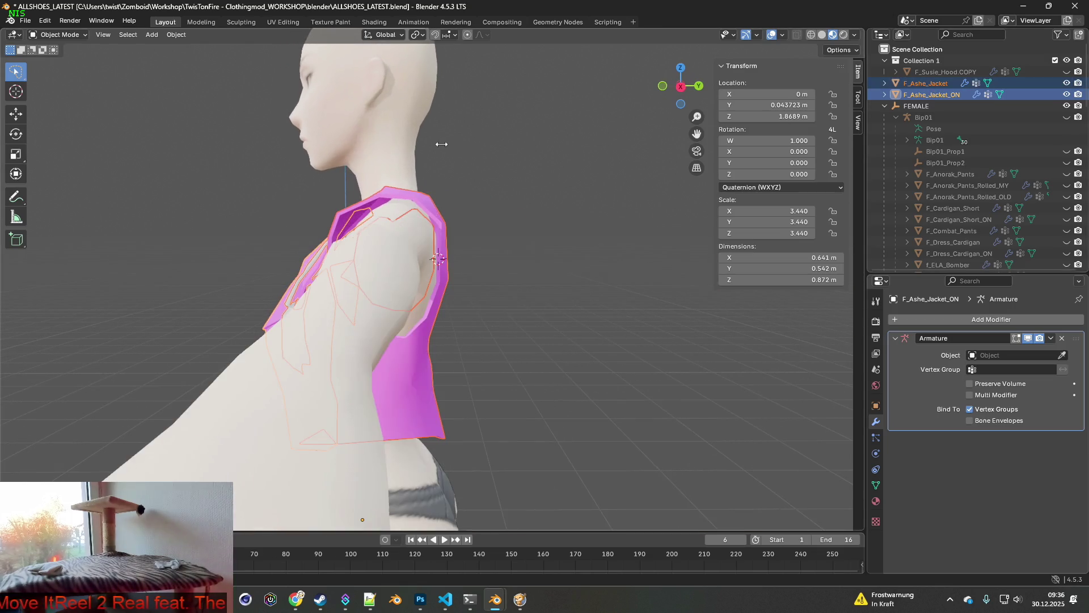
key(y)
key(Escape)
key(g)
key(y)
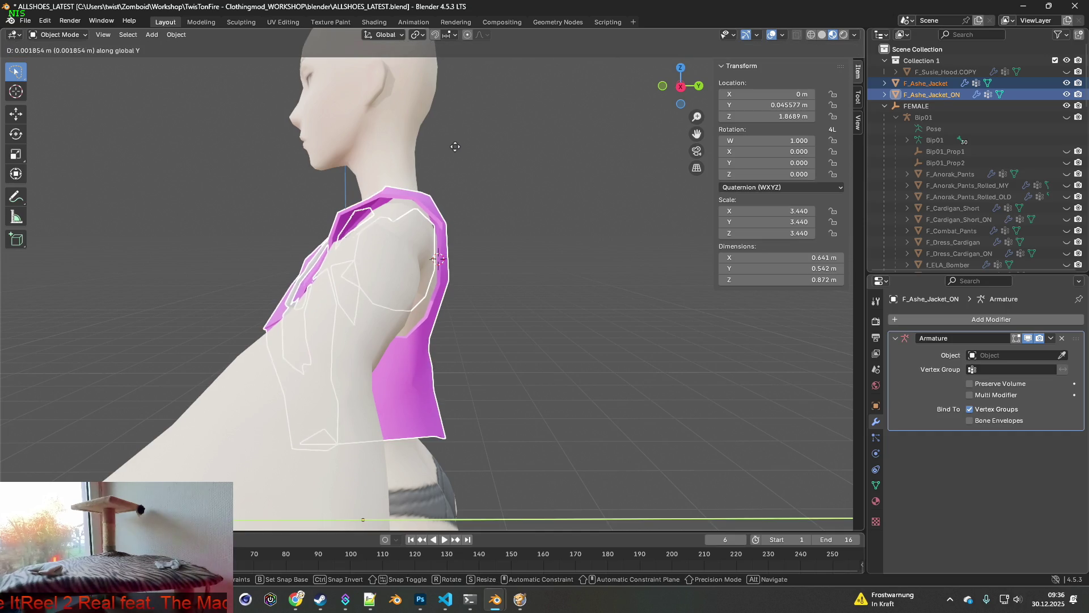
click(455, 148)
middle_drag(433, 162, 544, 162)
Step: Compare the jackets from behind by toggling visibility, then select only F_Ashe_Jacket
click(1067, 94)
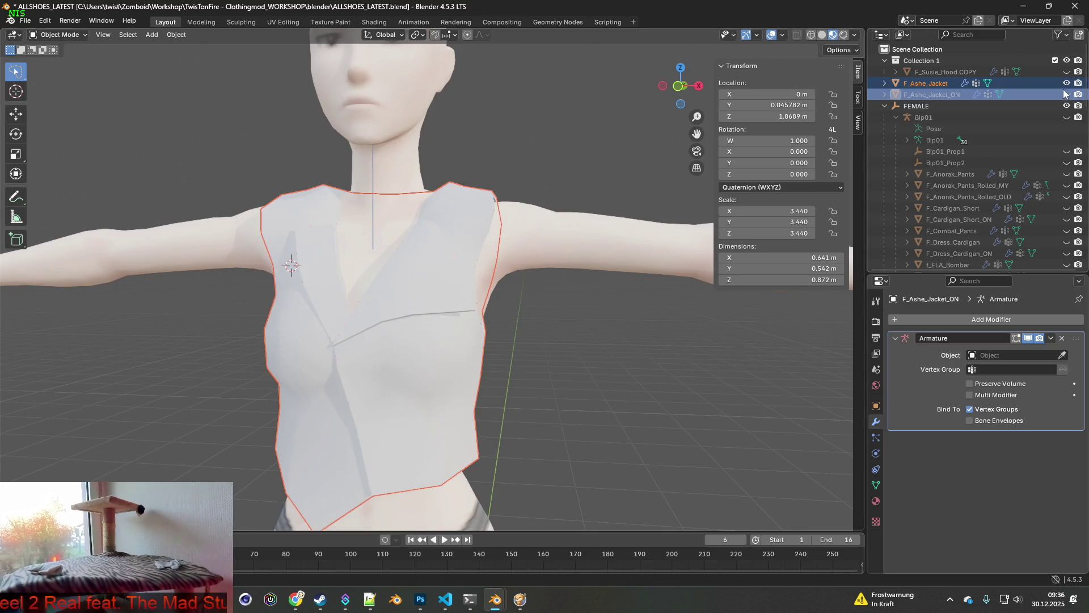
click(1067, 83)
click(1067, 95)
mouse_move(533, 182)
middle_down()
mouse_move(621, 179)
mouse_move(435, 185)
mouse_move(564, 175)
mouse_move(543, 189)
mouse_move(571, 187)
middle_up()
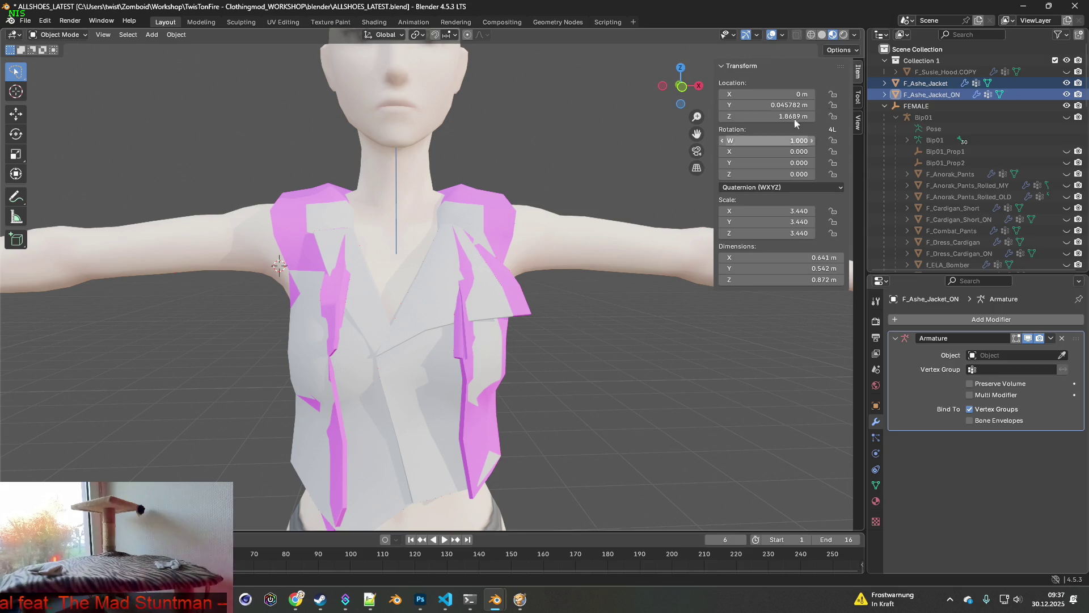
click(938, 82)
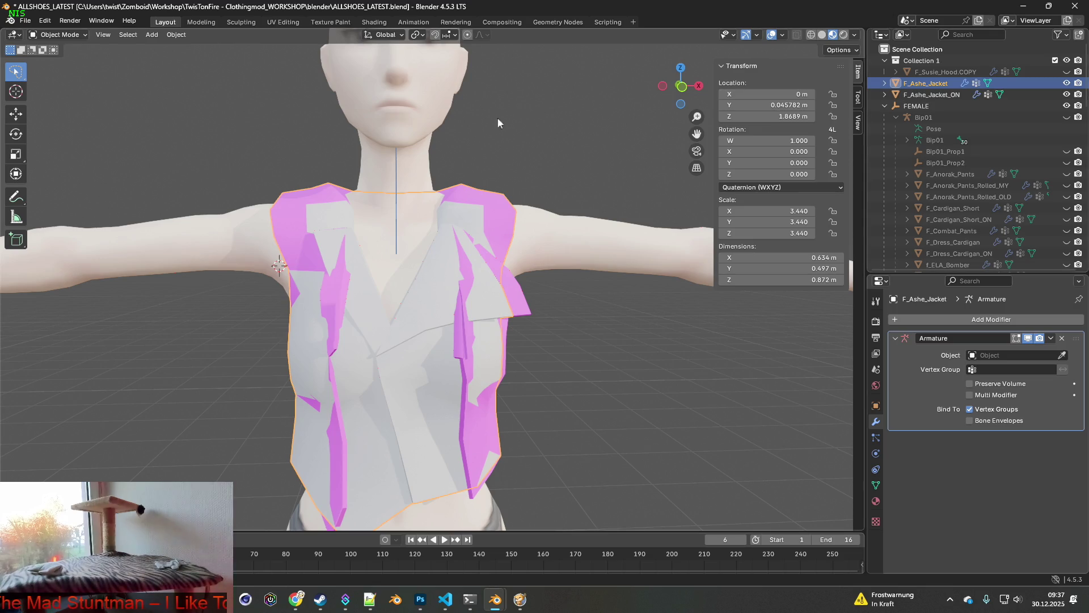
click(59, 35)
Step: Merge duplicate vertices by distance on the whole F_Ashe_Jacket mesh and return to Object Mode
click(62, 47)
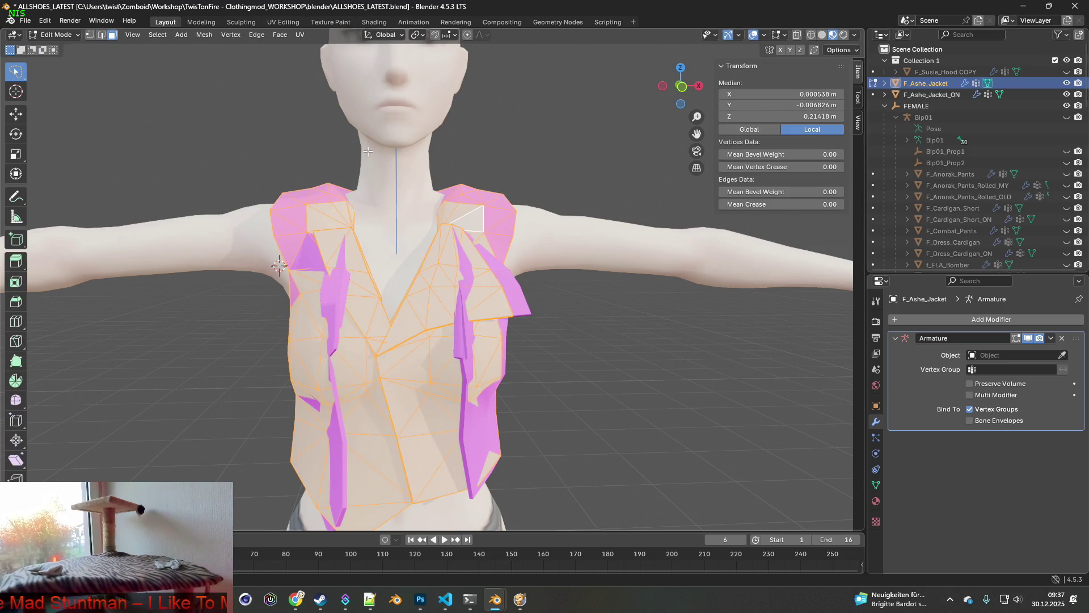
key(alt+a)
key(a)
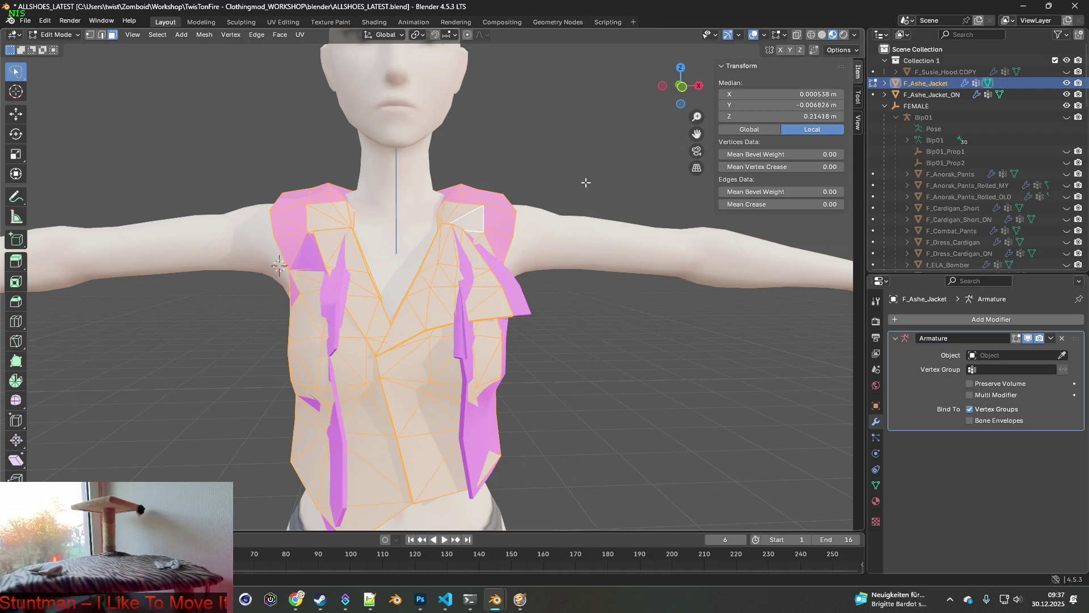
key(m)
click(550, 184)
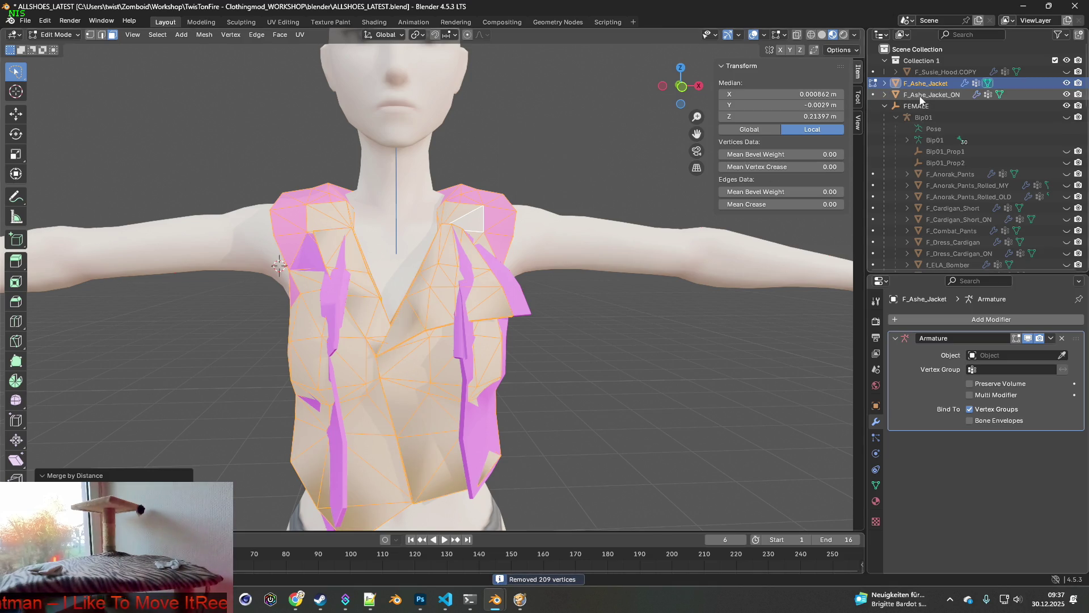
click(68, 35)
click(57, 44)
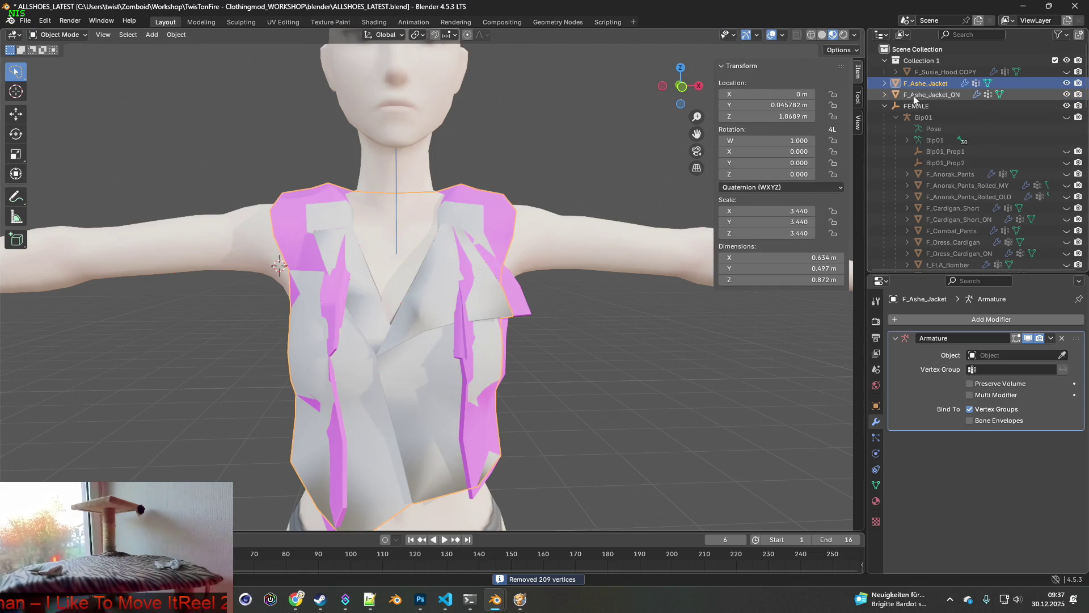
Step: Merge F_Ashe_Jacket_ON's vertices by distance, removing 209 duplicates, and return to Object Mode
click(934, 95)
click(56, 35)
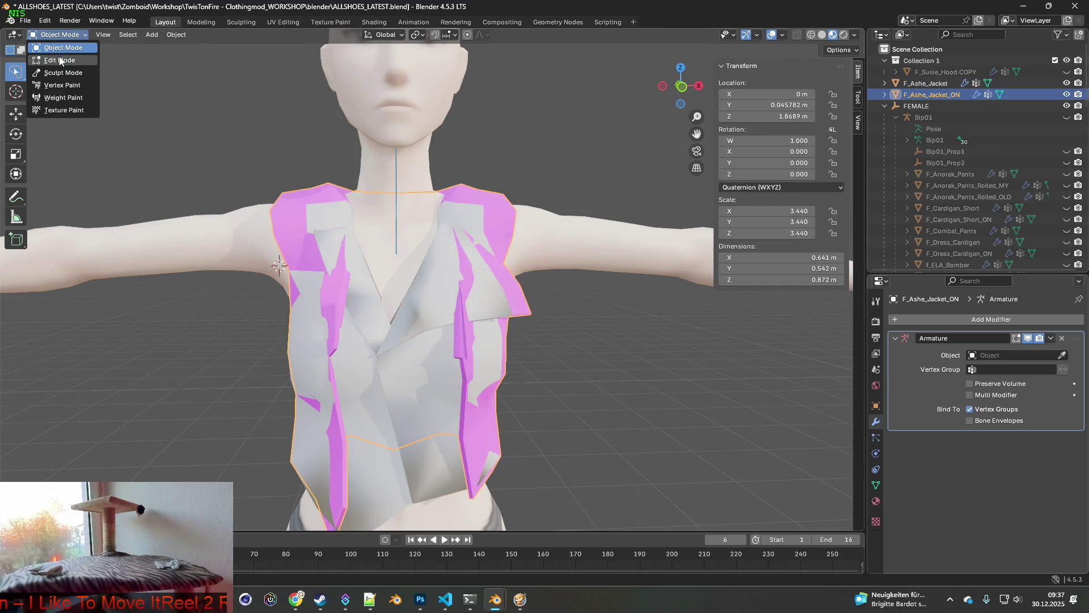
click(57, 60)
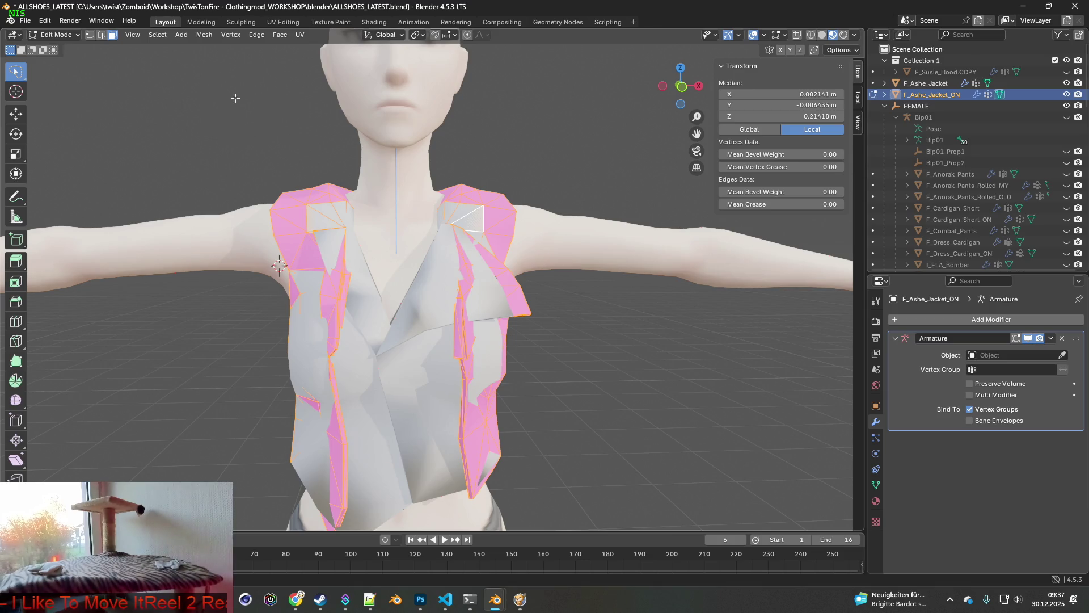
key(m)
click(190, 99)
mouse_move(497, 177)
middle_down()
mouse_move(377, 183)
mouse_move(431, 181)
middle_up()
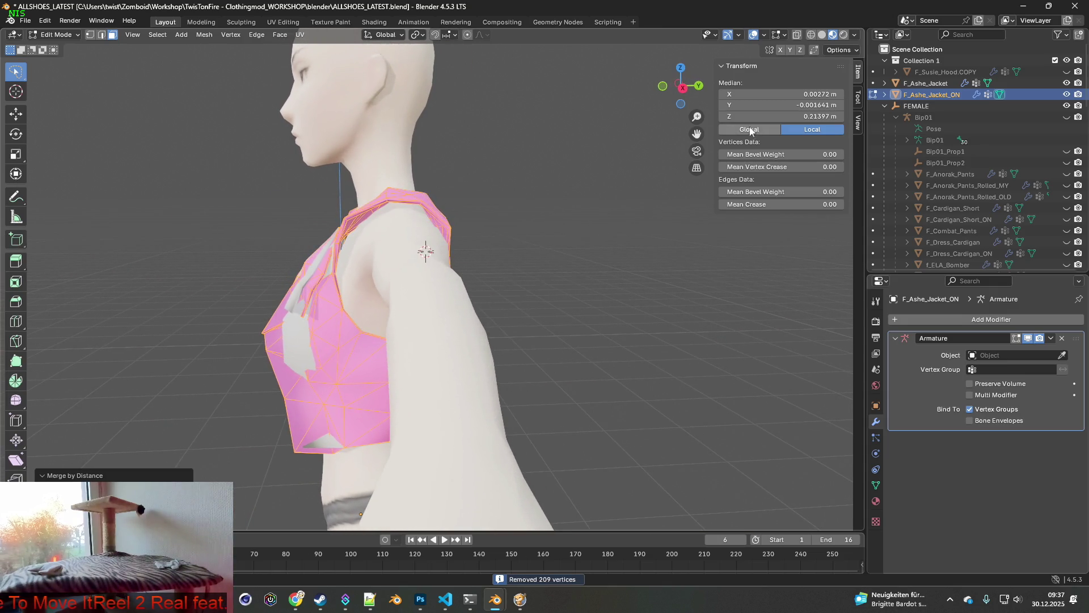
click(56, 35)
click(52, 37)
Step: Delete F_Ashe_Jacket_ON's Armature modifier, then select the closed jacket
mouse_move(324, 129)
middle_down()
mouse_move(445, 145)
mouse_move(637, 135)
mouse_move(360, 142)
mouse_move(376, 154)
mouse_move(404, 130)
mouse_move(393, 158)
mouse_move(379, 158)
mouse_move(538, 147)
middle_up()
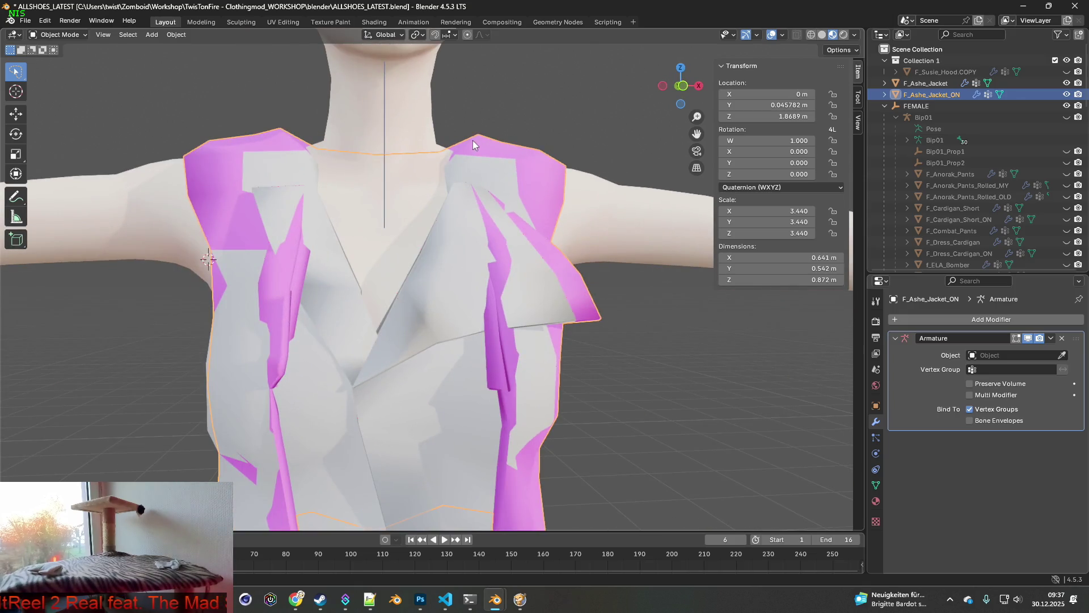
middle_drag(473, 141, 515, 148)
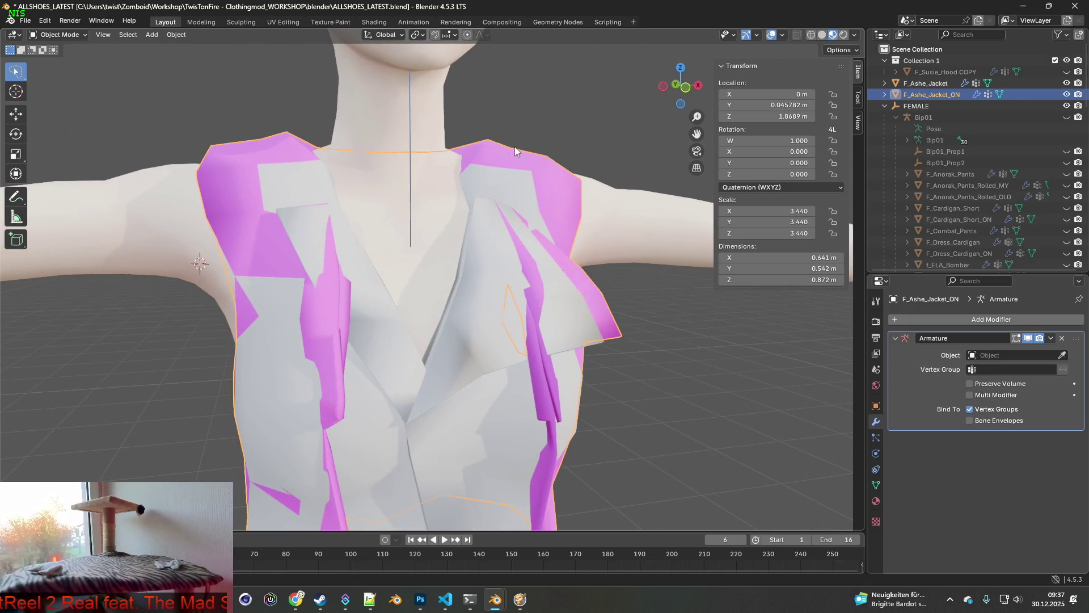
click(1062, 338)
click(926, 83)
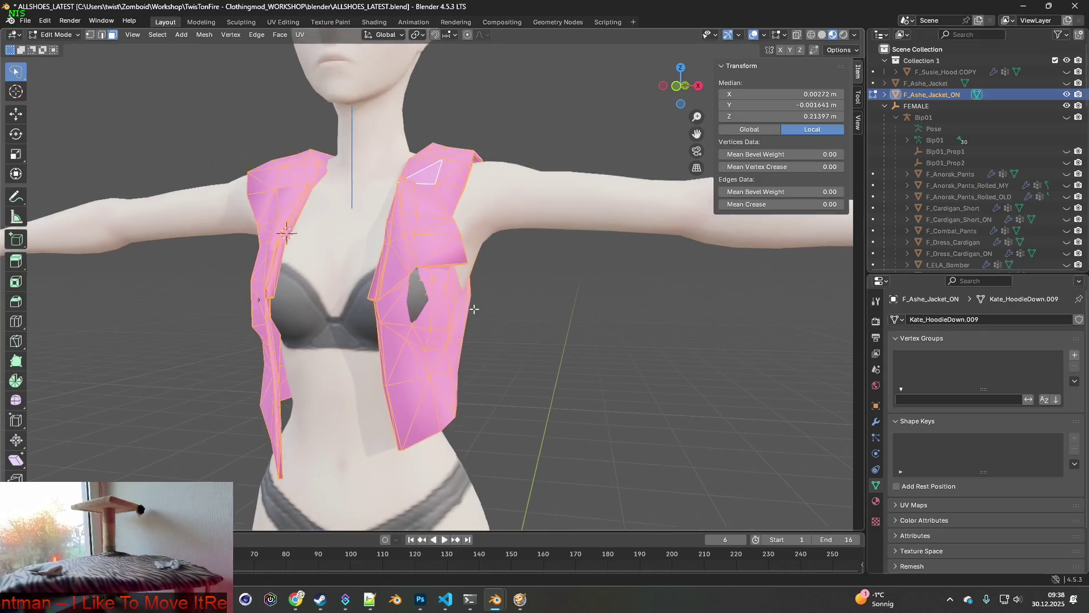
Step: Select two vertices bordering the side gap of F_Ashe_Jacket_ON
scroll(475, 309, up, 5)
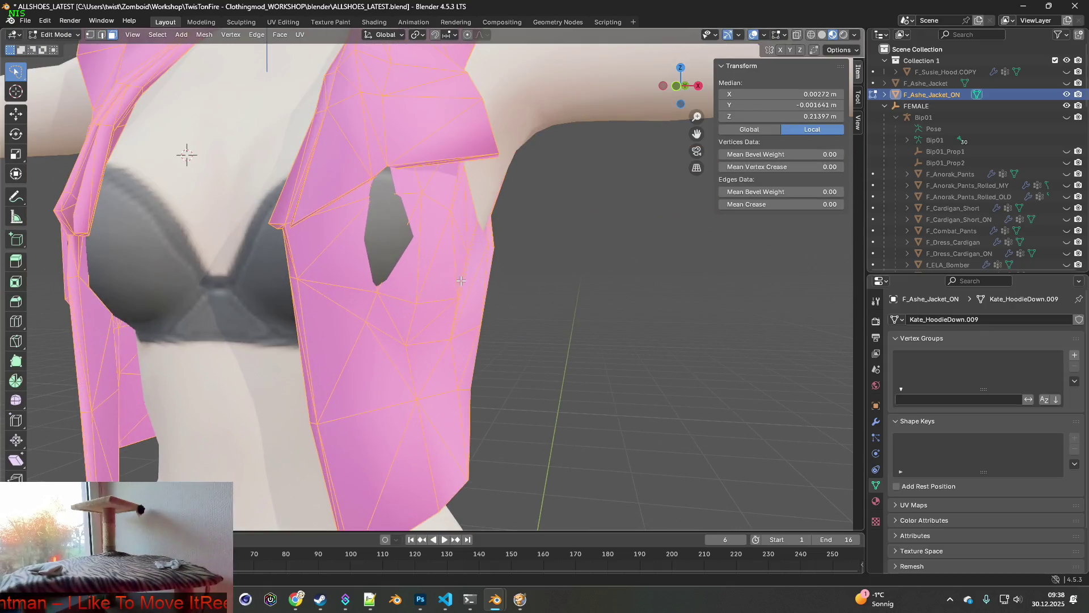
middle_drag(405, 260, 418, 247)
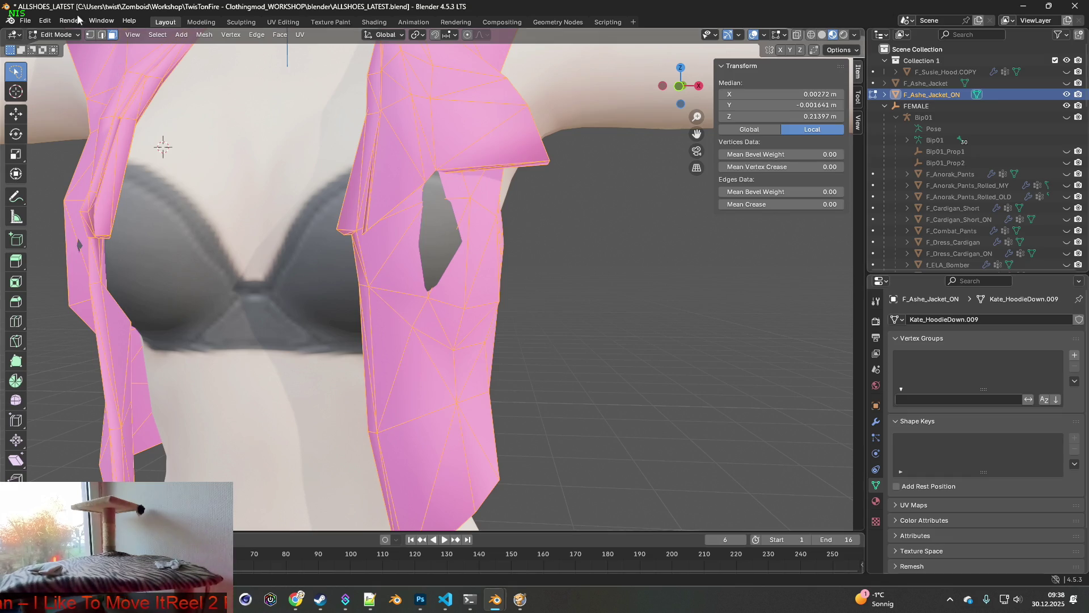
mouse_move(529, 286)
middle_down()
mouse_move(426, 308)
mouse_move(403, 267)
mouse_move(400, 227)
middle_up()
click(405, 303)
shift+click(395, 200)
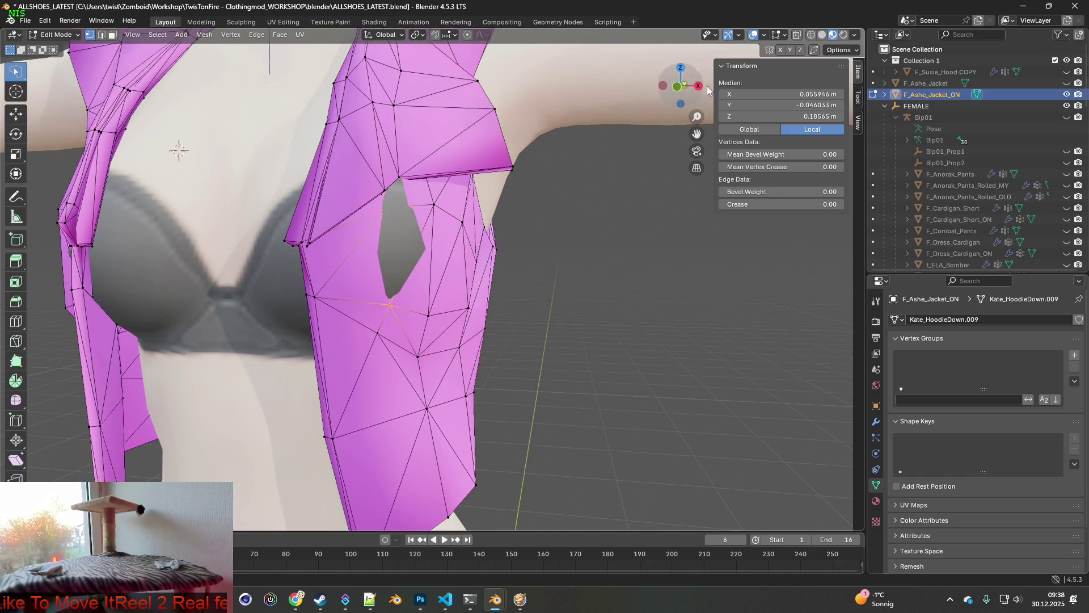
Step: Inspect the gap's edges in wireframe with X-ray toggled, then return to material preview
click(812, 35)
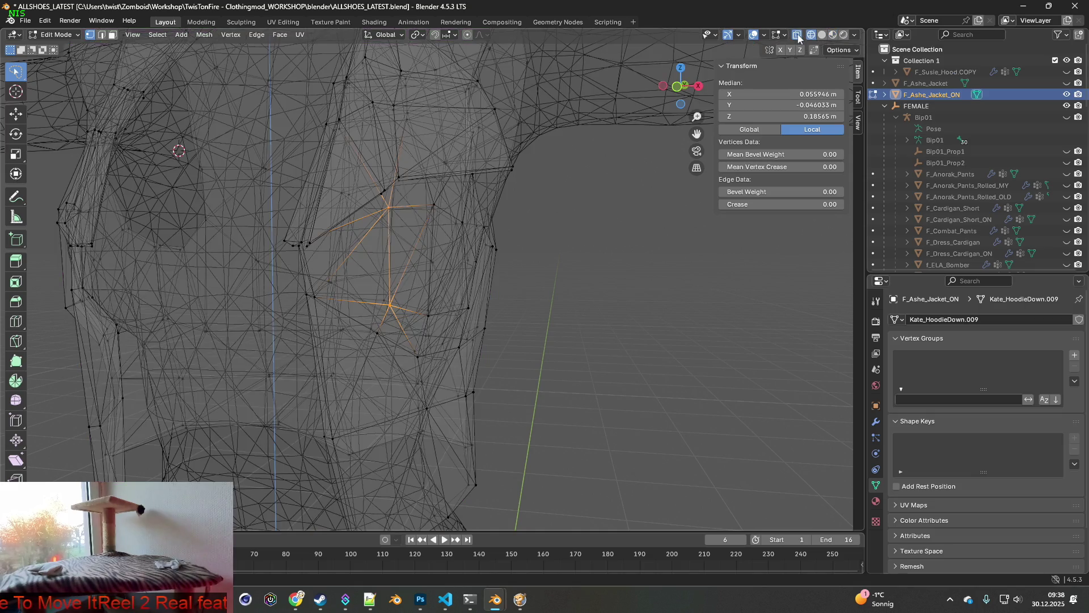
click(797, 35)
mouse_move(484, 218)
middle_down()
mouse_move(479, 227)
mouse_move(531, 216)
middle_up()
click(797, 35)
mouse_move(647, 177)
middle_down()
mouse_move(533, 236)
mouse_move(553, 239)
middle_up()
scroll(496, 263, up, 6)
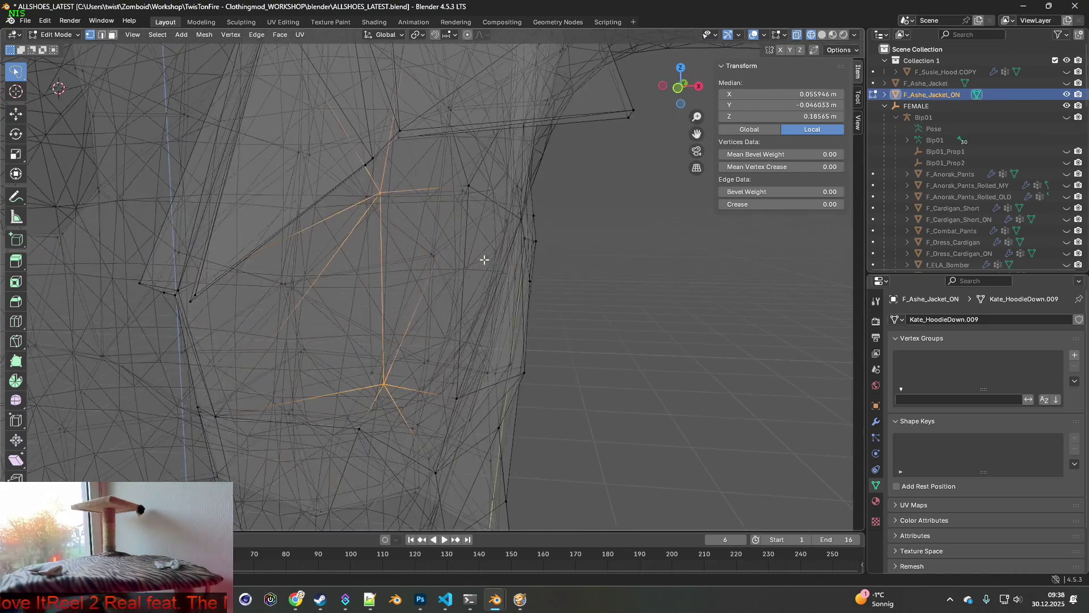
mouse_move(431, 174)
middle_down()
mouse_move(433, 189)
mouse_move(494, 206)
mouse_move(482, 198)
middle_up()
middle_drag(442, 279, 439, 295)
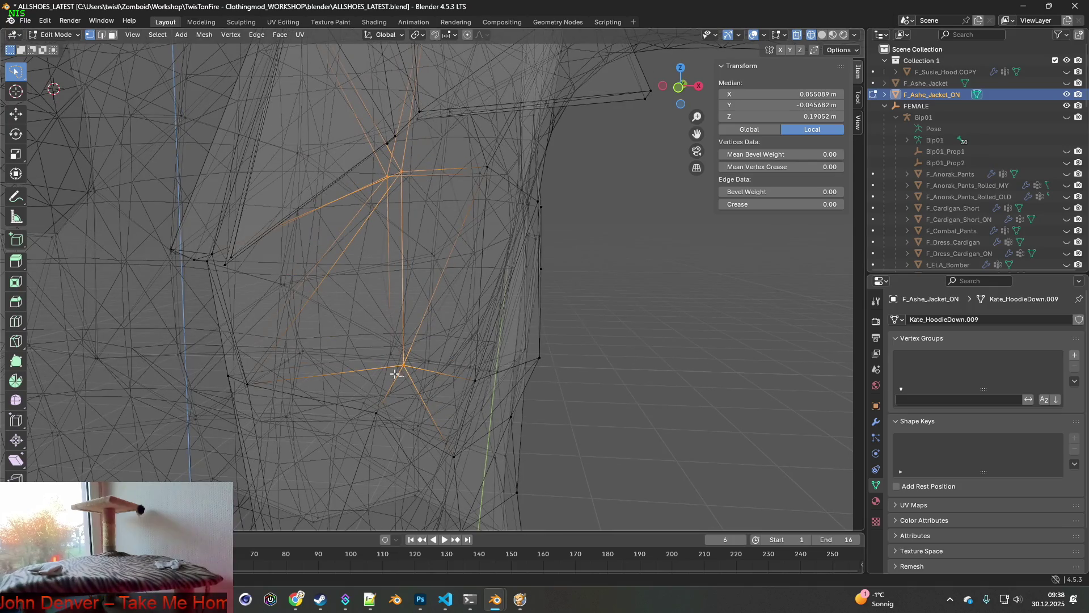
middle_drag(411, 335, 418, 307)
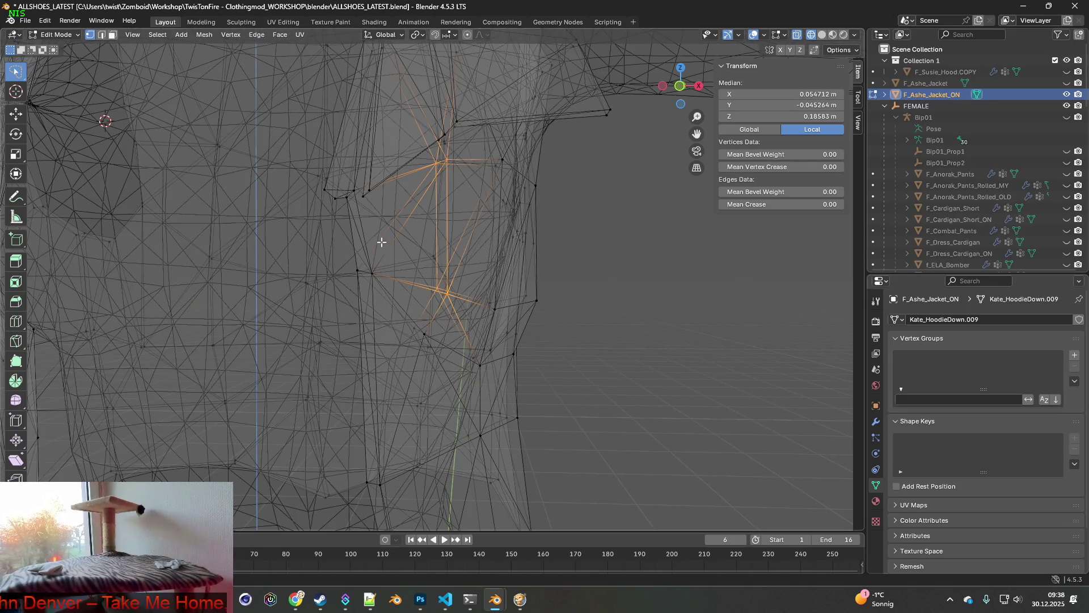
click(833, 34)
mouse_move(582, 217)
middle_down()
mouse_move(557, 221)
mouse_move(584, 231)
middle_up()
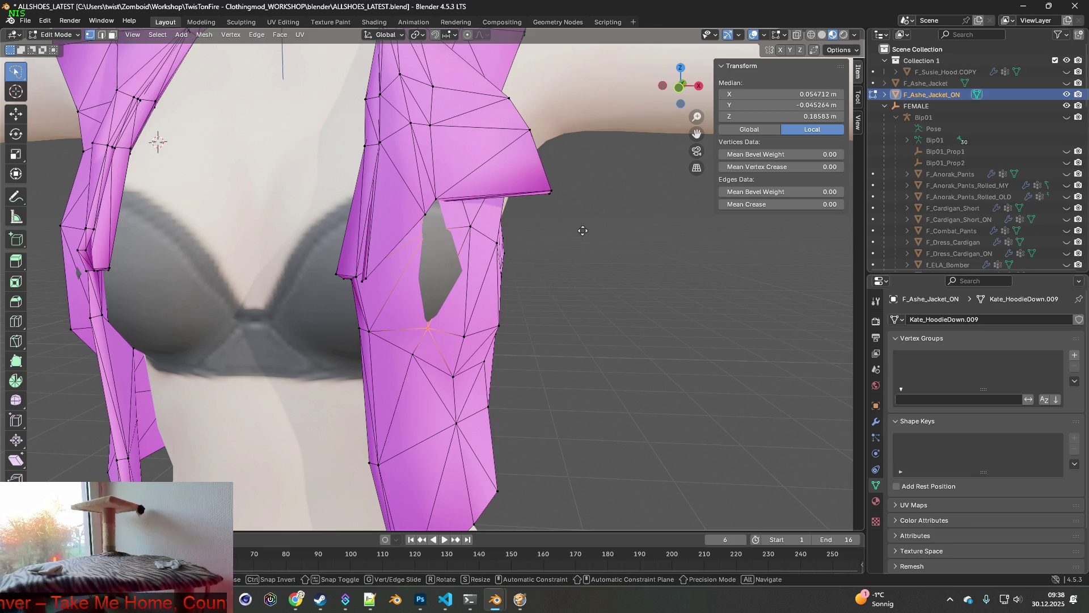
Step: Pull the gap vertices along Y and nudge them slightly along X to close the flap gap
key(y)
right_click(582, 231)
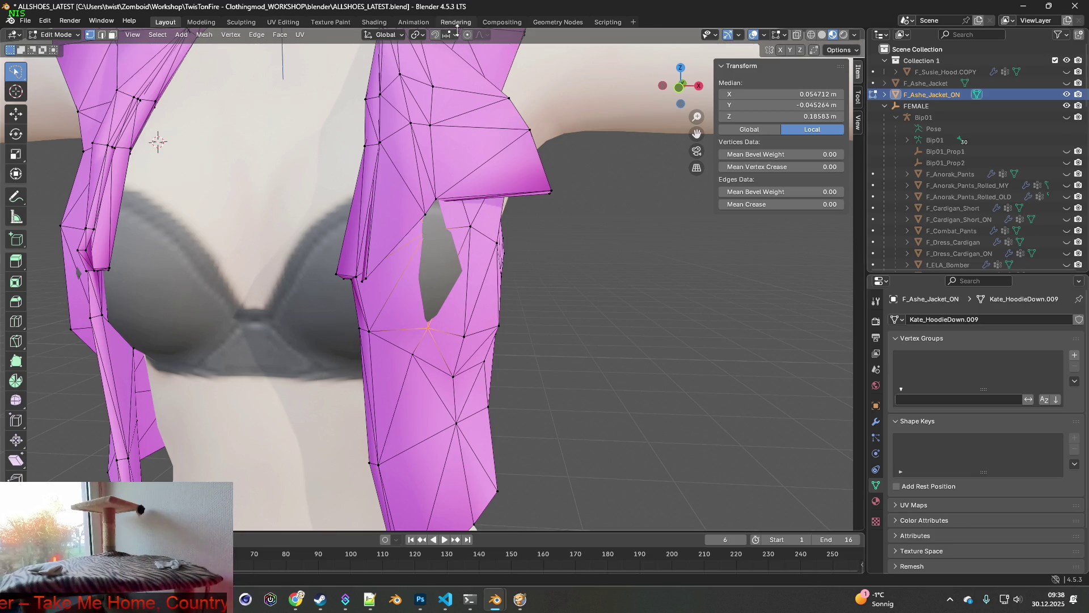
key(g)
key(y)
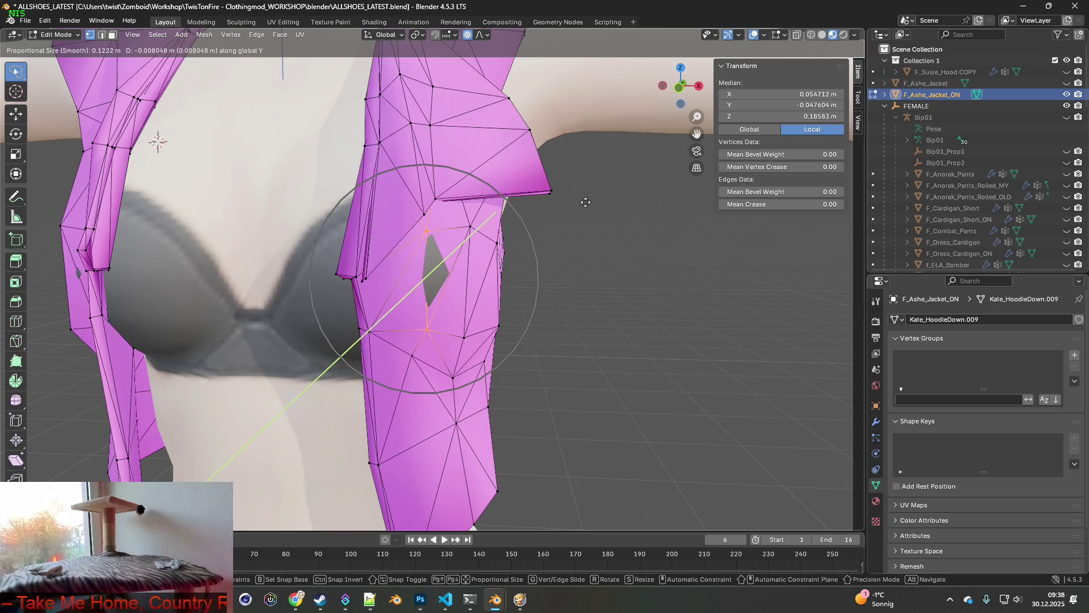
click(575, 209)
key(g)
key(x)
click(585, 213)
middle_drag(583, 212, 491, 227)
key(g)
key(y)
click(562, 215)
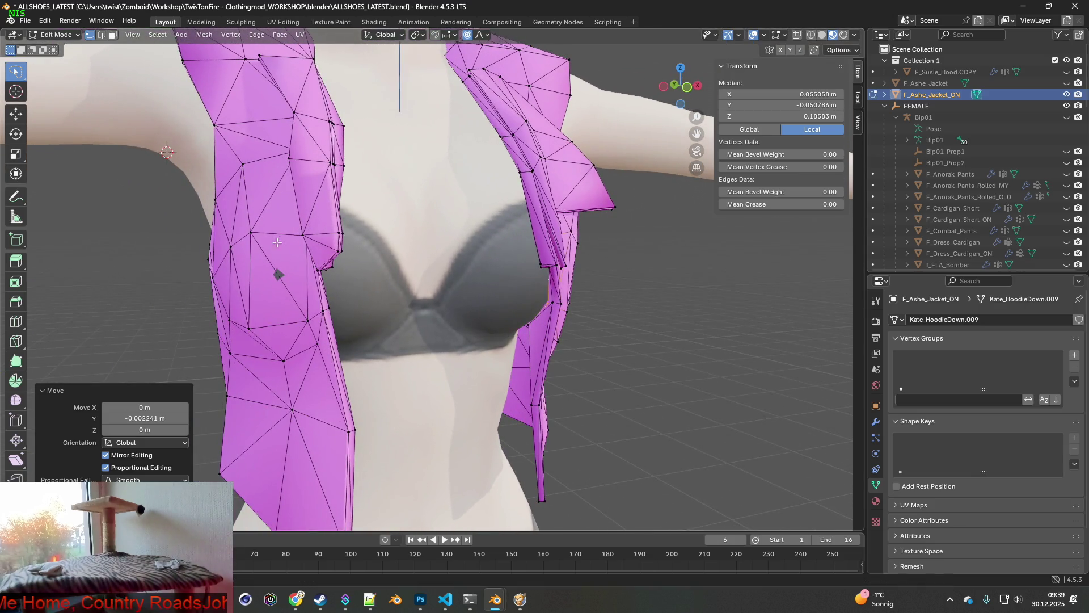
Step: With see-through display on, select two vertices on the other front panel and push them along Y
click(251, 233)
middle_drag(253, 235, 273, 238)
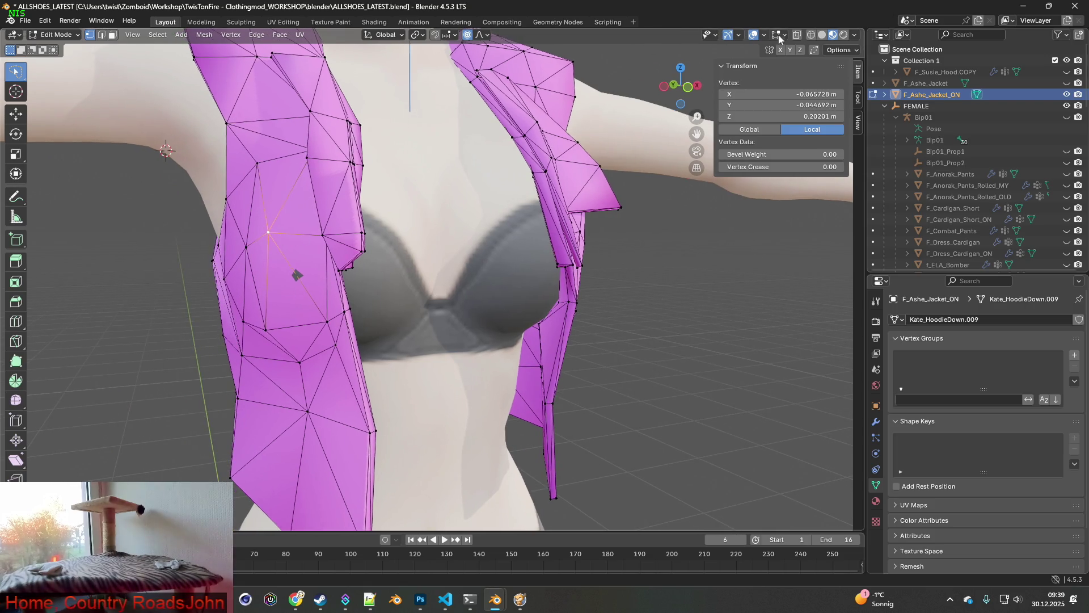
click(796, 35)
mouse_move(400, 229)
middle_down()
mouse_move(315, 257)
mouse_move(335, 248)
mouse_move(375, 282)
mouse_move(333, 231)
mouse_move(382, 250)
mouse_move(324, 236)
mouse_move(380, 248)
middle_up()
shift+click(375, 269)
key(g)
key(y)
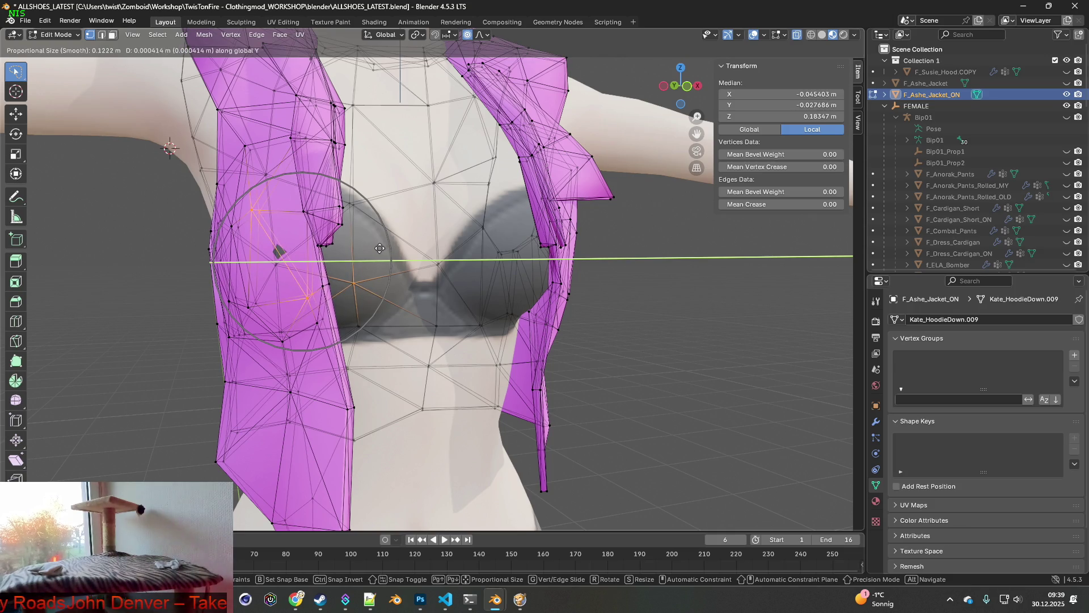
click(380, 248)
Step: Adjust those front-panel vertices sideways along X and again front-to-back along Y
mouse_move(380, 248)
middle_down()
mouse_move(414, 244)
mouse_move(382, 248)
middle_up()
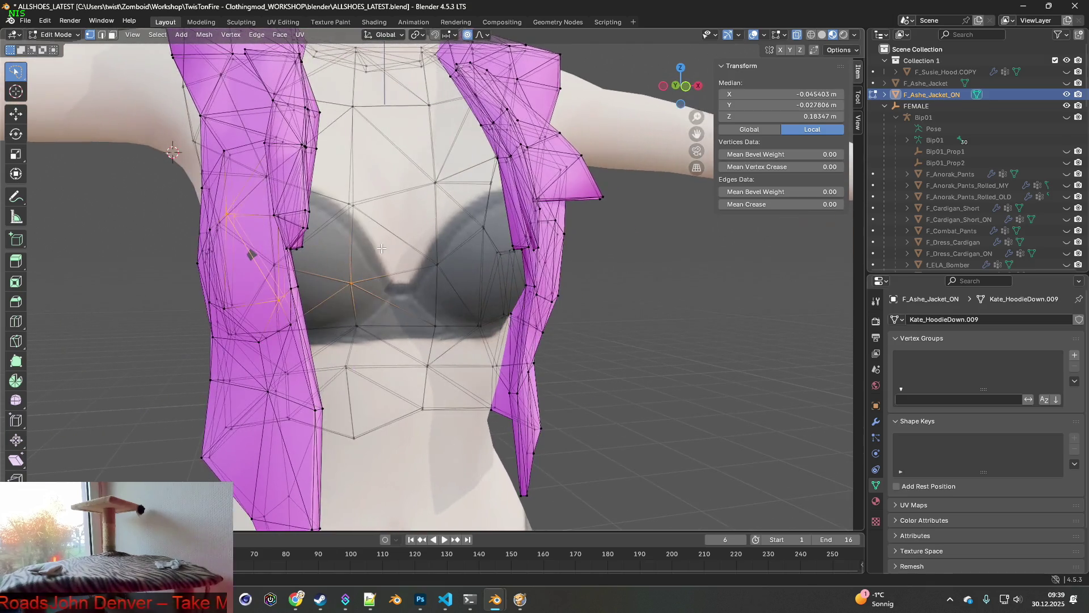
key(g)
key(x)
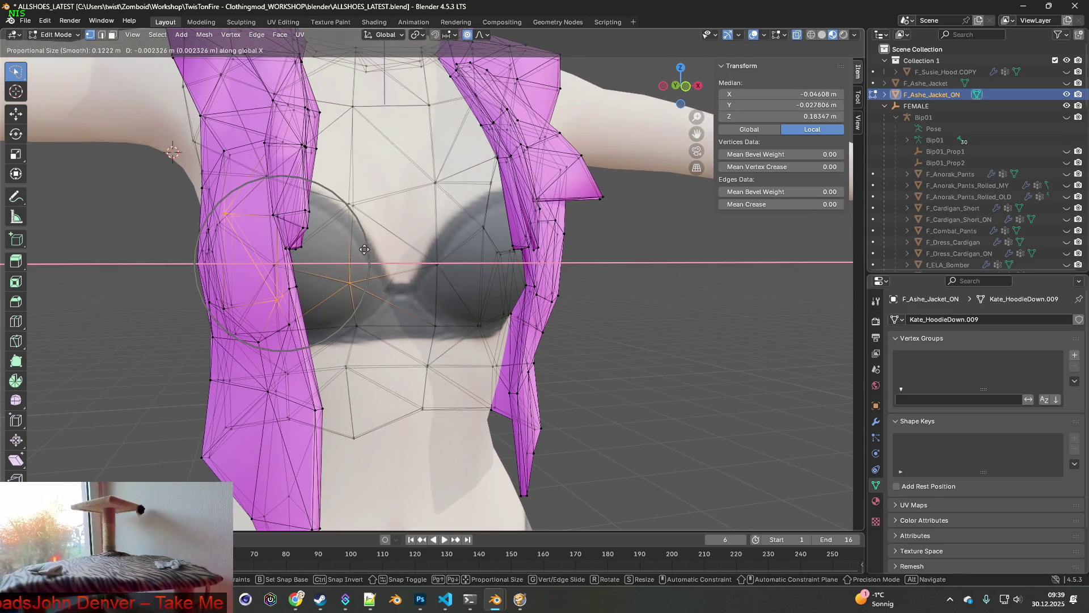
click(364, 249)
mouse_move(364, 249)
middle_down()
mouse_move(408, 253)
mouse_move(318, 252)
mouse_move(431, 258)
mouse_move(397, 261)
mouse_move(423, 262)
mouse_move(401, 241)
mouse_move(361, 252)
middle_up()
key(g)
key(y)
click(423, 261)
Step: Shift a front-panel edge along Y, then move the flaps about −0.0027 m along X with proportional falloff
mouse_move(496, 183)
middle_down()
mouse_move(455, 203)
mouse_move(479, 209)
middle_up()
click(455, 203)
key(g)
key(y)
click(501, 213)
middle_drag(501, 213, 401, 227)
key(g)
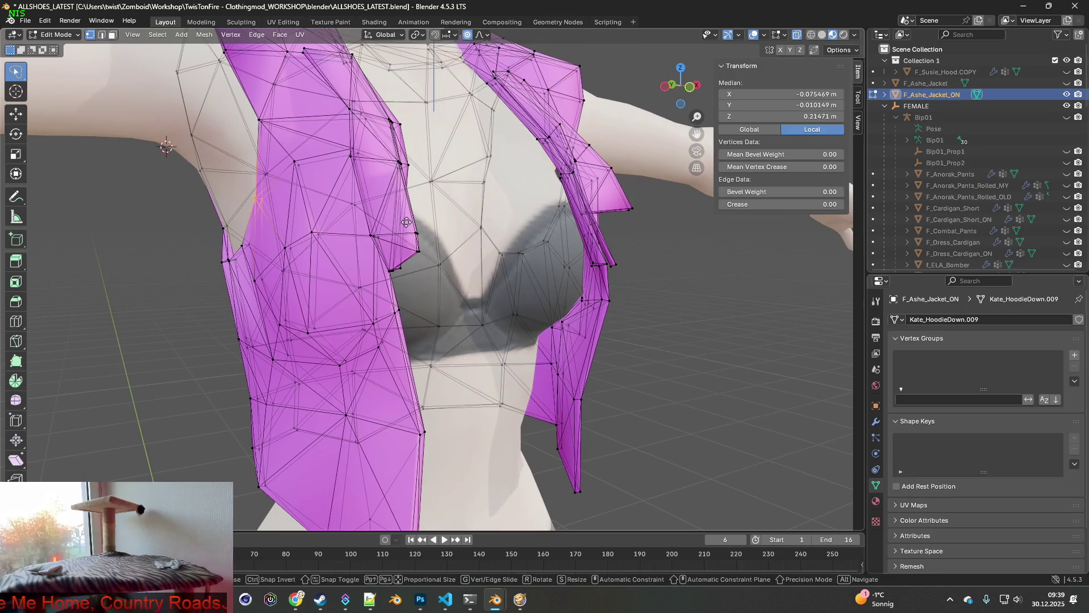
key(x)
click(386, 222)
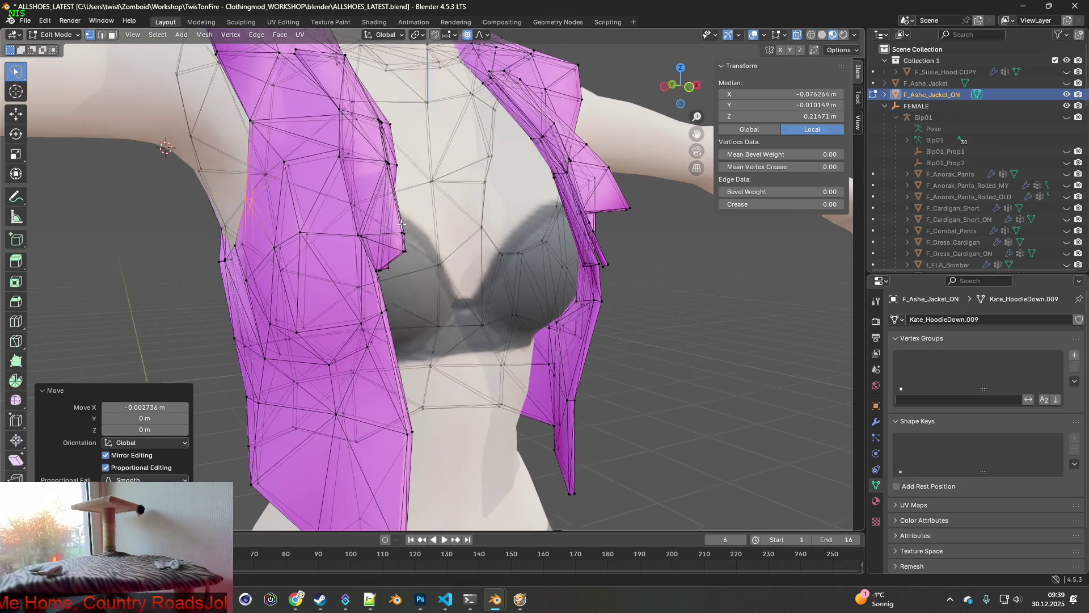
scroll(388, 222, down, 4)
mouse_move(392, 222)
middle_down()
mouse_move(311, 227)
mouse_move(556, 228)
mouse_move(436, 231)
mouse_move(429, 219)
mouse_move(561, 259)
mouse_move(613, 239)
mouse_move(322, 149)
middle_up()
scroll(465, 229, up, 3)
scroll(433, 231, up, 2)
scroll(429, 220, down, 5)
Step: In face mode, lasso the shoulder and upper-back faces minus the armpits, then unhide F_Ashe_Jacket
click(113, 34)
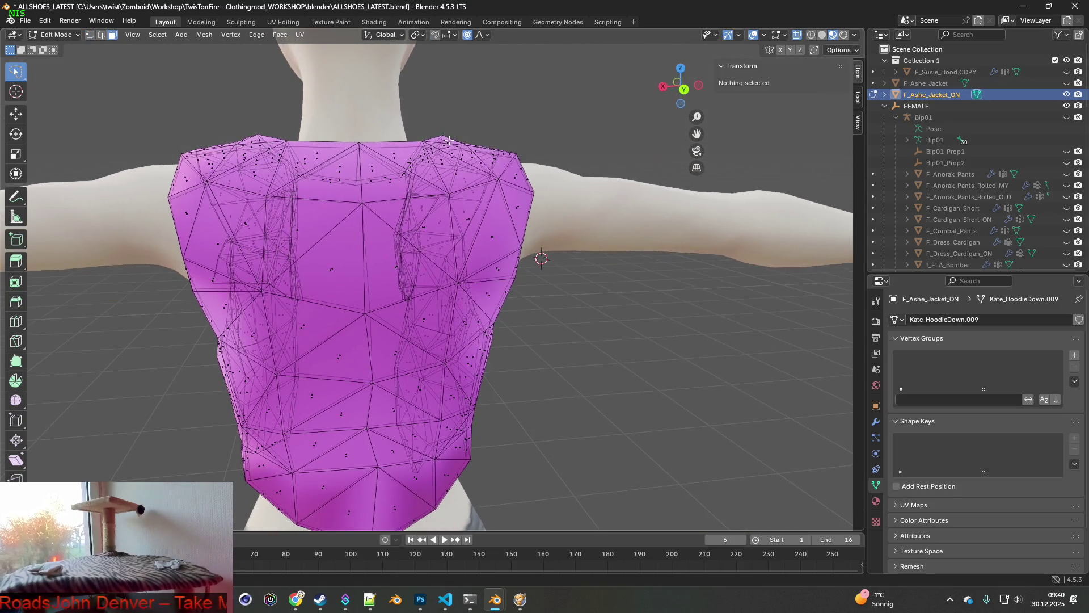
mouse_move(571, 181)
middle_down()
mouse_move(641, 173)
mouse_move(573, 190)
mouse_move(633, 184)
middle_up()
drag(563, 117, 559, 117)
mouse_move(559, 117)
middle_down()
mouse_move(335, 193)
mouse_move(329, 153)
mouse_move(313, 165)
mouse_move(343, 166)
middle_up()
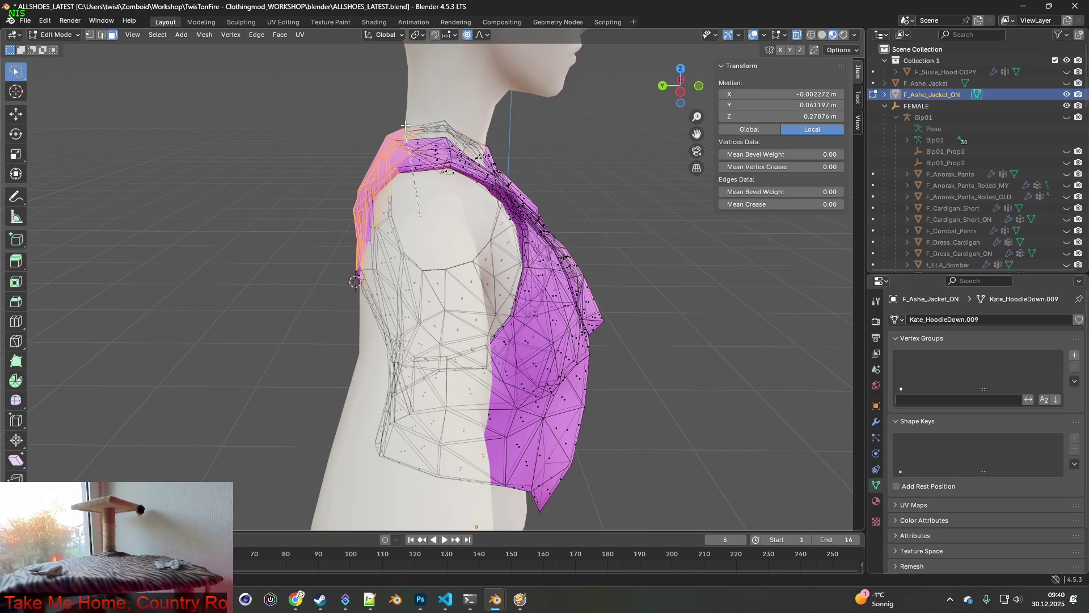
drag(638, 153, 631, 150)
mouse_move(631, 150)
middle_down()
mouse_move(518, 309)
mouse_move(557, 228)
mouse_move(323, 144)
middle_up()
mouse_move(229, 148)
middle_down()
mouse_move(564, 199)
mouse_move(590, 234)
mouse_move(538, 286)
mouse_move(421, 330)
middle_up()
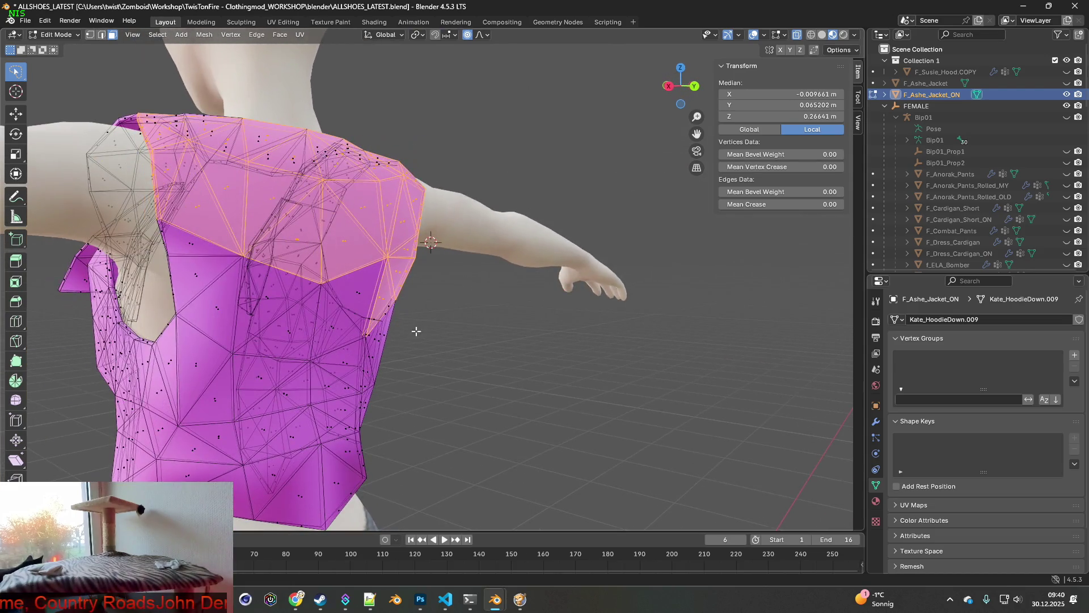
ctrl+shift+right_drag(379, 267, 380, 266)
mouse_move(406, 265)
middle_down()
mouse_move(483, 260)
mouse_move(494, 222)
mouse_move(512, 242)
mouse_move(474, 231)
mouse_move(516, 226)
mouse_move(496, 222)
middle_up()
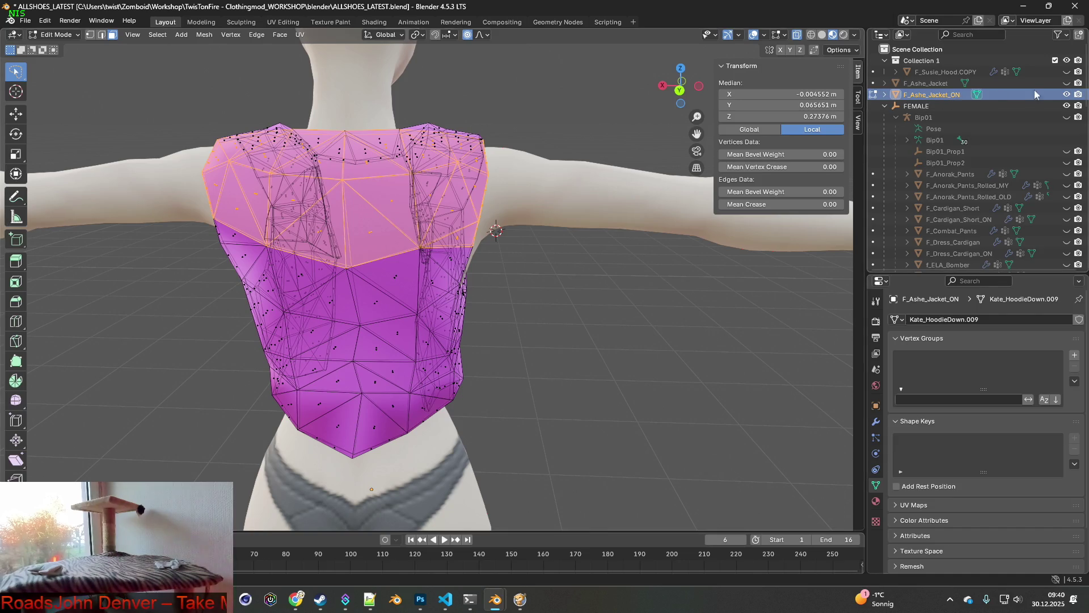
click(1067, 84)
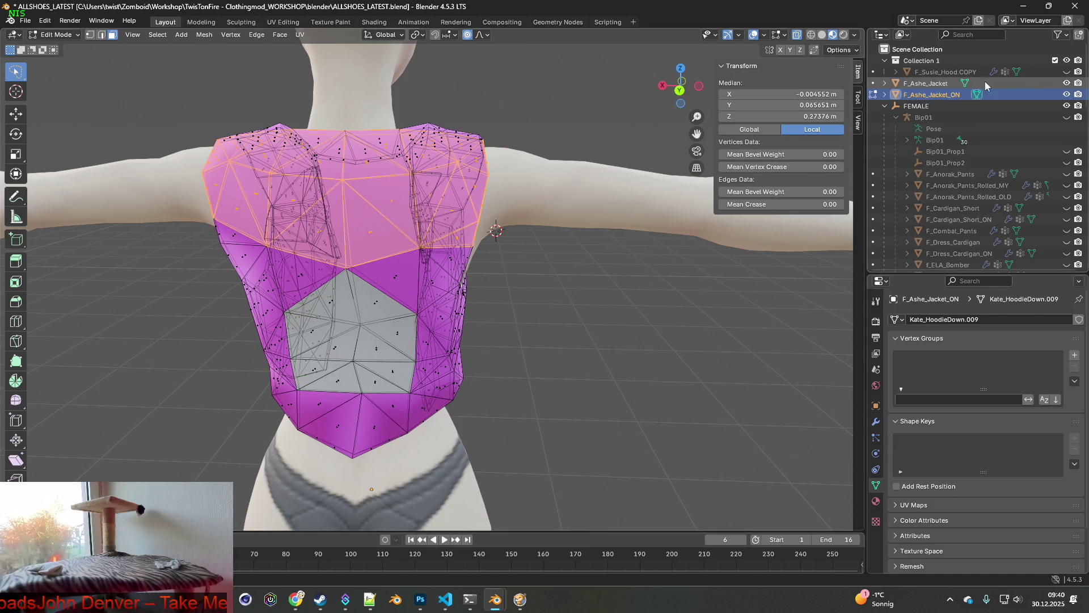
Step: Add F_Ashe_Jacket to the selection and enter Edit Mode on both jacket meshes
click(56, 35)
click(46, 46)
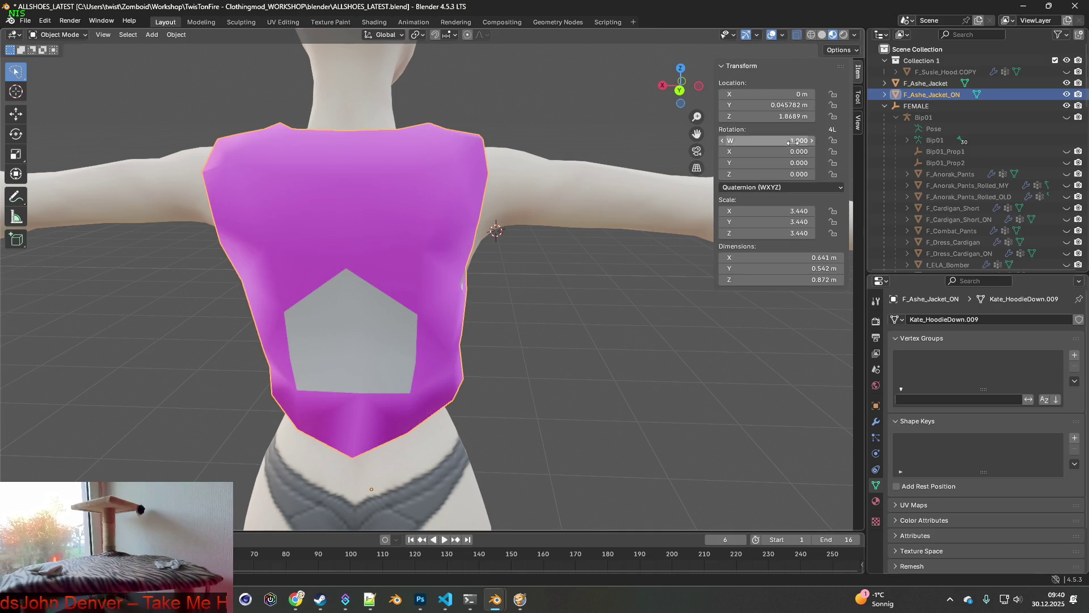
click(926, 84)
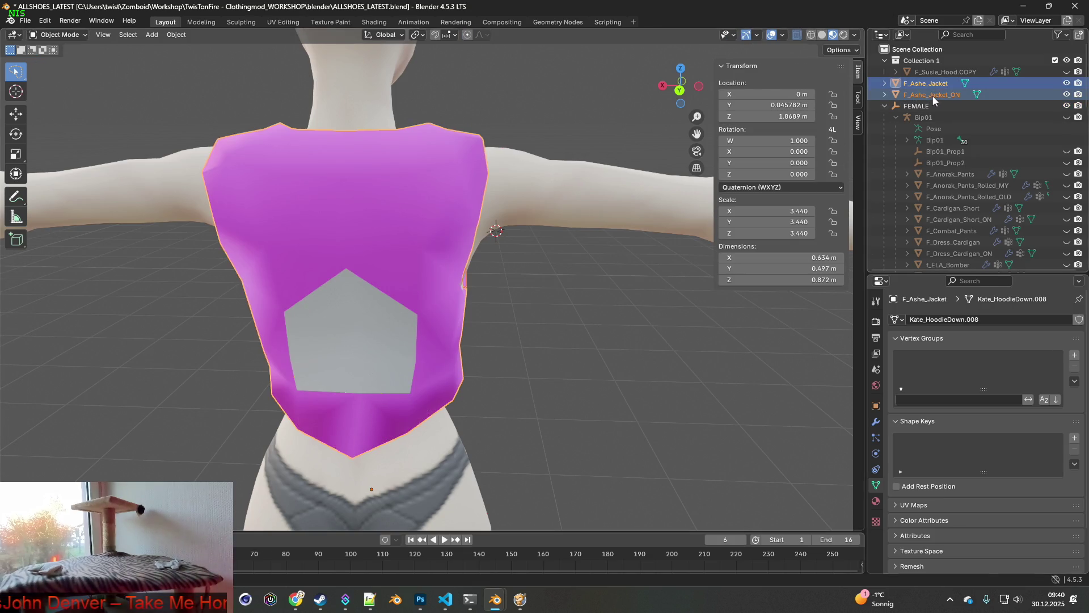
click(70, 36)
click(52, 57)
mouse_move(145, 90)
middle_down()
mouse_move(434, 175)
mouse_move(489, 171)
mouse_move(404, 186)
mouse_move(388, 228)
middle_up()
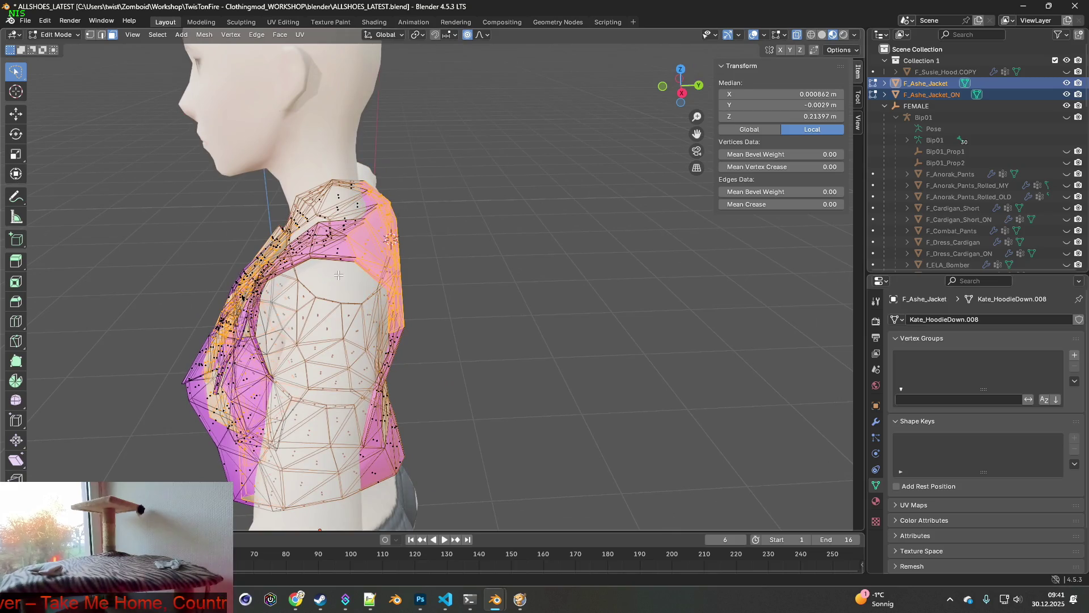
Step: Deselect the front, lower front and back vertices, keeping only the shoulder region selected
mouse_move(352, 173)
ctrl+shift+right_down()
mouse_move(242, 193)
mouse_move(175, 390)
mouse_move(219, 471)
ctrl+shift+right_up()
ctrl+shift+right_drag(309, 376, 150, 464)
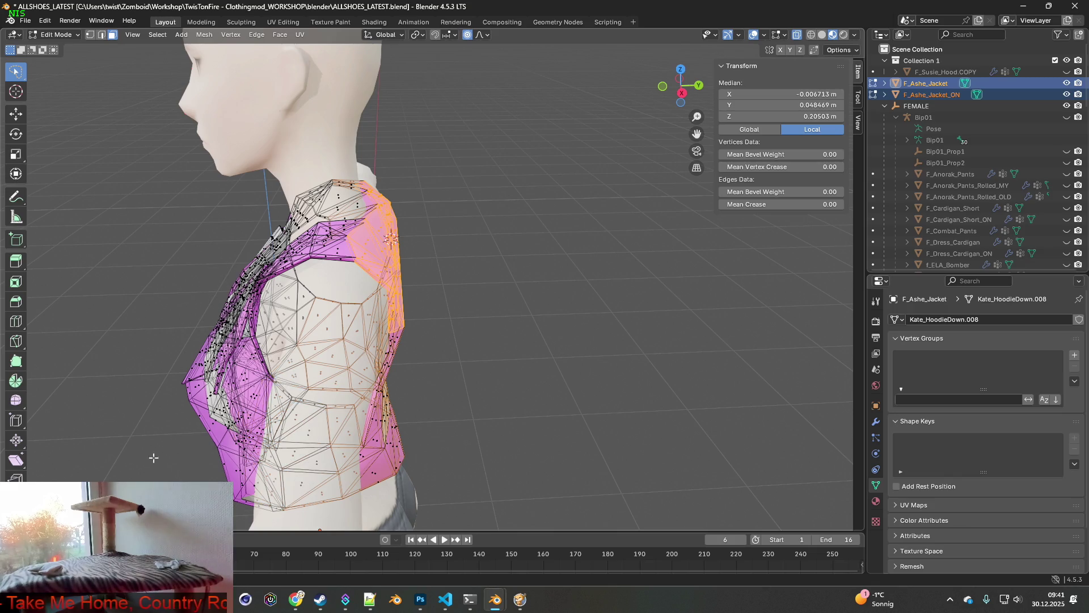
ctrl+shift+right_drag(460, 396, 162, 443)
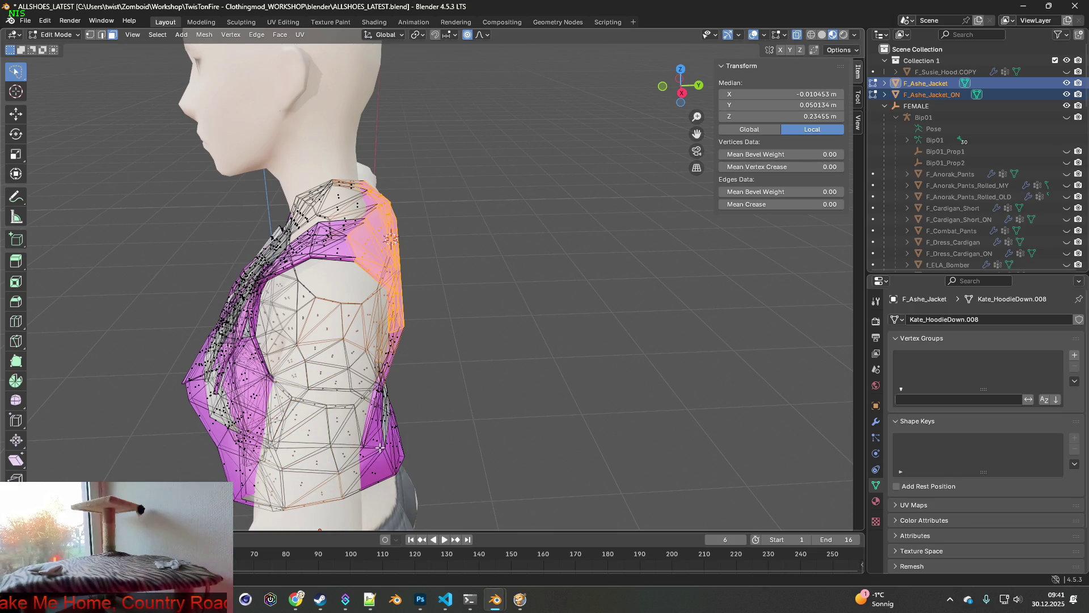
middle_drag(170, 409, 188, 391)
ctrl+shift+right_drag(187, 391, 250, 505)
middle_drag(406, 445, 250, 348)
ctrl+shift+right_drag(447, 346, 221, 352)
middle_drag(221, 352, 361, 318)
mouse_move(424, 279)
ctrl+shift+right_down()
mouse_move(549, 338)
mouse_move(363, 340)
ctrl+shift+right_up()
mouse_move(363, 340)
middle_down()
mouse_move(356, 348)
mouse_move(545, 299)
mouse_move(485, 297)
middle_up()
scroll(486, 296, up, 6)
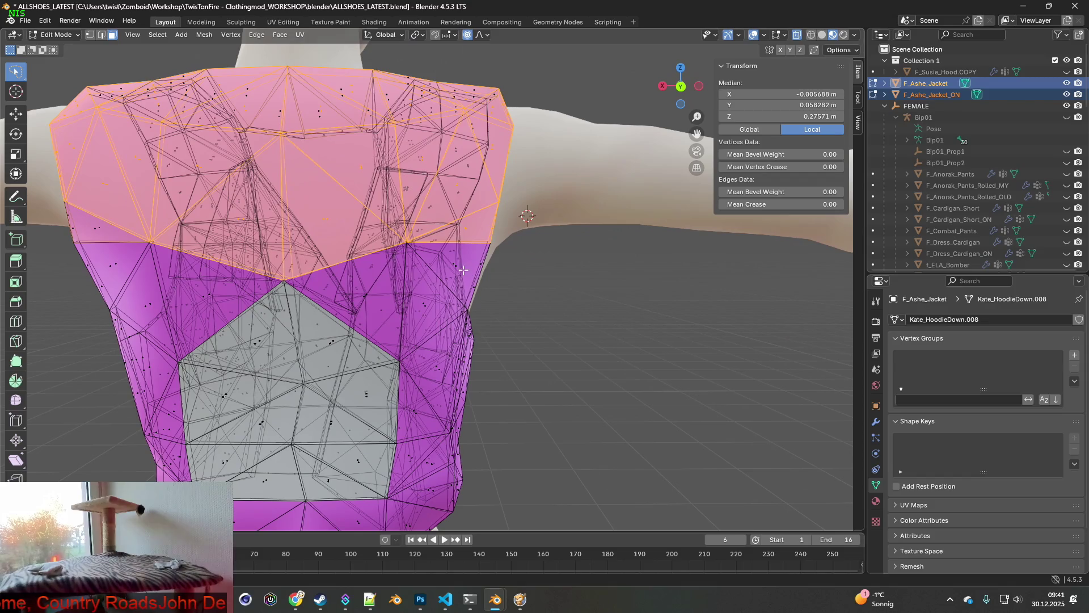
ctrl+shift+right_drag(481, 220, 482, 221)
scroll(482, 221, down, 2)
mouse_move(482, 220)
middle_down()
mouse_move(546, 269)
mouse_move(451, 351)
mouse_move(423, 412)
middle_up()
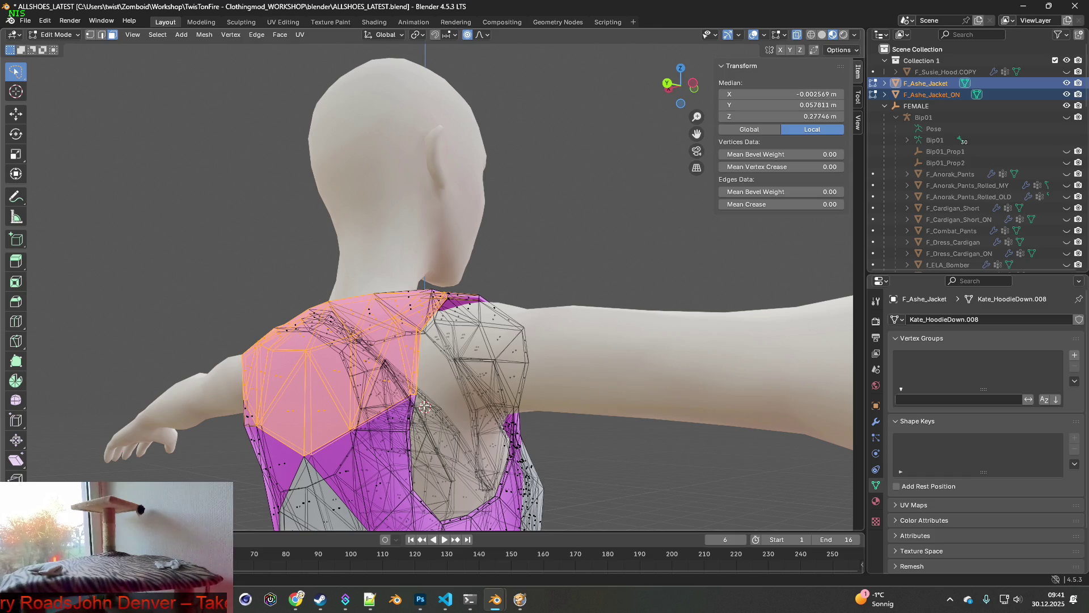
Step: Nudge the selected shoulder vertices slightly, to a median of Y 0.065651 m, Z 0.27576 m
scroll(425, 406, up, 3)
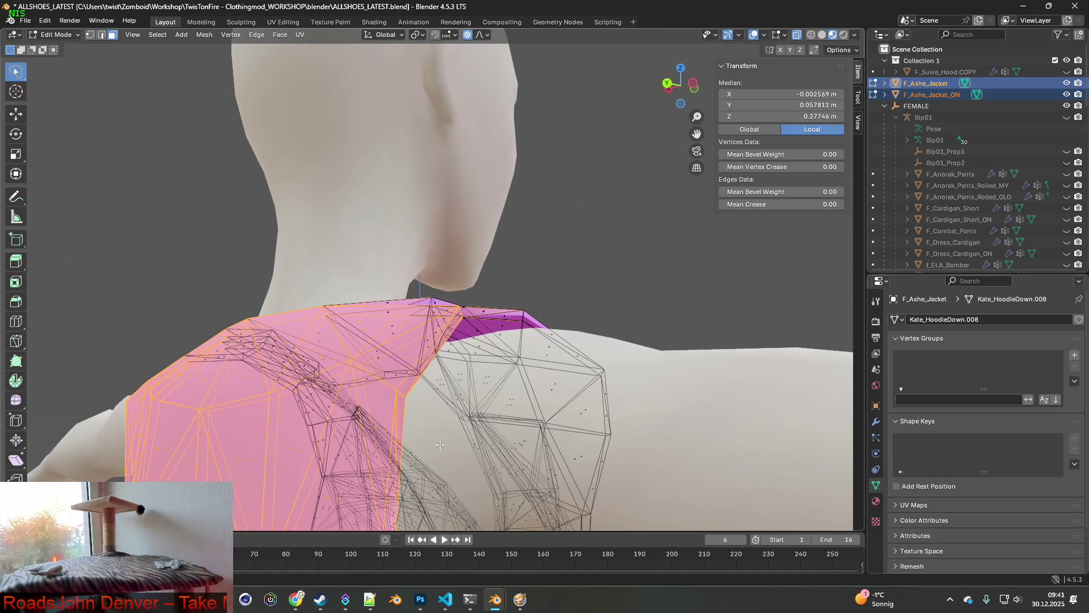
mouse_move(428, 480)
middle_down()
mouse_move(456, 460)
mouse_move(440, 434)
mouse_move(477, 418)
middle_up()
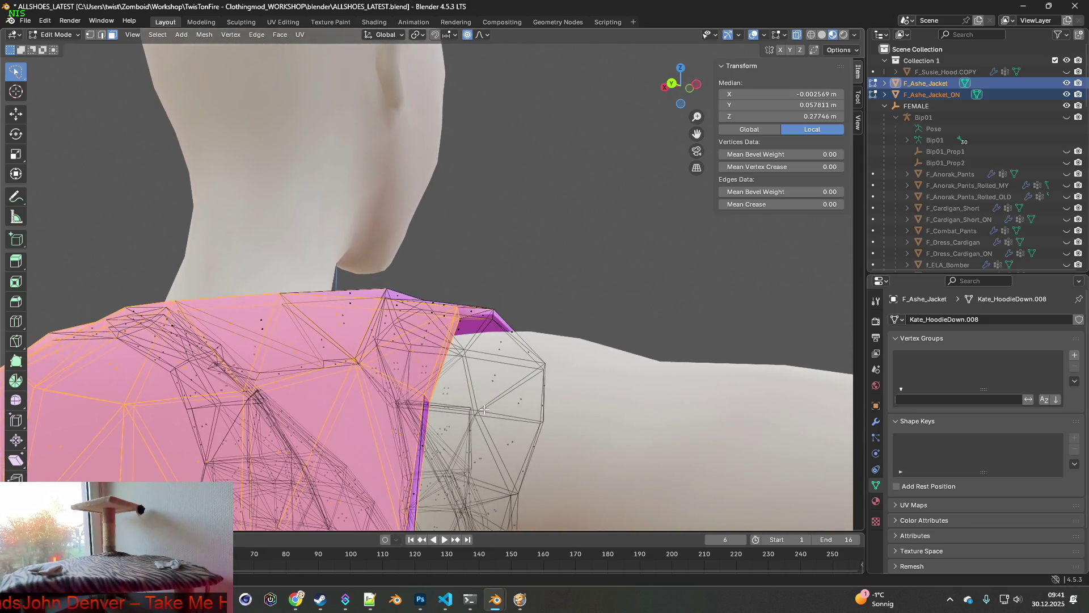
scroll(484, 410, down, 5)
scroll(466, 422, up, 5)
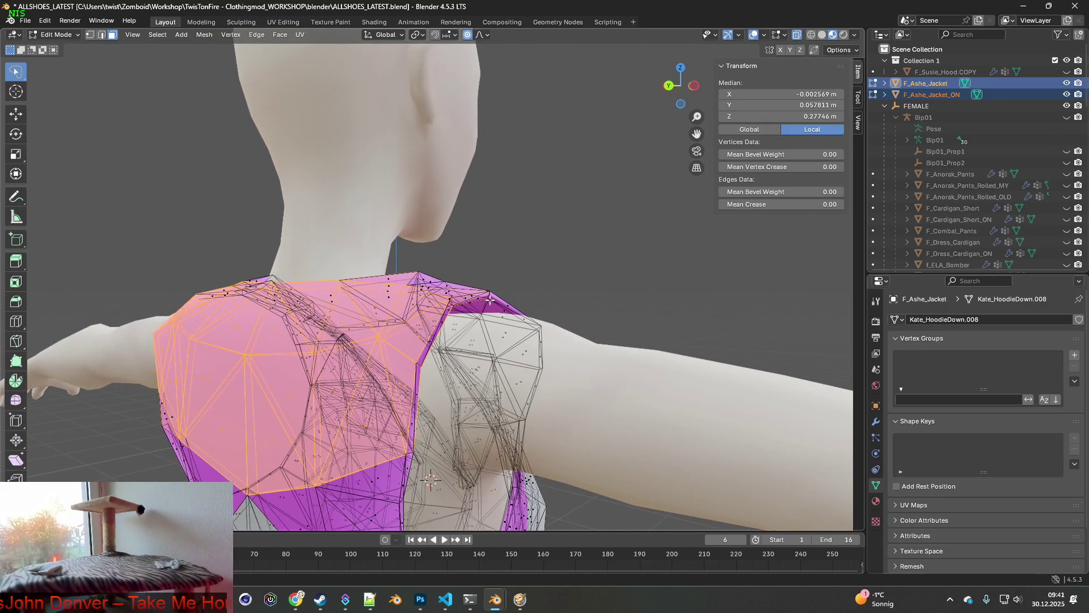
mouse_move(474, 346)
middle_down()
mouse_move(454, 345)
mouse_move(486, 343)
middle_up()
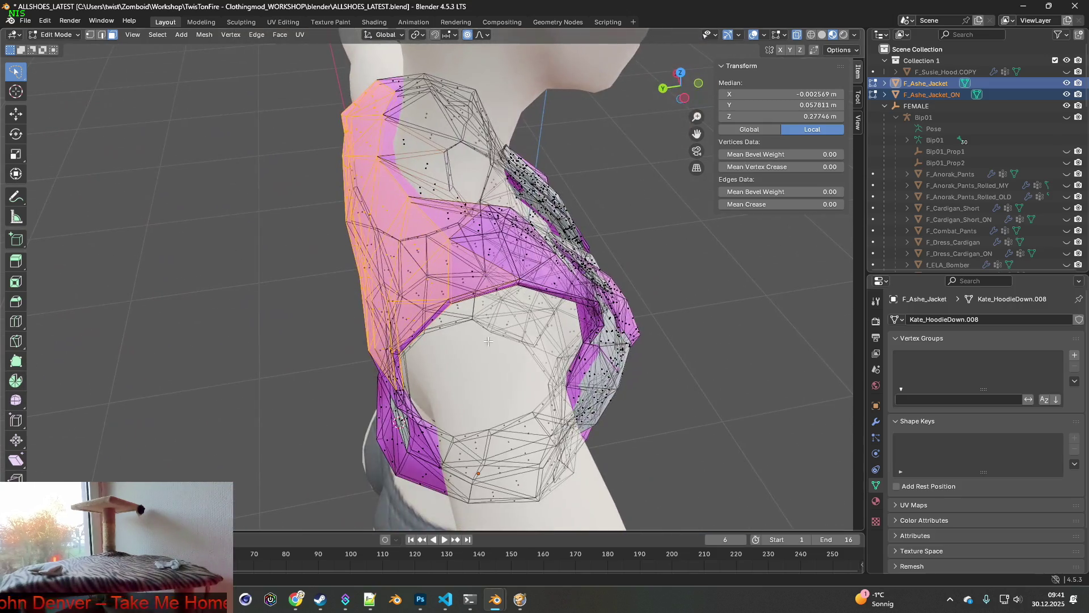
click(514, 268)
middle_drag(514, 268, 505, 291)
key(g)
click(465, 224)
mouse_move(465, 224)
middle_down()
mouse_move(531, 253)
mouse_move(511, 244)
mouse_move(390, 291)
mouse_move(340, 344)
middle_up()
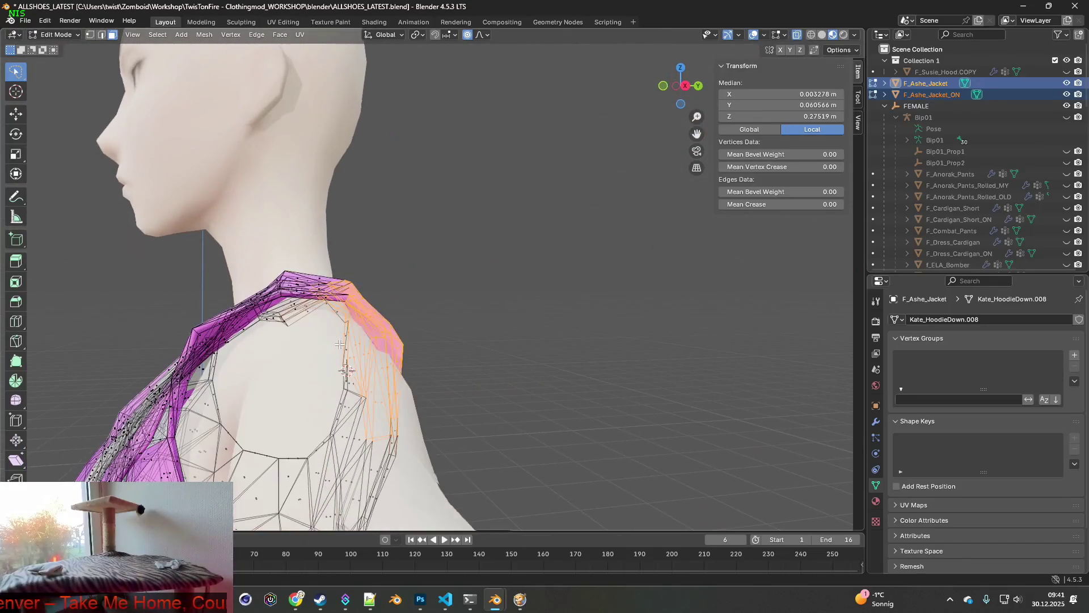
Step: Refine the selection to the shoulder and yoke vertices, dropping the front chest area
scroll(339, 345, down, 3)
mouse_move(406, 377)
ctrl+right_down()
mouse_move(391, 437)
mouse_move(176, 318)
mouse_move(196, 284)
ctrl+right_up()
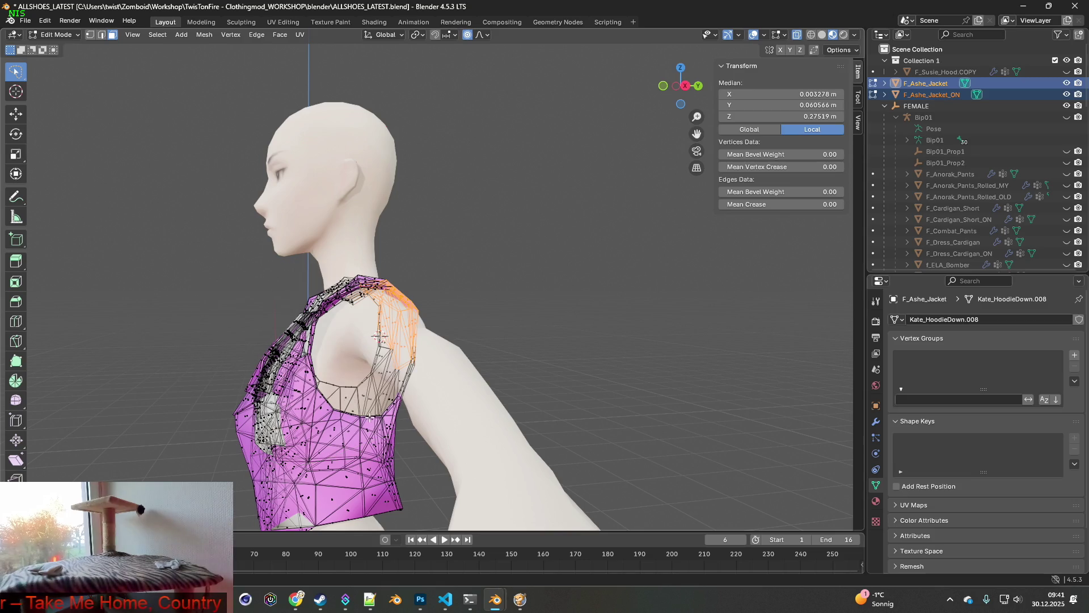
middle_drag(379, 336, 238, 278)
mouse_move(225, 269)
ctrl+right_down()
mouse_move(404, 380)
mouse_move(142, 417)
mouse_move(196, 237)
ctrl+right_up()
mouse_move(196, 237)
middle_down()
mouse_move(295, 341)
mouse_move(297, 361)
mouse_move(256, 351)
middle_up()
scroll(316, 365, up, 3)
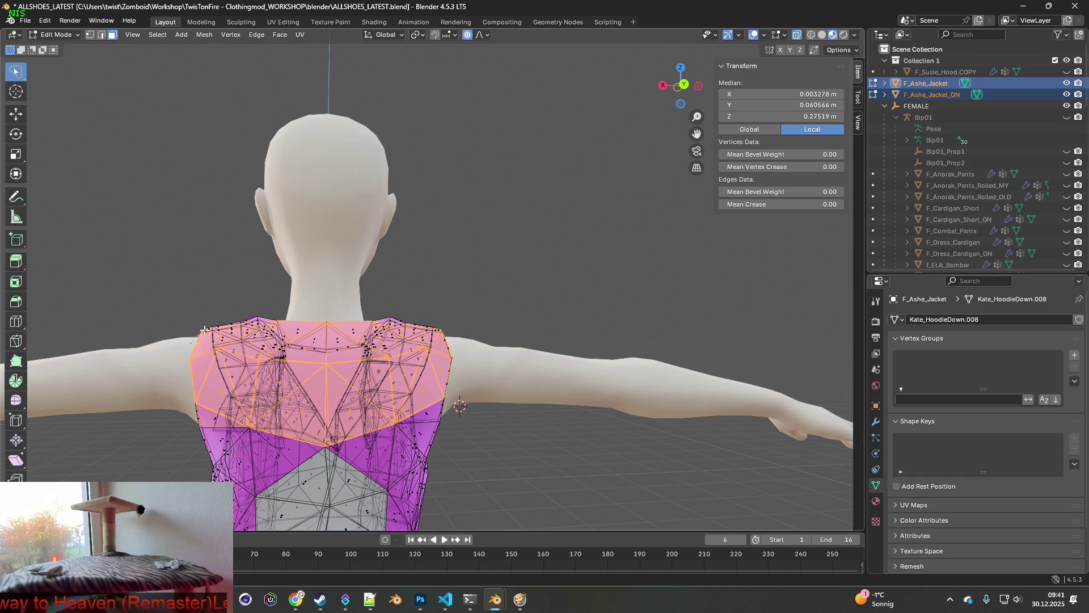
mouse_move(438, 327)
ctrl+right_down()
mouse_move(451, 392)
mouse_move(386, 431)
mouse_move(324, 445)
ctrl+right_up()
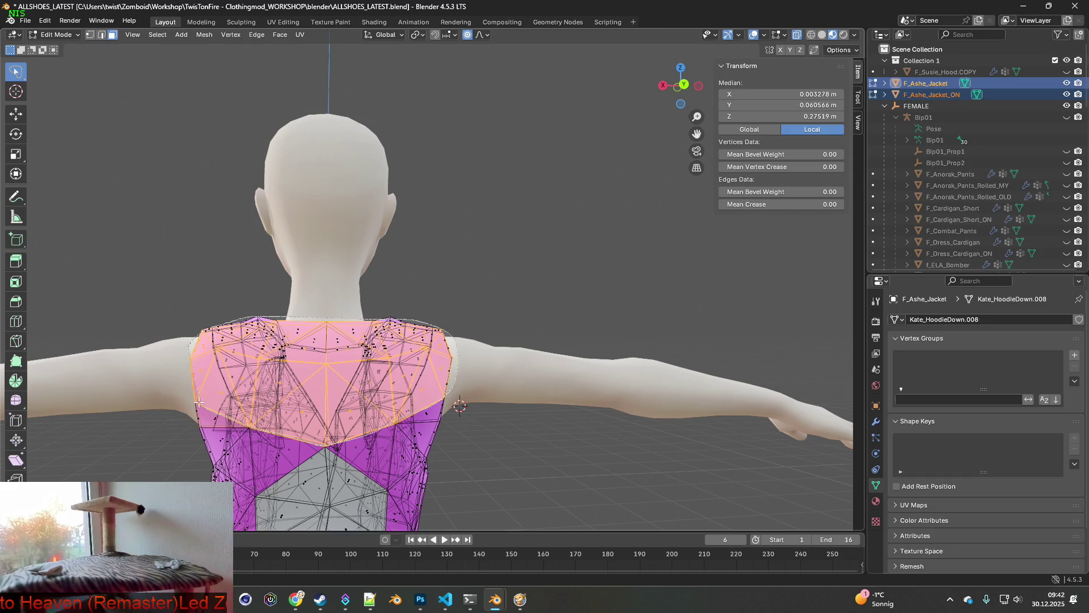
ctrl+right_drag(199, 404, 164, 373)
mouse_move(368, 404)
middle_down()
mouse_move(117, 409)
mouse_move(823, 414)
mouse_move(652, 422)
mouse_move(534, 409)
middle_up()
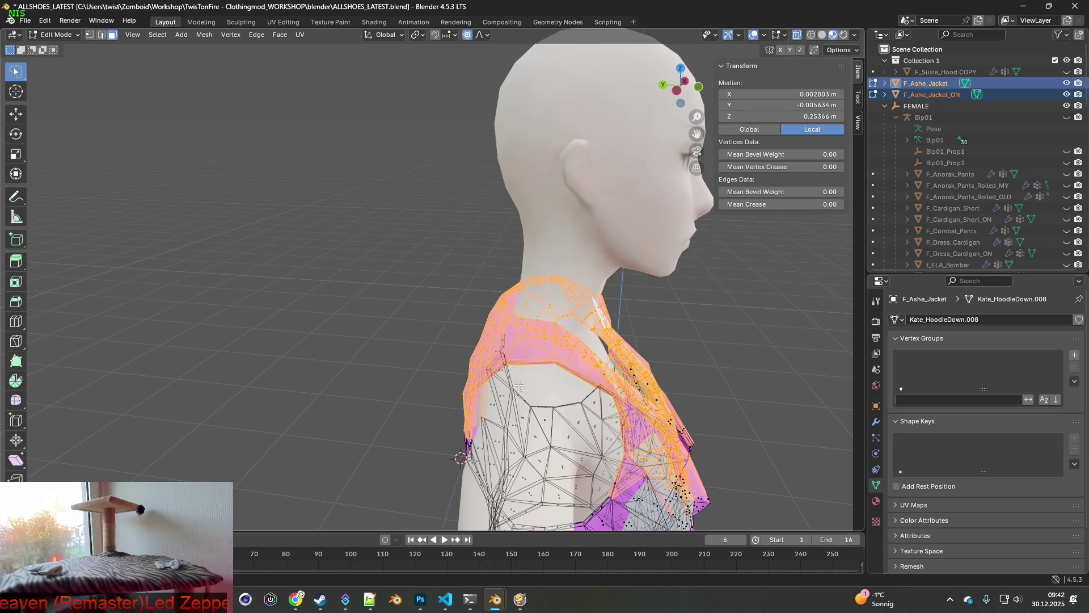
mouse_move(529, 273)
ctrl+shift+right_down()
mouse_move(700, 349)
mouse_move(693, 525)
mouse_move(599, 482)
ctrl+shift+right_up()
mouse_move(630, 467)
shift+middle_down()
mouse_move(637, 361)
mouse_move(649, 376)
mouse_move(554, 379)
mouse_move(550, 419)
mouse_move(536, 414)
shift+middle_up()
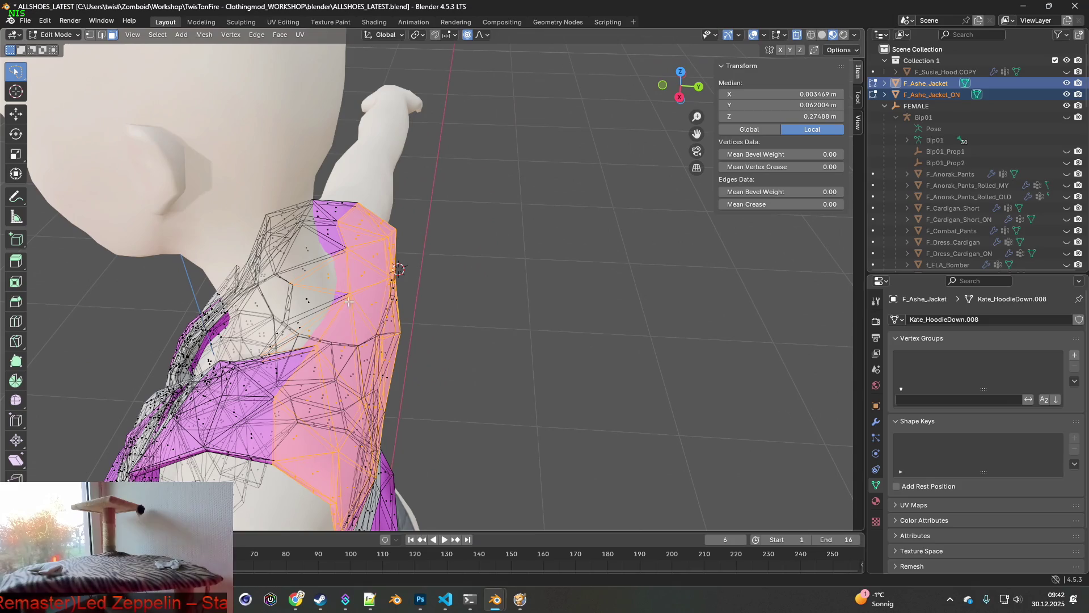
mouse_move(329, 316)
ctrl+right_down()
mouse_move(267, 340)
mouse_move(317, 318)
ctrl+right_up()
mouse_move(382, 383)
middle_down()
mouse_move(374, 333)
mouse_move(414, 348)
mouse_move(282, 343)
mouse_move(610, 395)
middle_up()
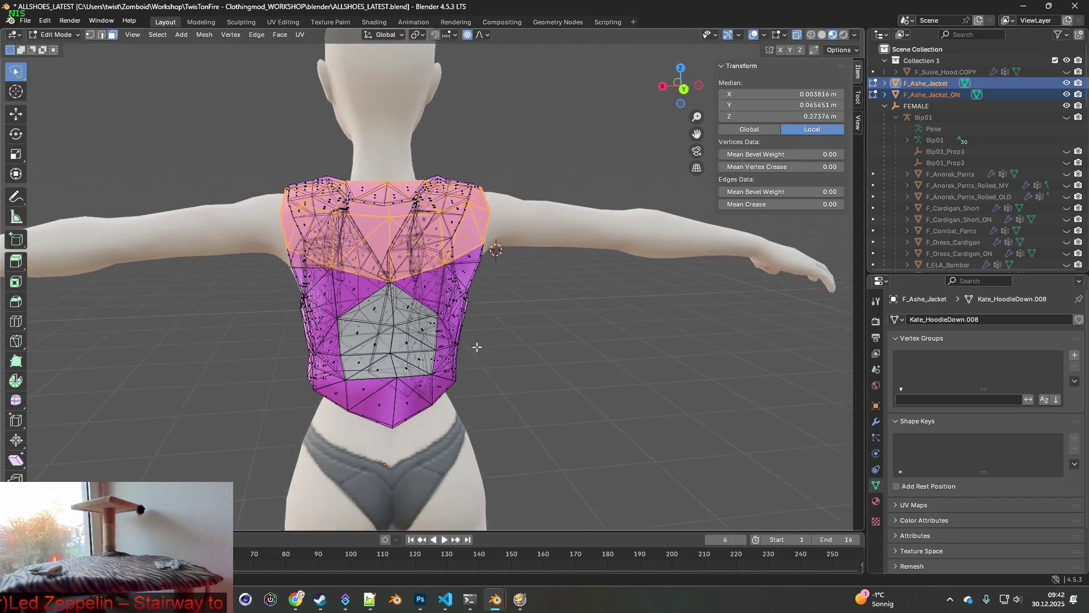
middle_drag(474, 348, 569, 345)
Step: Subdivide the shoulder faces once, shade them smooth and smooth their normal vectors
right_click(394, 235)
click(392, 237)
mouse_move(516, 276)
middle_down()
mouse_move(397, 280)
mouse_move(449, 272)
middle_up()
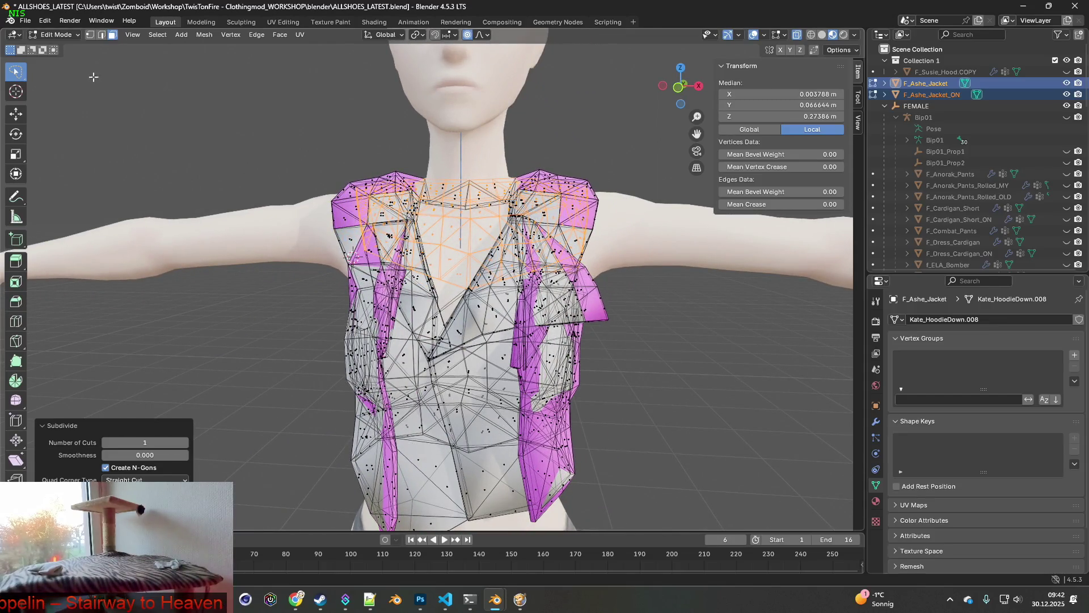
middle_drag(338, 165, 410, 175)
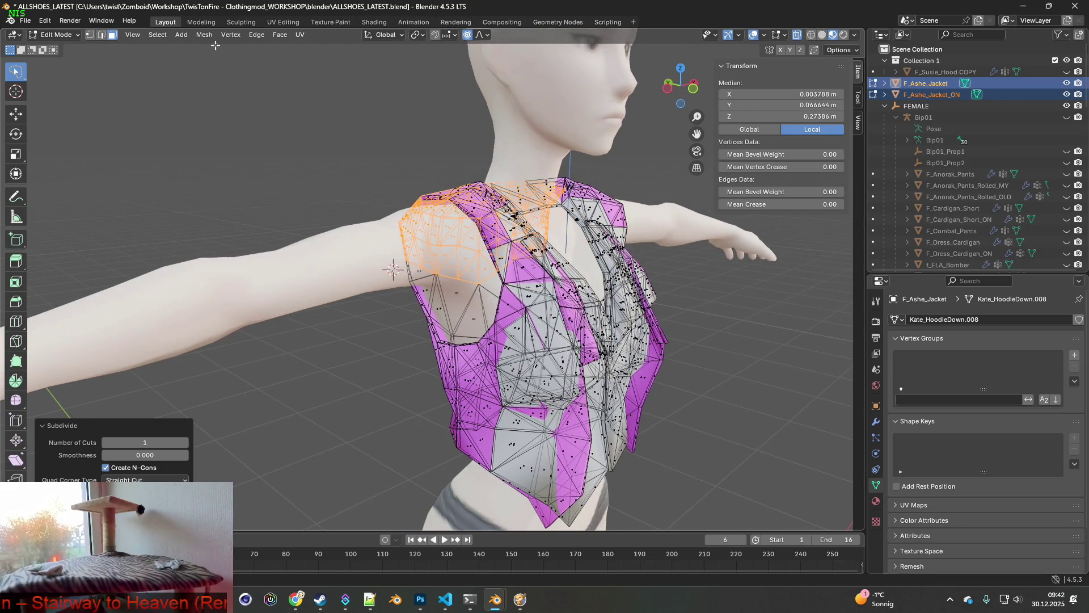
click(277, 37)
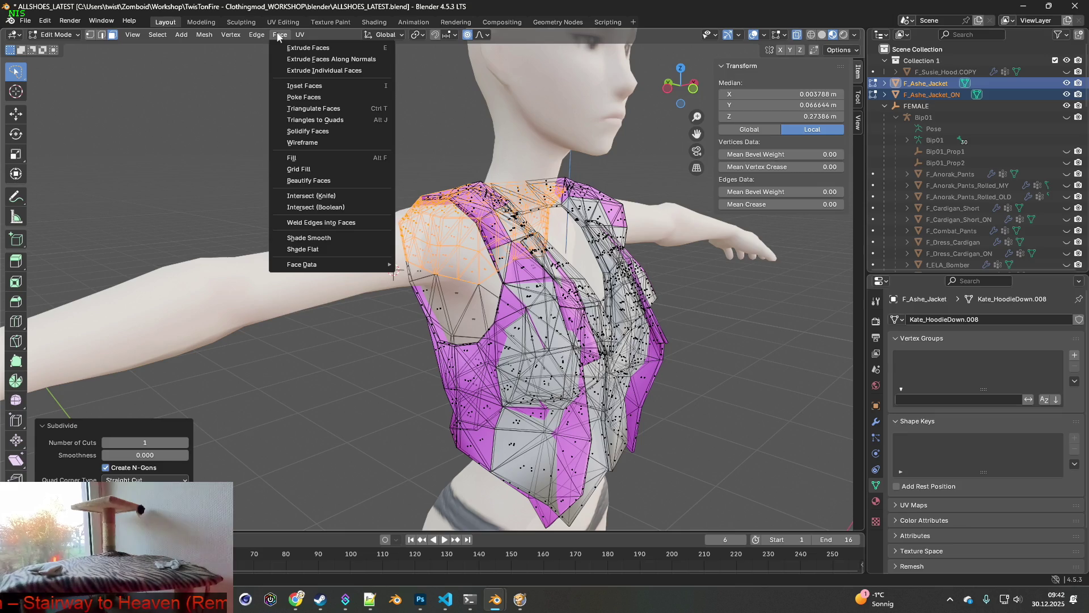
click(319, 238)
middle_drag(425, 219, 388, 214)
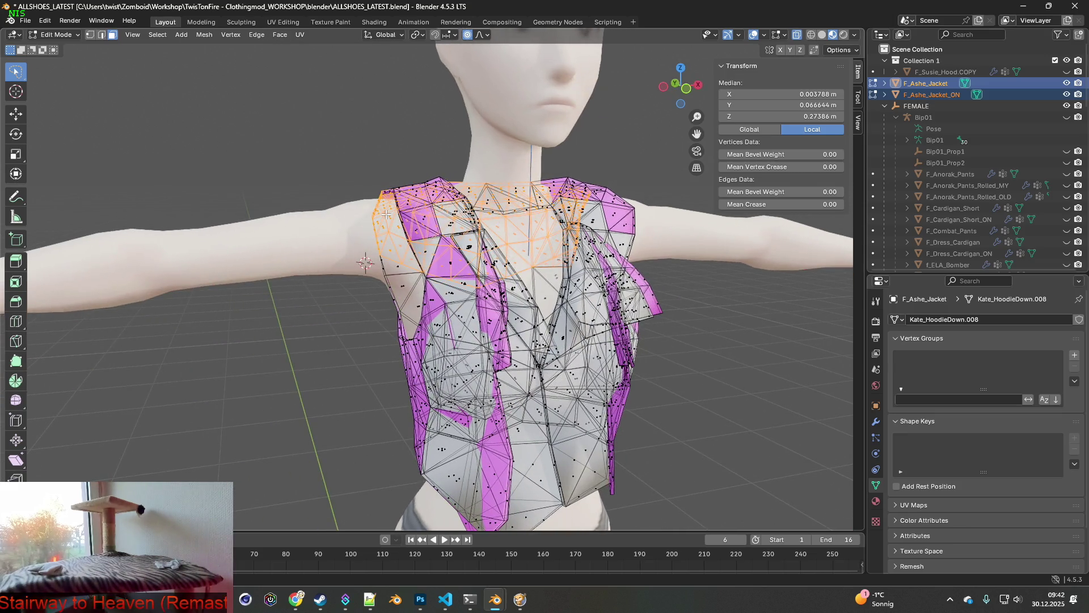
key(alt+n)
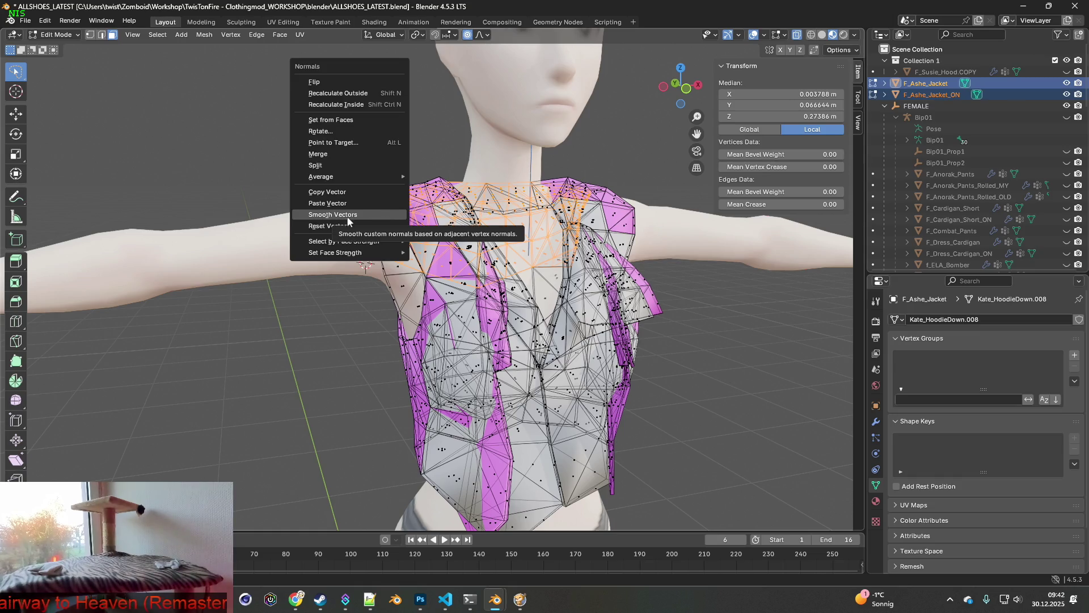
click(346, 219)
mouse_move(346, 221)
middle_down()
mouse_move(360, 231)
mouse_move(100, 37)
middle_up()
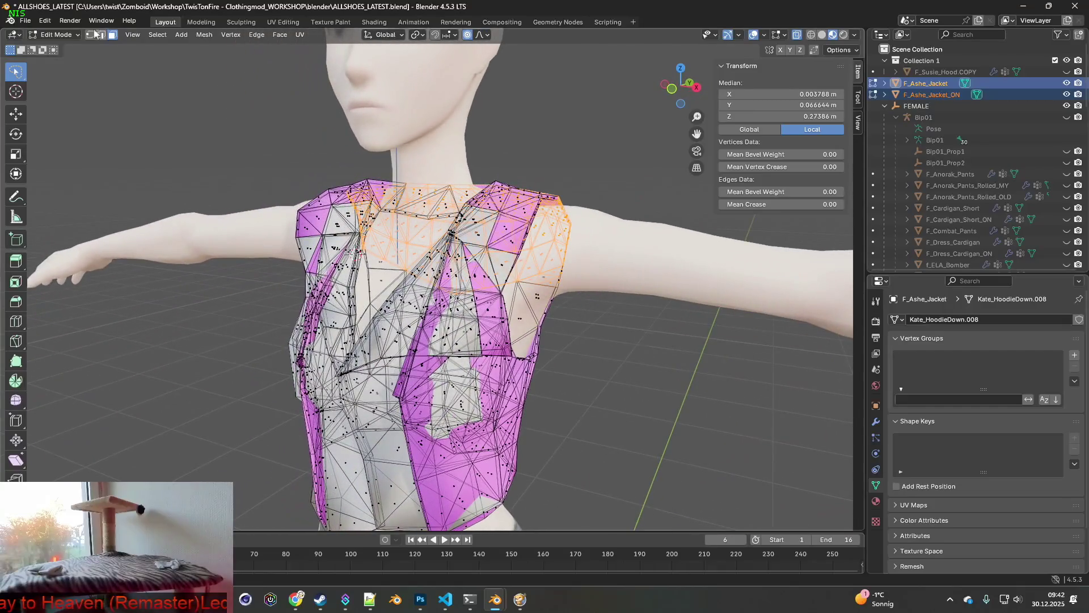
Step: Return to Object Mode and leave only F_Ashe_Jacket selected
click(66, 38)
click(56, 44)
mouse_move(357, 176)
middle_down()
mouse_move(411, 188)
mouse_move(275, 167)
mouse_move(434, 178)
mouse_move(273, 171)
mouse_move(384, 168)
mouse_move(362, 166)
mouse_move(133, 175)
middle_up()
scroll(431, 195, up, 2)
mouse_move(432, 199)
middle_down()
mouse_move(343, 179)
mouse_move(492, 198)
mouse_move(518, 190)
middle_up()
click(530, 178)
click(518, 210)
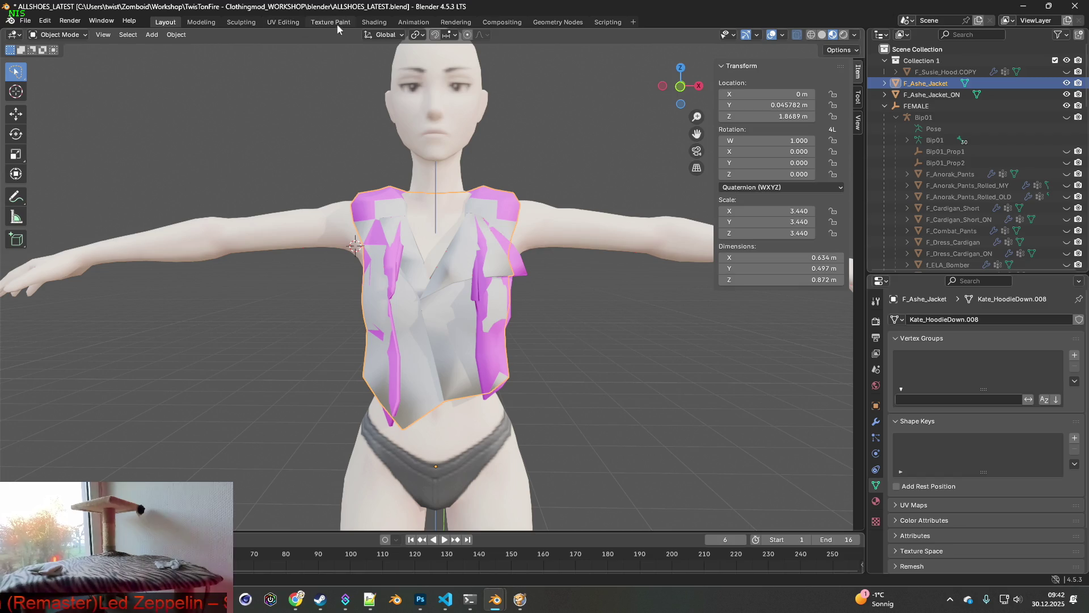
Step: Check the jacket materials in the Shading workspace and frame the jacket in view
click(375, 22)
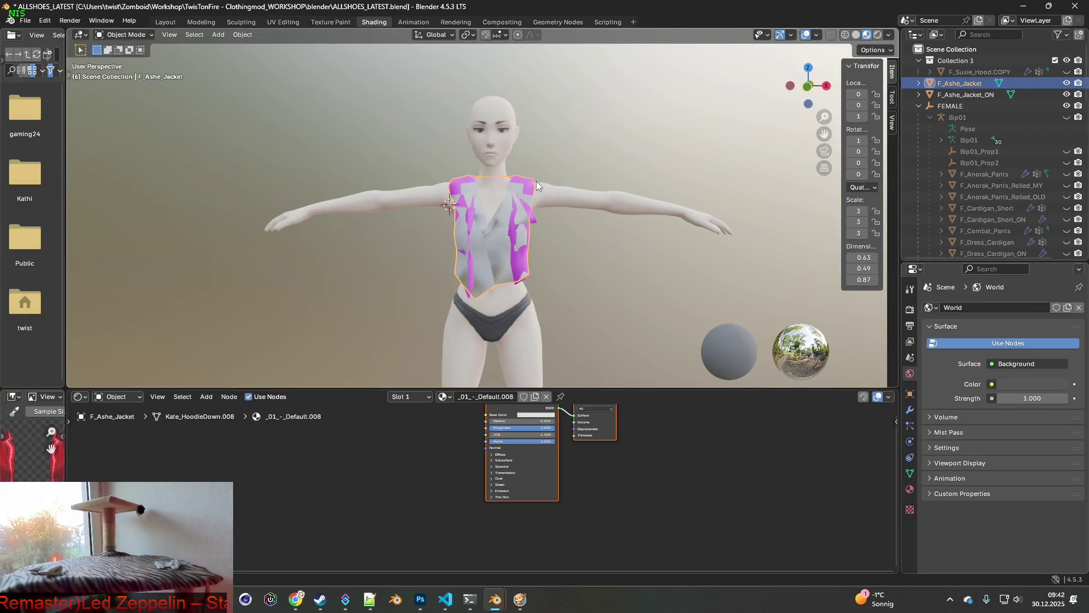
click(966, 95)
click(960, 84)
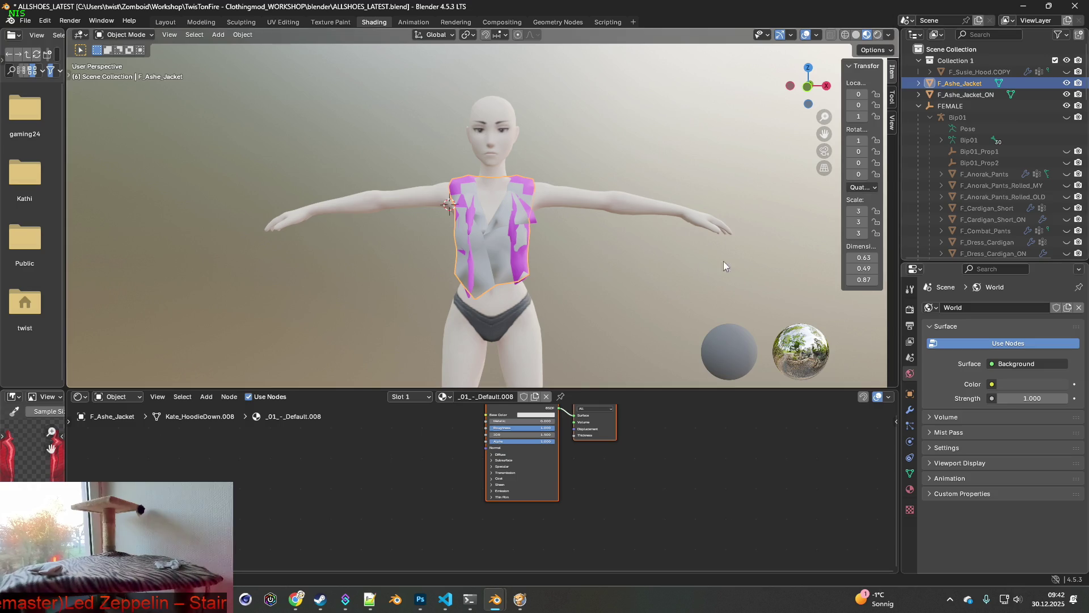
shift+middle_drag(614, 244, 597, 239)
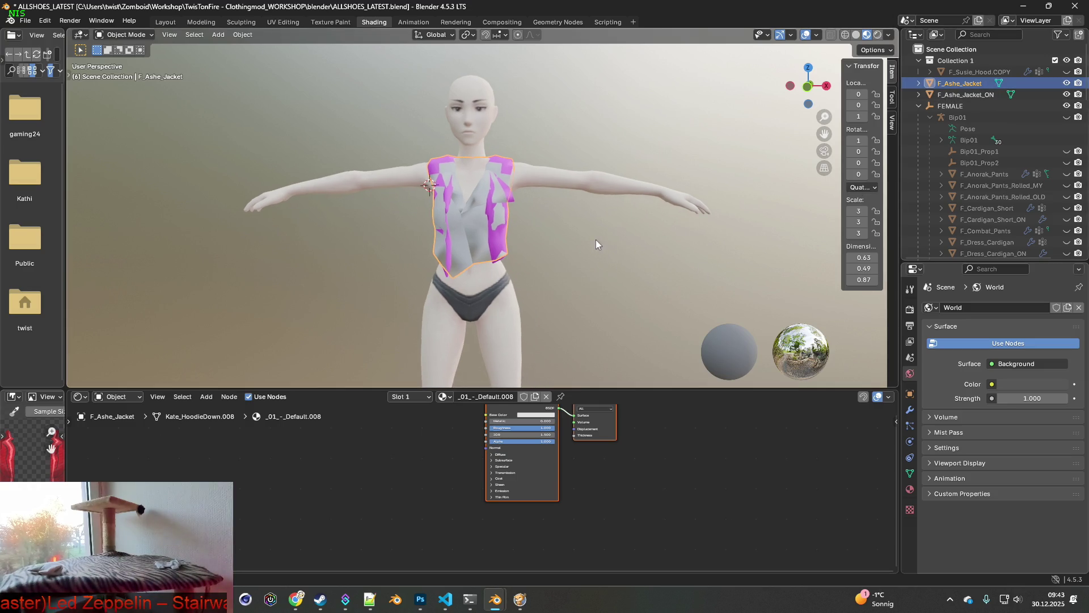
scroll(423, 149, up, 2)
mouse_move(424, 149)
middle_down()
mouse_move(548, 155)
mouse_move(426, 155)
mouse_move(454, 155)
middle_up()
Step: Unhide the FEMALE armature and Bip01 bones, then return to the Layout workspace
click(1066, 106)
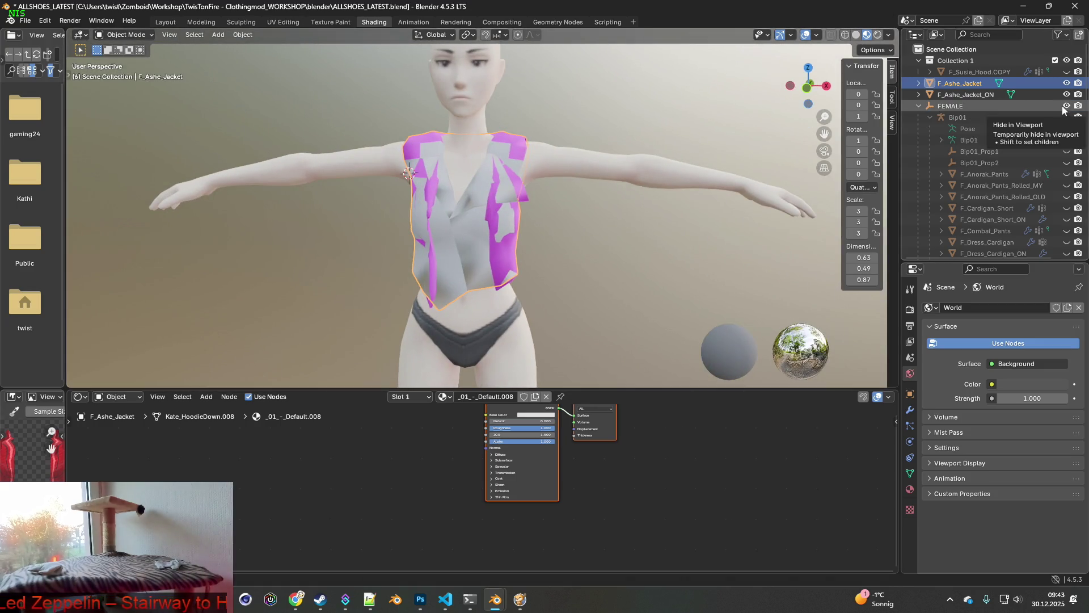
click(1067, 117)
middle_drag(593, 144, 605, 145)
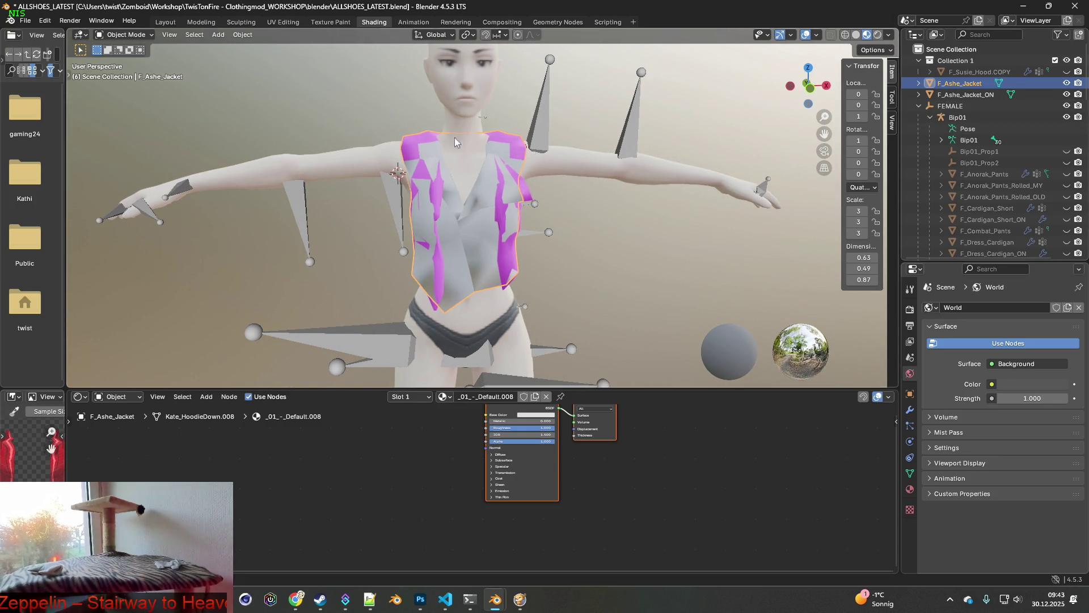
click(165, 23)
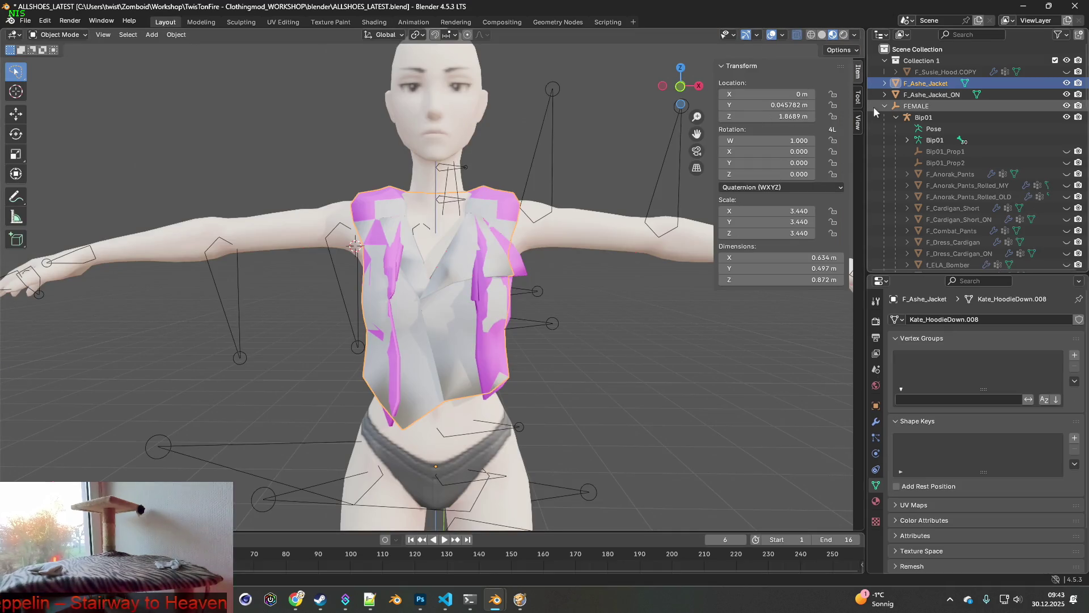
Step: Set the rotation mode of F_Ashe_Jacket and F_Ashe_Jacket_ON to XYZ Euler
click(932, 94)
click(928, 84)
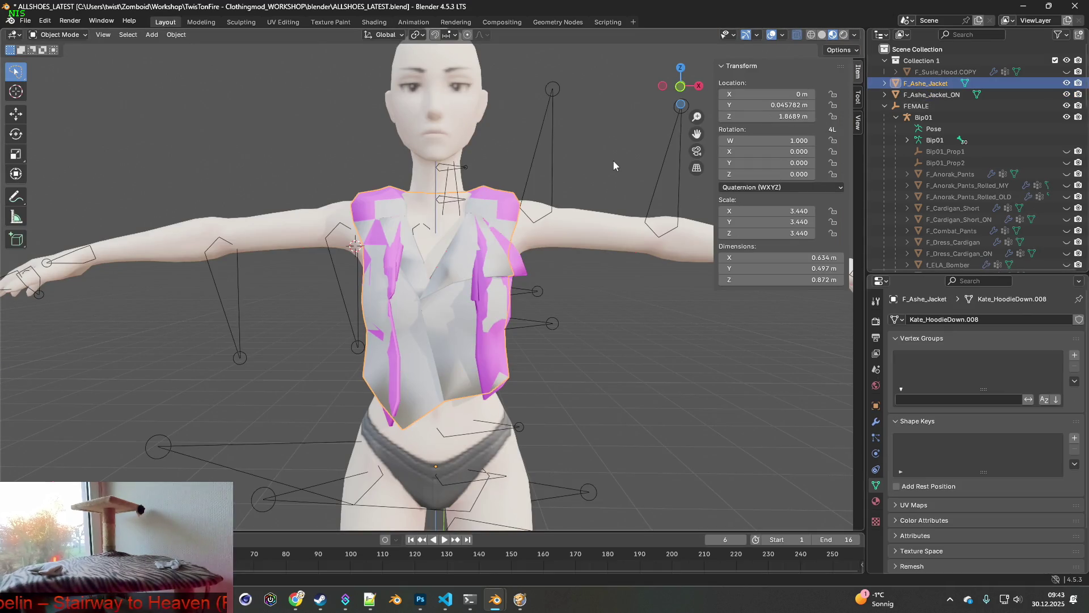
click(767, 187)
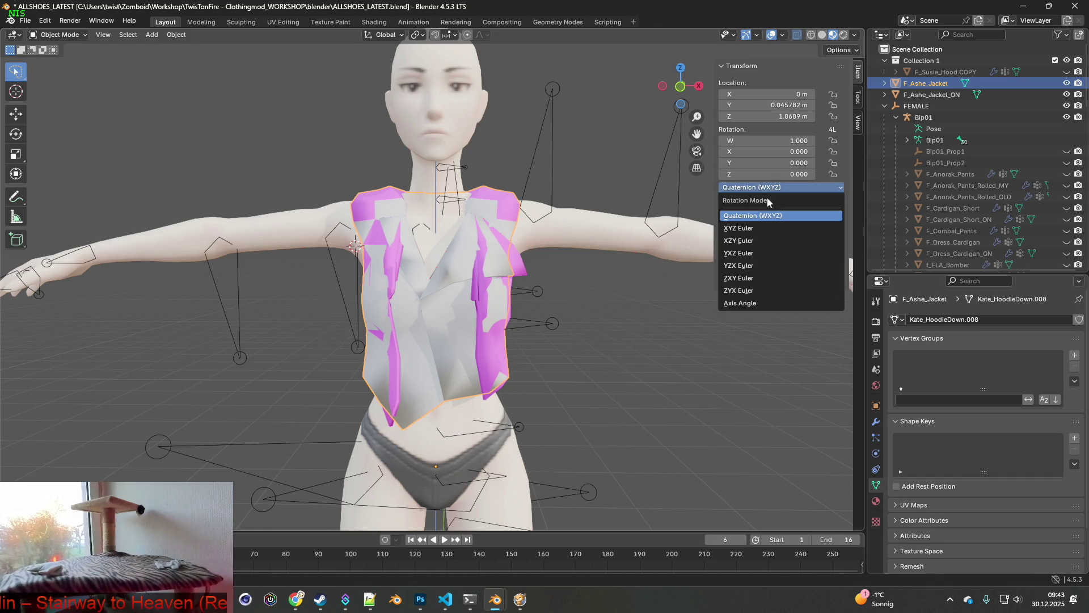
click(755, 228)
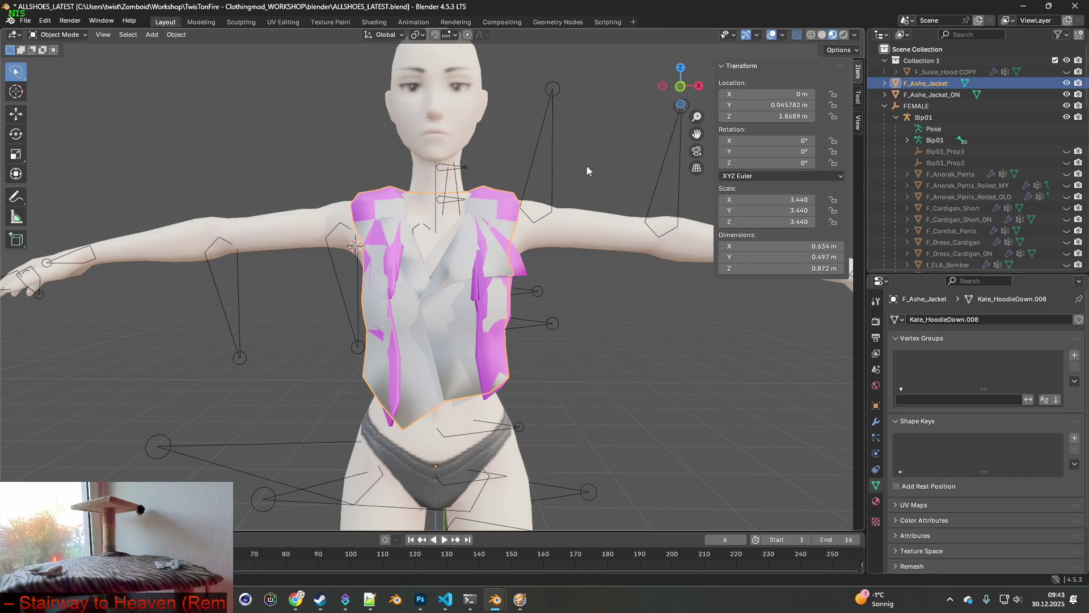
click(931, 94)
click(767, 188)
click(741, 225)
Step: Apply all transforms to both jackets, leaving location 0 and scale 1.000
click(925, 83)
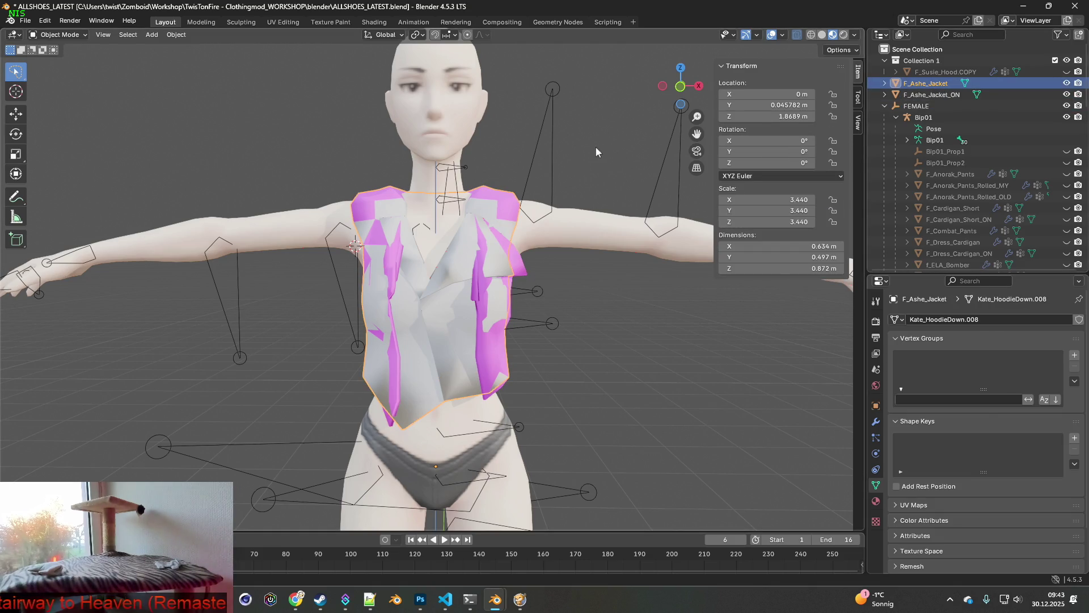
key(ctrl+a)
click(550, 153)
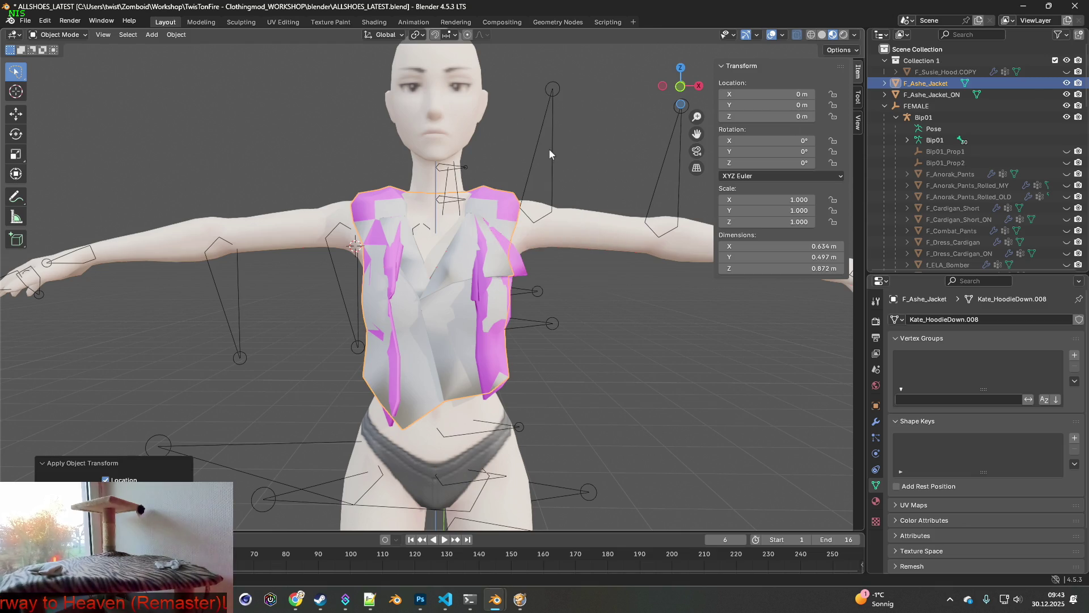
click(932, 95)
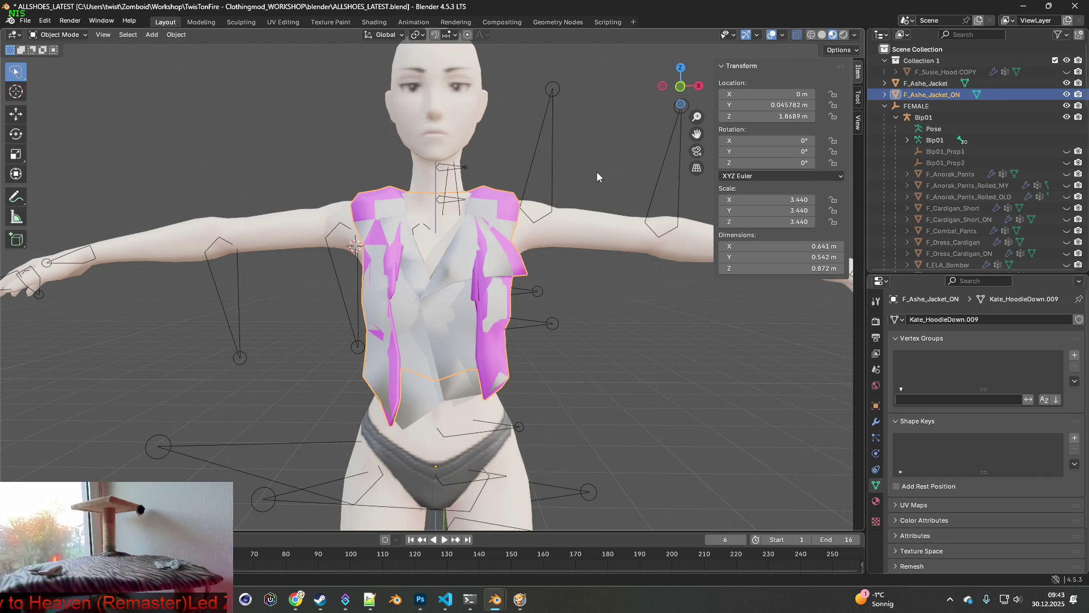
key(ctrl+a)
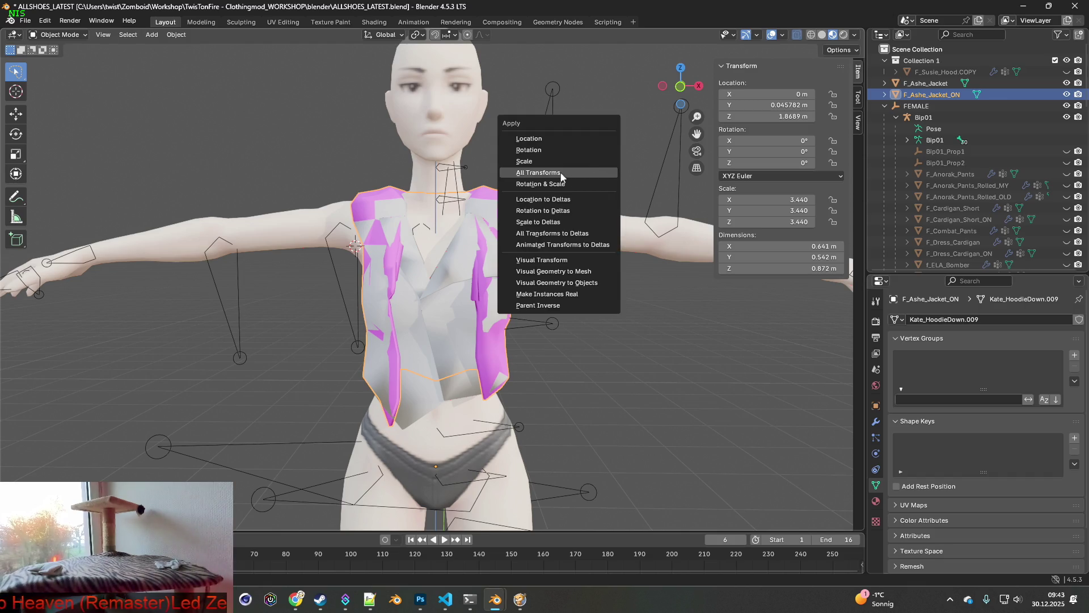
click(593, 173)
mouse_move(586, 175)
middle_down()
mouse_move(455, 179)
mouse_move(683, 175)
middle_up()
click(925, 84)
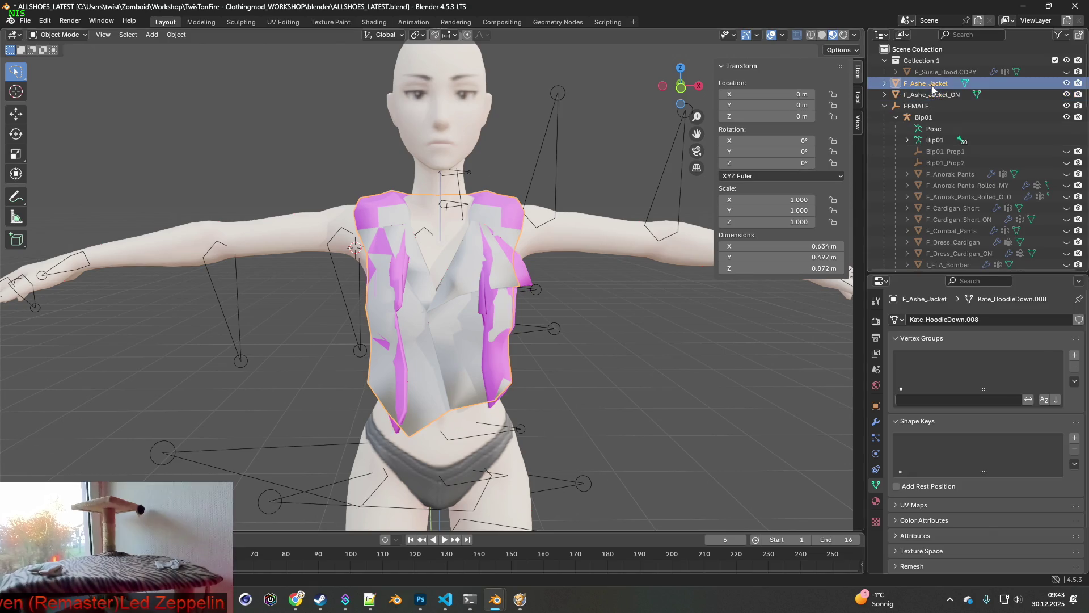
Step: Add a Data Transfer modifier to F_Ashe_Jacket sourcing vertex data from Female, with data layers generated
click(876, 421)
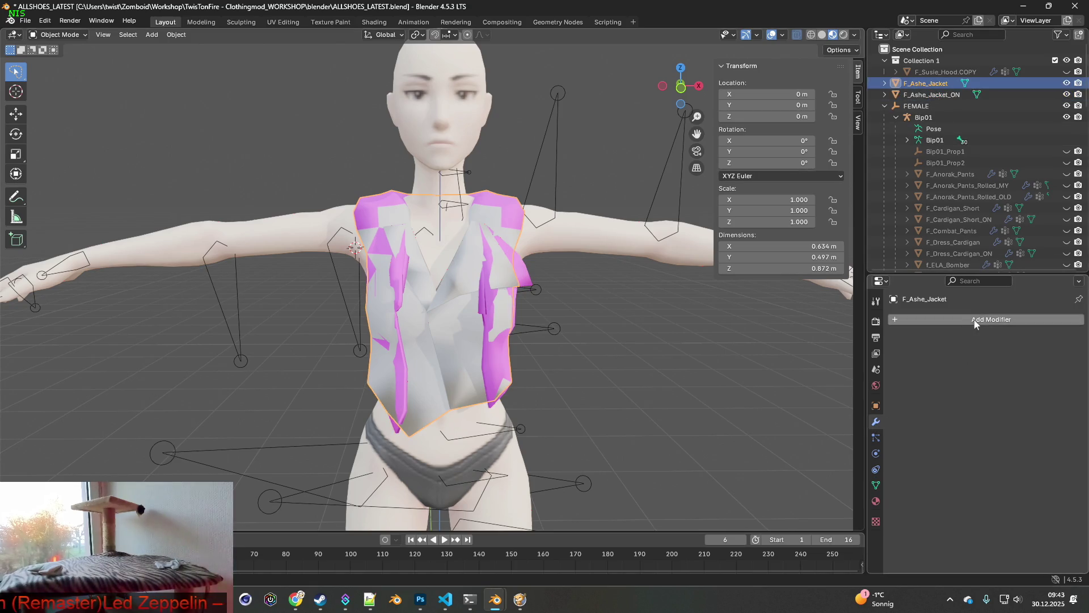
click(915, 320)
mouse_move(914, 323)
click(834, 319)
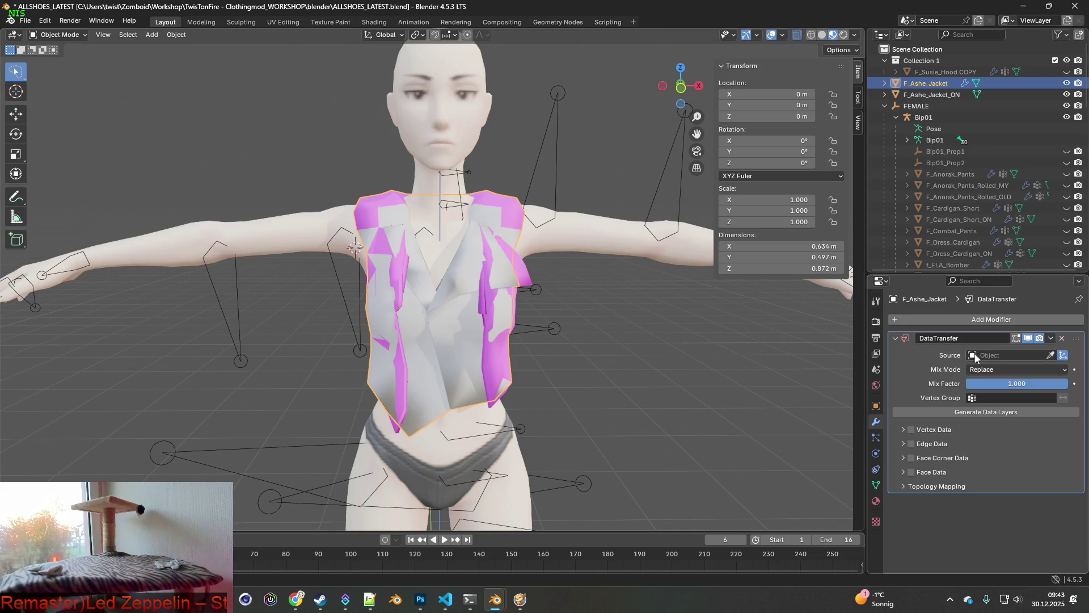
click(997, 355)
scroll(997, 430, down, 15)
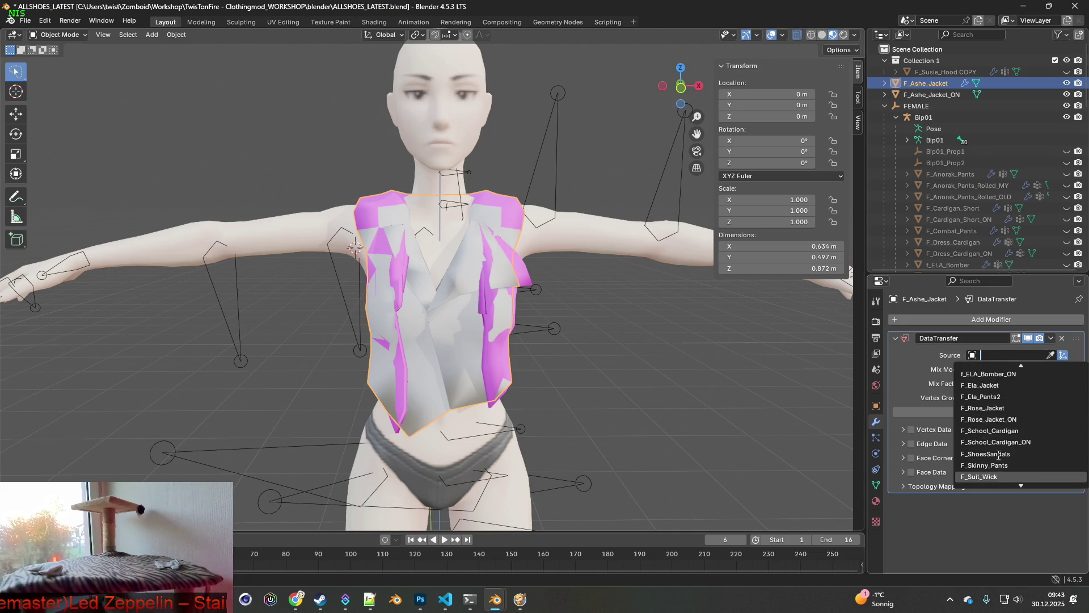
click(987, 419)
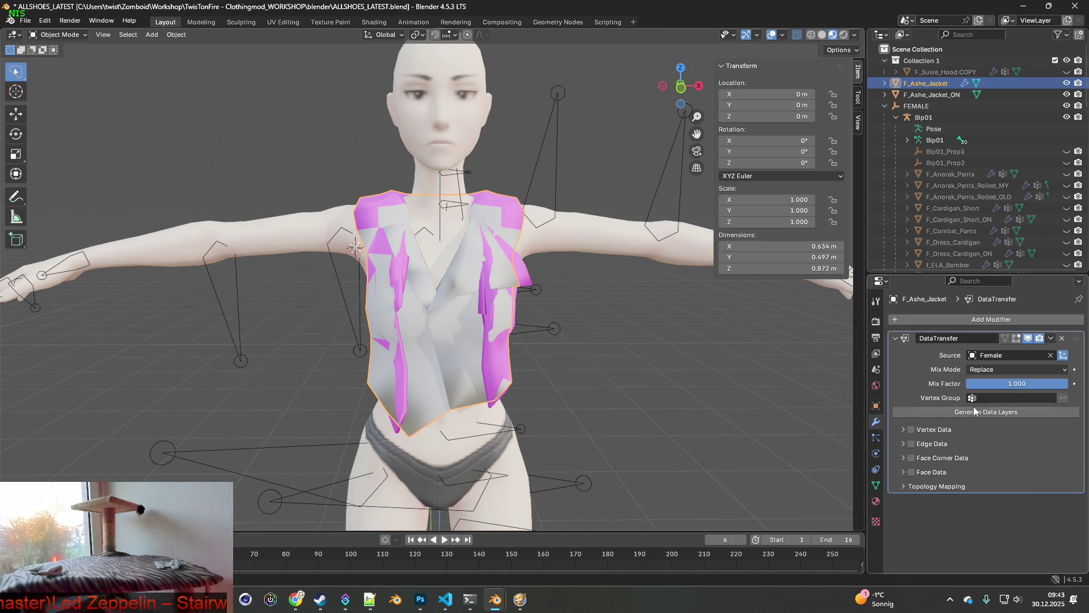
click(907, 429)
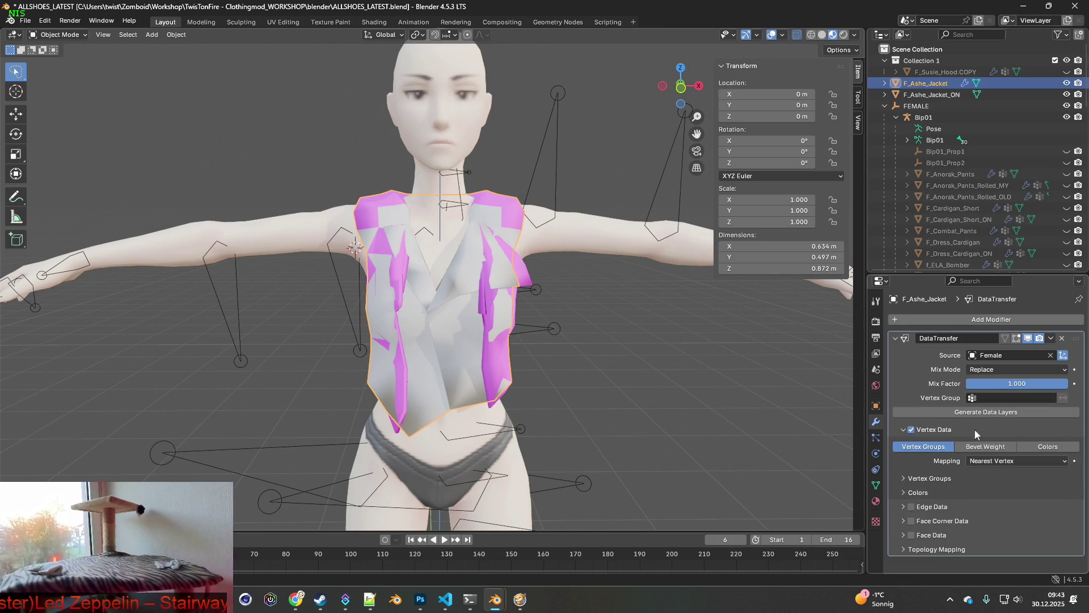
click(993, 413)
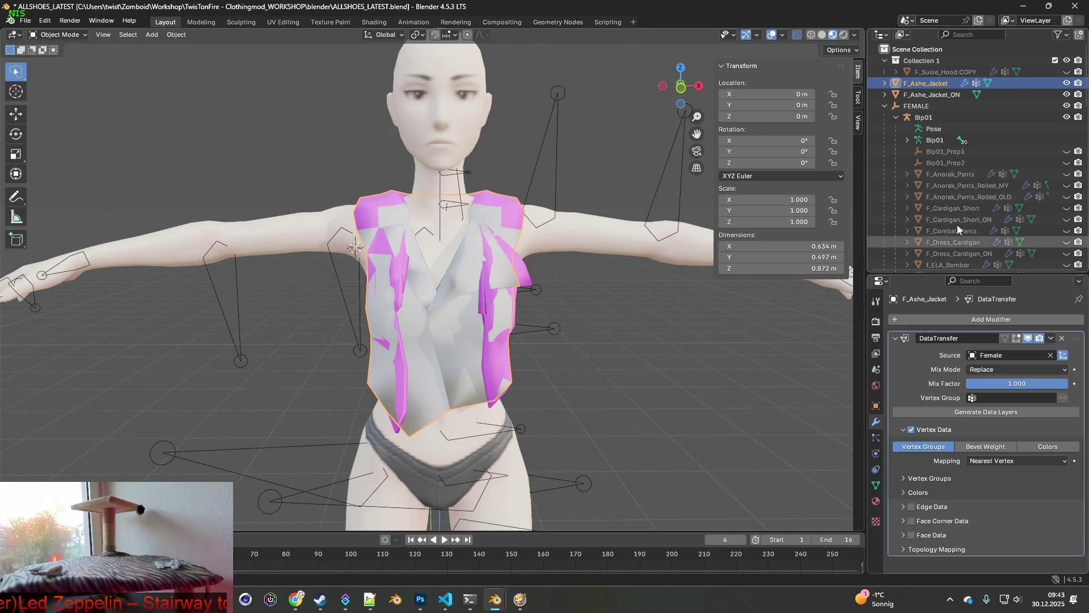
click(935, 95)
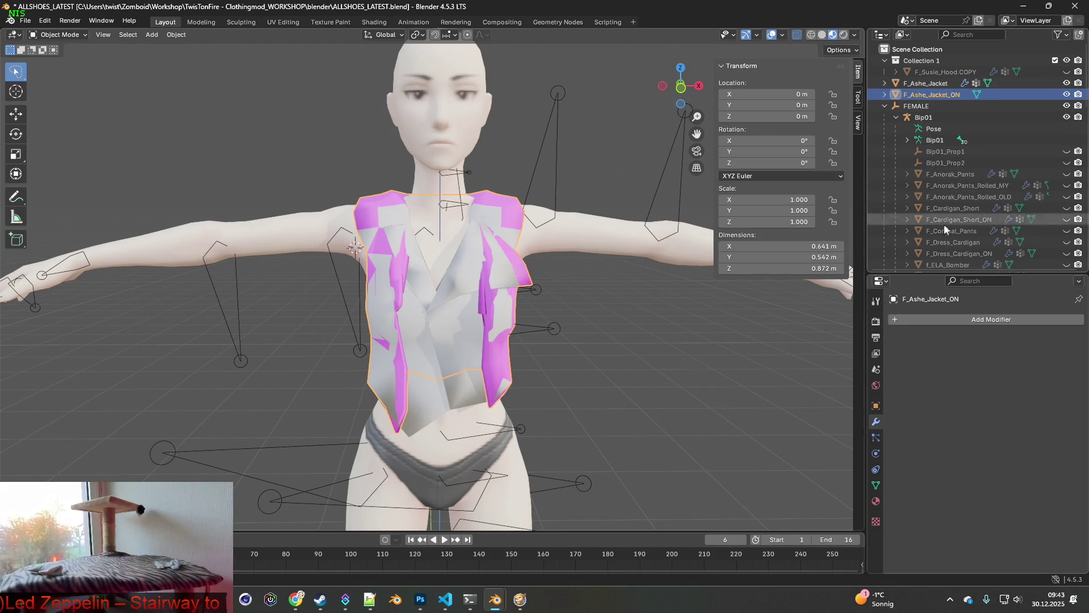
Step: Give F_Ashe_Jacket_ON a Data Transfer modifier from Female with vertex data and generated layers
click(986, 320)
mouse_move(986, 321)
click(868, 321)
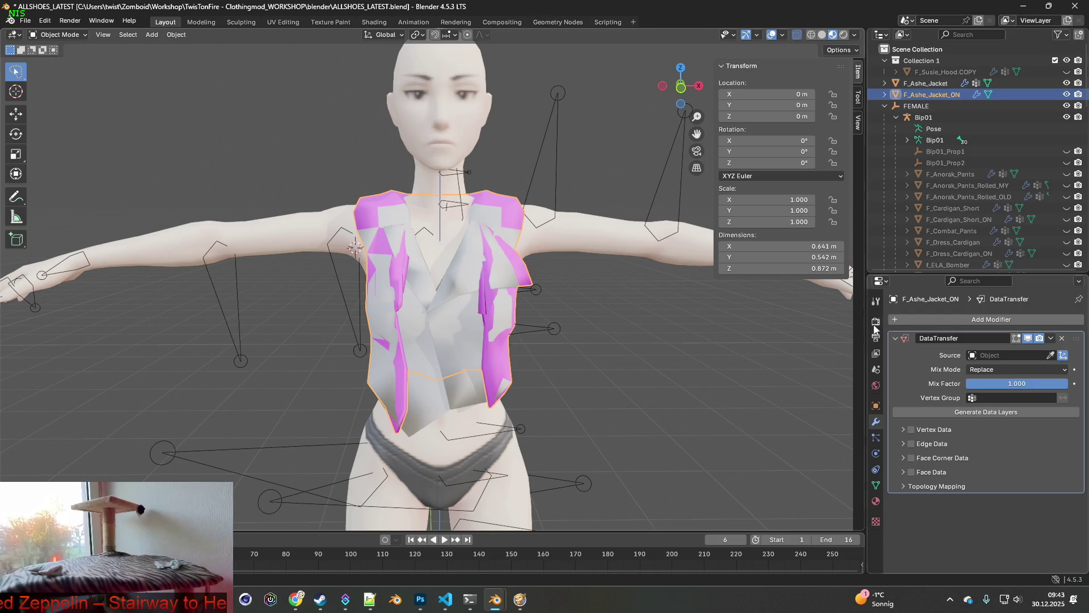
click(985, 353)
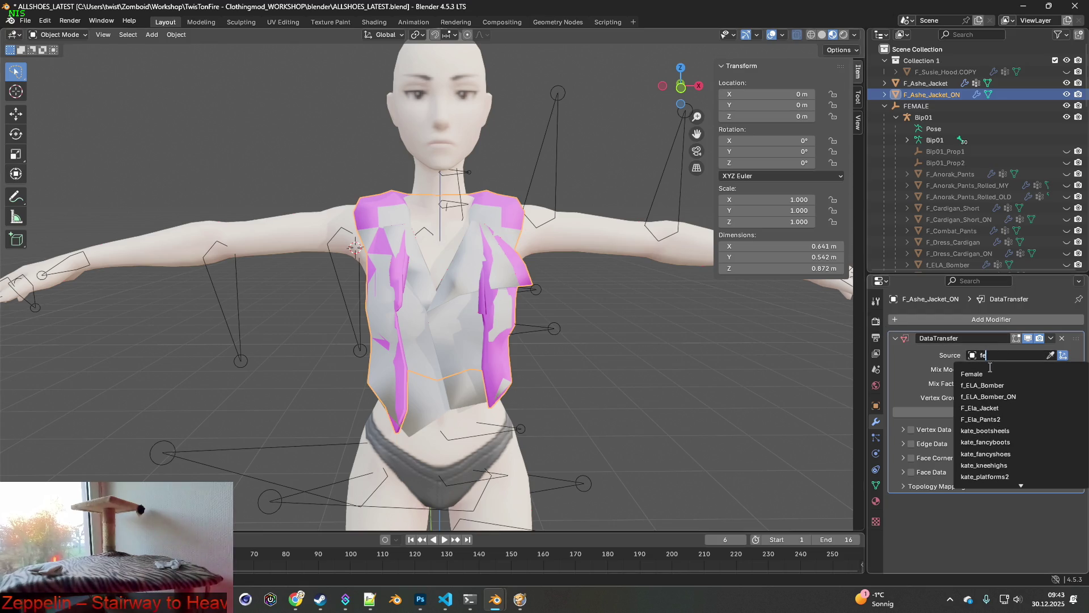
click(1002, 368)
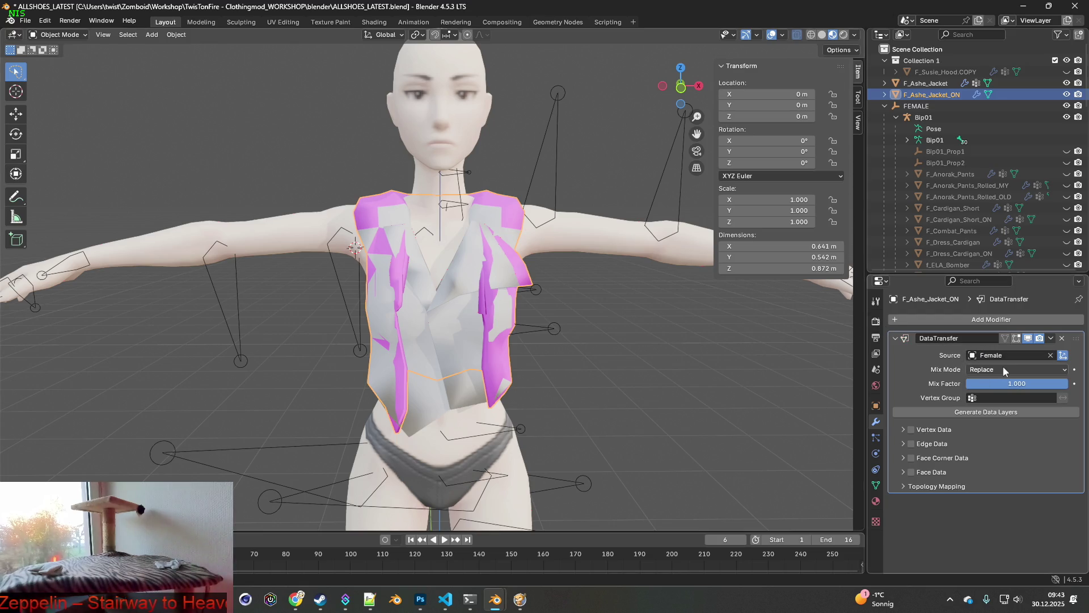
click(921, 430)
click(994, 411)
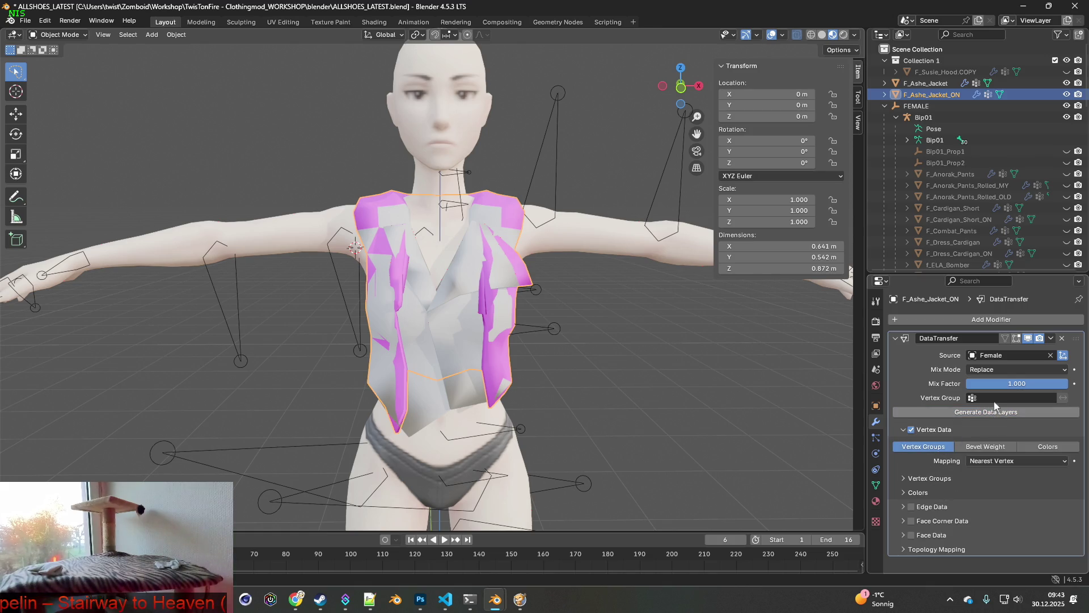
Step: Hide the Female body, turn off X-ray, and select F_Ashe_Jacket together with the Bip01 armature
mouse_move(569, 214)
middle_down()
mouse_move(471, 213)
mouse_move(565, 209)
middle_up()
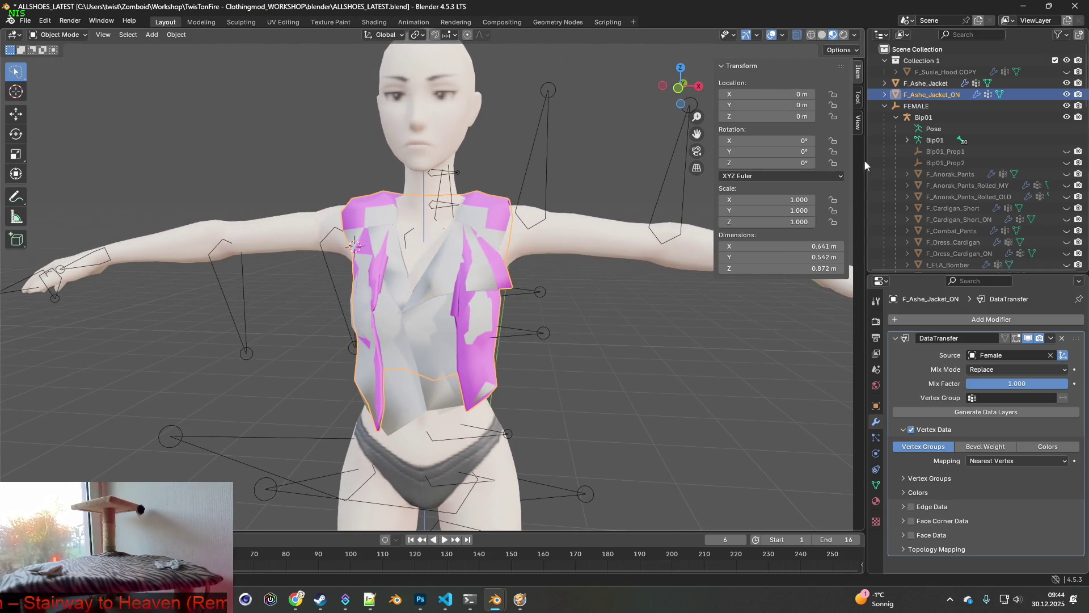
scroll(1066, 110, down, 15)
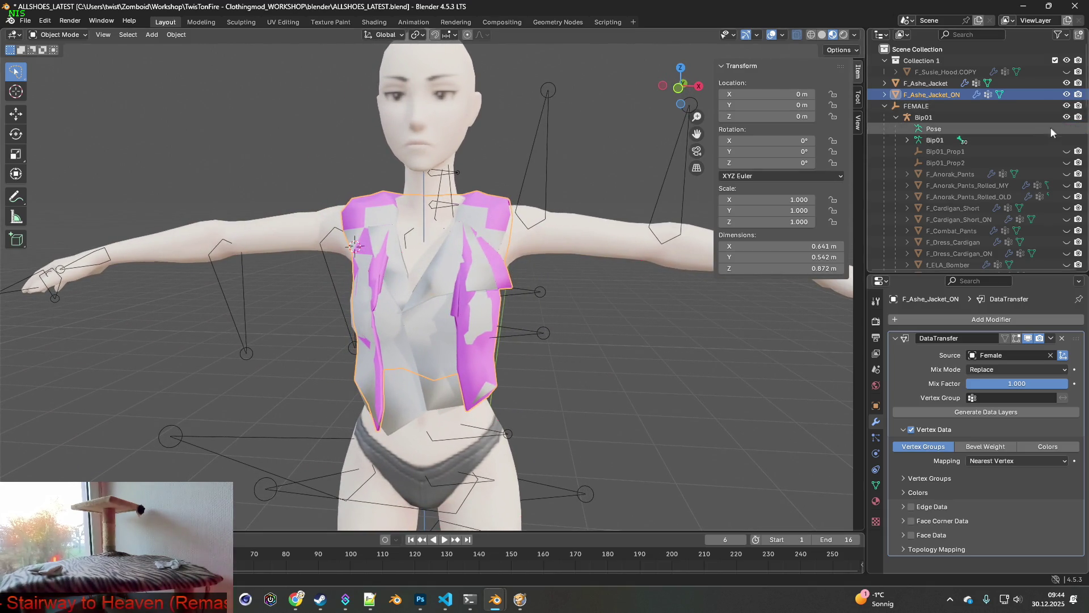
click(1067, 152)
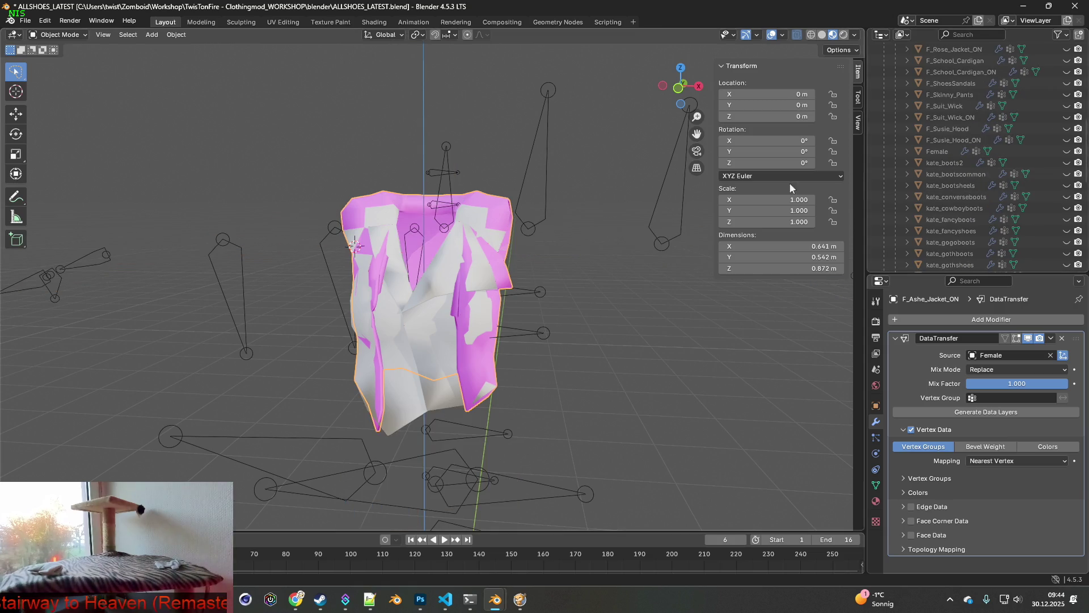
scroll(956, 166, up, 15)
click(796, 35)
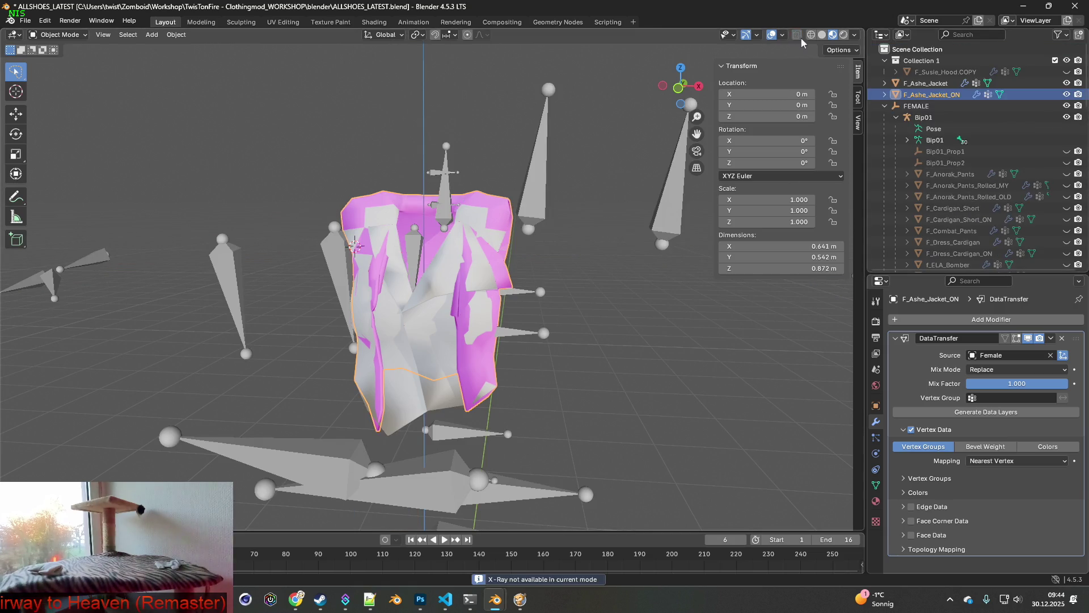
scroll(642, 172, up, 1)
click(925, 83)
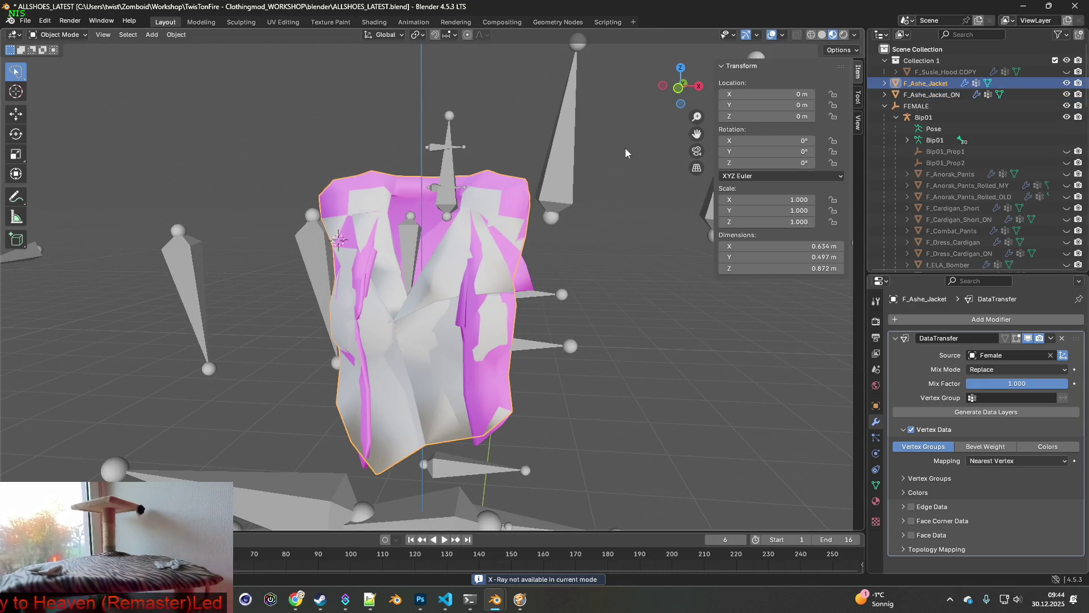
shift+click(563, 137)
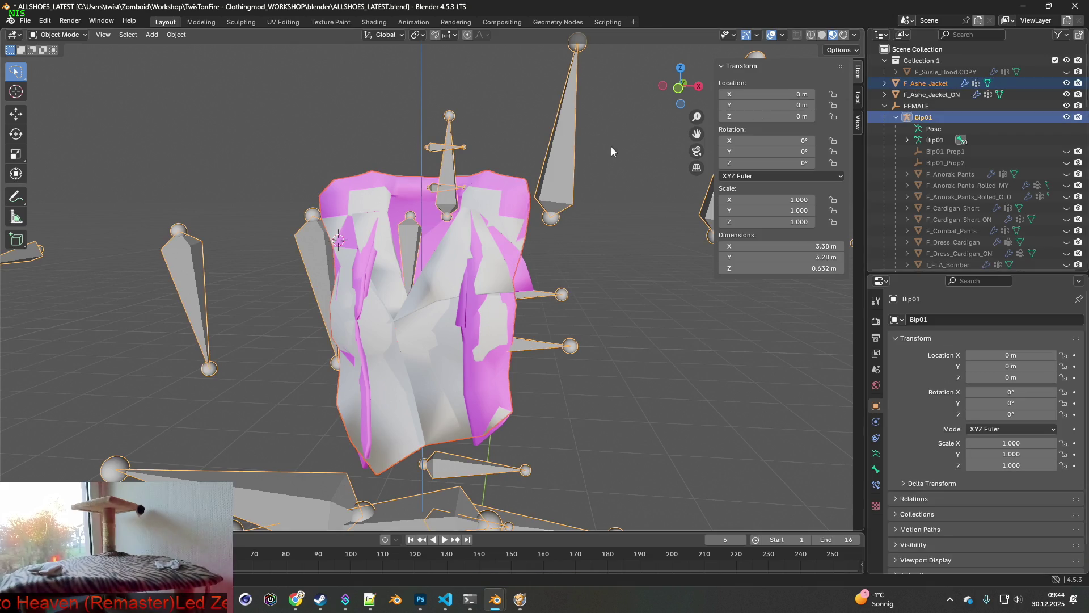
Step: Parent F_Ashe_Jacket and F_Ashe_Jacket_ON to the Bip01 armature With Empty Groups
key(ctrl+p)
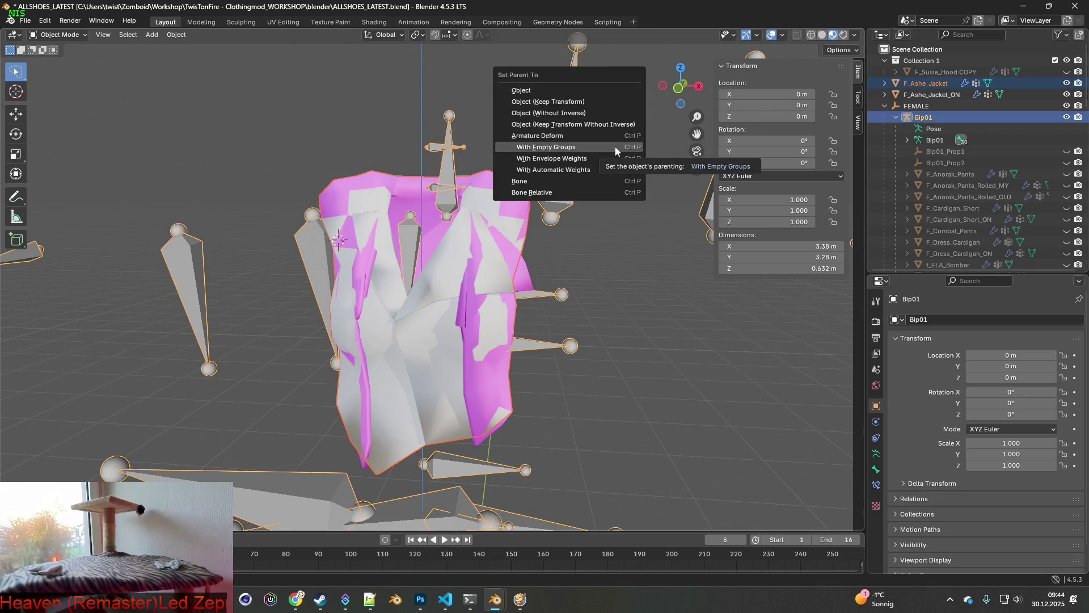
click(559, 147)
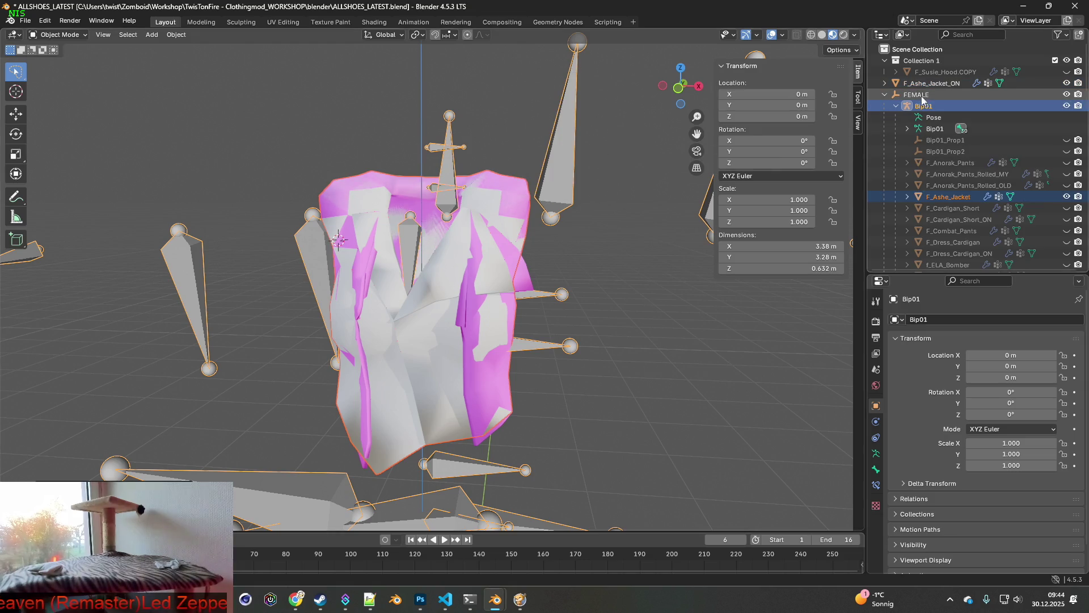
click(932, 85)
shift+click(564, 158)
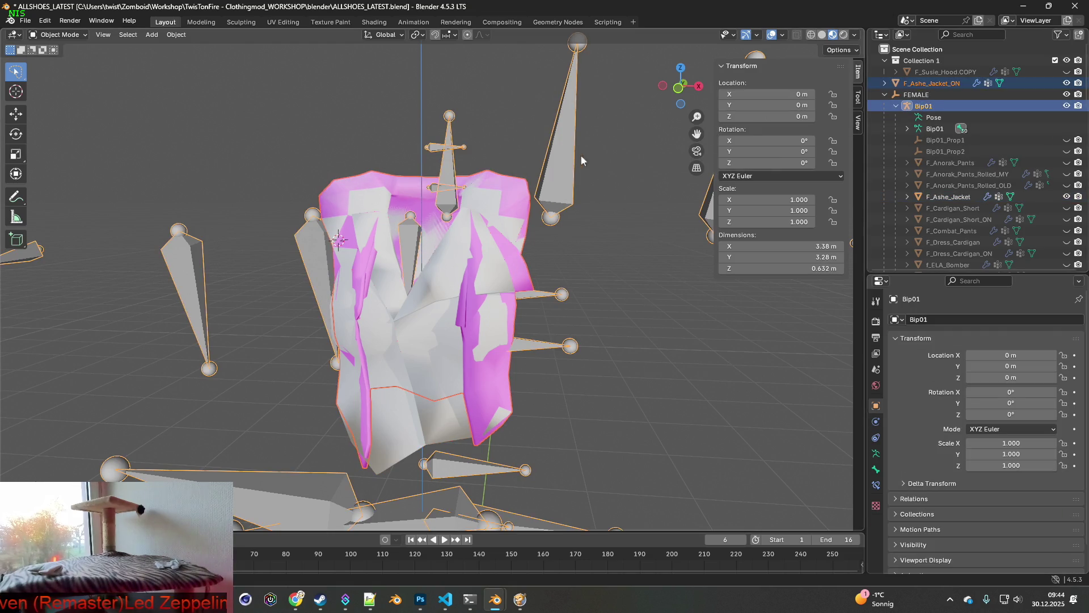
key(ctrl+p)
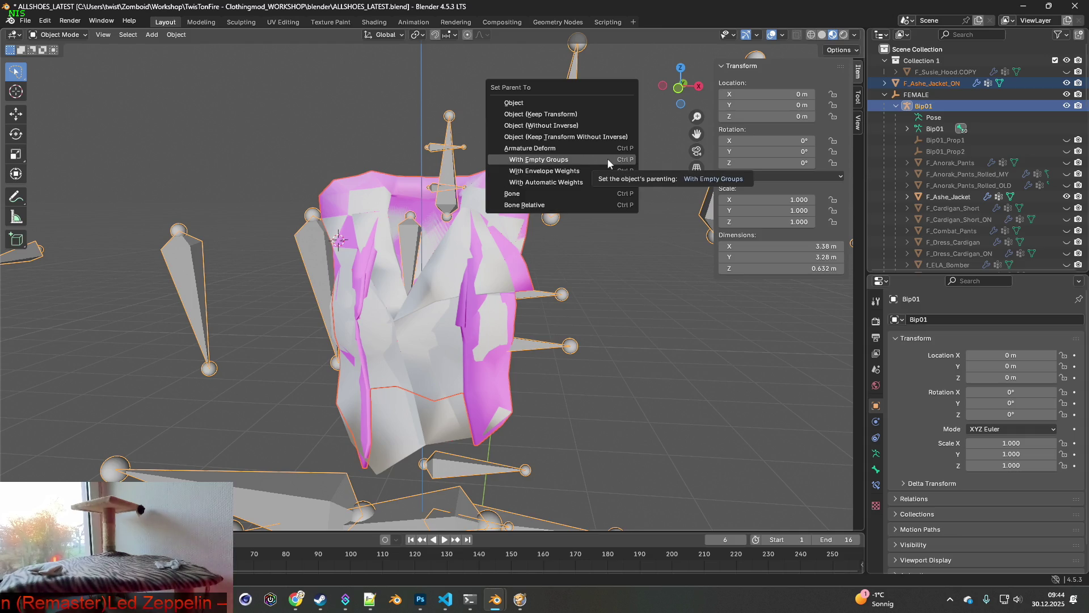
click(570, 158)
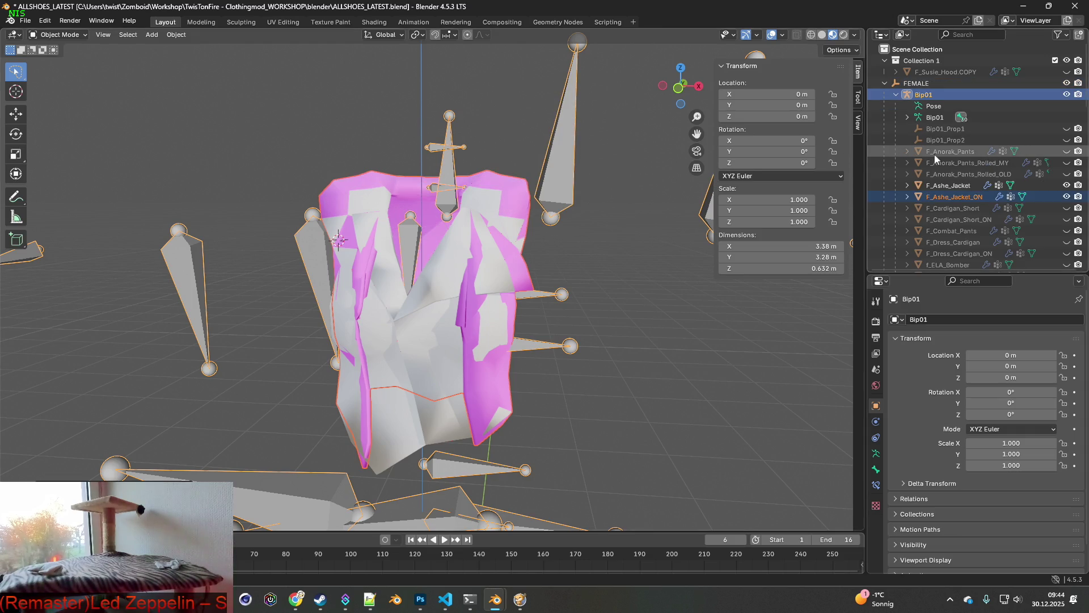
Step: Hide F_Ashe_Jacket_ON and inspect the closed jacket on the armature
click(1067, 197)
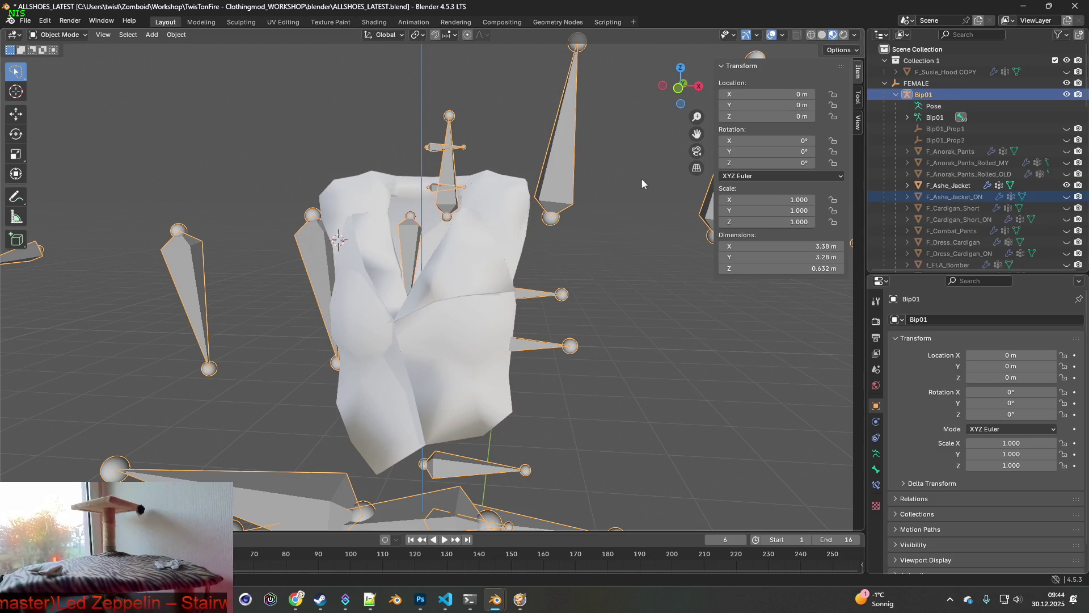
click(951, 186)
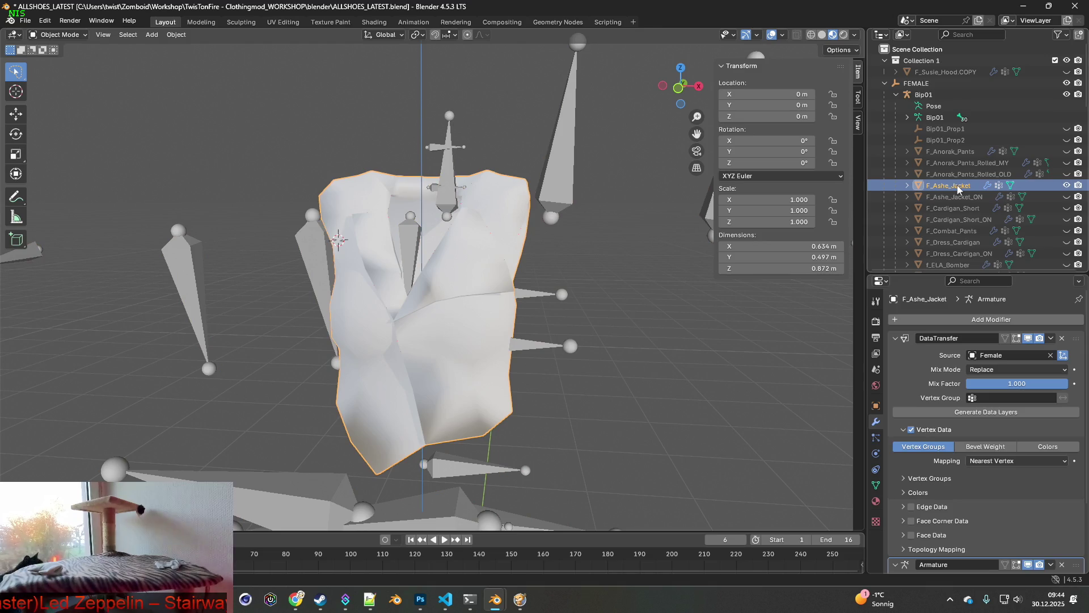
scroll(964, 188, down, 1)
double_click(938, 152)
key(Escape)
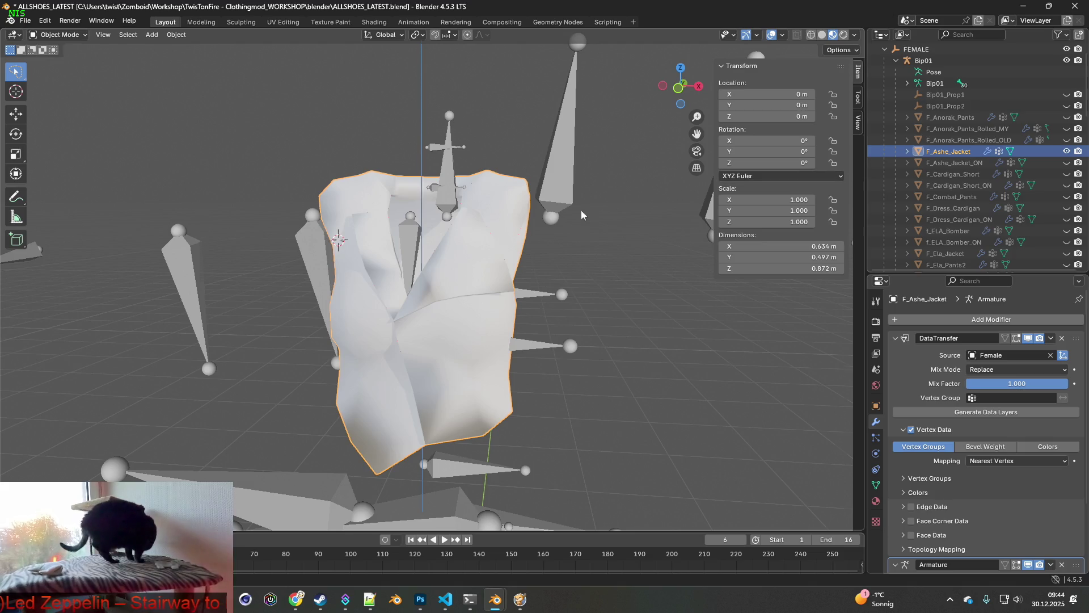
scroll(578, 206, down, 5)
mouse_move(567, 247)
middle_down()
mouse_move(508, 251)
mouse_move(494, 277)
mouse_move(596, 271)
mouse_move(552, 251)
mouse_move(542, 258)
middle_up()
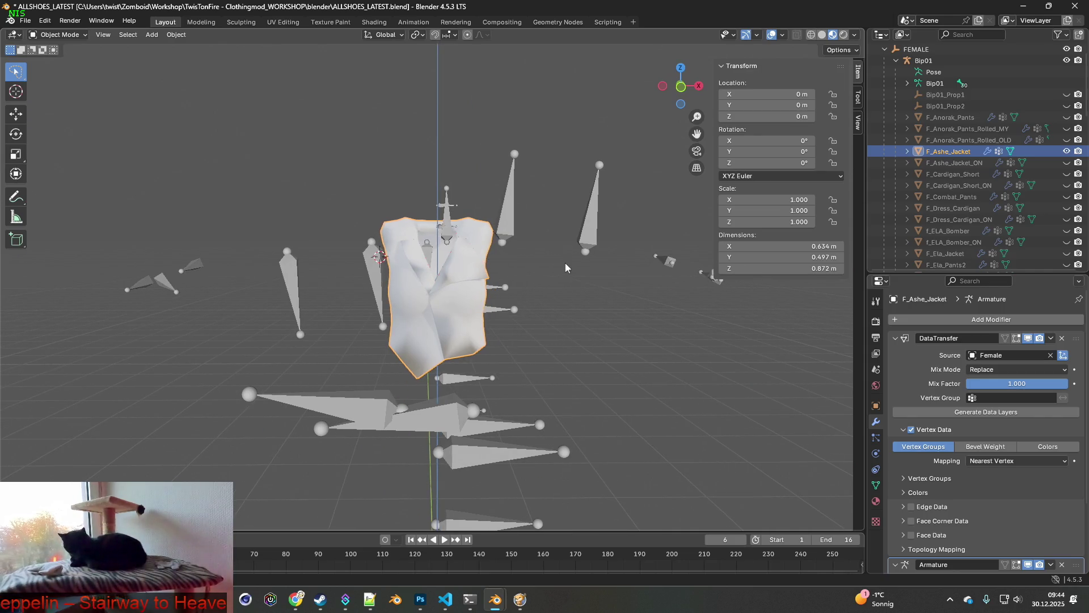
scroll(566, 262, down, 3)
click(566, 264)
click(28, 21)
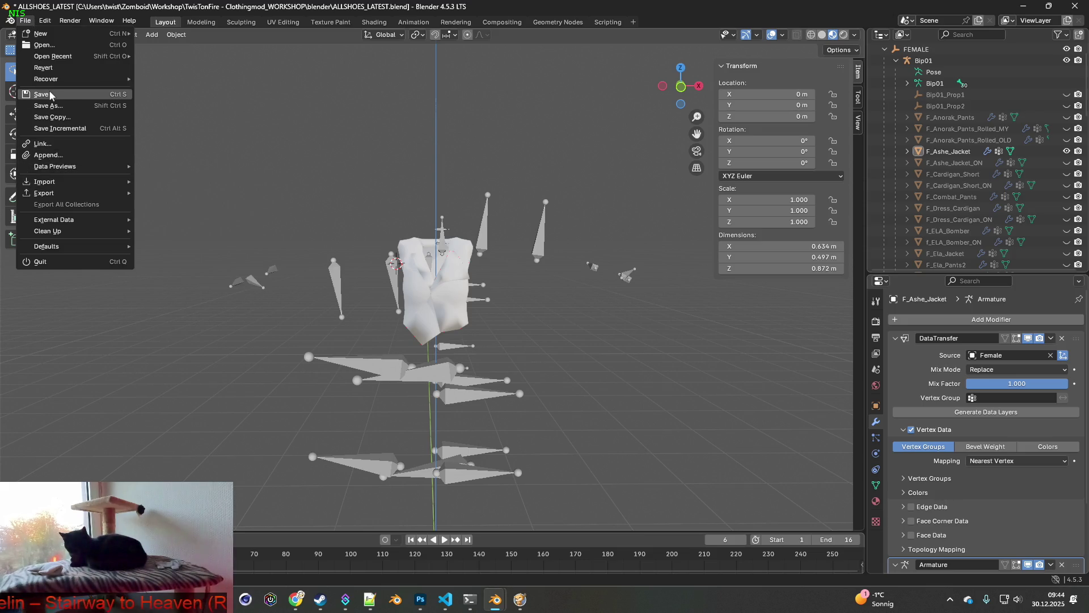
Step: Save the blend file and export the closed jacket as F_Ashe_Jacket.fbx
click(50, 96)
click(26, 23)
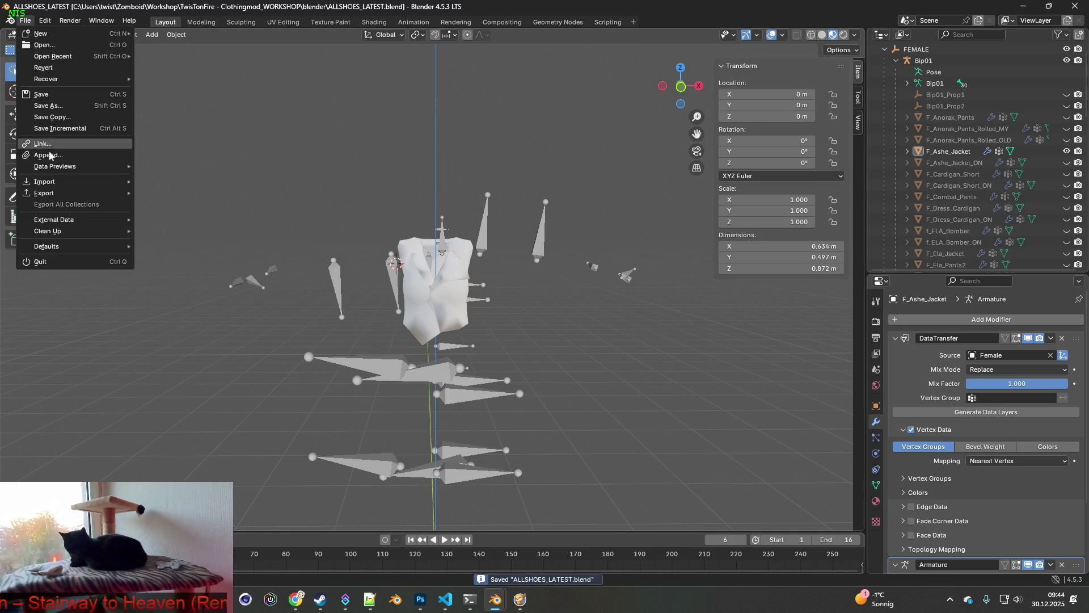
mouse_move(68, 185)
click(185, 290)
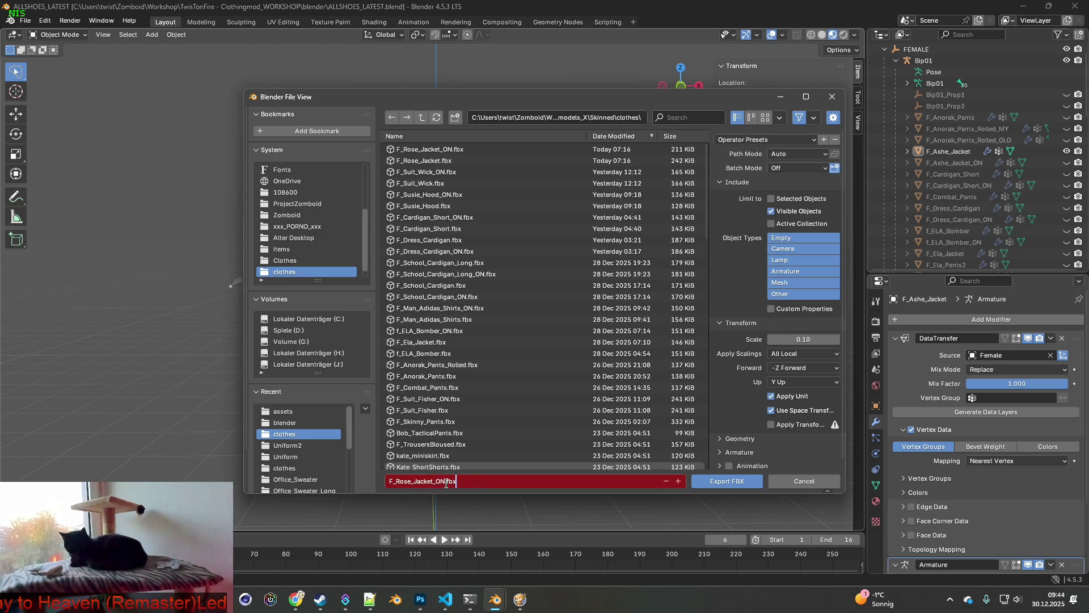
double_click(445, 481)
text(F_Ashe_Jacket)
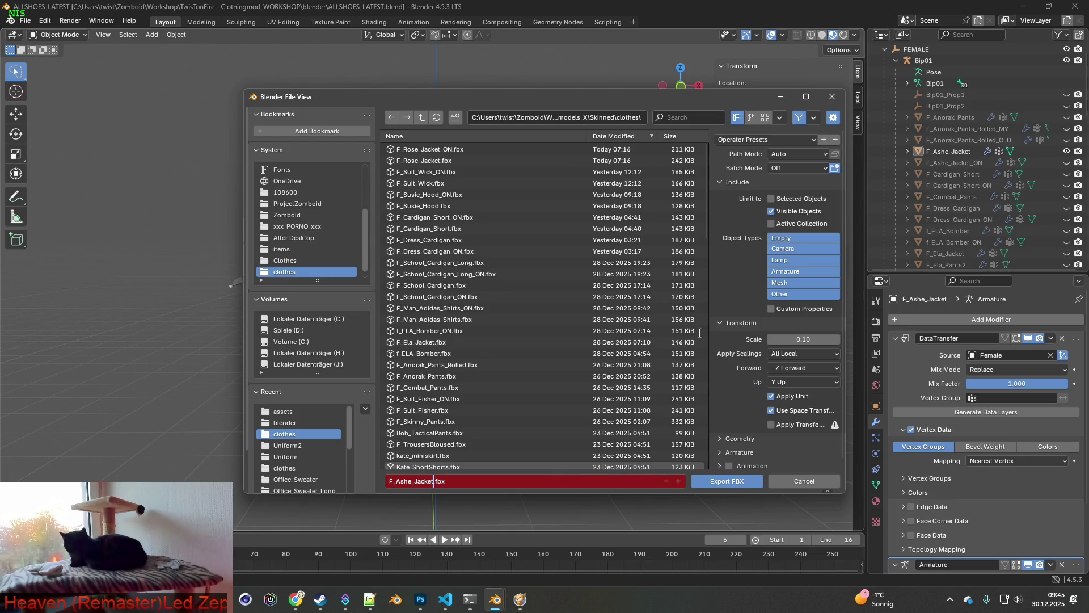
click(752, 141)
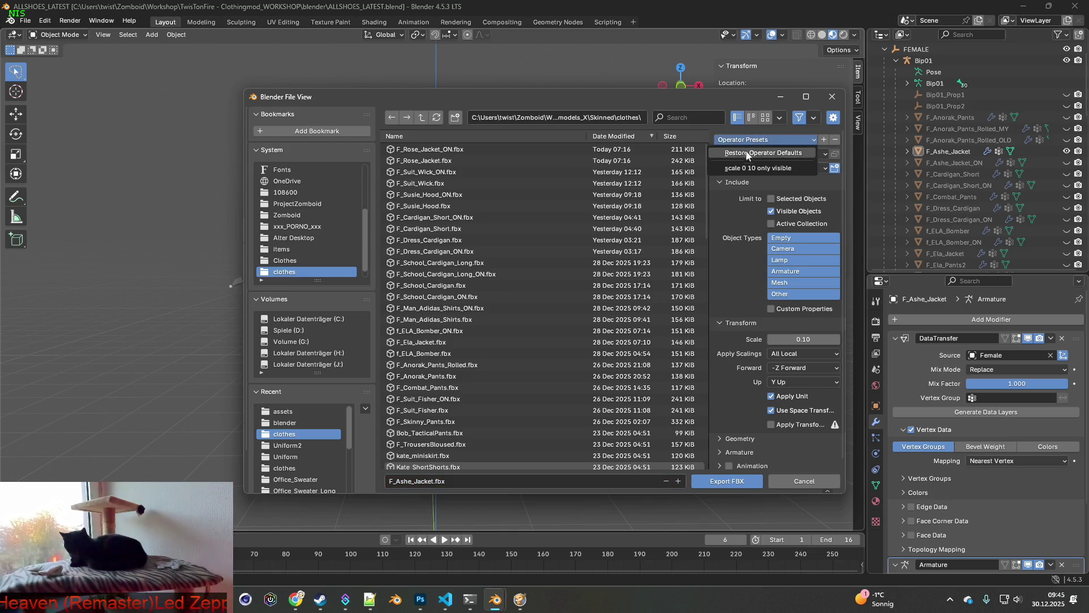
click(729, 484)
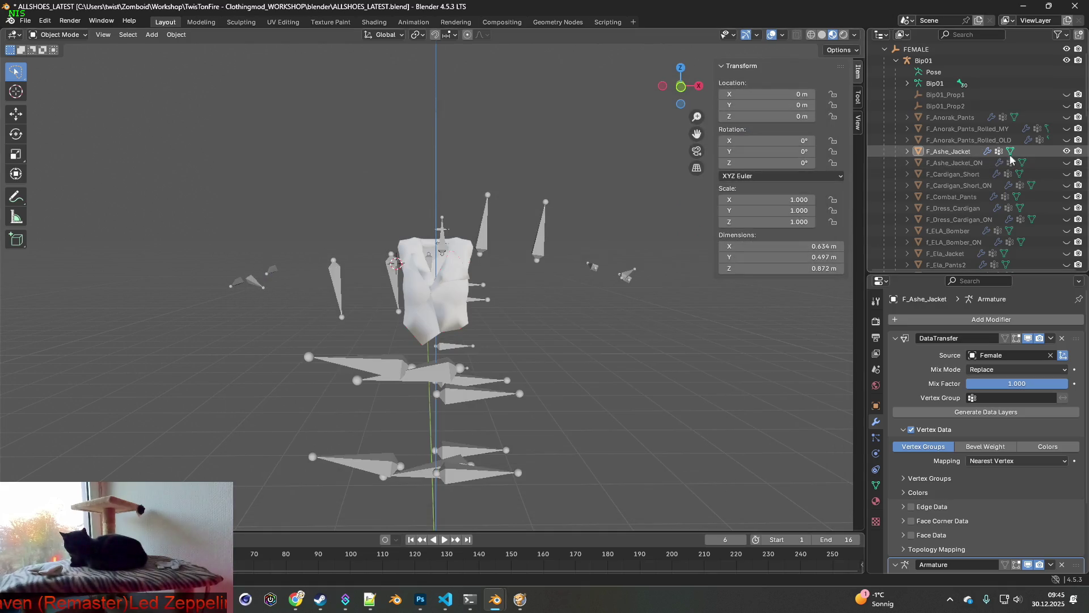
Step: Hide F_Ashe_Jacket and show and select F_Ashe_Jacket_ON instead
click(1067, 151)
click(1067, 163)
double_click(961, 165)
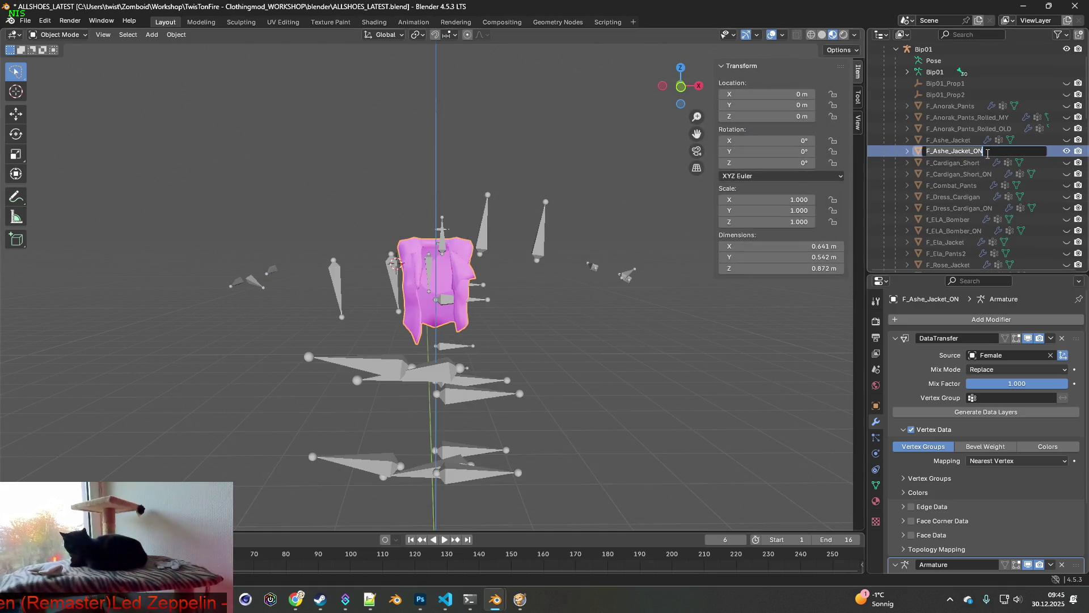
key(Return)
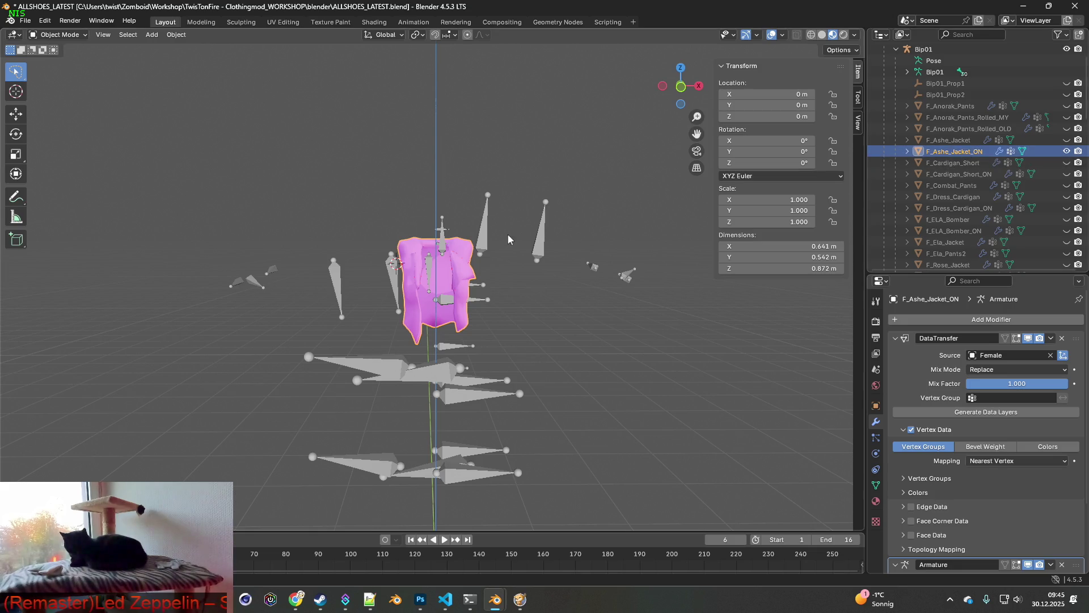
Step: Set up a new FBX export with the file named F_Ashe_Jacket_ON.fbx
click(25, 21)
mouse_move(51, 194)
click(187, 298)
click(422, 481)
click(434, 482)
text(_ON)
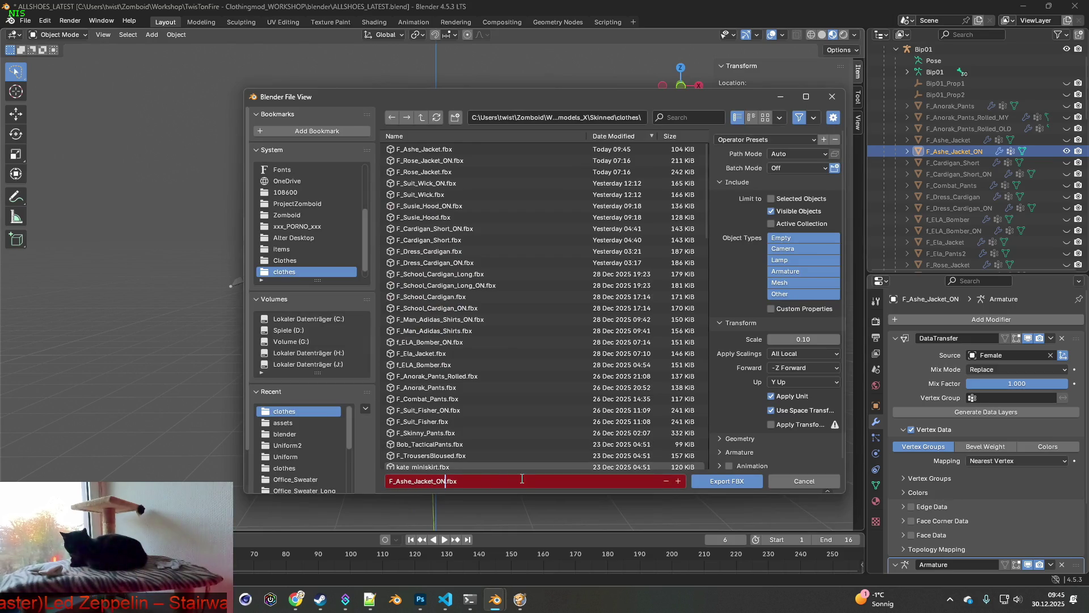
key(Return)
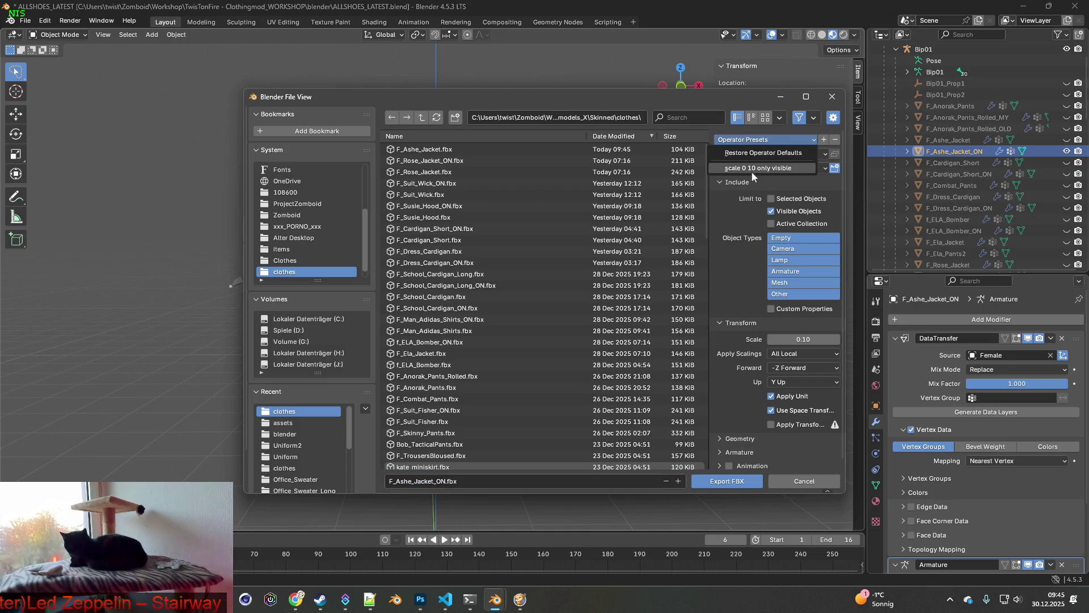
Step: Export F_Ashe_Jacket_ON.fbx, then append .fbx to Ashe_Jacket_ON.xml's female model and save
click(726, 485)
click(370, 599)
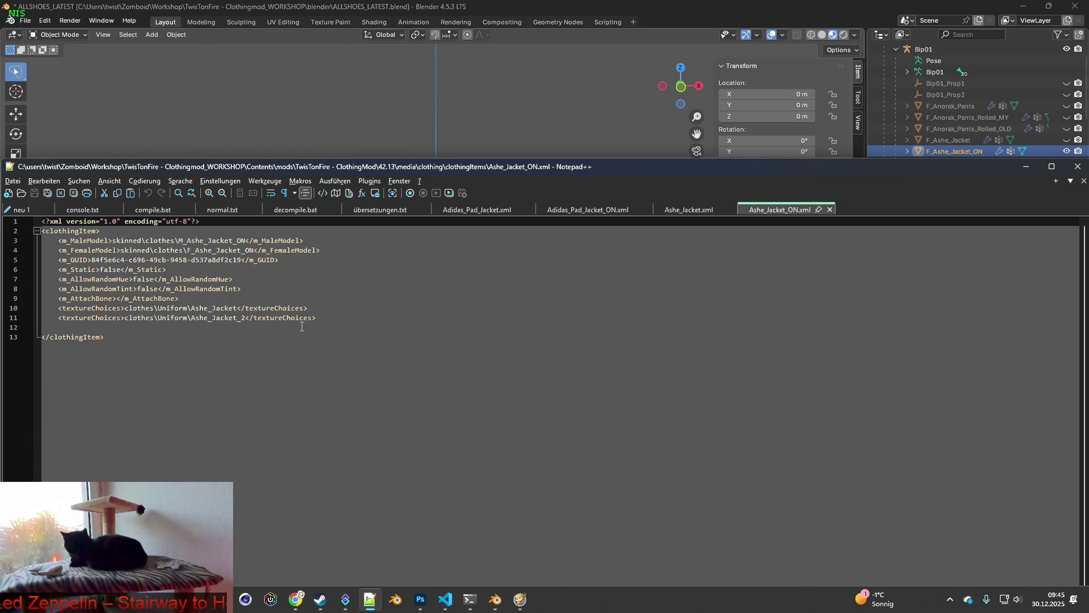
click(254, 250)
text(.fbx)
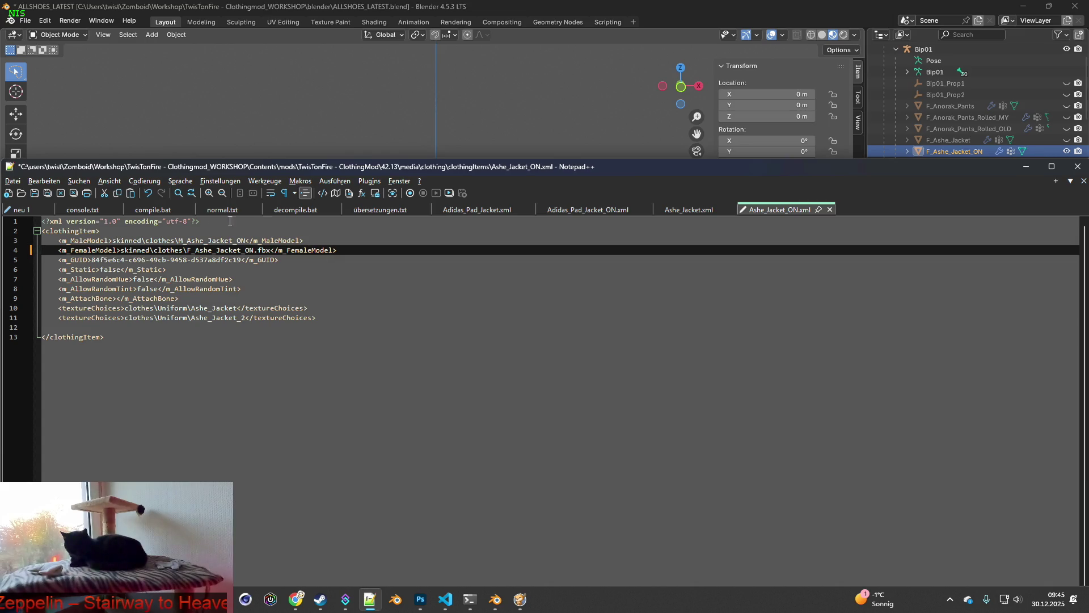
click(34, 193)
Step: In Ashe_Jacket.xml, change the female model to F_Ashe_Jacket.fbx and save
click(690, 211)
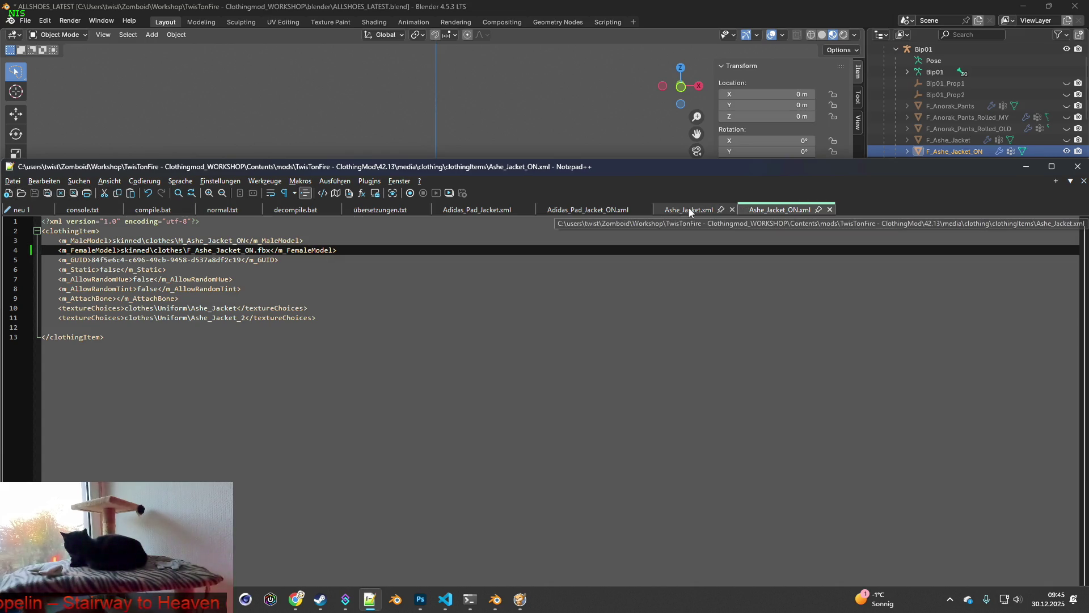
click(241, 252)
text(.fbx)
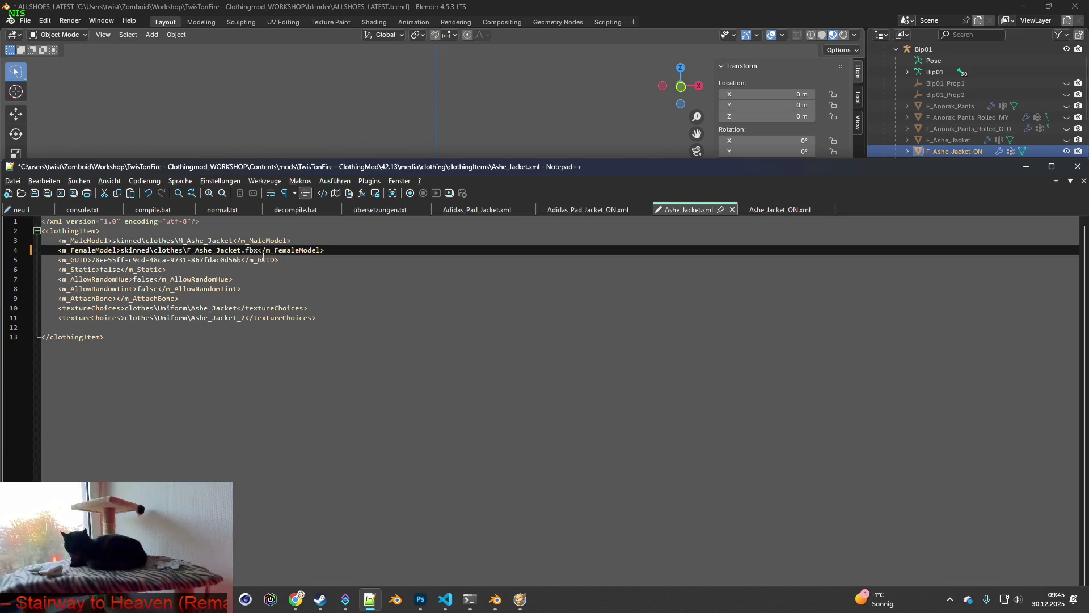
click(34, 192)
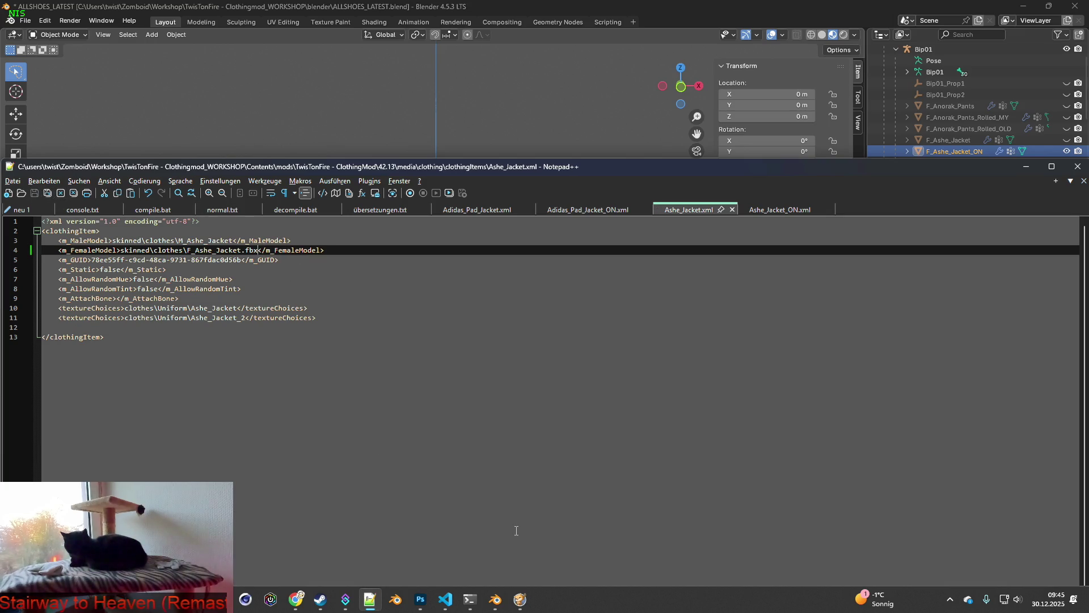
click(503, 599)
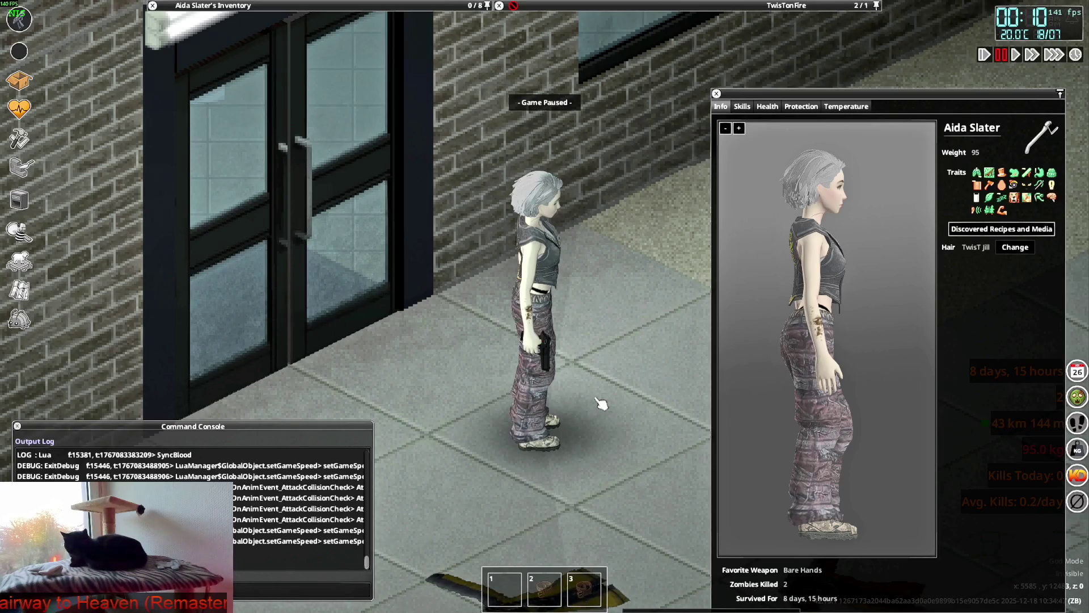
Step: Quit Project Zomboid to desktop from the pause menu, confirming with Yes
key(Escape)
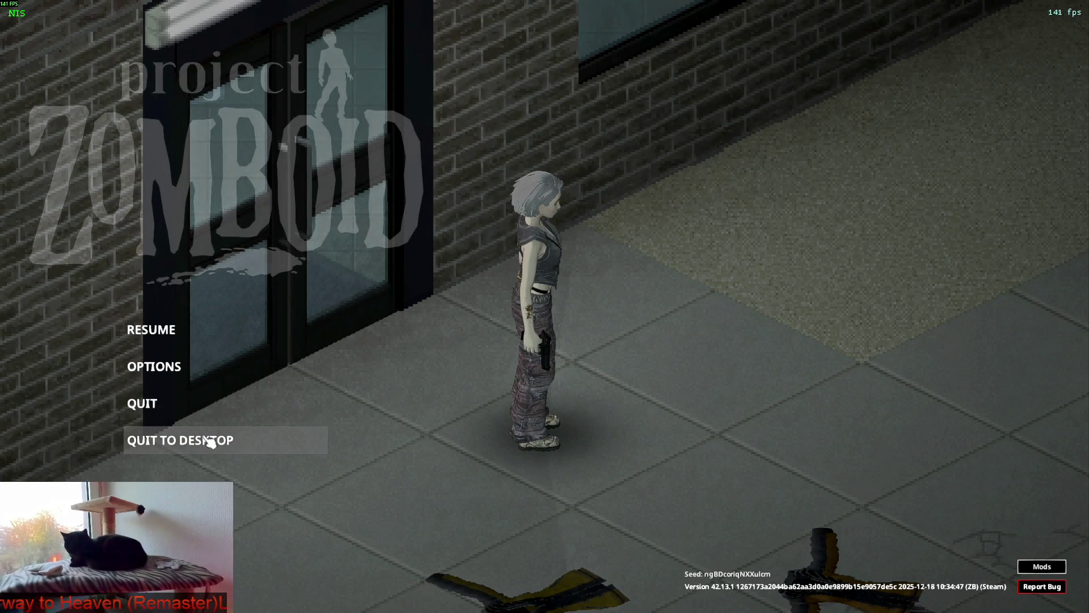
click(211, 441)
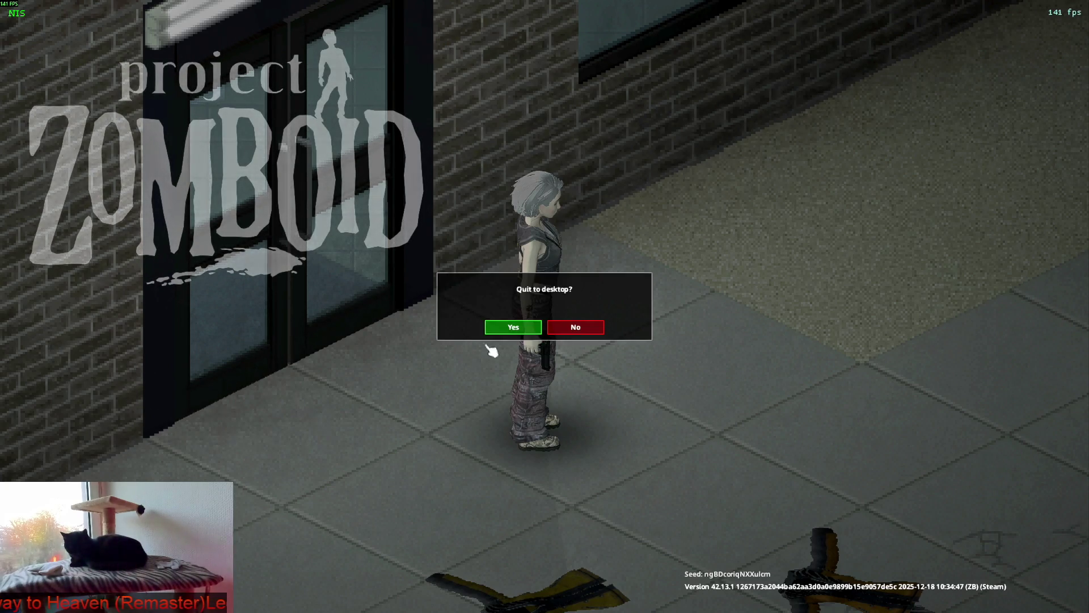
click(526, 325)
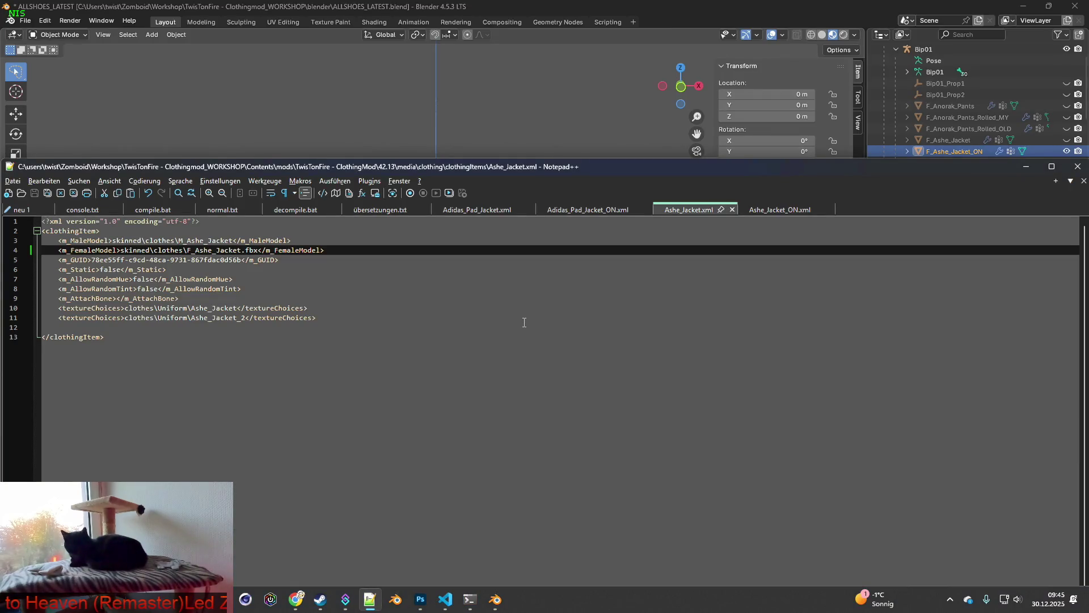
click(319, 599)
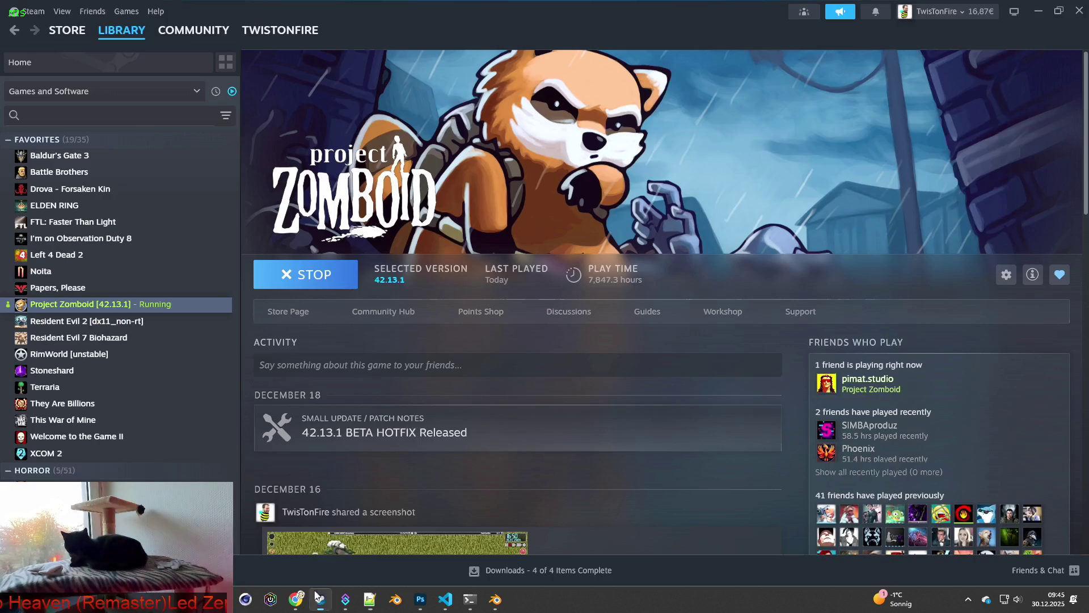
Step: Stop and relaunch Project Zomboid from the Steam library, confirming the launch options
click(319, 278)
click(319, 279)
click(565, 413)
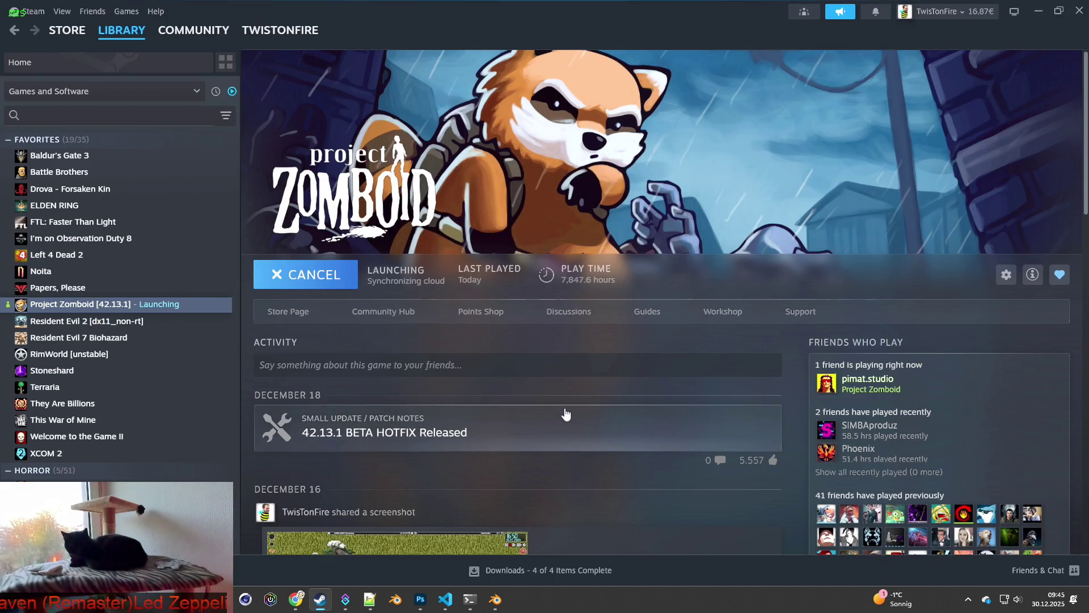
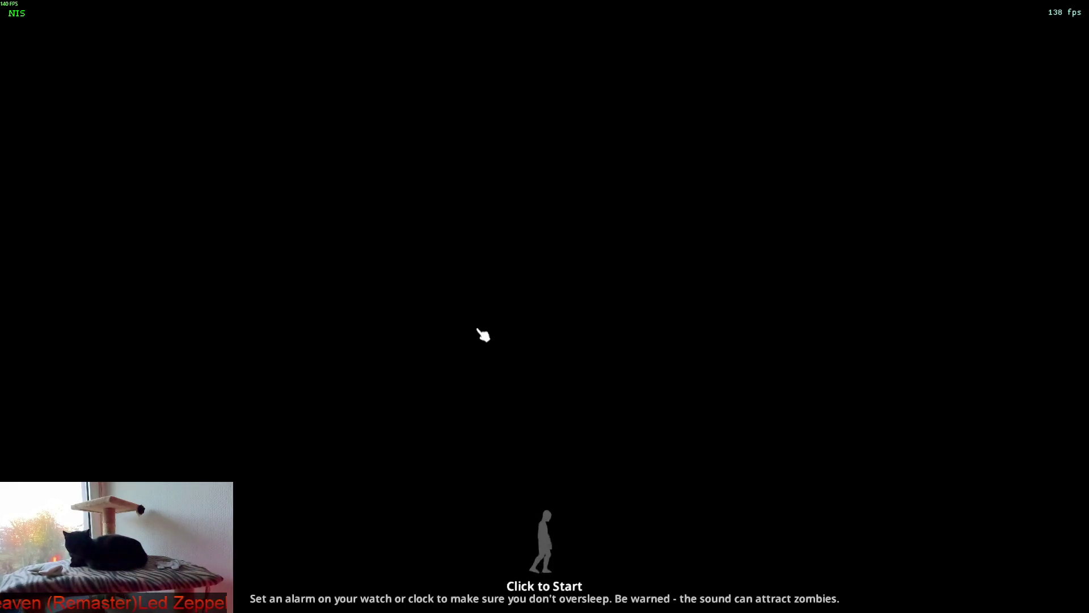
Step: Start the loaded game and walk the character down and to the left
click(479, 330)
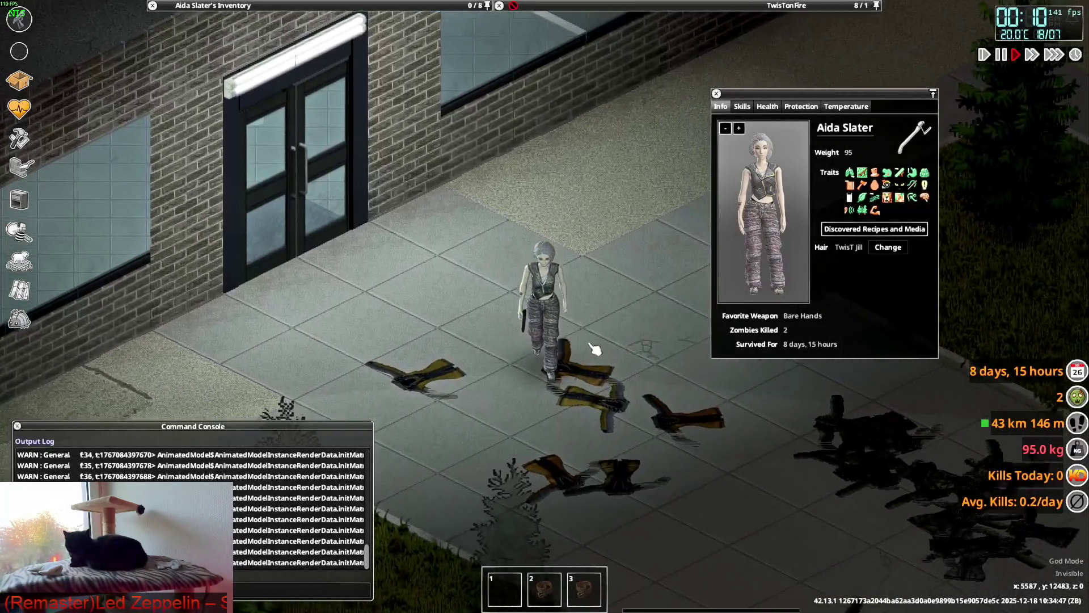
scroll(595, 348, up, 2)
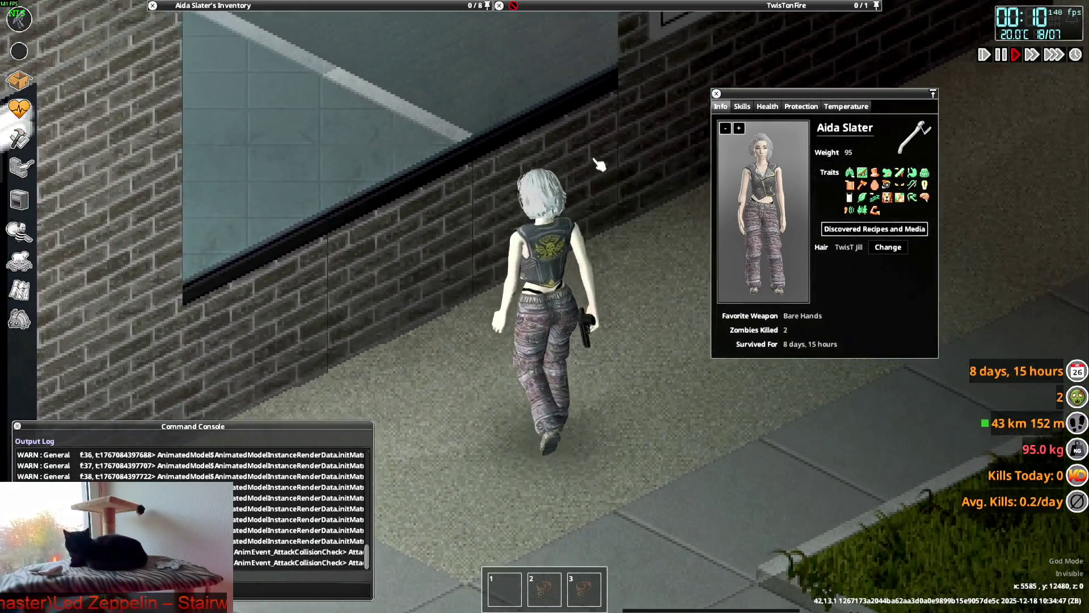
key(s)
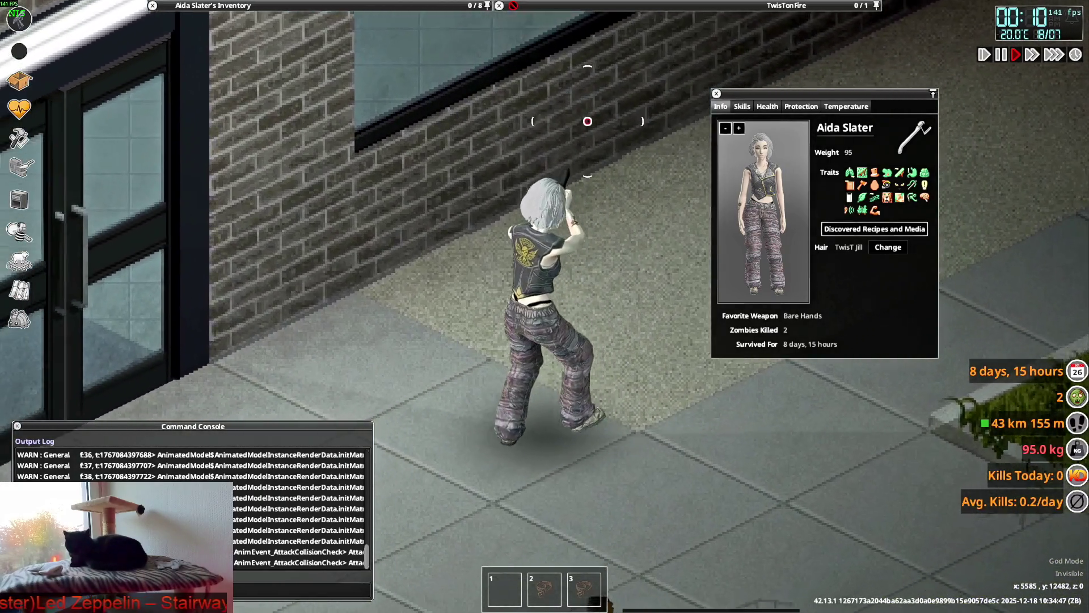
key(a)
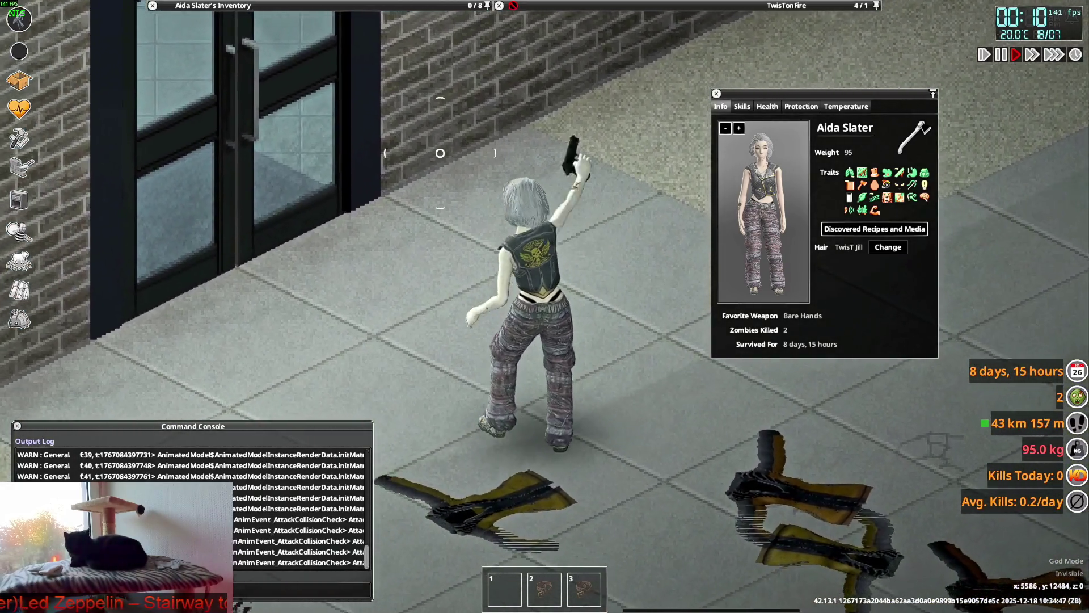
key(a)
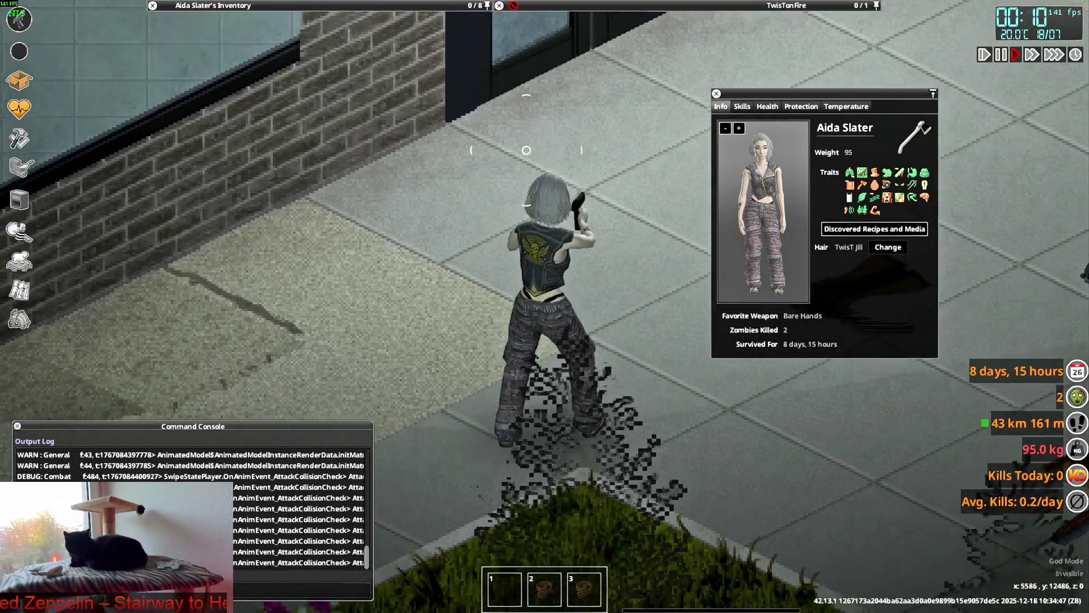
Step: Swing the pistol, perform an emote, aim at the brick wall, then sneak toward the doors
click(615, 195)
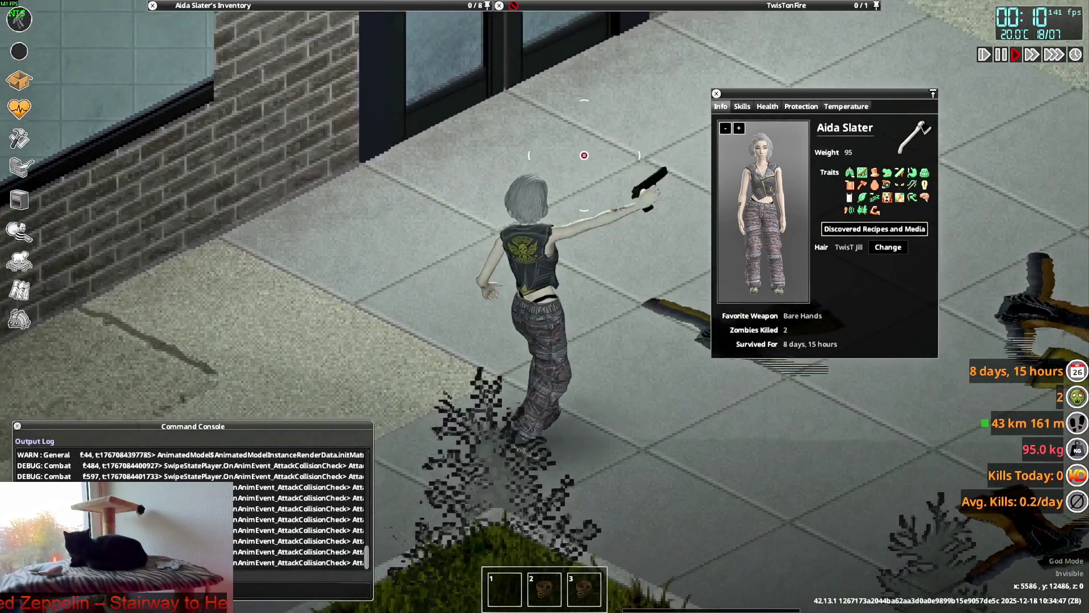
click(615, 195)
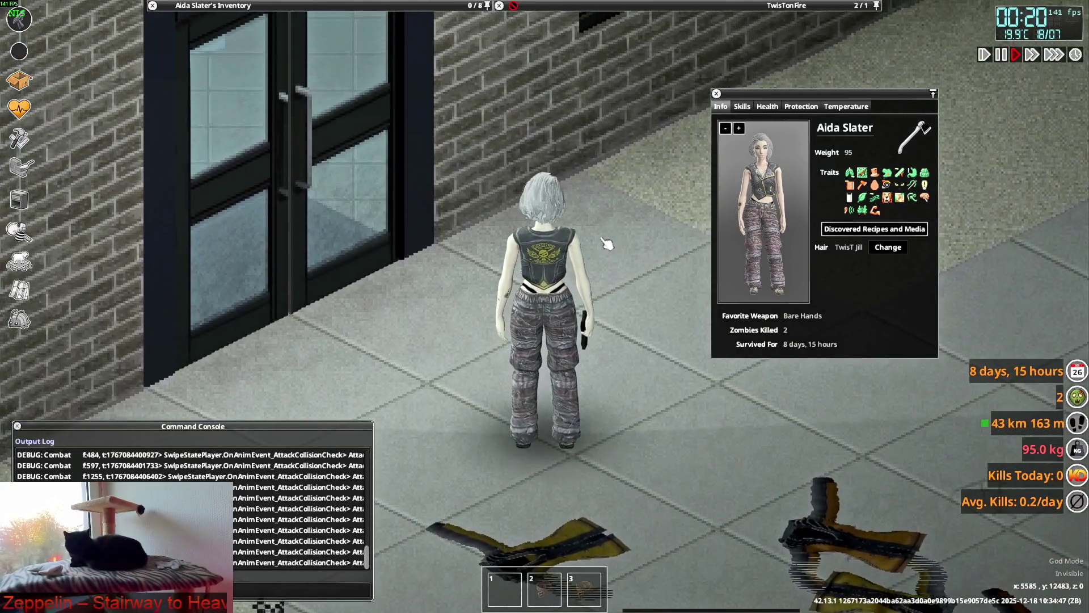
key(q)
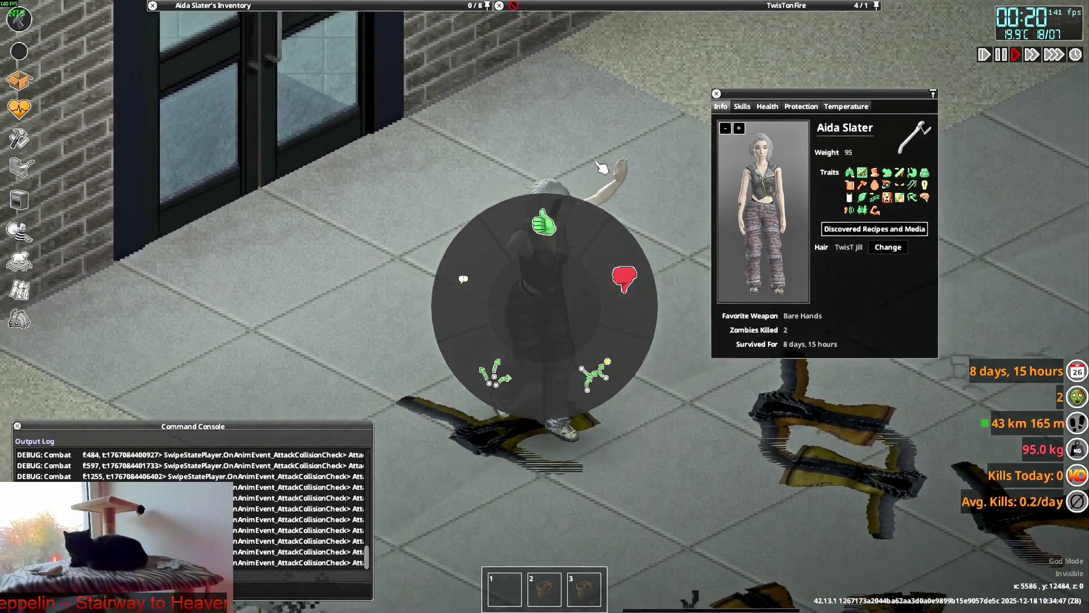
click(615, 357)
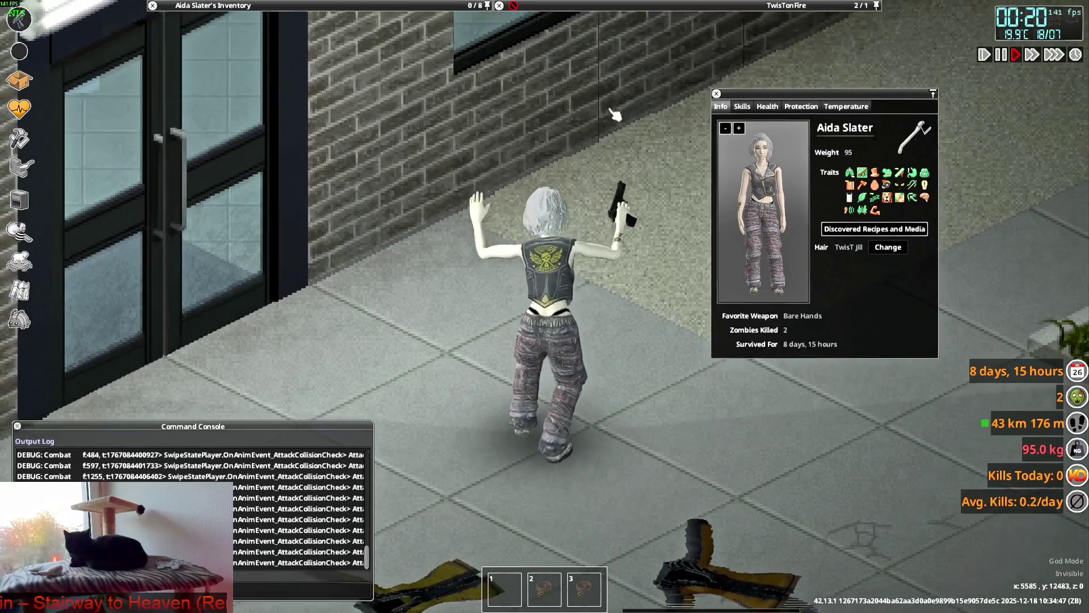
mouse_move(625, 206)
right_down()
mouse_move(544, 119)
mouse_move(623, 176)
mouse_move(610, 187)
right_up()
key(c)
key(w)
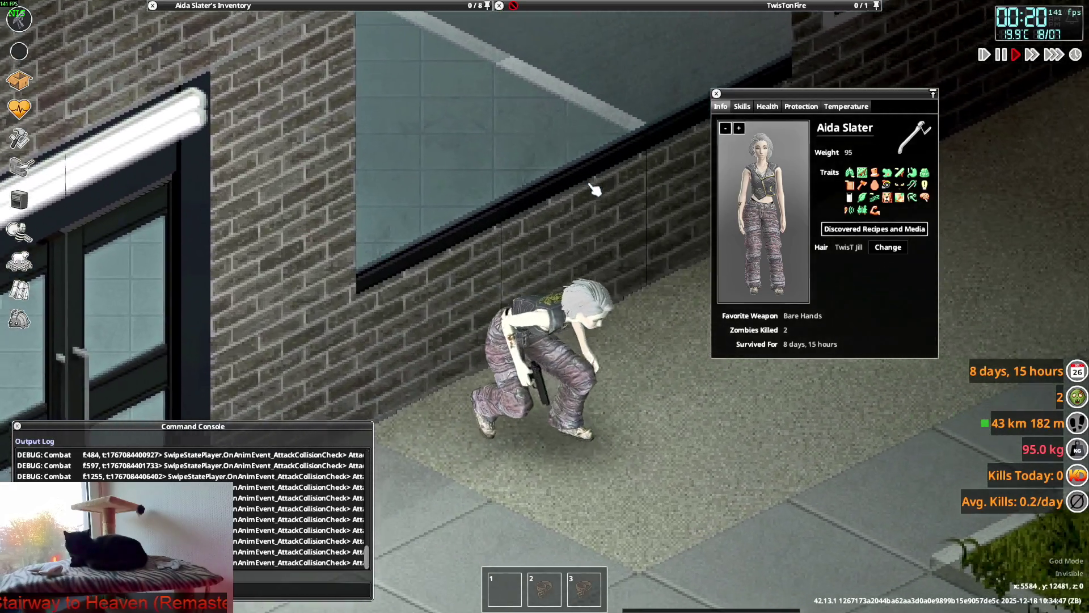
Step: Stand up and wear the Gunslinger Leather Jacket open from the inventory
key(c)
key(s)
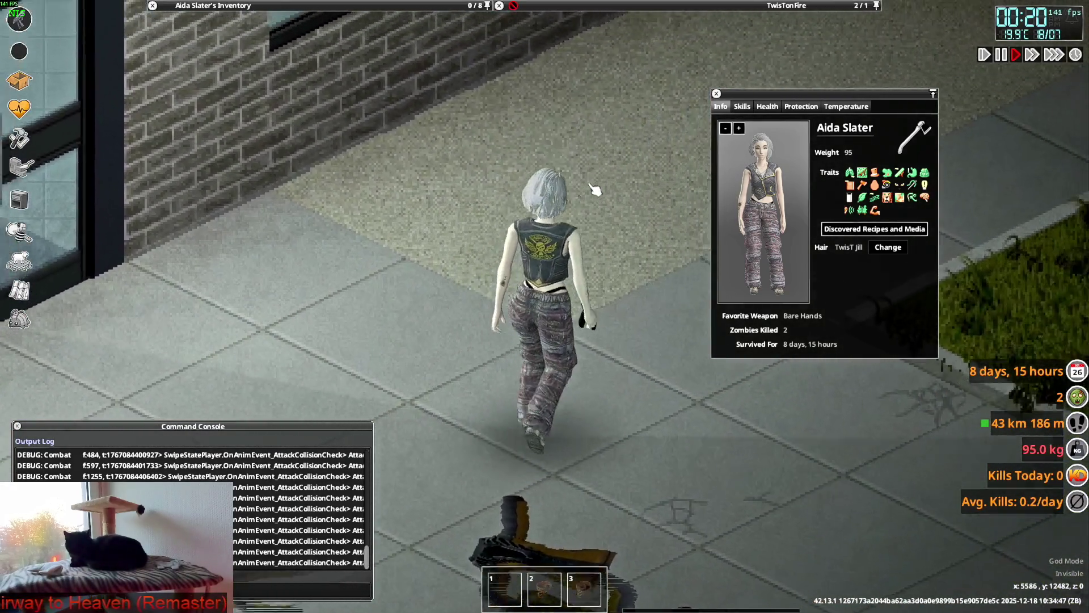
mouse_move(227, 5)
scroll(235, 119, down, 2)
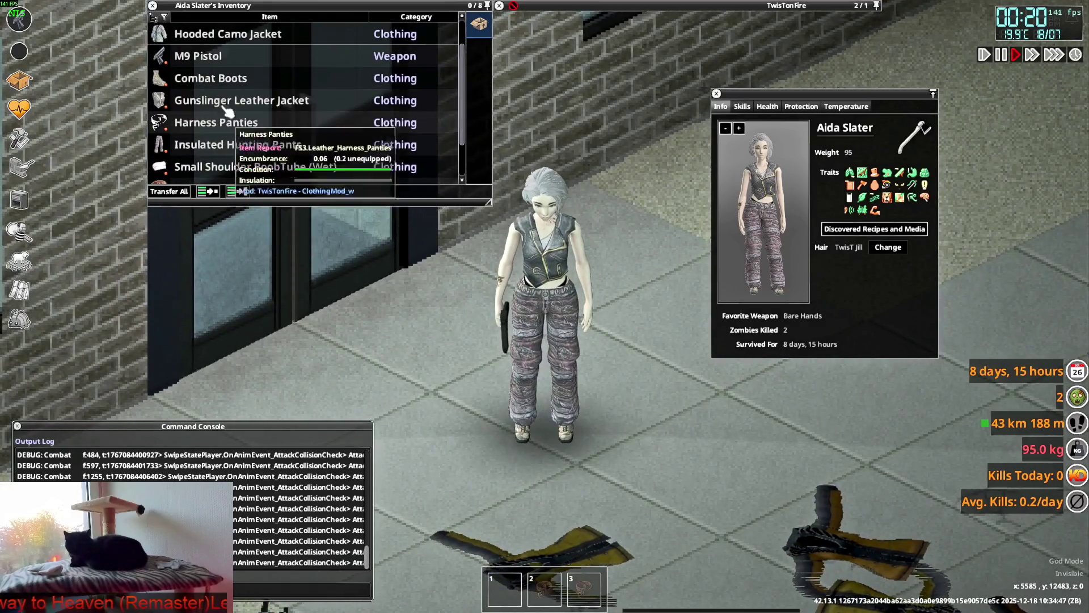
right_click(230, 100)
click(280, 134)
Step: Walk with the pistol drawn, enlarge the character preview and aim around to test the jacket
key(2)
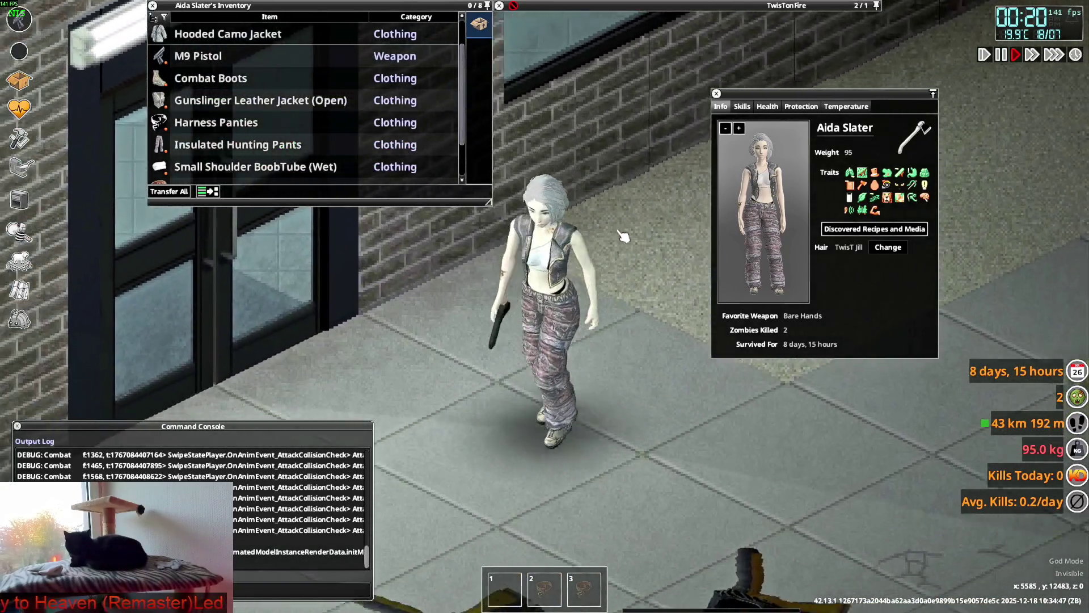
key(s)
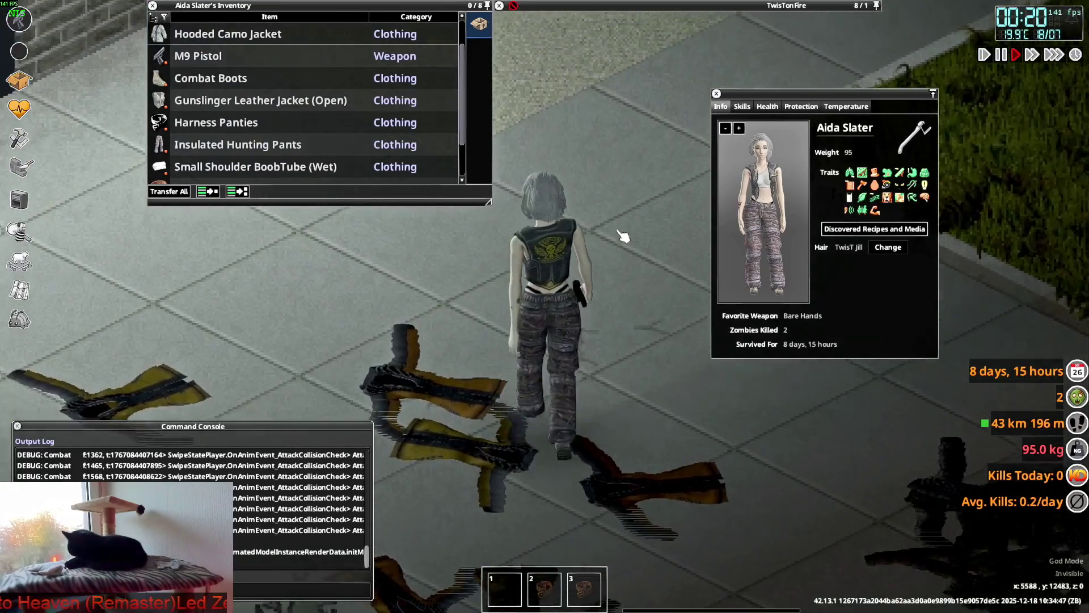
key(a)
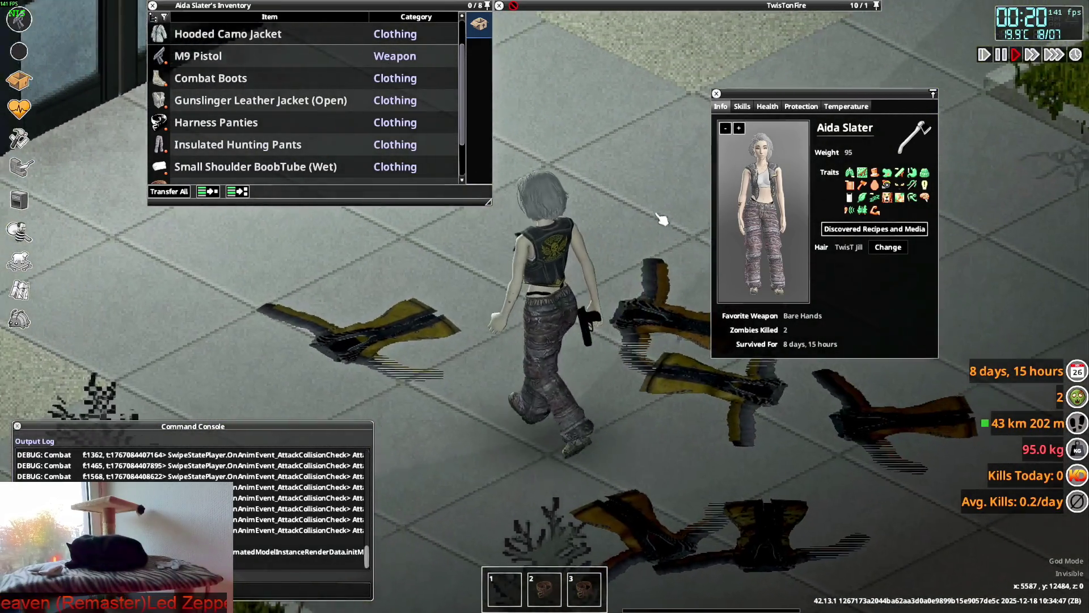
mouse_move(939, 357)
mouse_down()
mouse_move(960, 377)
mouse_move(1064, 609)
mouse_up()
mouse_move(851, 264)
mouse_down()
mouse_move(822, 264)
mouse_move(929, 271)
mouse_move(710, 278)
mouse_up()
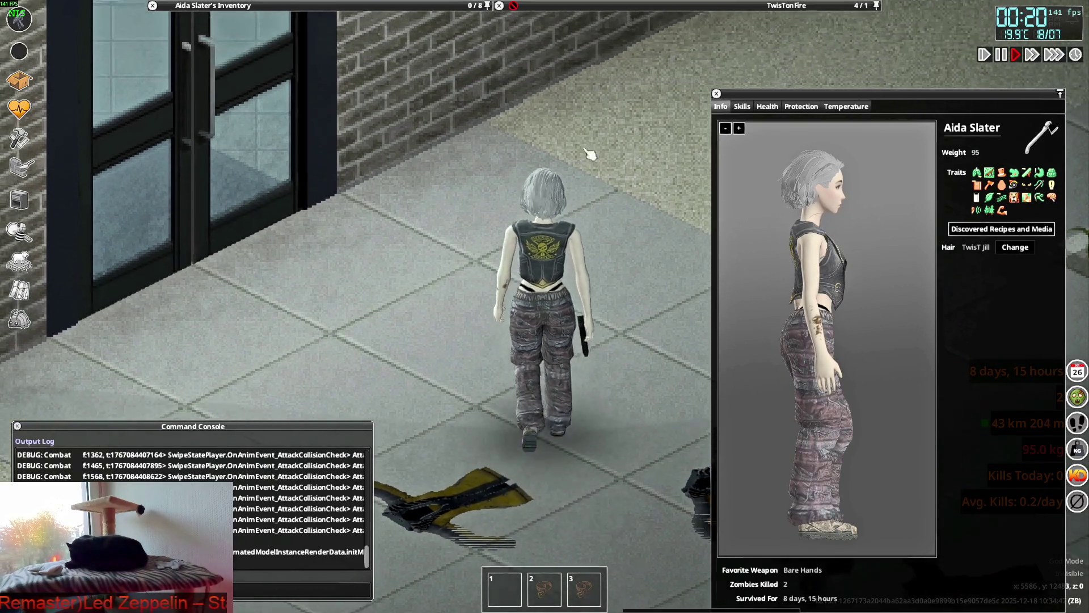
mouse_move(590, 153)
right_down()
mouse_move(431, 147)
mouse_move(329, 360)
mouse_move(596, 419)
mouse_move(623, 240)
mouse_move(604, 284)
mouse_move(309, 224)
mouse_move(650, 185)
mouse_move(614, 319)
mouse_move(389, 244)
mouse_move(487, 122)
mouse_move(681, 182)
mouse_move(650, 225)
mouse_move(613, 231)
right_up()
key(s)
key(w)
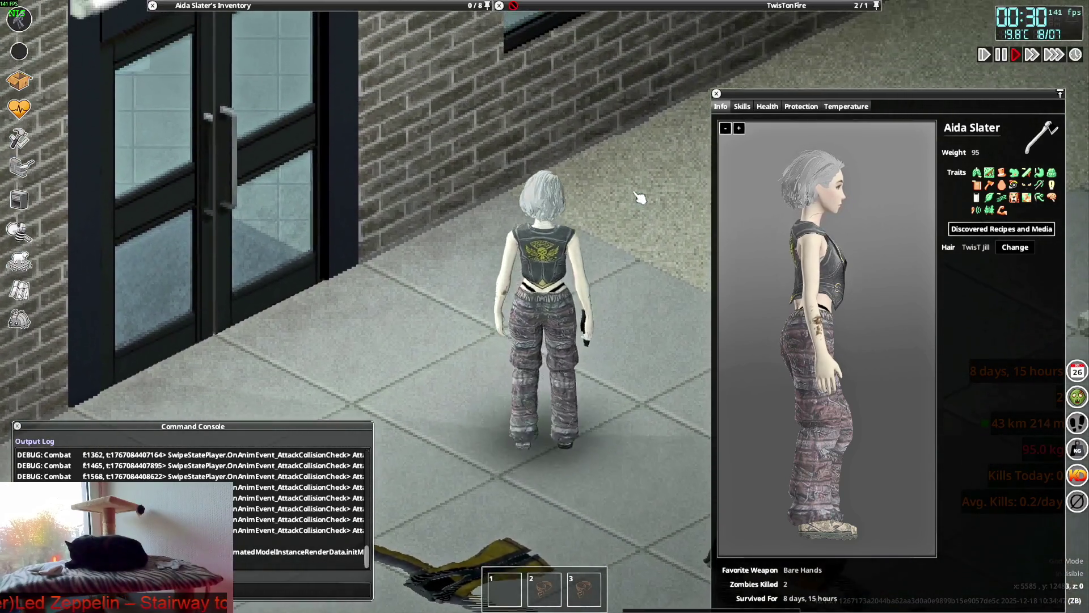
key(a)
Step: Take the jacket off onto the floor and walk away from it
mouse_move(238, 103)
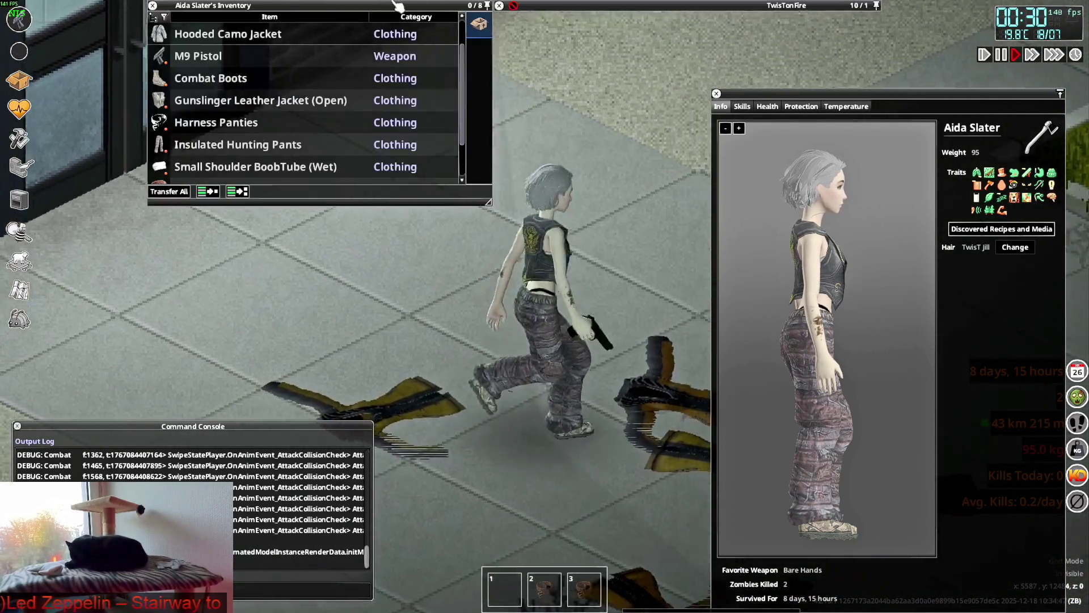
key(s)
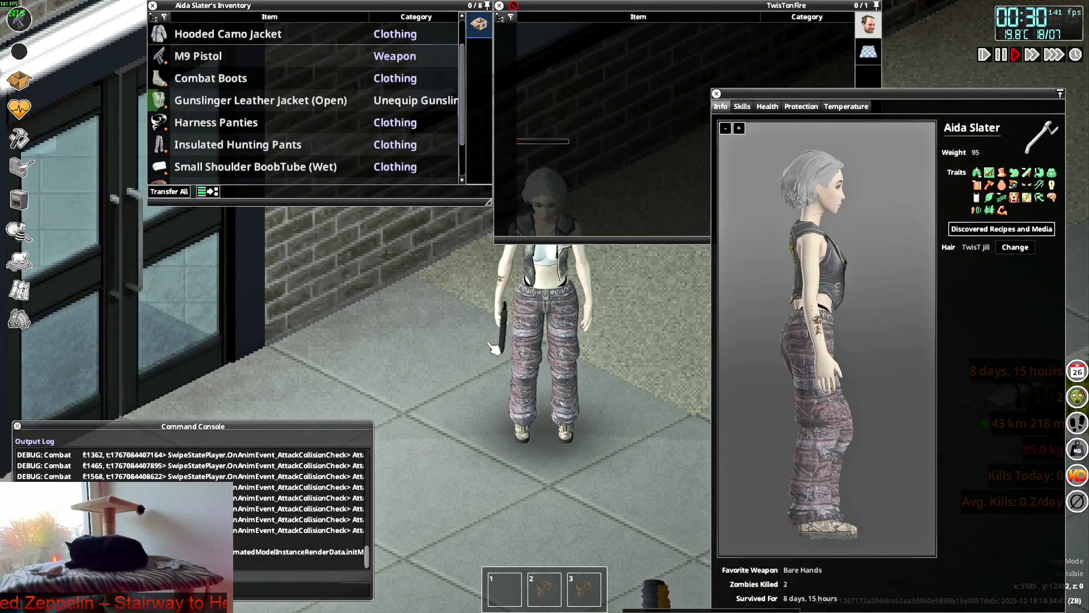
key(d)
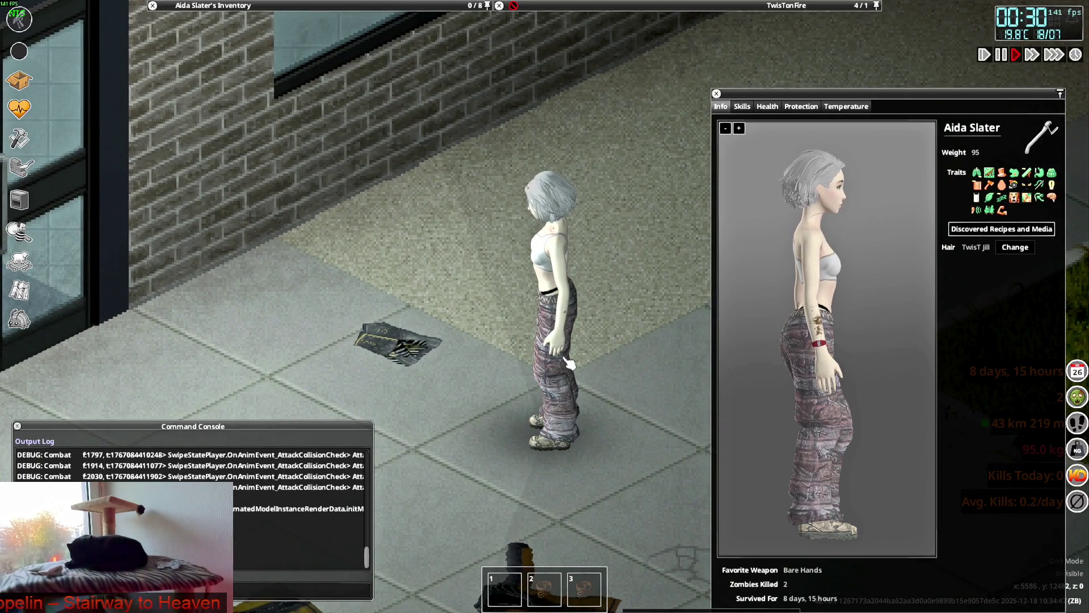
key(w)
key(1)
key(s)
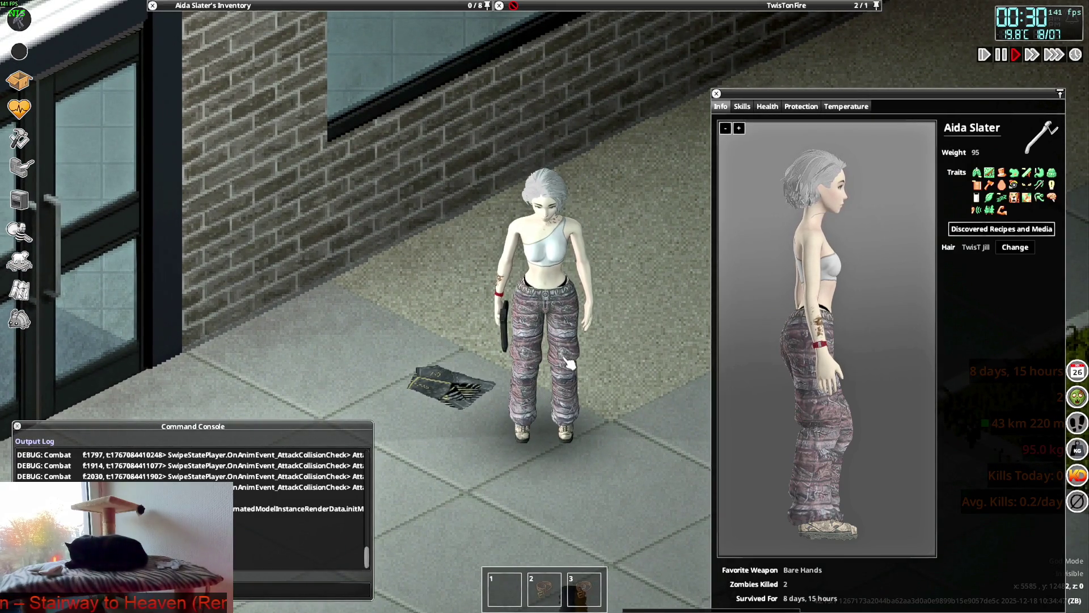
Step: Walk back and put the Gunslinger Leather Jacket on from the floor, then bring up the window switcher
key(w)
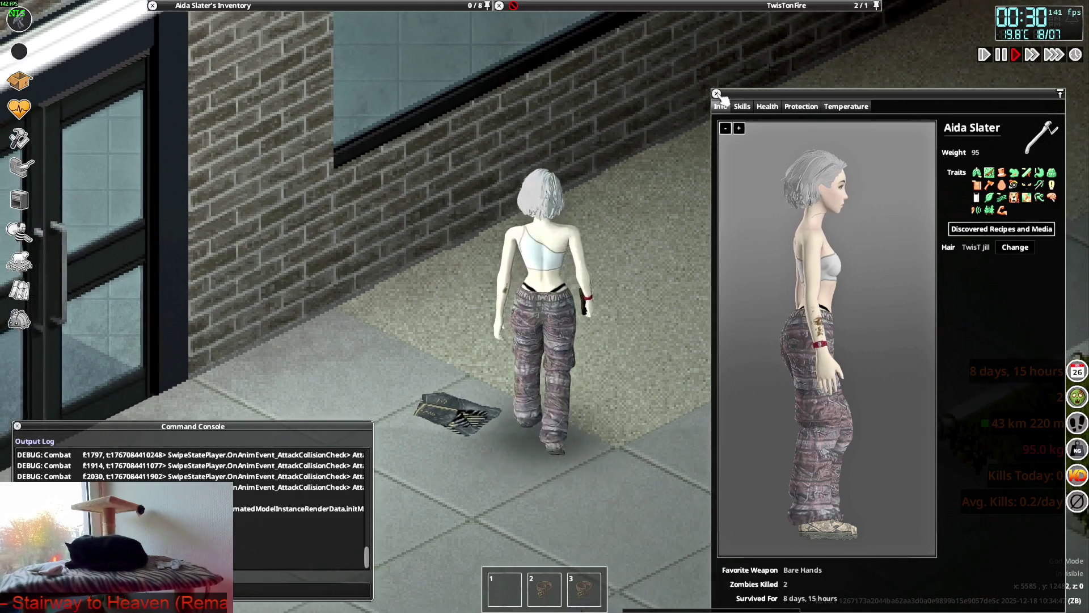
key(s)
key(d)
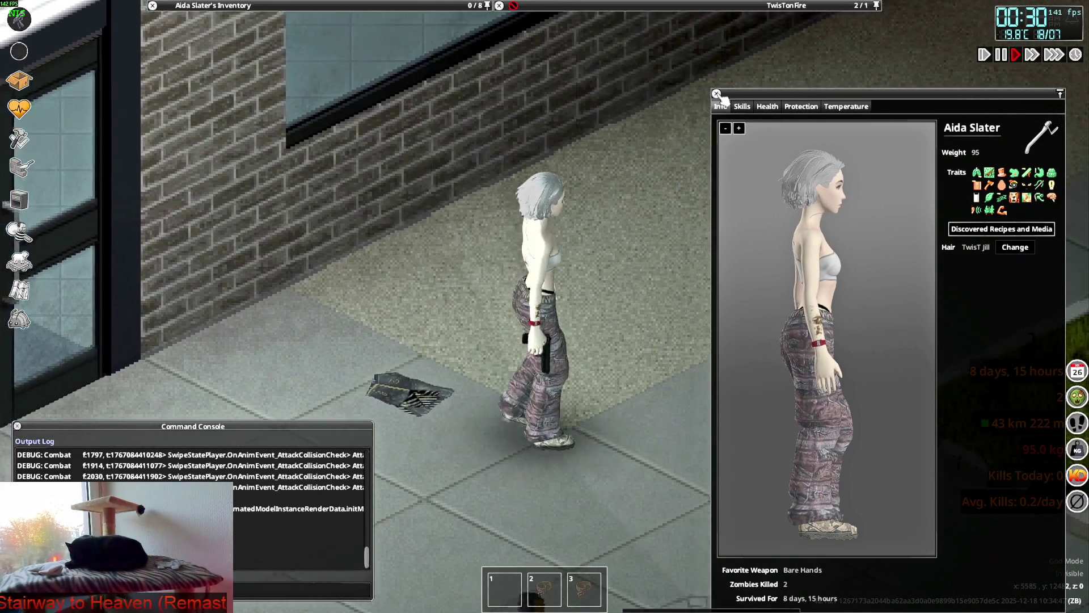
scroll(272, 108, down, 4)
key(a)
key(d)
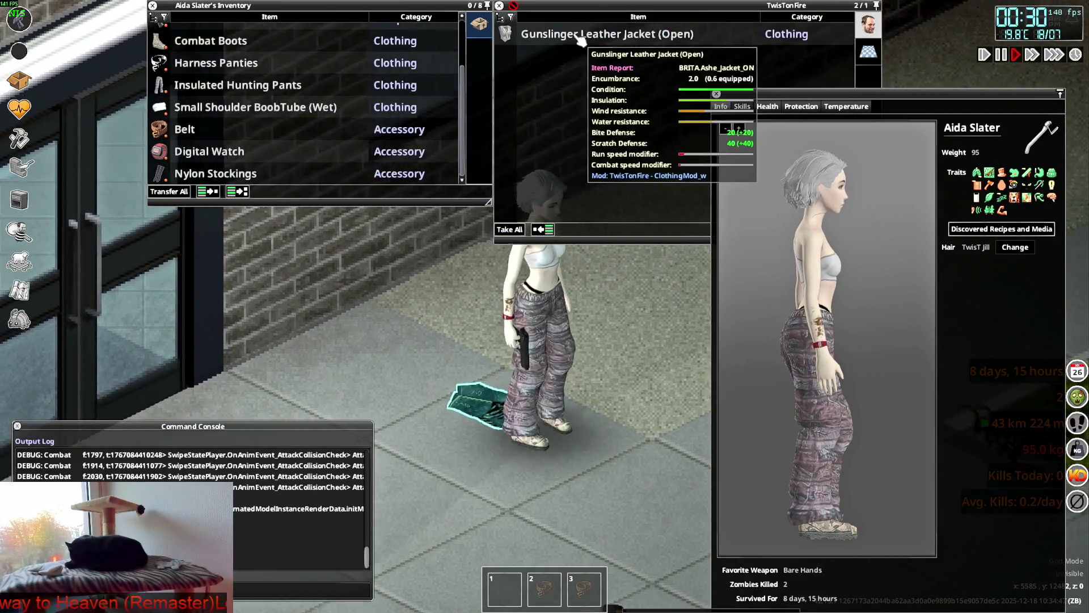
right_click(575, 35)
click(617, 73)
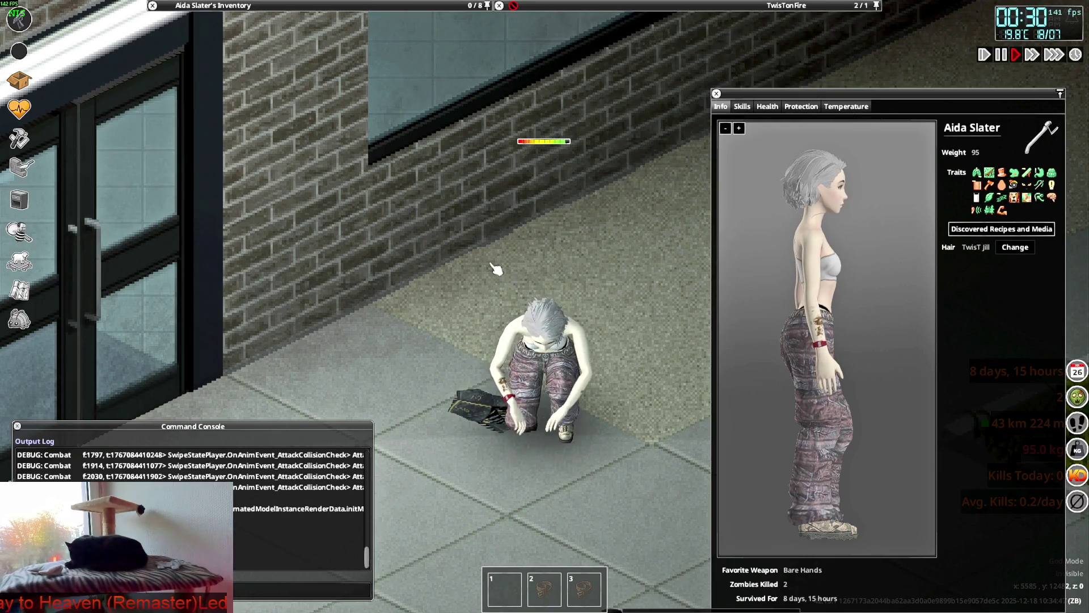
key(a)
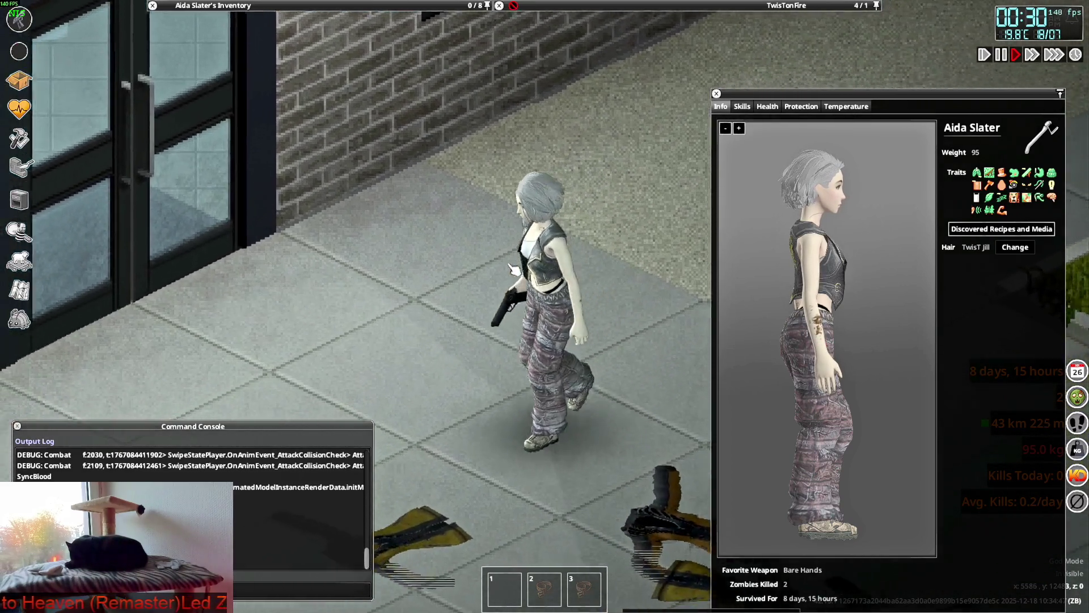
key(alt+Tab)
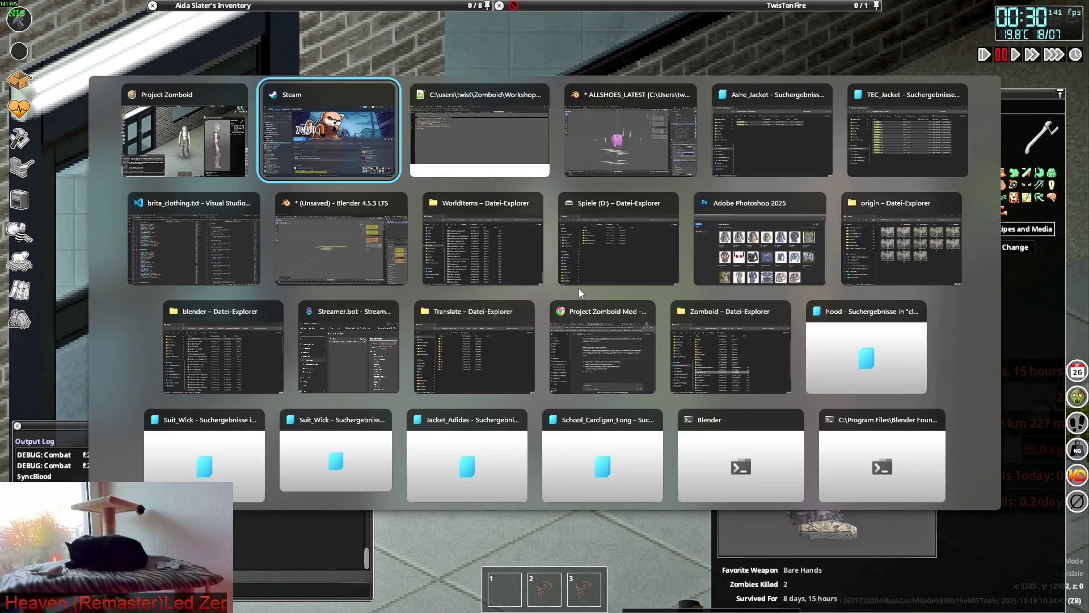
Step: In Blender, select and show the F_Ashe_Jacket object and switch to the Shading workspace
key(alt+Tab)
key(alt+Tab)
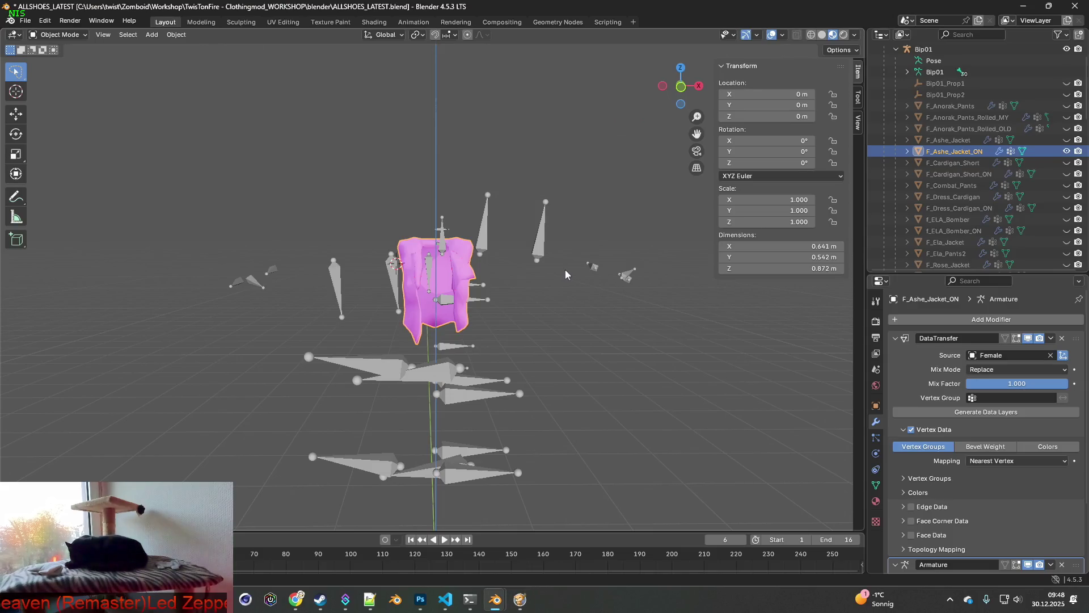
mouse_move(565, 269)
middle_down()
mouse_move(551, 295)
mouse_move(533, 269)
mouse_move(607, 268)
mouse_move(570, 265)
middle_up()
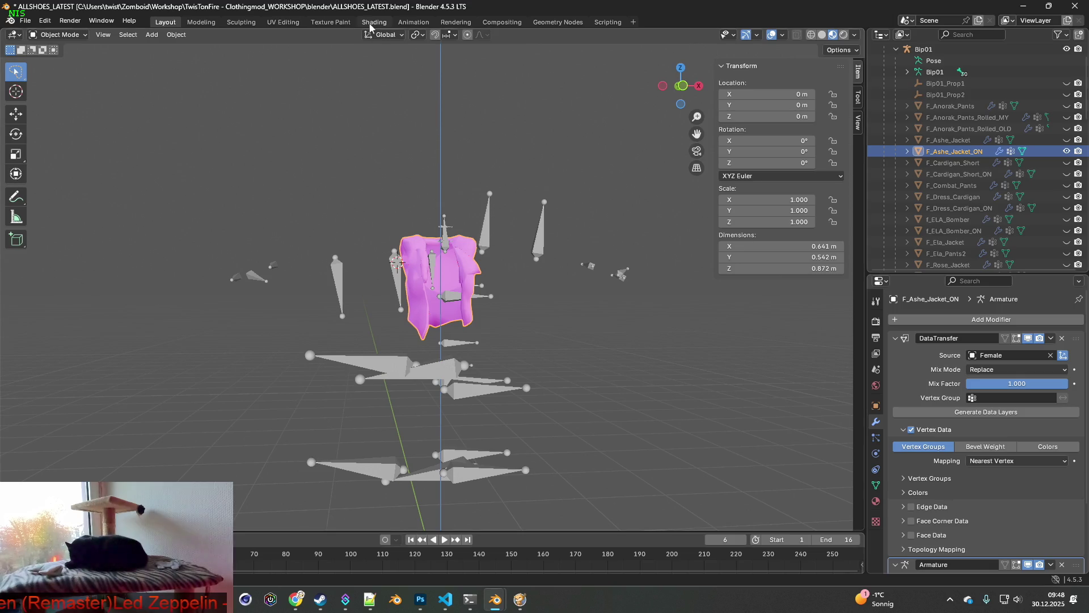
click(939, 142)
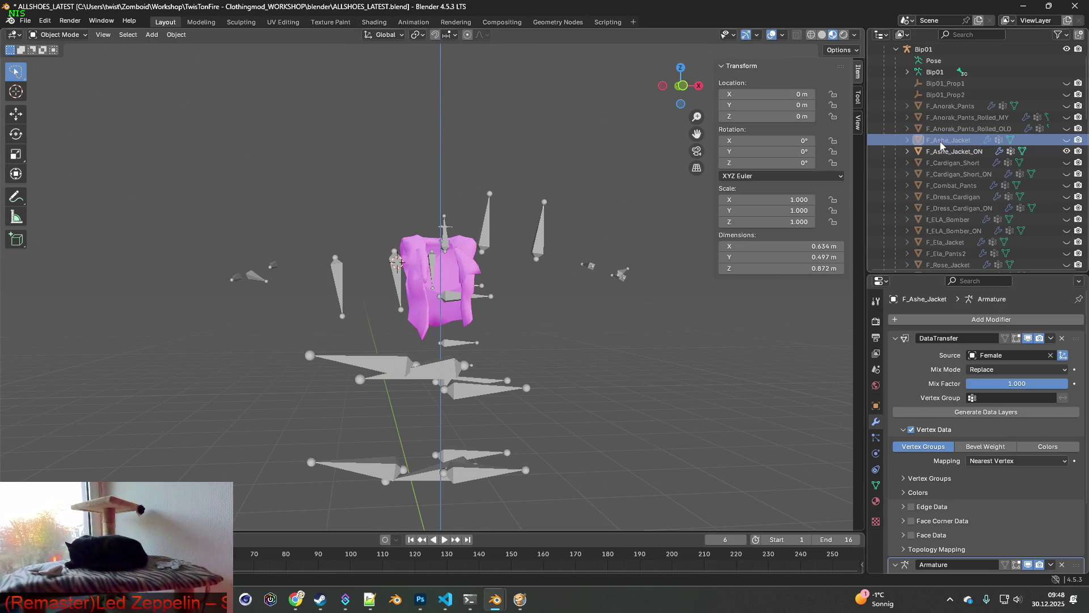
click(1068, 151)
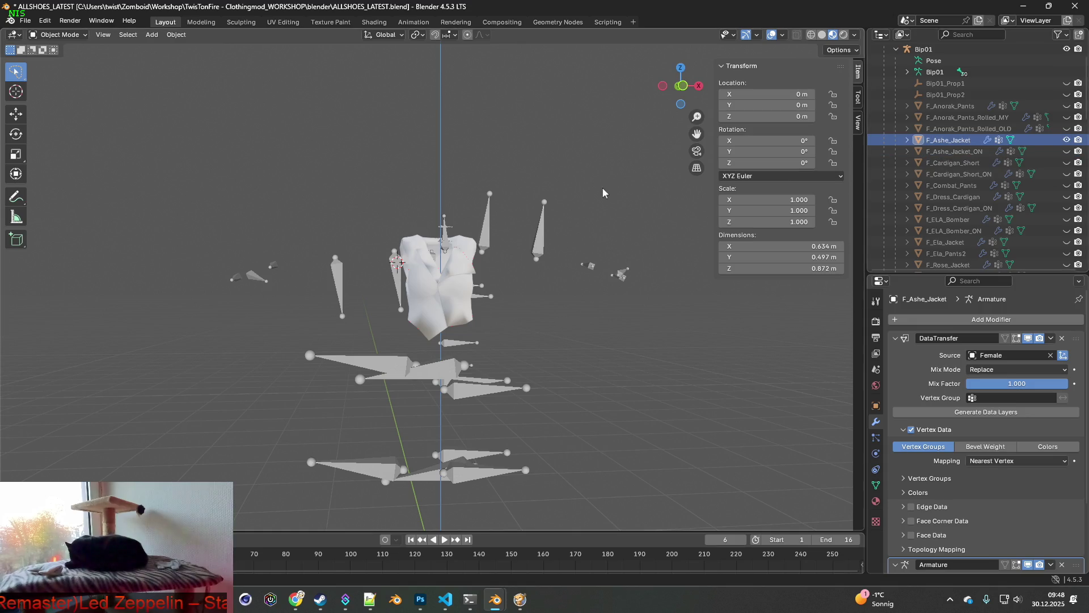
click(374, 21)
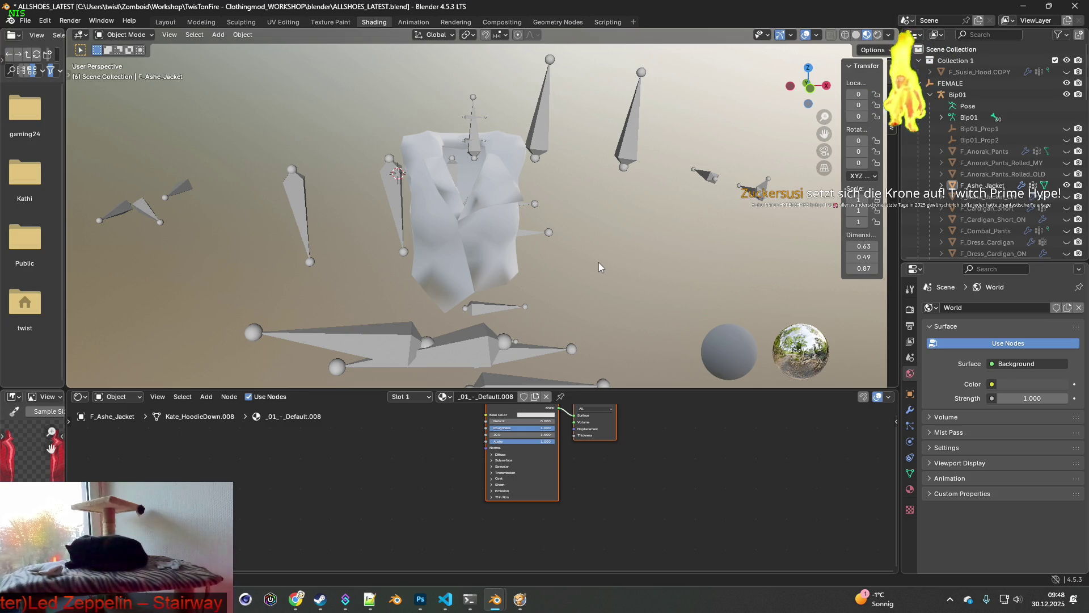
Step: Add an Image Texture node to the left of the Principled BSDF
drag(639, 361, 635, 326)
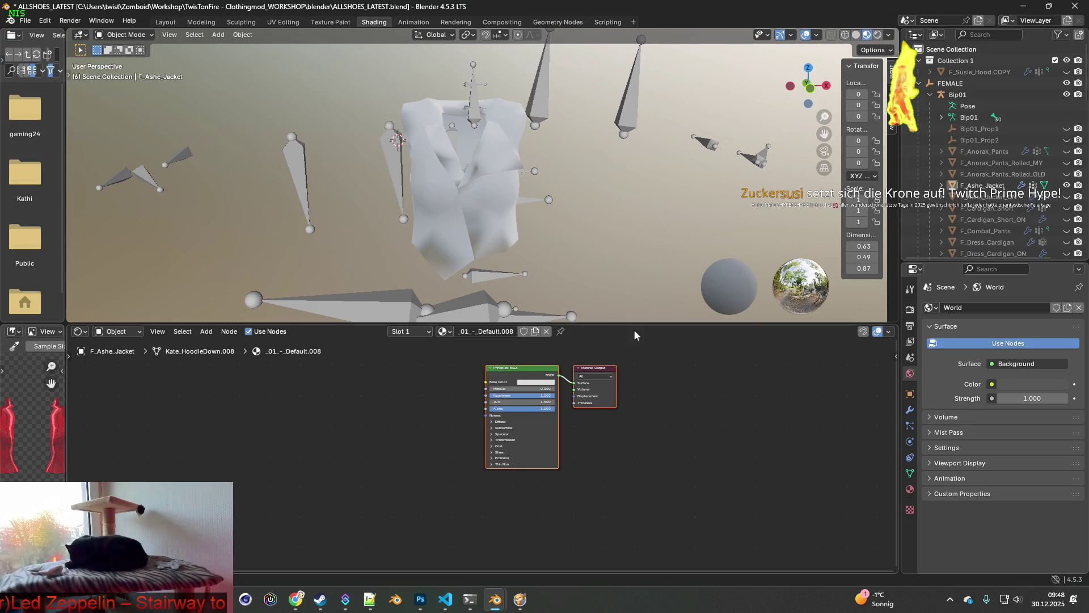
right_click(340, 386)
mouse_move(336, 381)
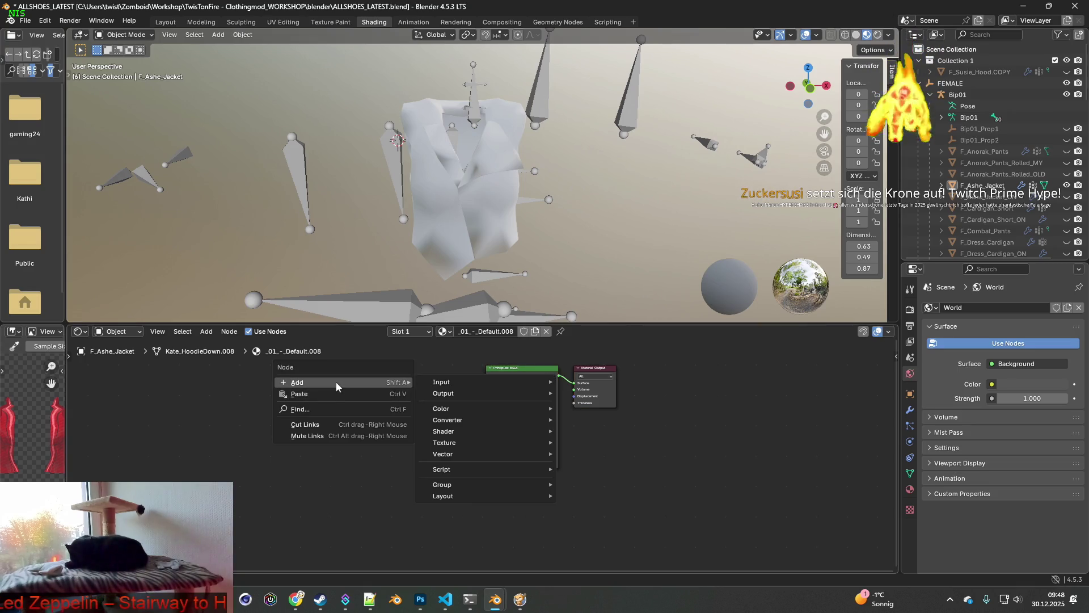
mouse_move(455, 431)
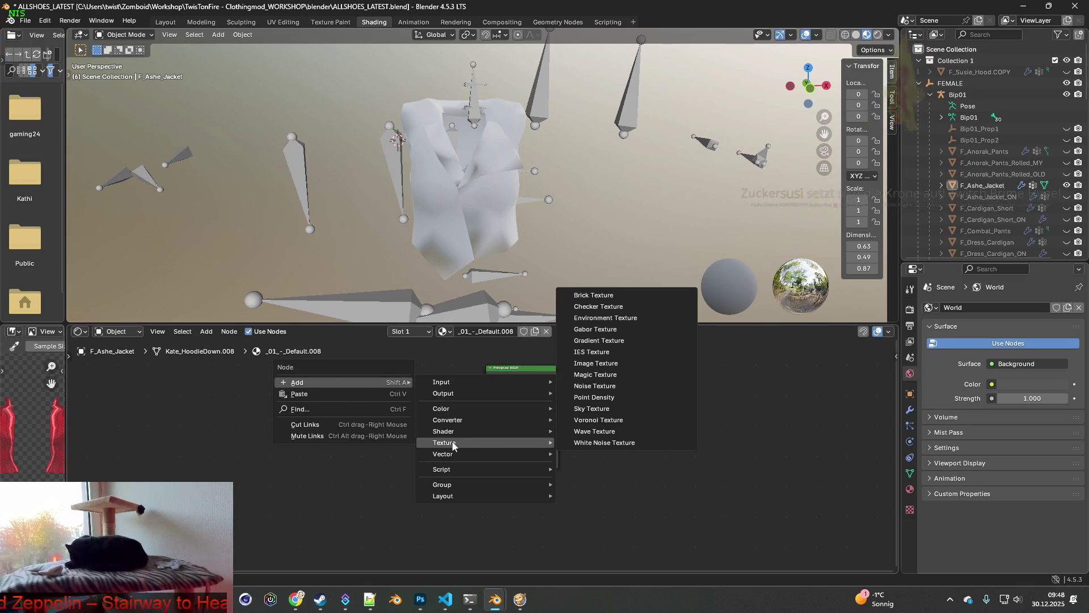
click(607, 366)
click(356, 375)
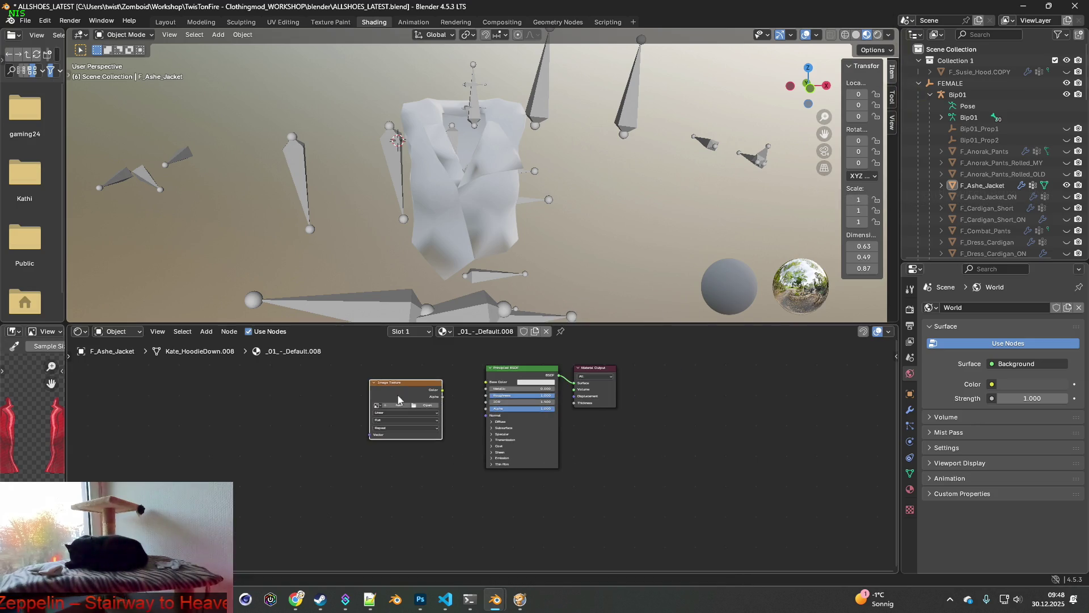
click(437, 405)
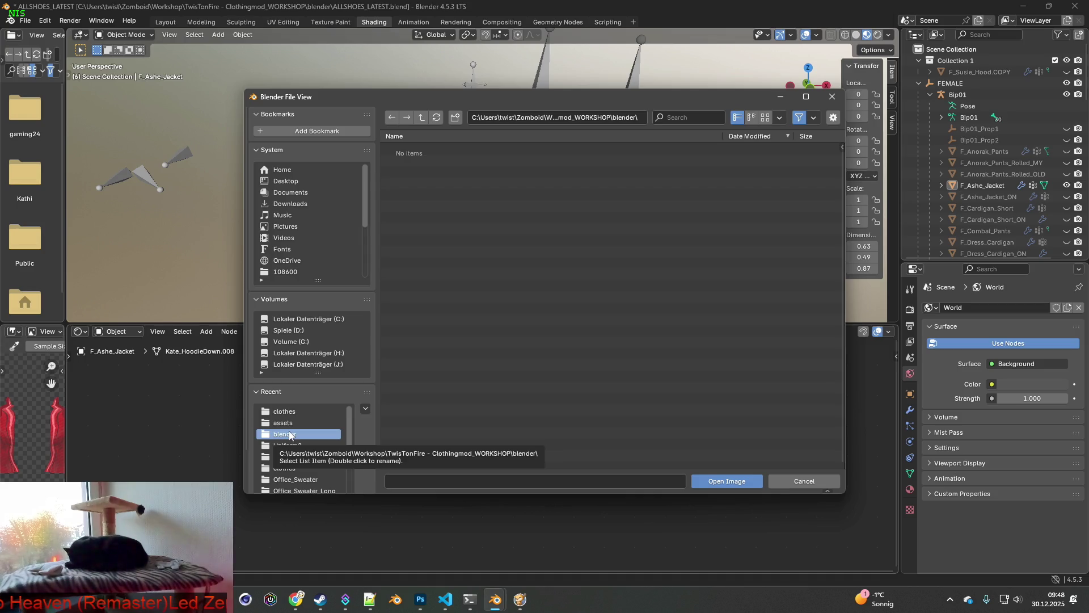
Step: Copy the texture name Ashe_Jacket from line 10 of the clothing item file in Notepad++
key(alt+Tab)
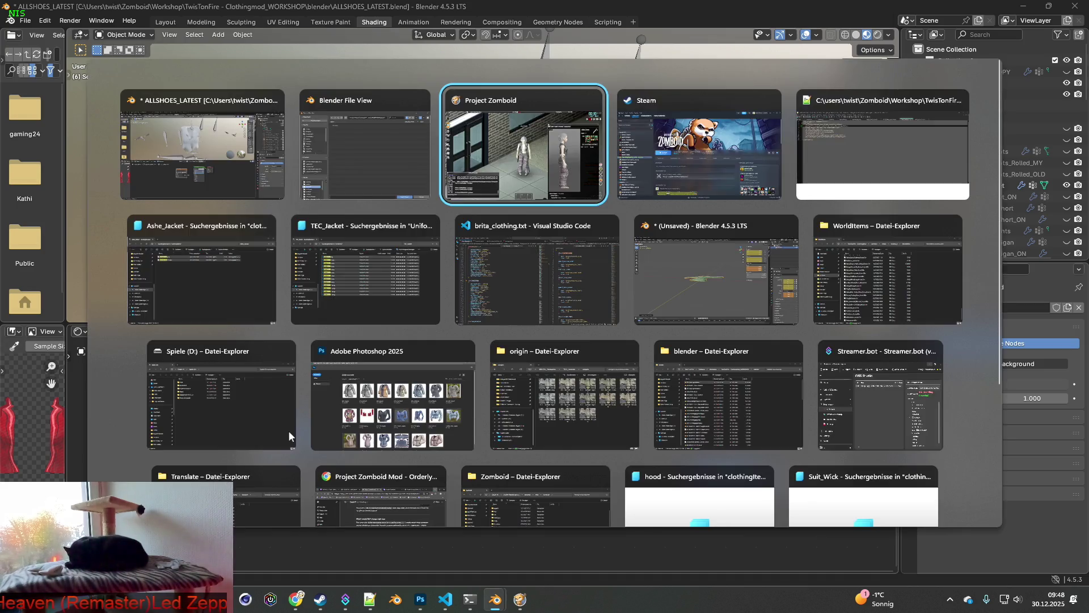
key(alt+Tab)
key(alt+Tab)
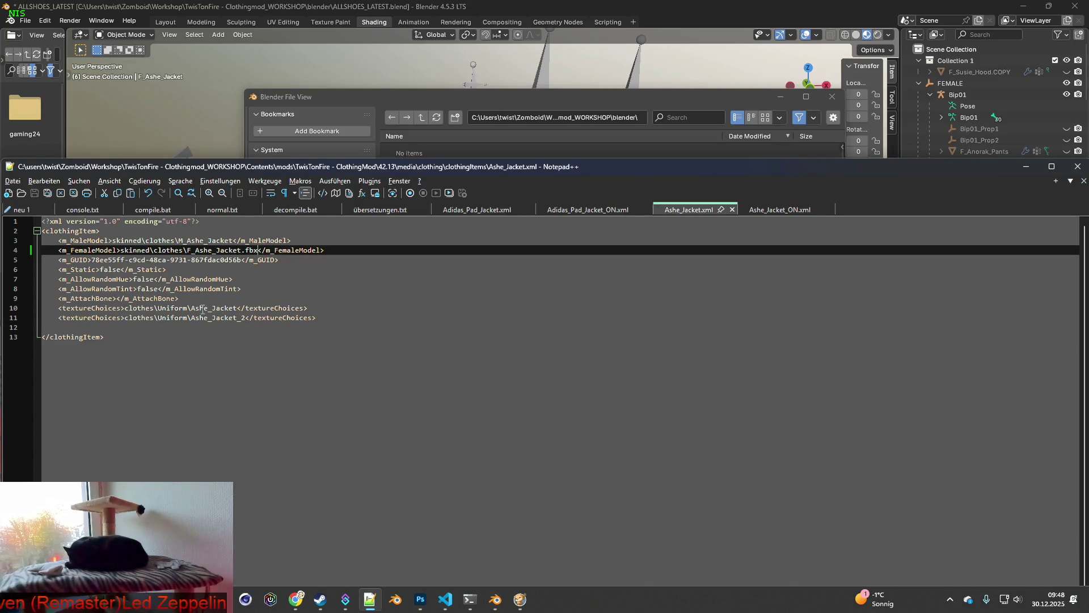
drag(192, 309, 236, 306)
key(ctrl+c)
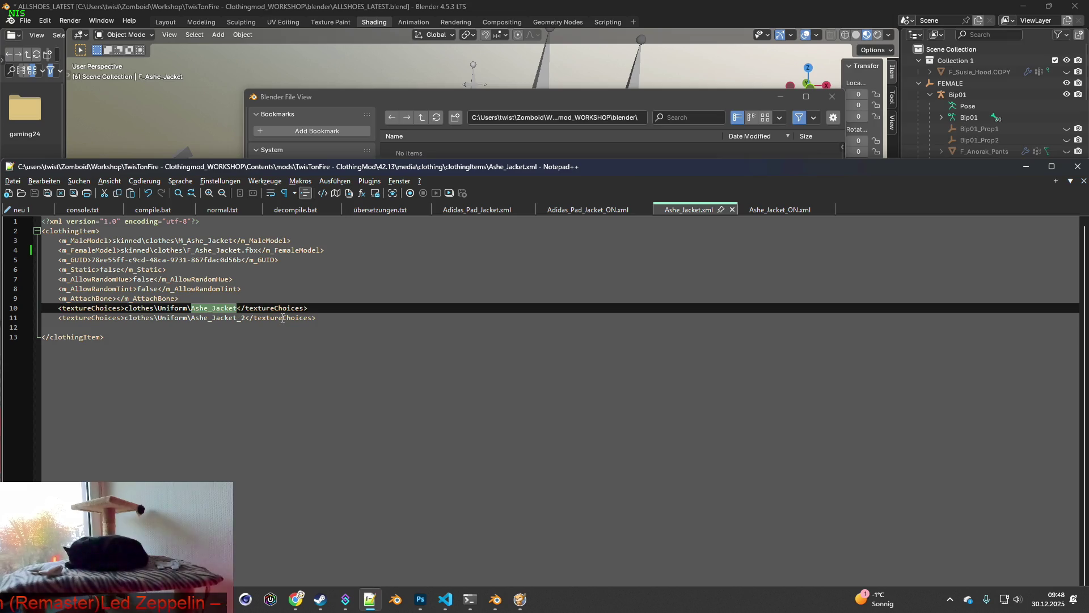
click(566, 96)
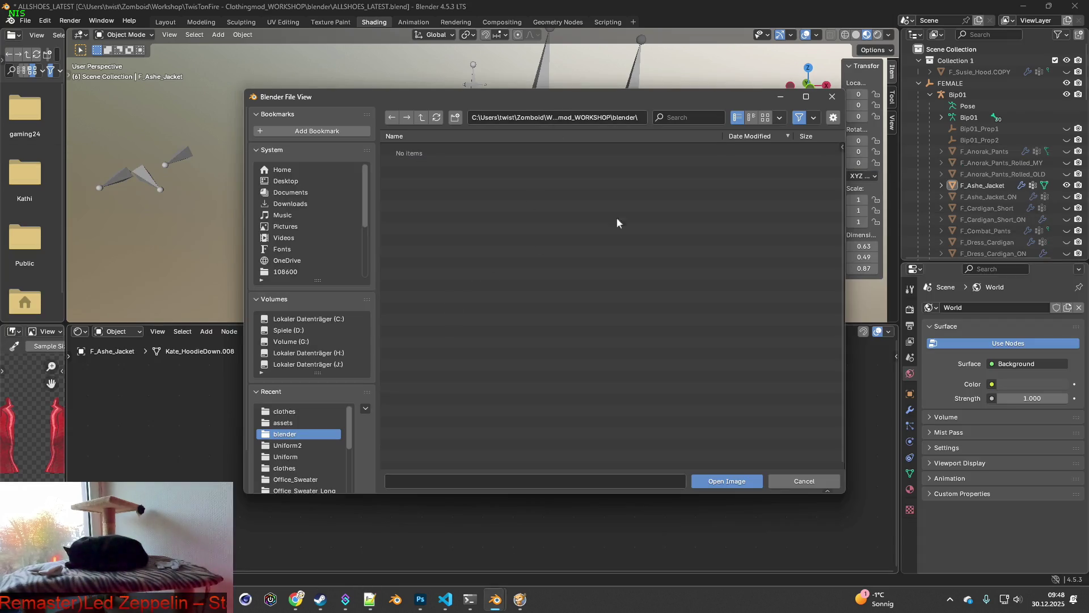
Step: Filter the recent clothes and Uniform2 folders for Ashe_Jacket, then clear the filter
click(307, 410)
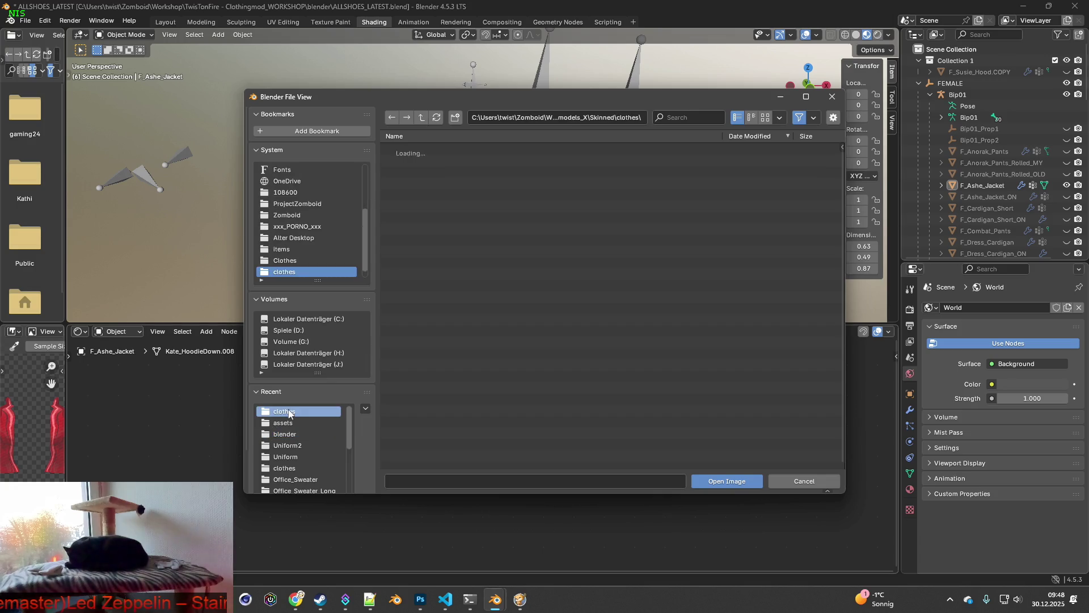
click(698, 118)
key(ctrl+v)
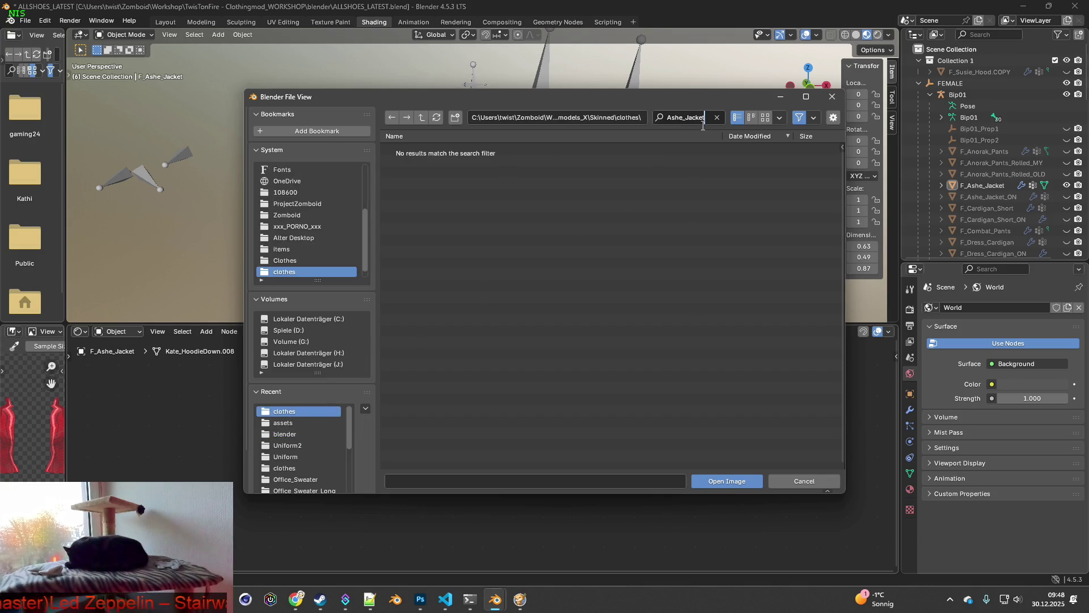
double_click(290, 446)
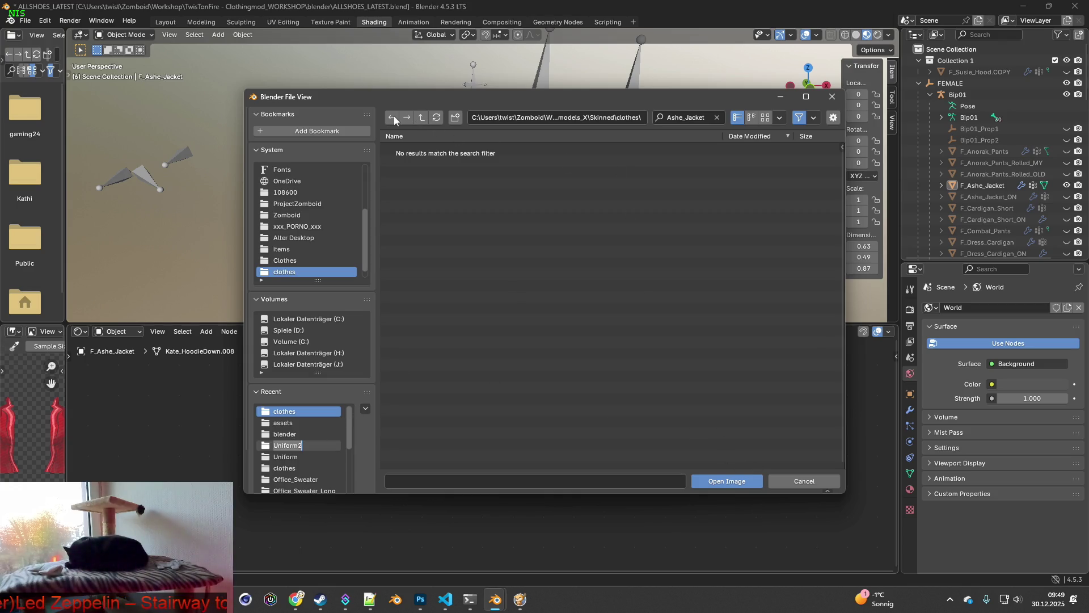
key(Return)
click(290, 445)
key(ctrl+f)
key(ctrl+v)
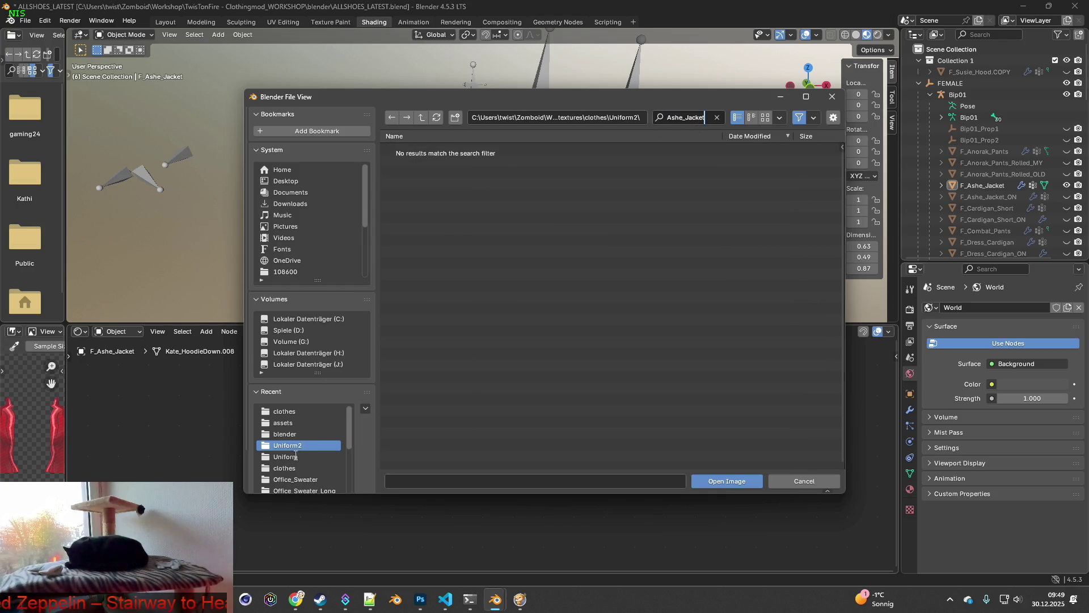
key(Escape)
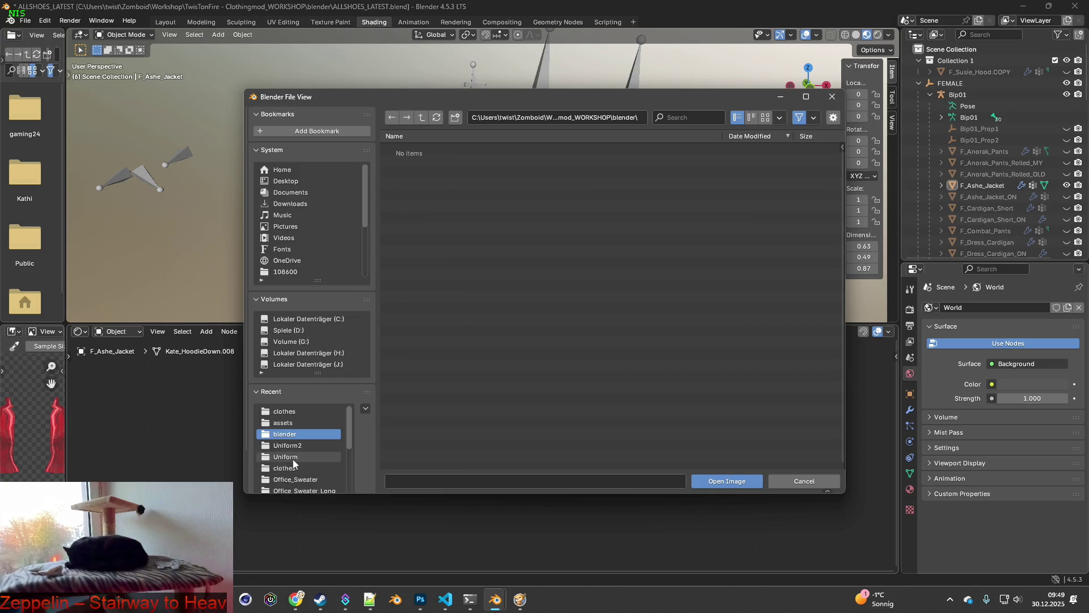
Step: Load Ashe_Jacket.png from the Uniform folder and connect its colour to Base Color
click(285, 457)
key(ctrl+f)
key(ctrl+v)
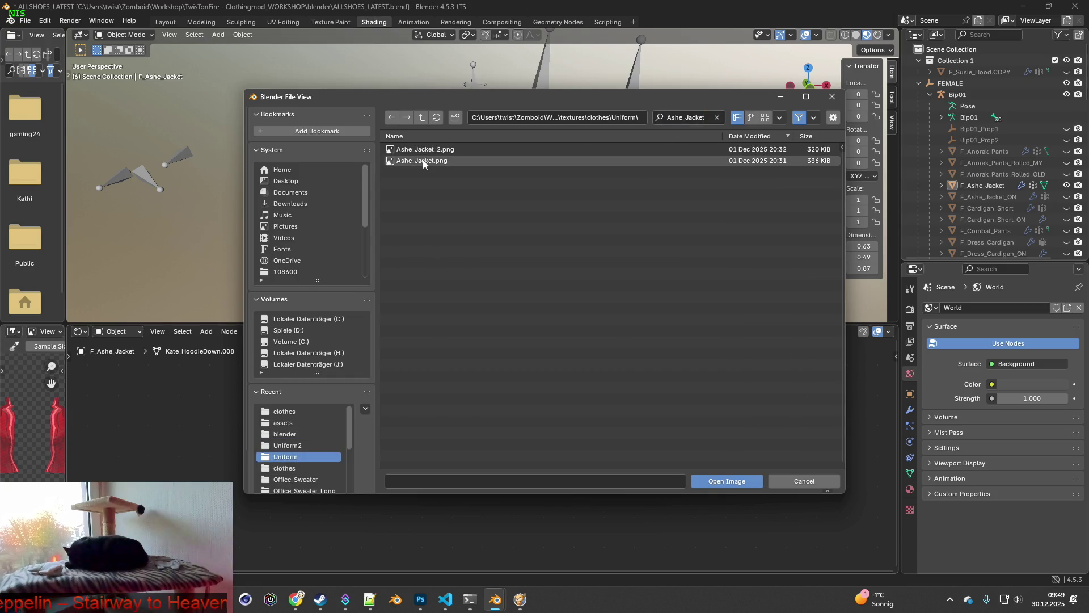
double_click(425, 162)
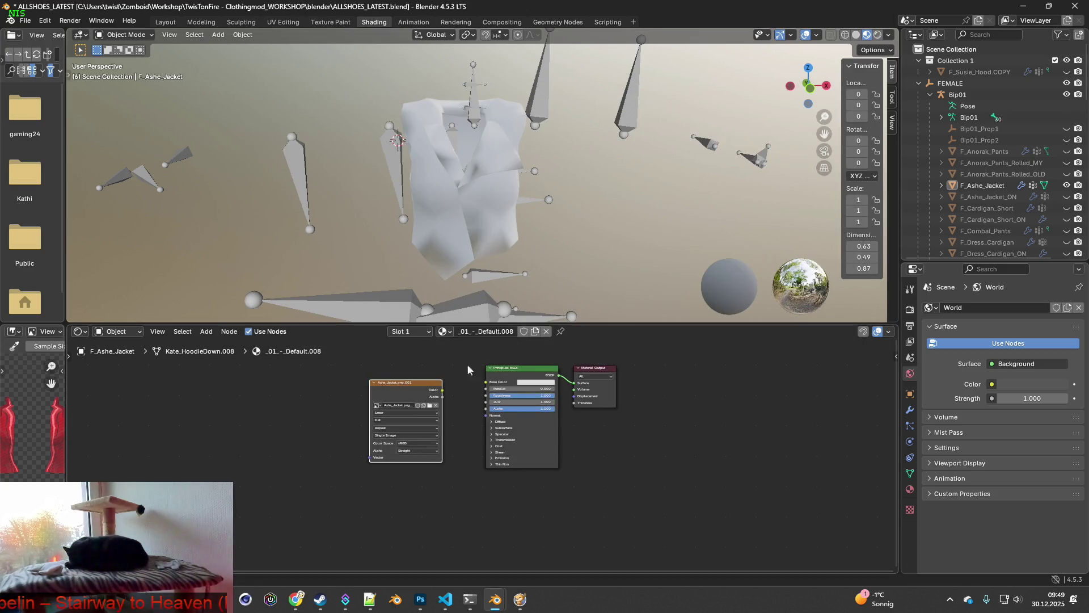
mouse_move(442, 391)
mouse_down()
mouse_move(488, 379)
mouse_move(470, 404)
mouse_move(487, 408)
mouse_up()
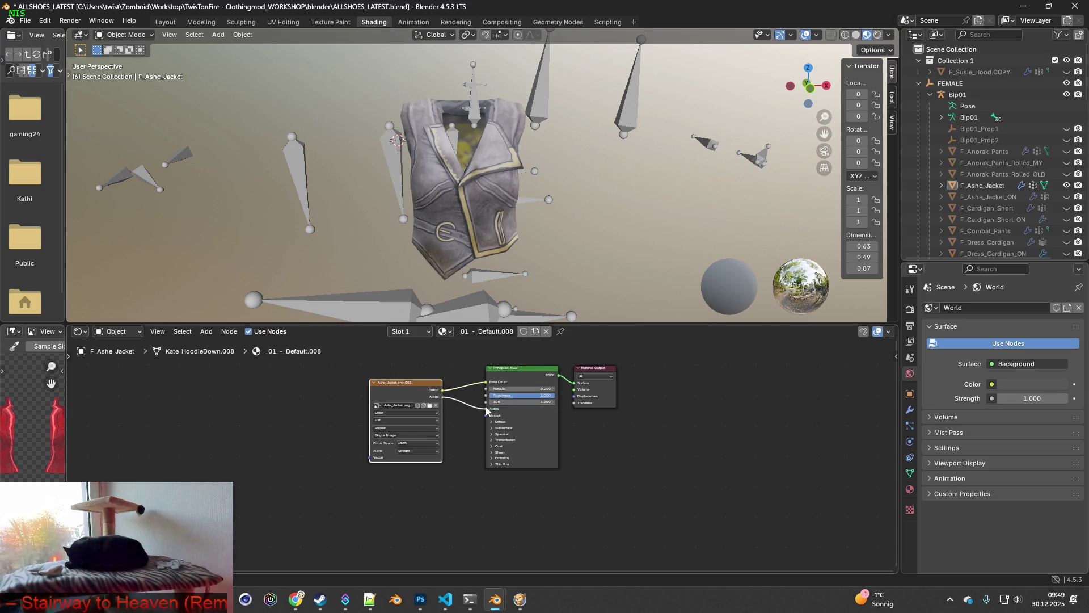
Step: Connect the texture Alpha to the Alpha input, hide the Bip01 armature and orbit to a front view
mouse_move(552, 215)
middle_down()
mouse_move(434, 212)
mouse_move(586, 223)
mouse_move(586, 199)
mouse_move(545, 190)
mouse_move(554, 193)
middle_up()
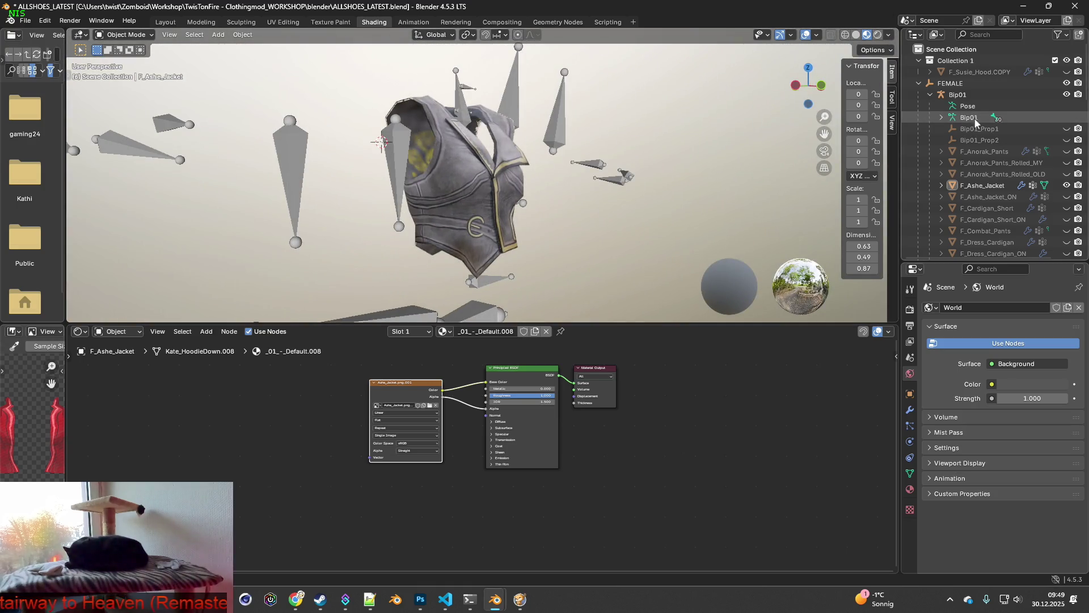
click(1067, 94)
mouse_move(746, 157)
middle_down()
mouse_move(574, 180)
mouse_move(589, 178)
middle_up()
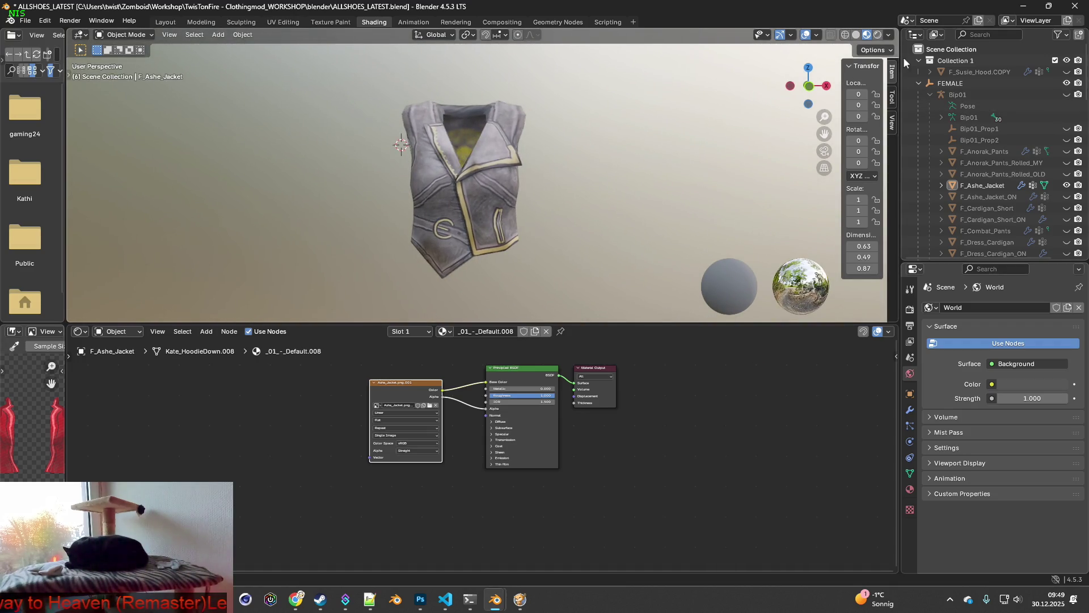
click(889, 34)
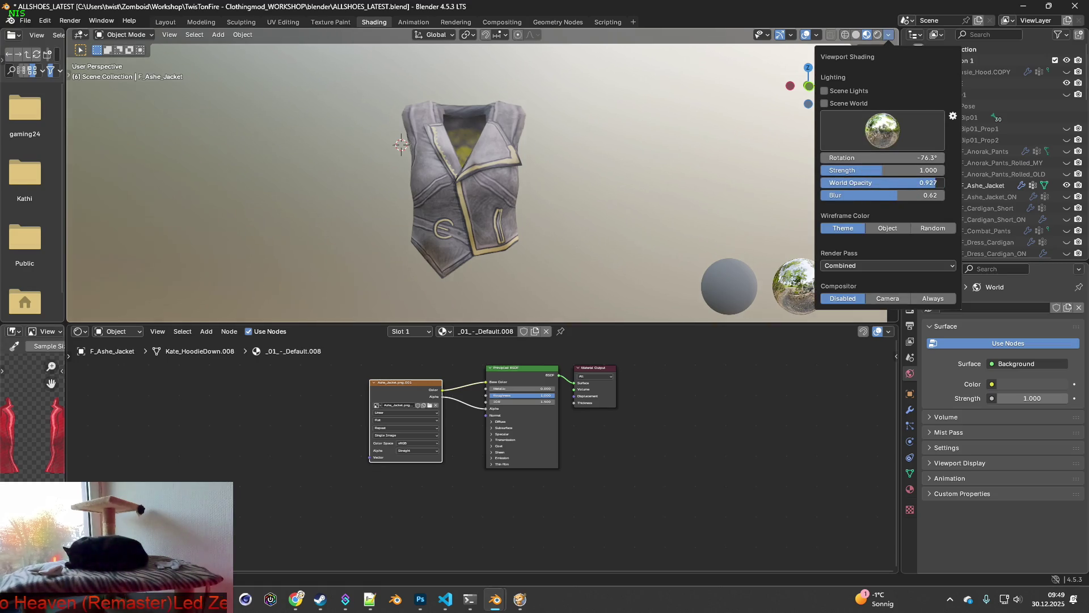
Step: Set World Blur to 0.22, enlarge the 3D viewport and frame the vest against the forest path
drag(882, 158, 874, 158)
drag(893, 195, 845, 195)
mouse_move(669, 185)
middle_down()
mouse_move(594, 169)
mouse_move(624, 168)
mouse_move(624, 178)
middle_up()
drag(596, 324, 596, 525)
mouse_move(596, 358)
middle_down()
mouse_move(506, 359)
mouse_move(519, 363)
middle_up()
shift+right_click(137, 257)
middle_drag(480, 314, 471, 308)
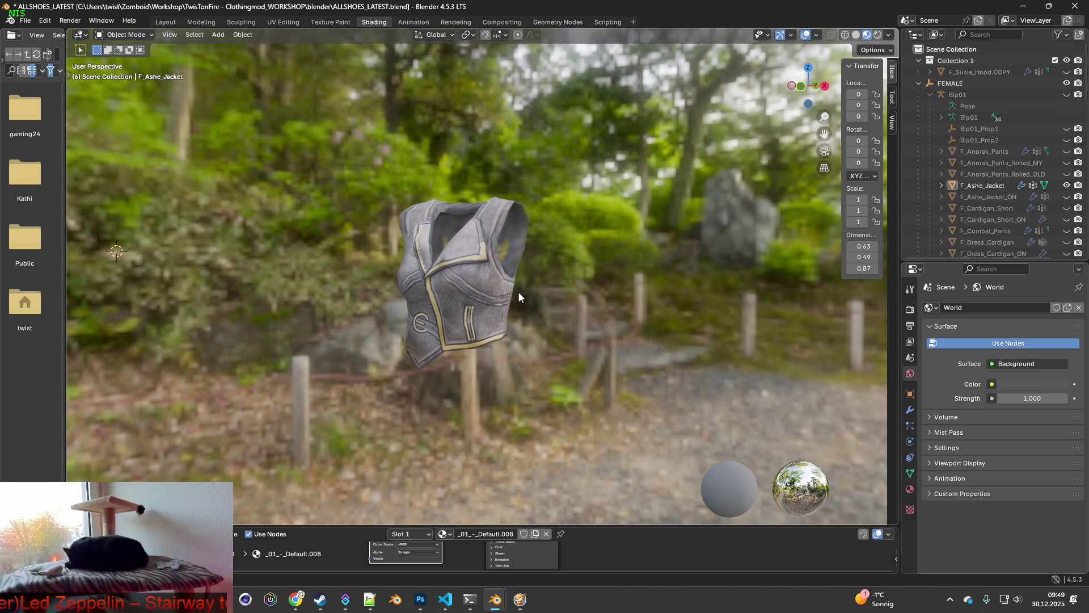
middle_drag(522, 292, 560, 294)
scroll(559, 295, up, 3)
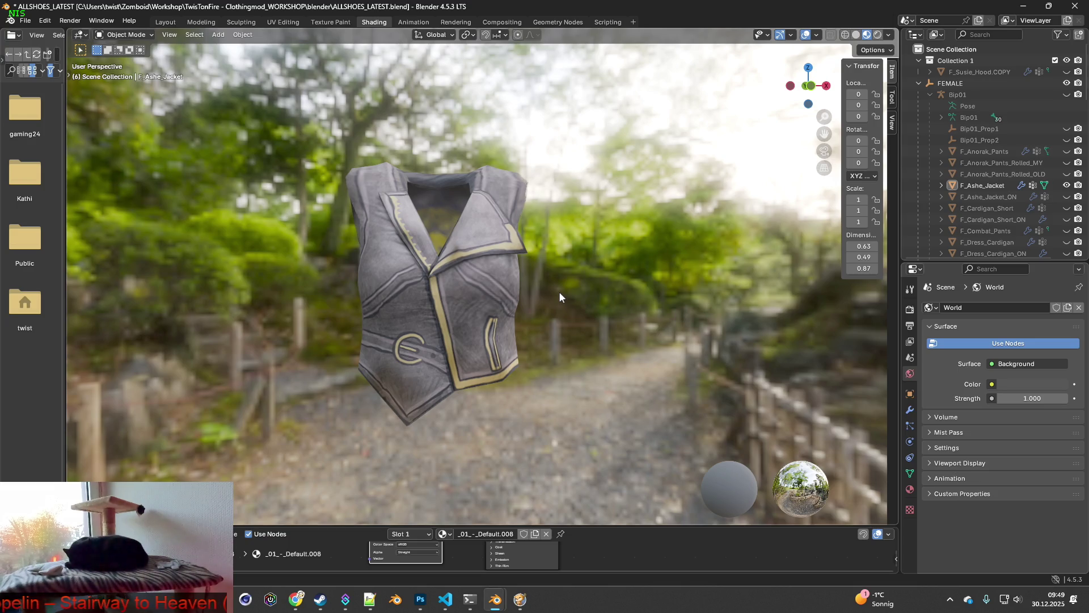
key(super+shift+s)
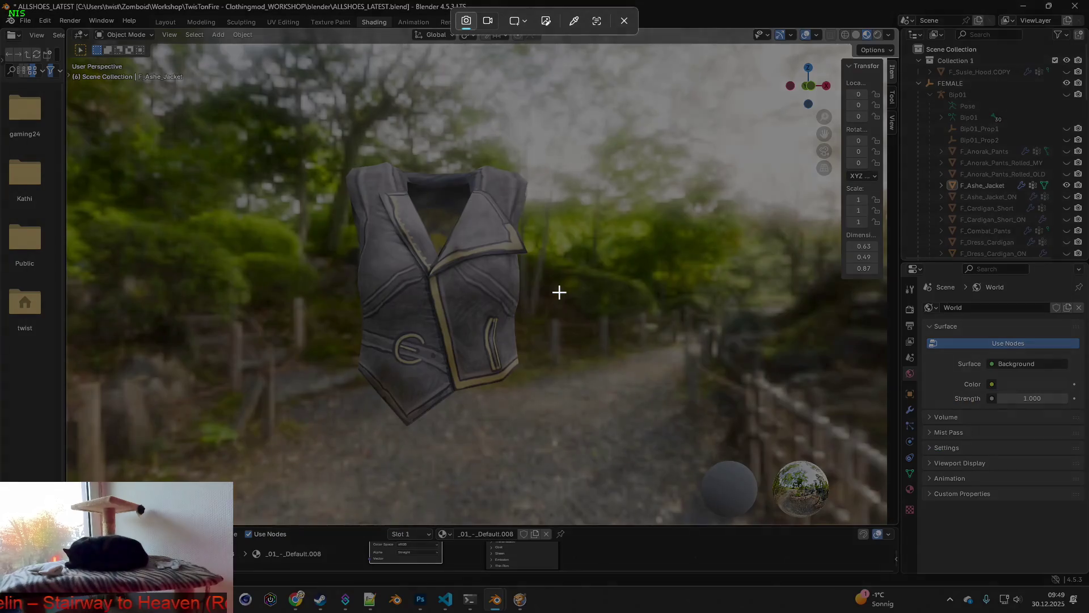
Step: Capture two screen snips of the textured vest, then bring up the window switcher
drag(591, 239, 642, 272)
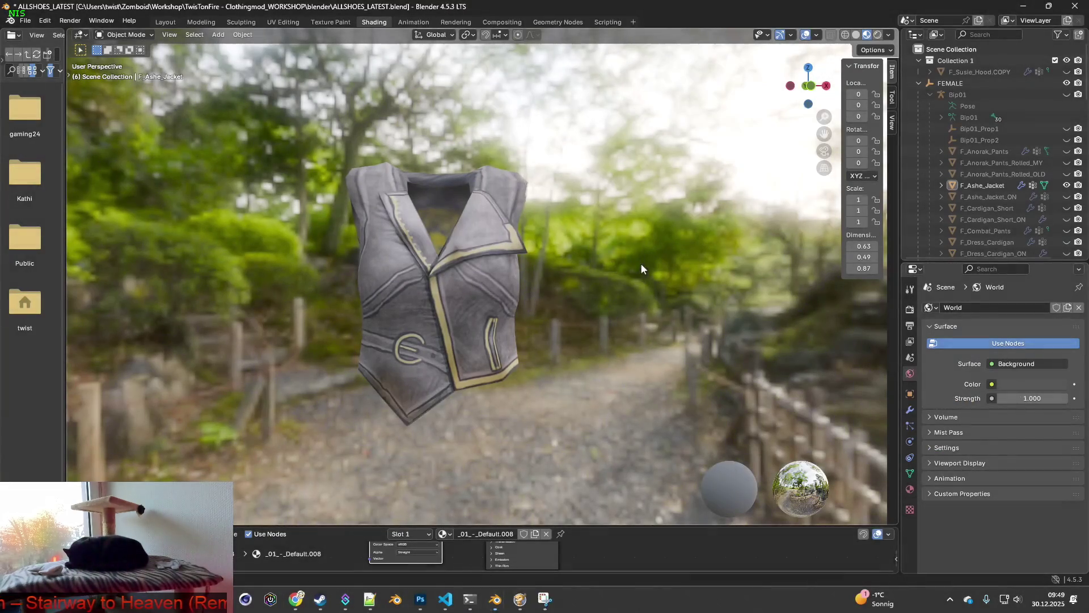
mouse_move(482, 209)
middle_down()
mouse_move(304, 219)
mouse_move(230, 210)
mouse_move(475, 215)
middle_up()
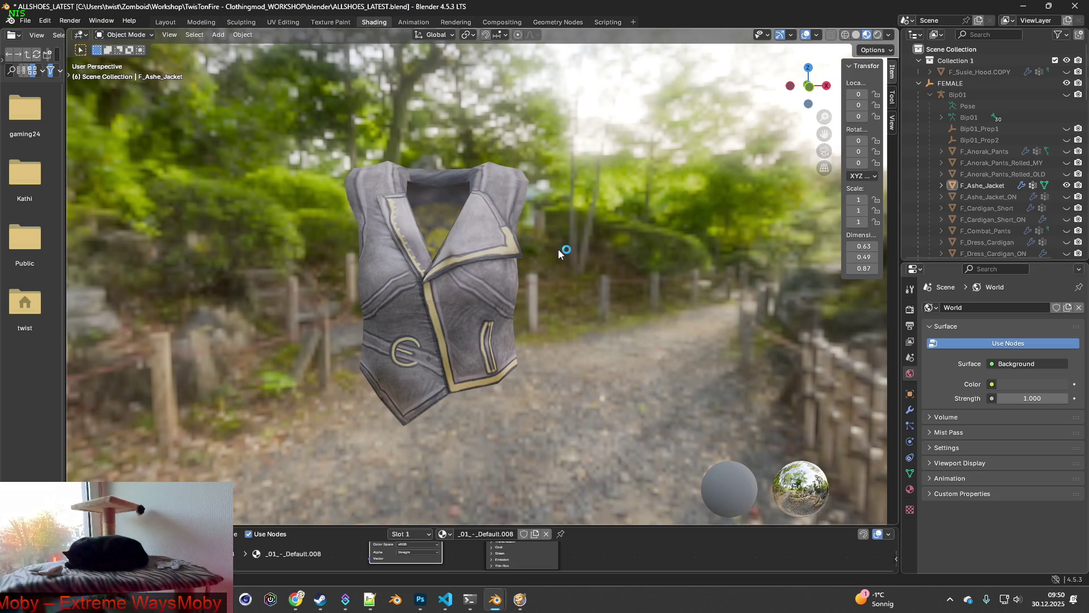
key(super+shift+s)
mouse_move(316, 143)
mouse_down()
mouse_move(560, 361)
mouse_move(566, 436)
mouse_up()
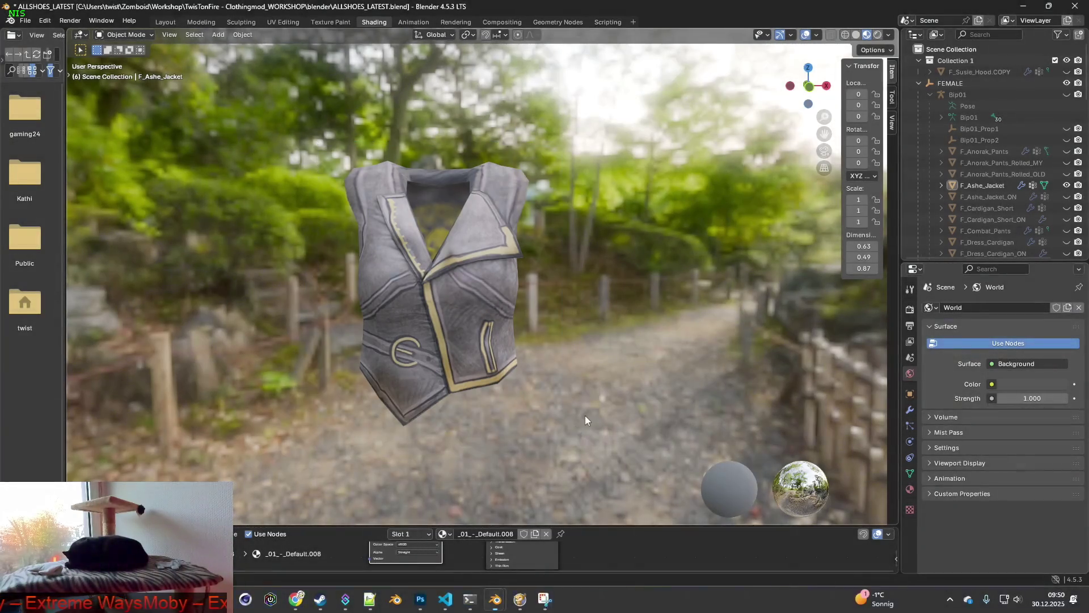
key(alt+Tab)
key(Tab)
key(Tab)
key(Tab)
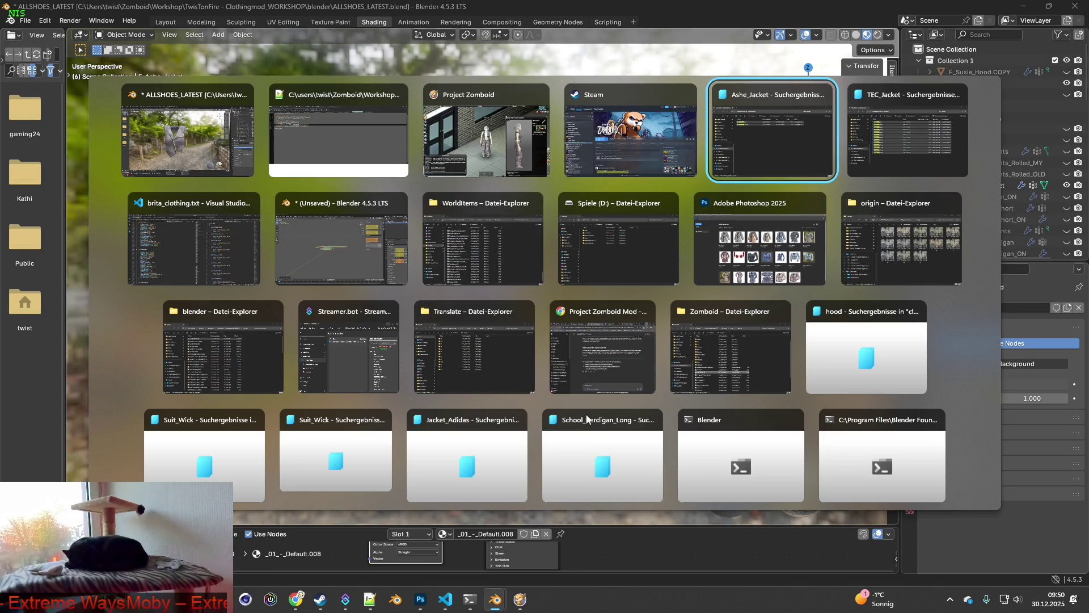
Step: Create a clipboard-sized 438×508 transparent Photoshop document, paste the vest, and return to Blender
key(Tab)
key(Tab)
key(Tab)
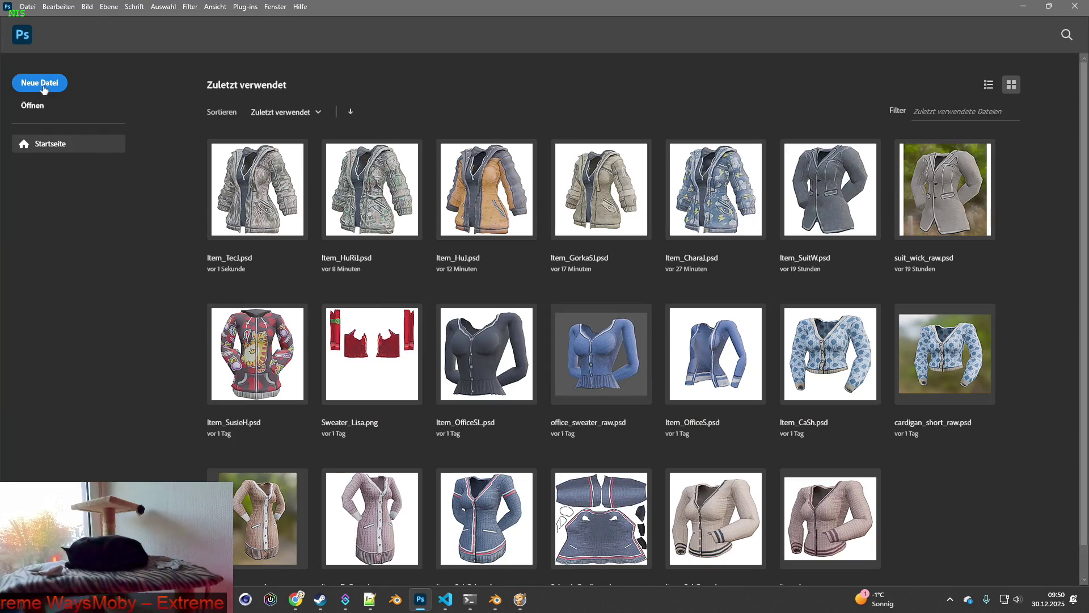
click(44, 90)
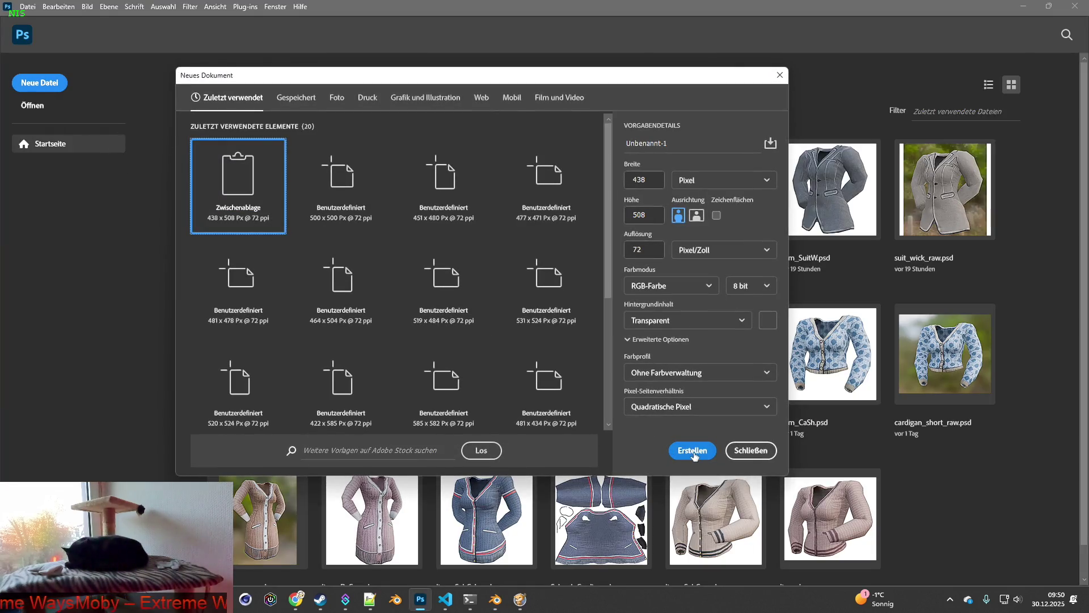
click(694, 451)
key(ctrl+v)
key(alt+Tab)
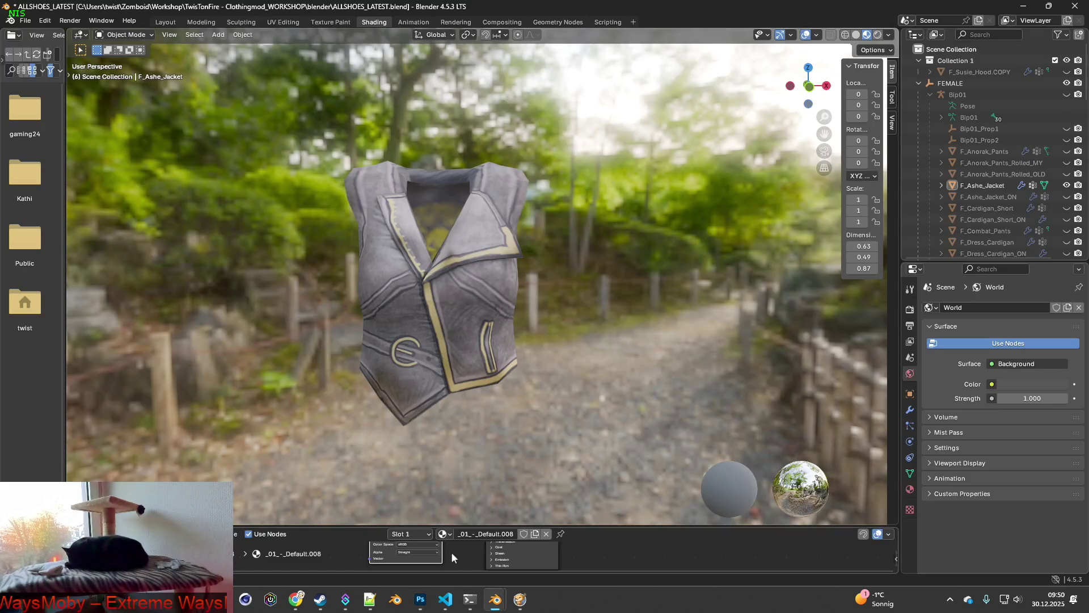
middle_drag(451, 552, 457, 570)
Step: Replace the jacket's image texture with Ashe_Jacket_2.png by searching for Ashe_Jacket
click(431, 562)
key(ctrl+f)
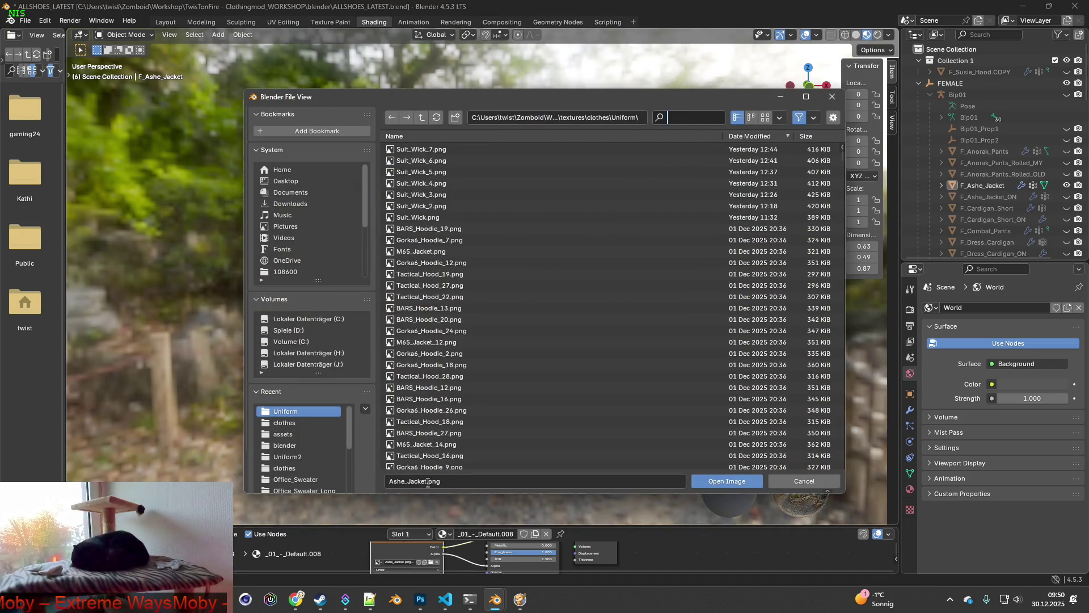
key(Escape)
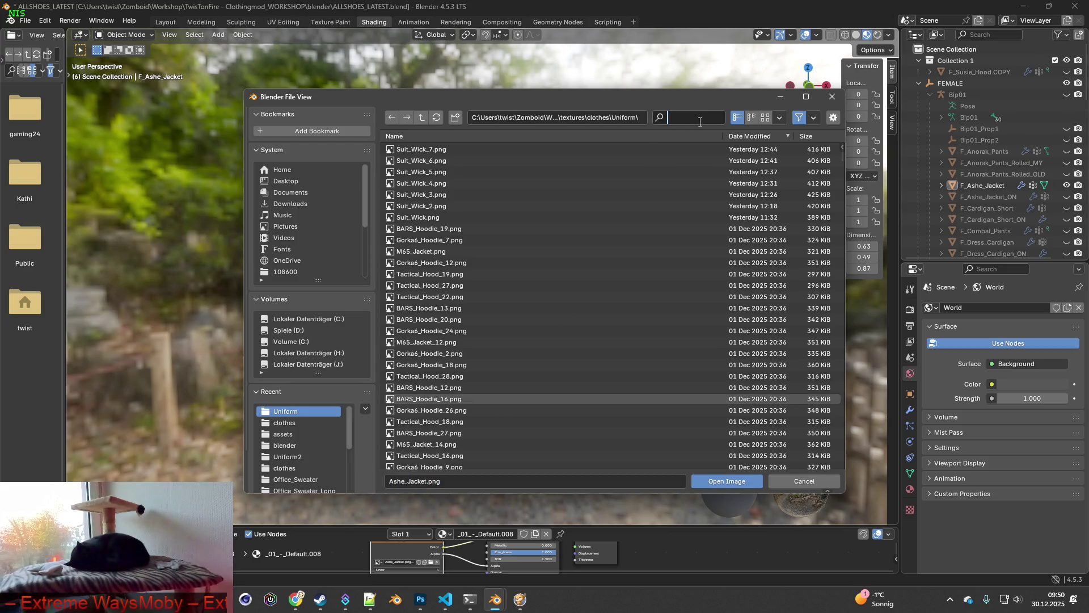
text(Ashe_Jacket.)
key(BackSpace)
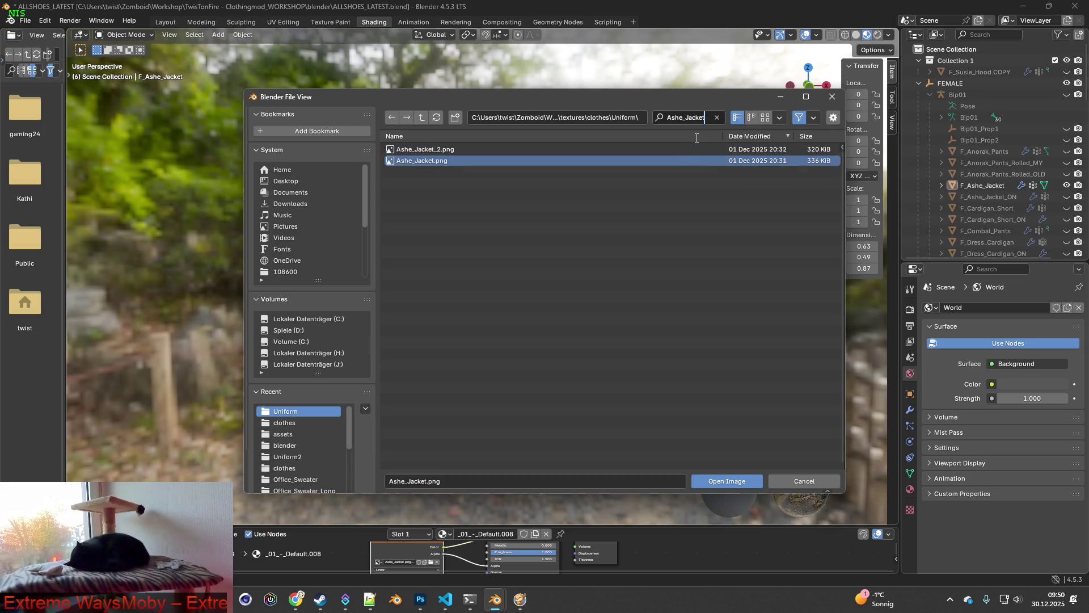
click(431, 149)
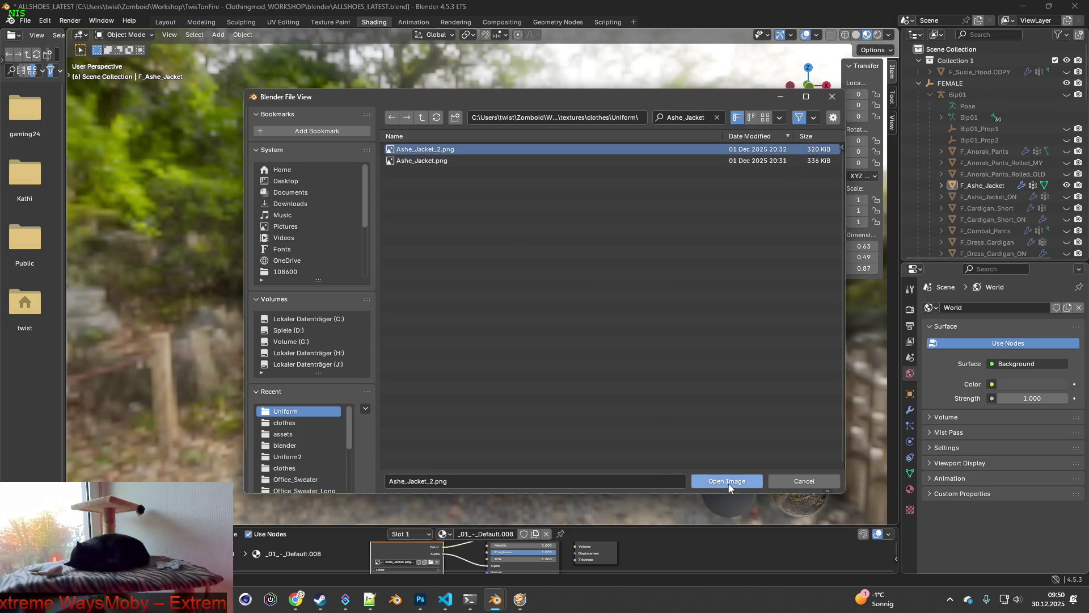
click(729, 482)
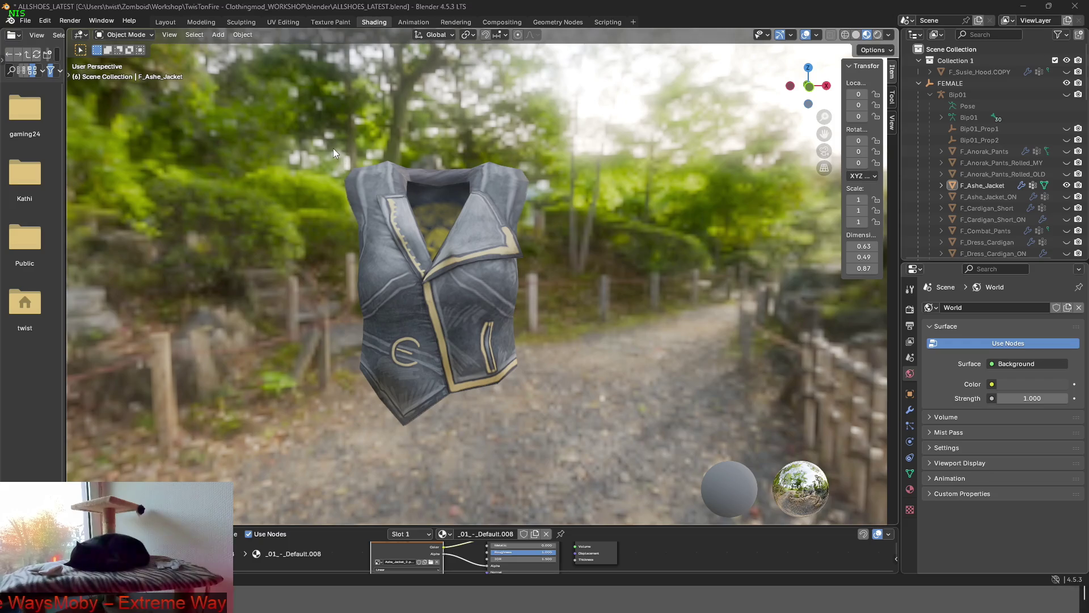
Step: Capture a screen snip around the retextured jacket and switch windows
key(super+shift+s)
drag(315, 138, 562, 442)
key(alt+Tab)
key(alt+Tab)
key(alt+Tab)
key(alt+Tab)
key(alt+Tab)
key(alt+Tab)
key(alt+Tab)
key(alt+Tab)
key(alt+Tab)
key(alt+Tab)
key(alt+Tab)
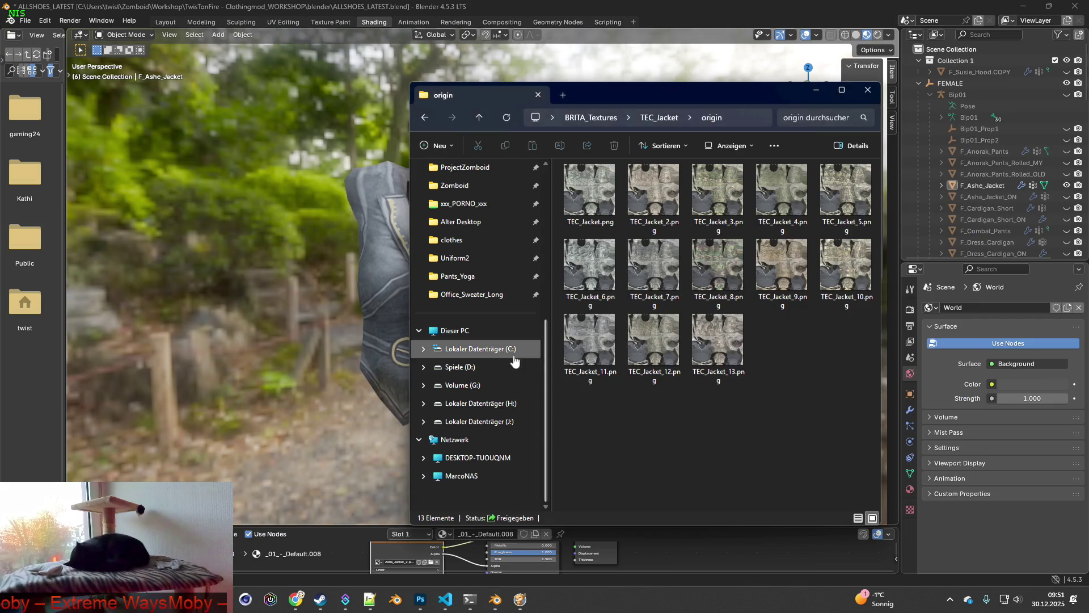
Step: Go up from TEC_Jacket to BRITA_Textures, create an ashe_jacket folder and open it
click(657, 118)
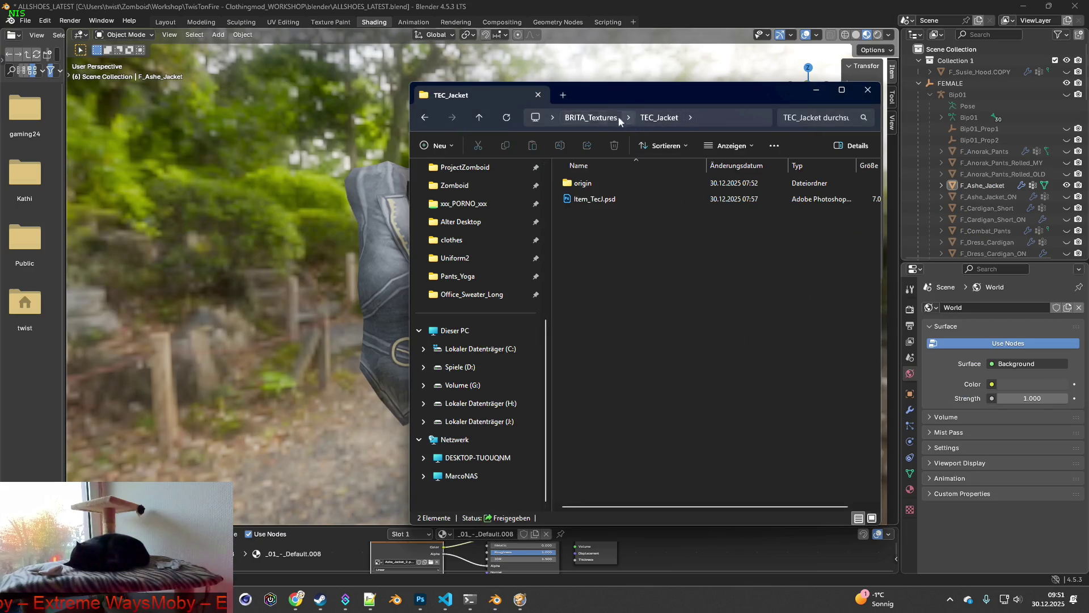
click(590, 117)
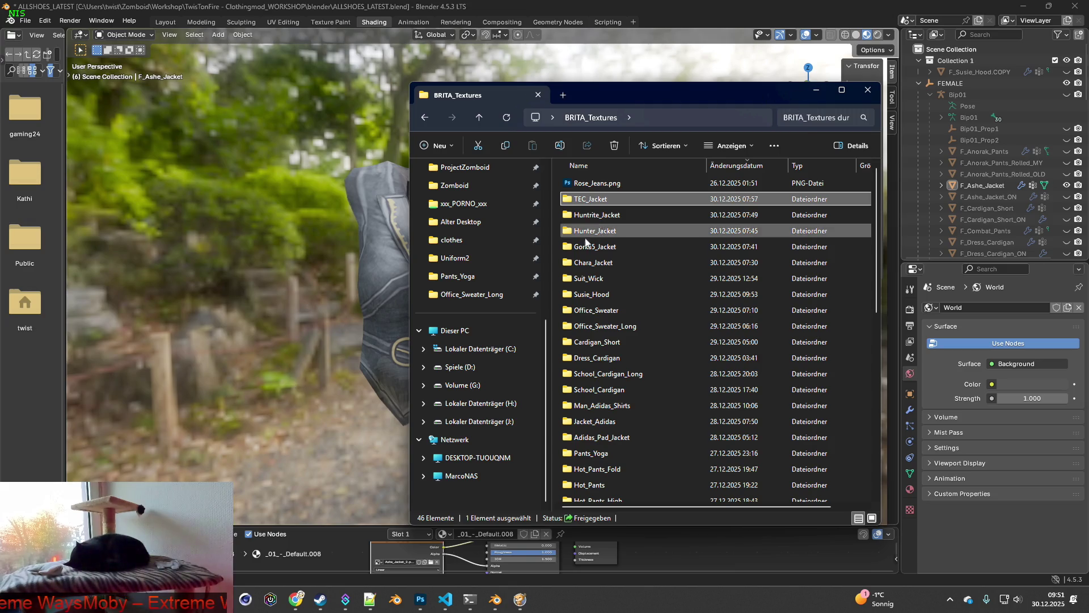
right_click(556, 245)
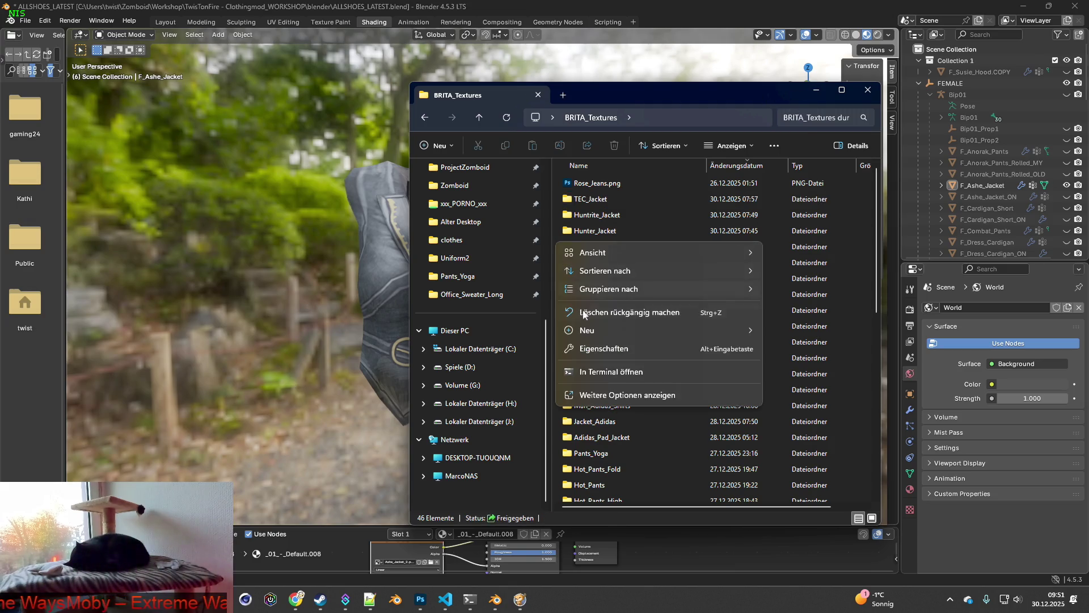
mouse_move(588, 330)
click(787, 333)
text(ashe_jacket)
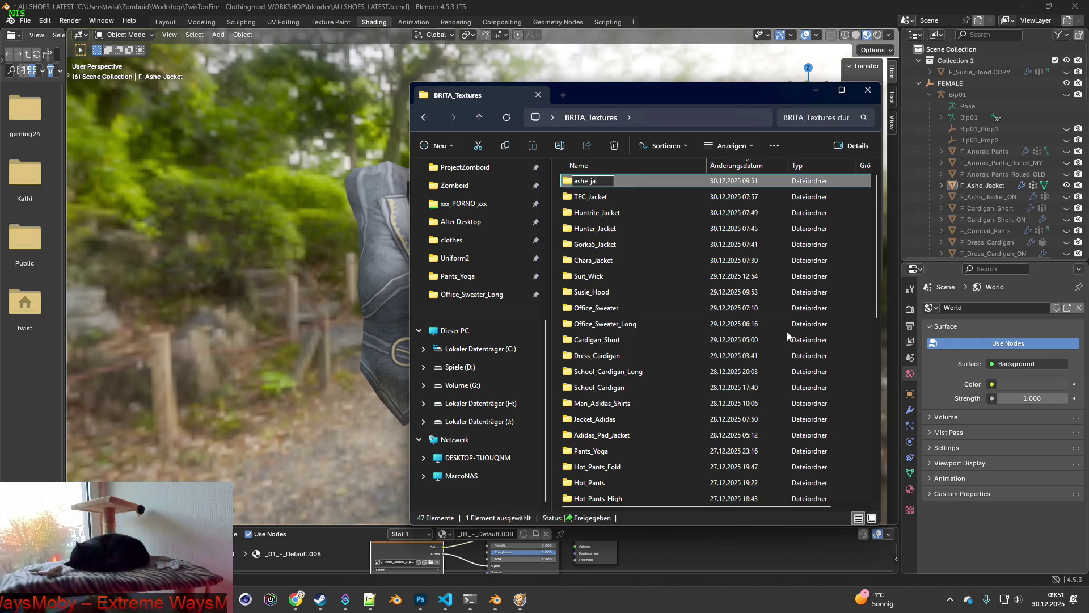
key(Return)
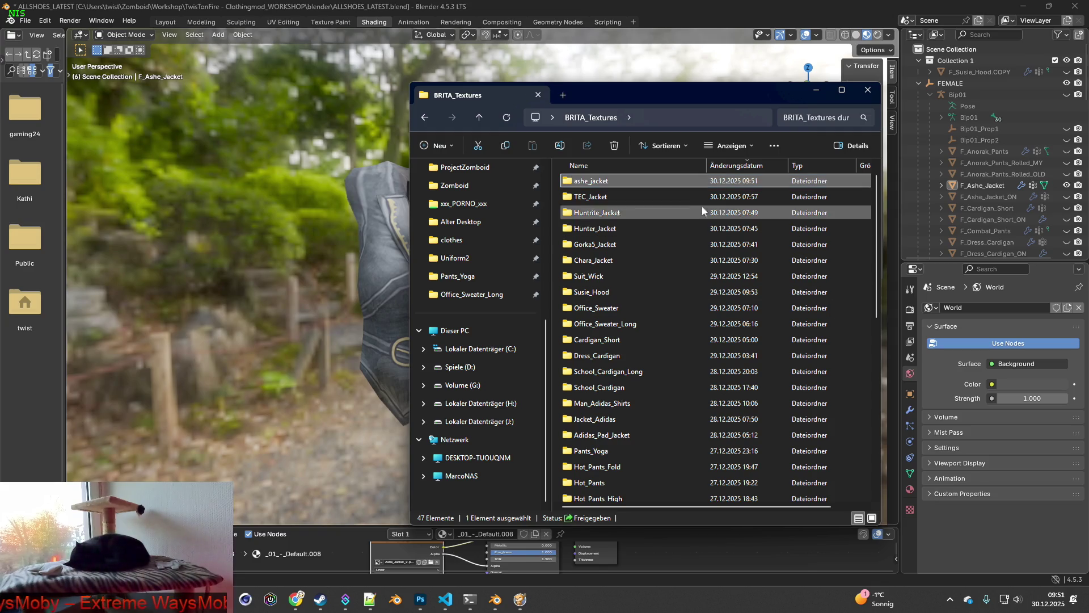
double_click(599, 180)
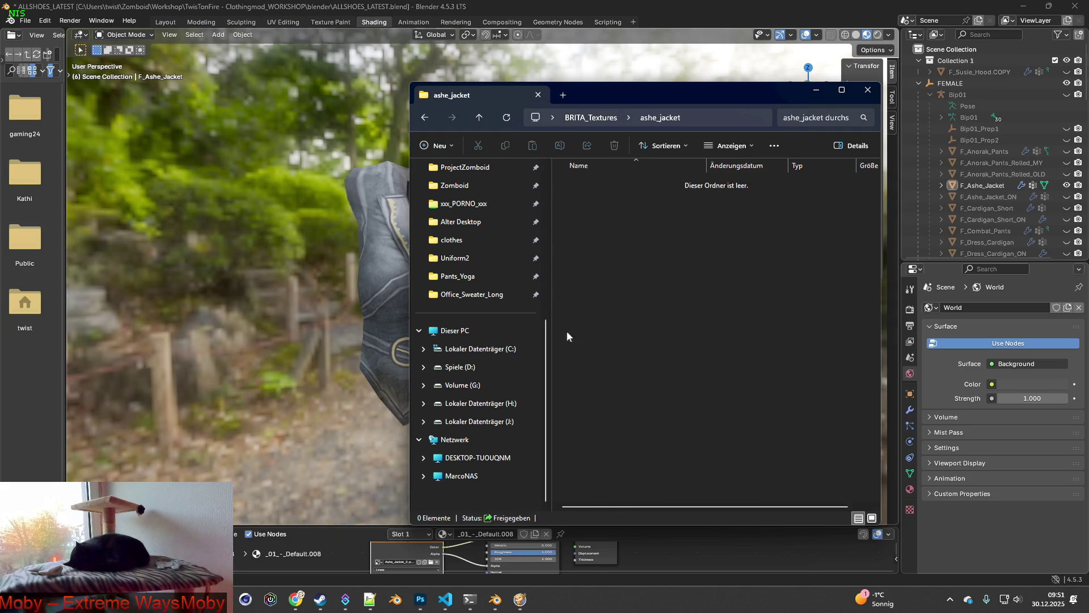
key(alt+Tab)
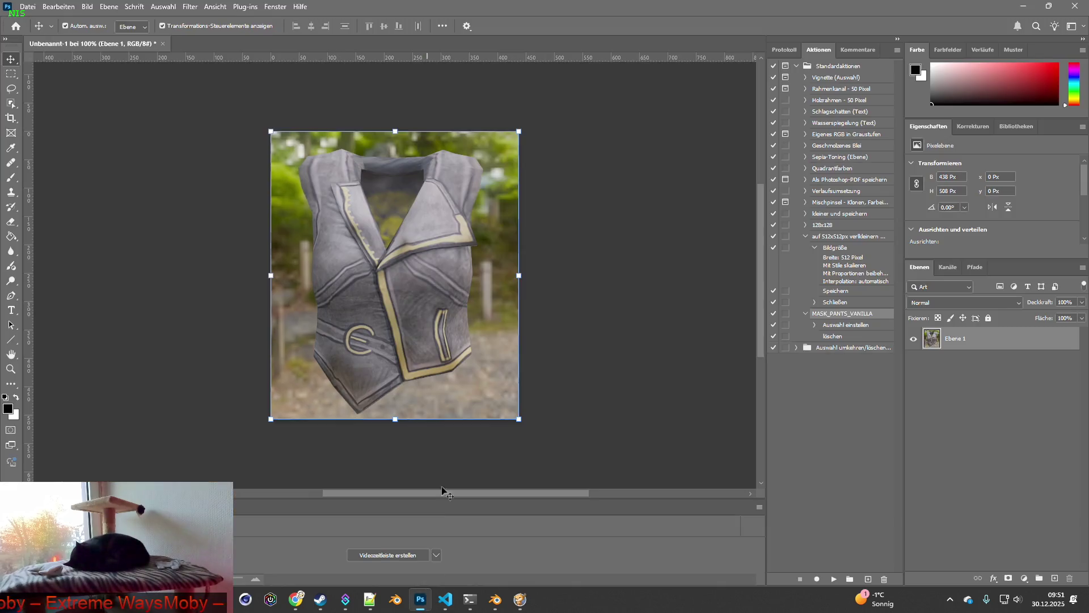
Step: Paste the darker jacket screenshot into Ashe_Jacket.psd as a second layer, discarding an accidental 433×528 document
key(ctrl)
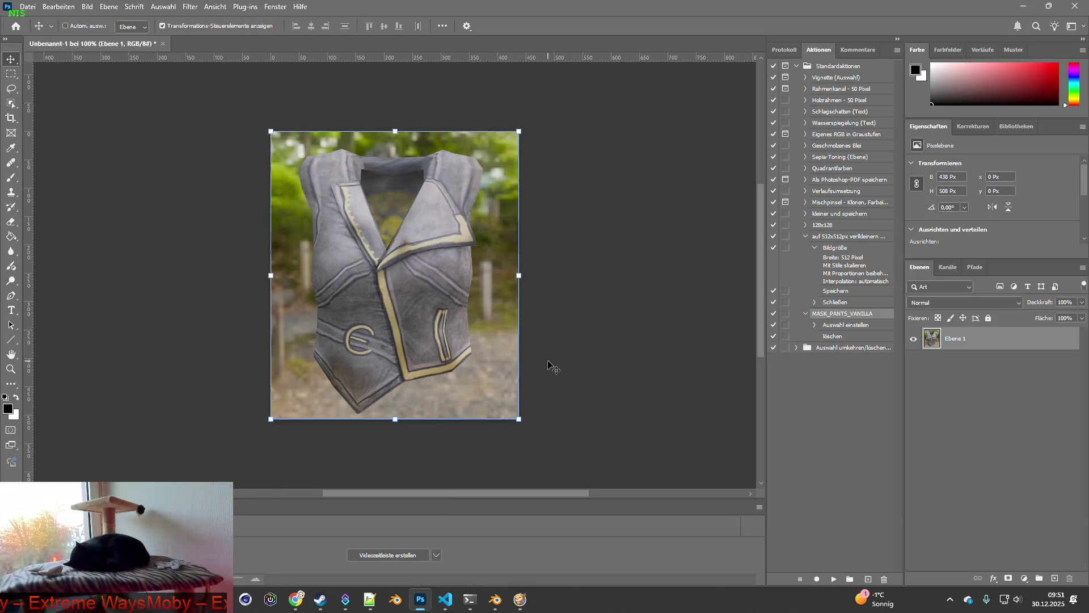
key(ctrl+v)
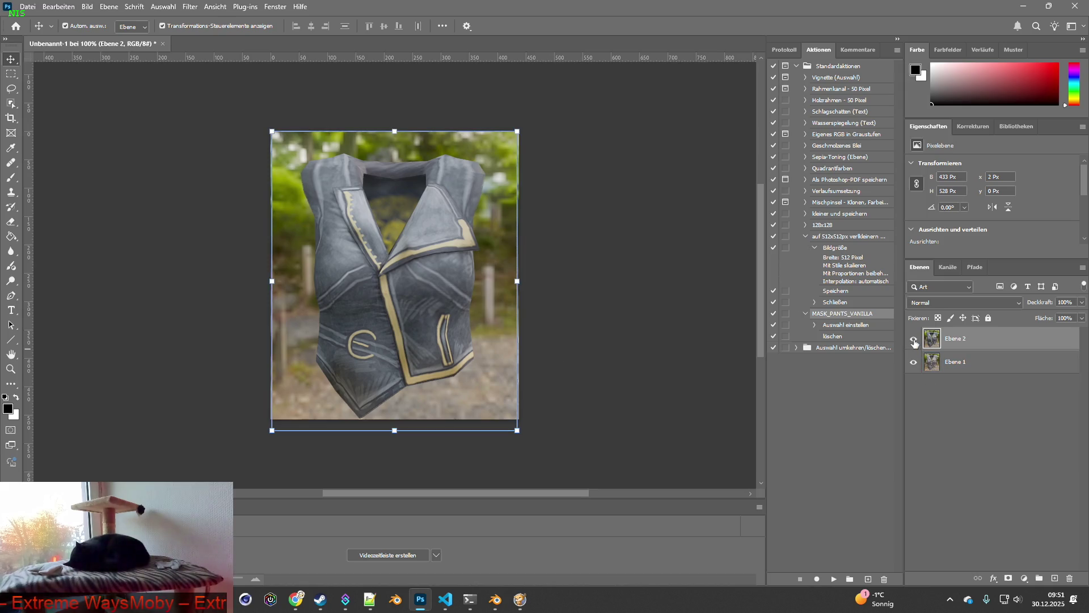
click(29, 7)
click(34, 21)
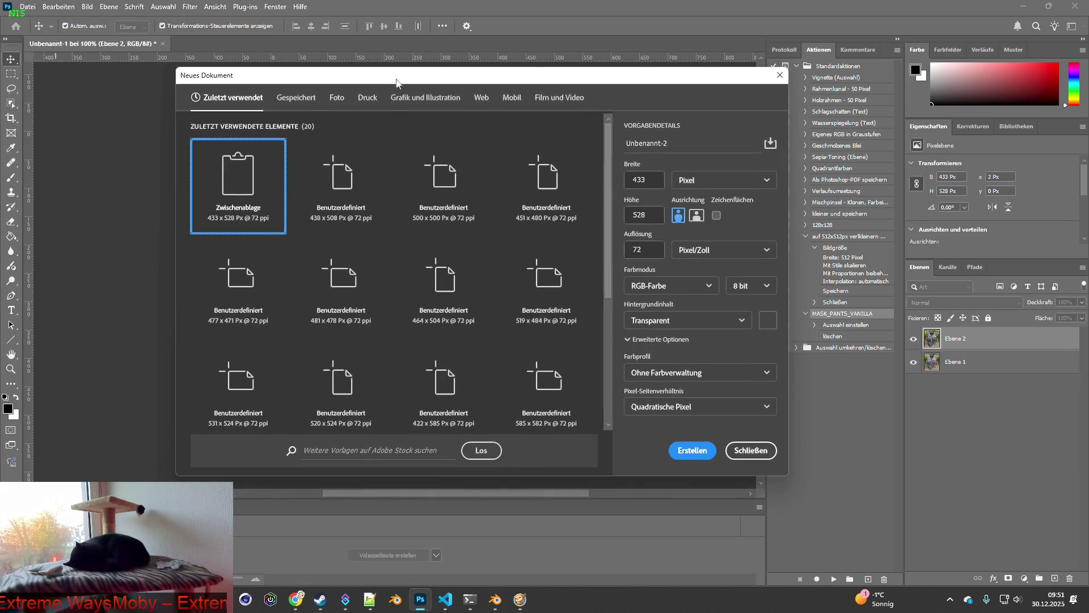
click(681, 448)
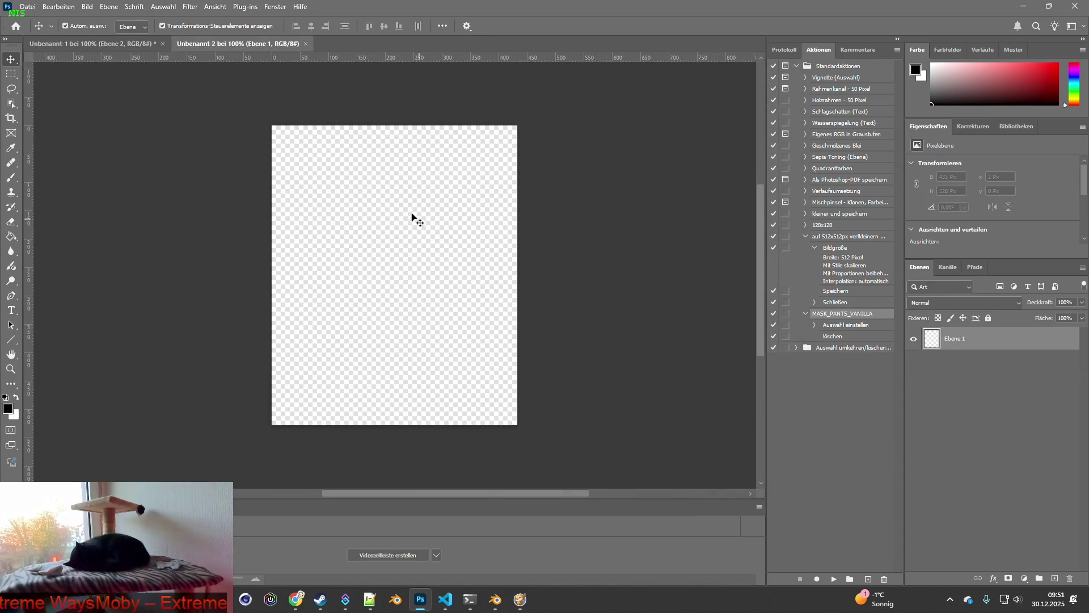
key(alt+Tab)
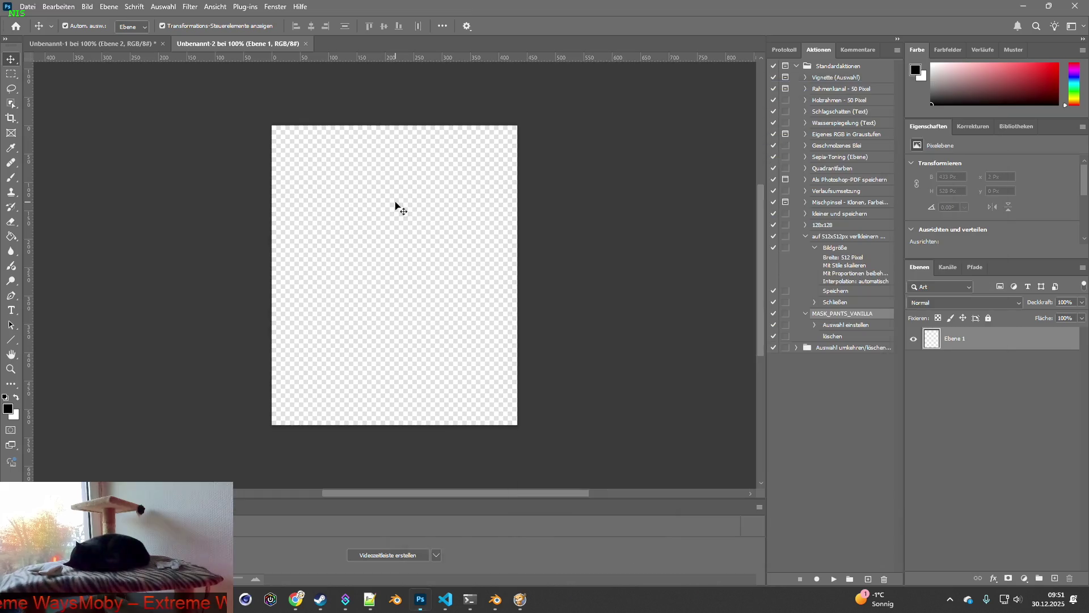
click(305, 43)
Step: Create a new 500×500 transparent document
click(27, 6)
click(74, 20)
double_click(635, 181)
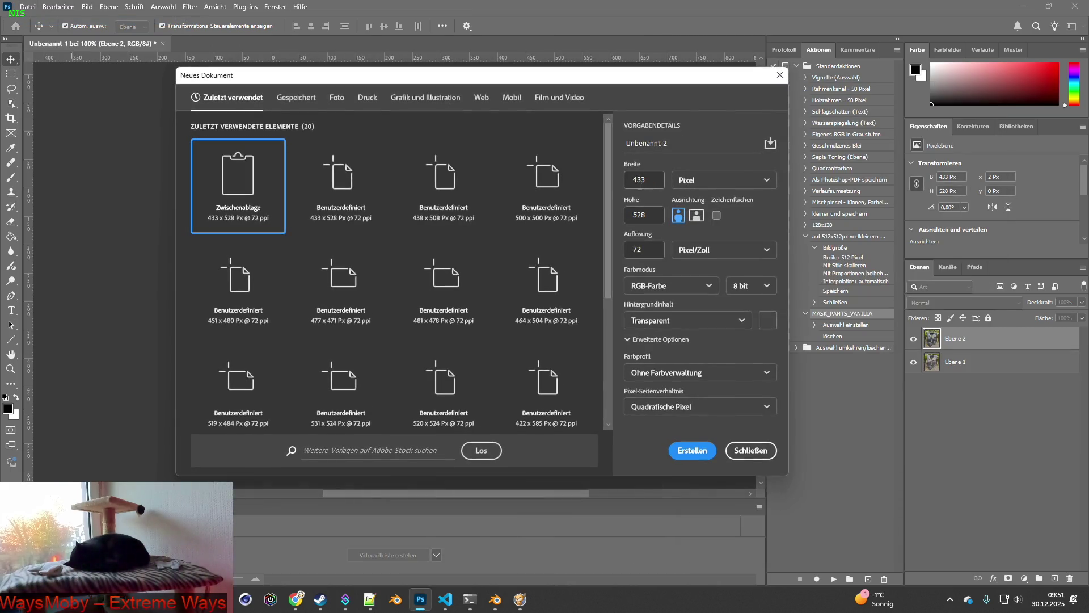
text(00)
key(Tab)
text(500)
click(693, 450)
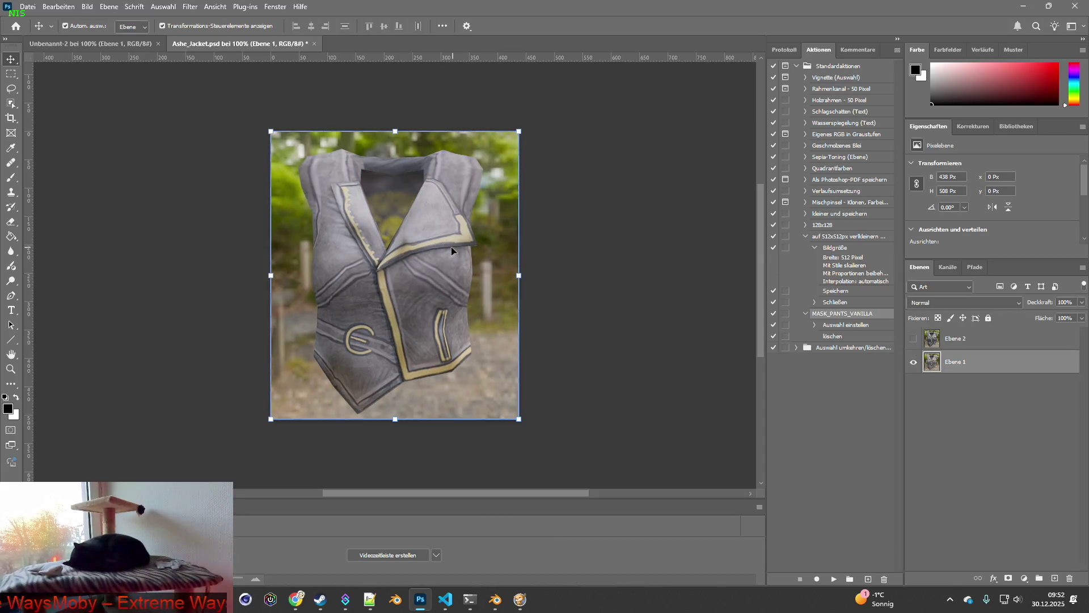
Step: Select the first jacket with Object Selection and paste it onto the 500×500 canvas
click(15, 105)
mouse_move(227, 136)
mouse_down()
mouse_move(579, 438)
mouse_move(584, 383)
mouse_up()
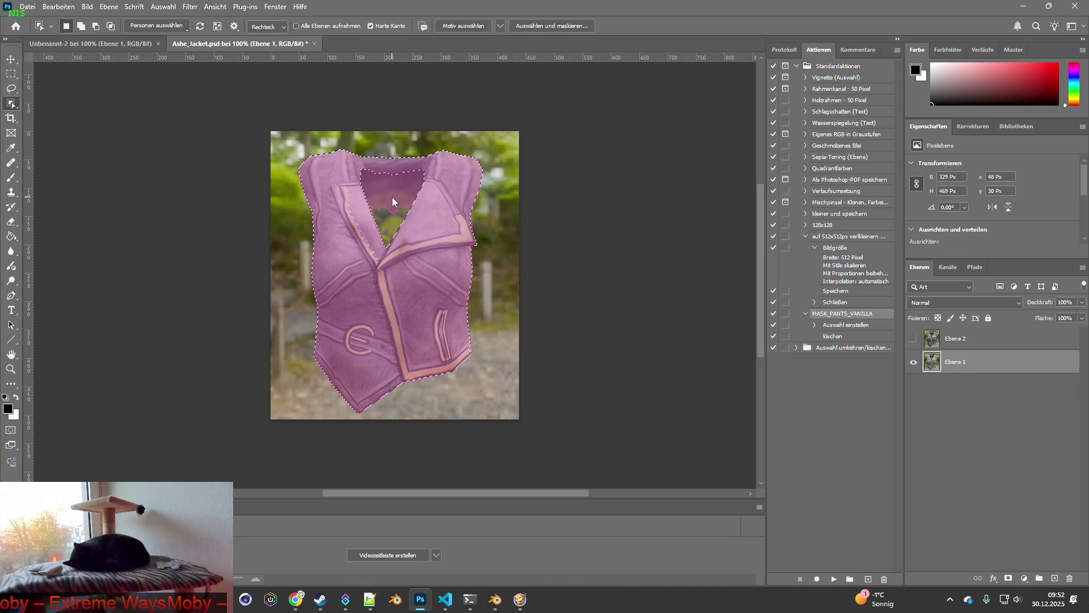
key(shift)
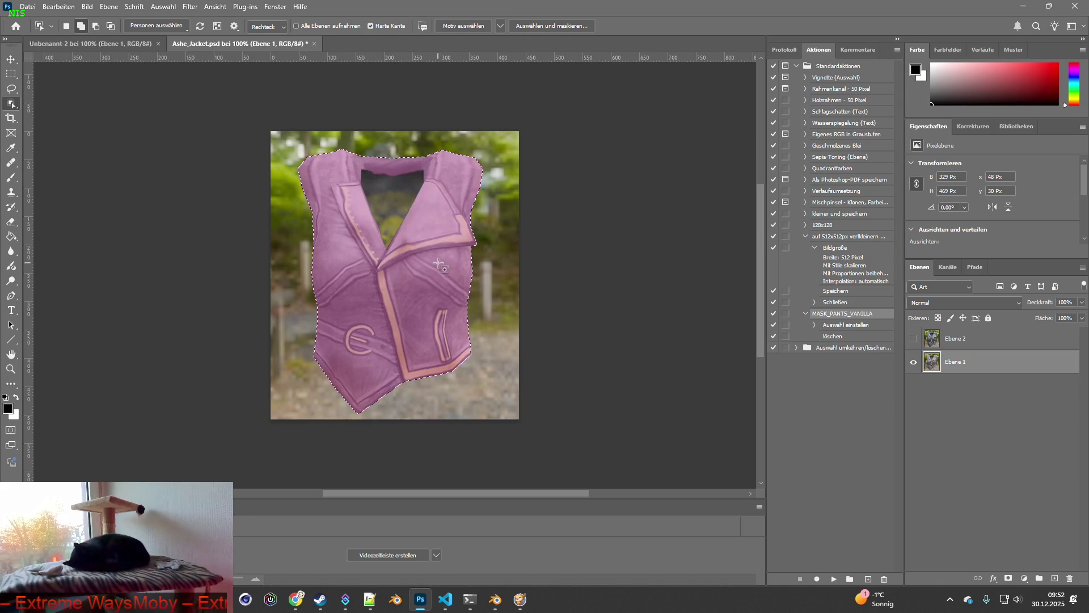
key(ctrl+c)
click(76, 44)
key(ctrl+v)
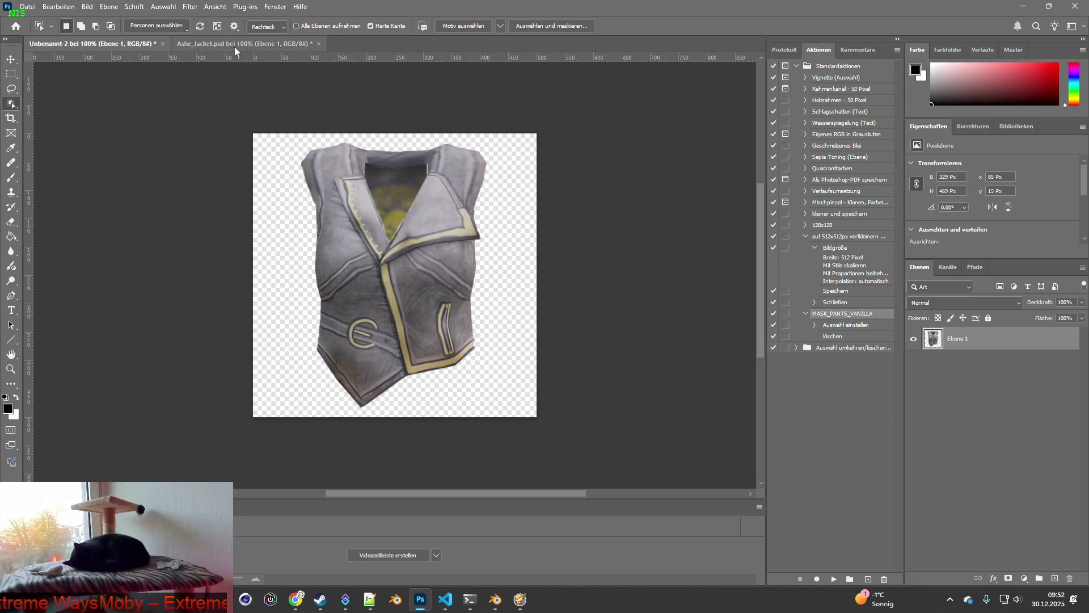
Step: Select the darker jacket including its neckline, paste it onto the canvas, and hide Ebene 2
click(233, 47)
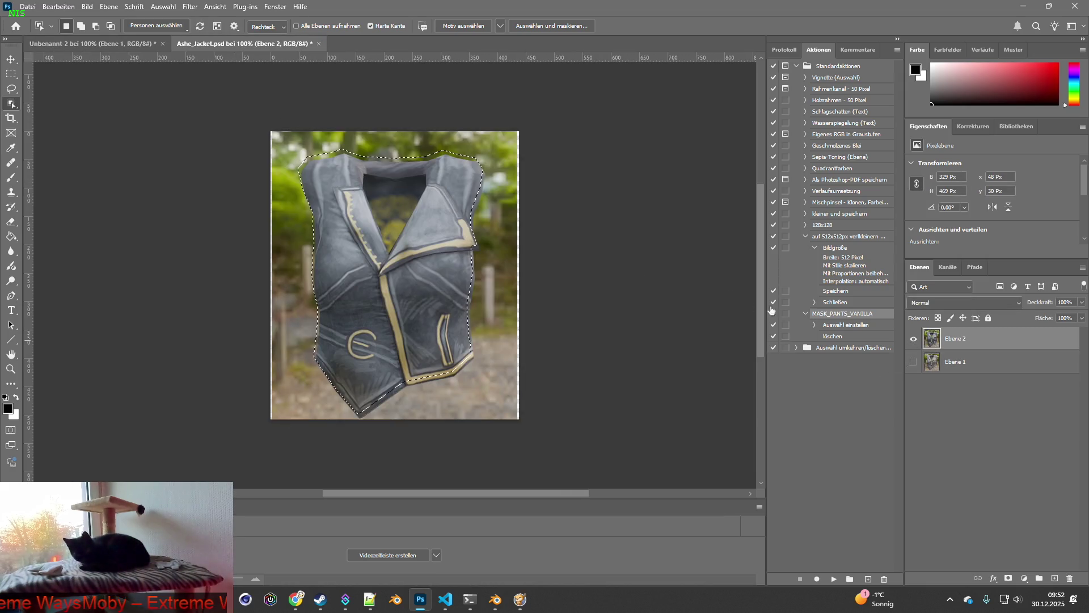
drag(270, 132, 613, 428)
mouse_move(351, 168)
shift+mouse_down()
mouse_move(428, 227)
mouse_move(443, 267)
shift+mouse_up()
mouse_move(352, 166)
shift+mouse_down()
mouse_move(426, 193)
mouse_move(441, 270)
shift+mouse_up()
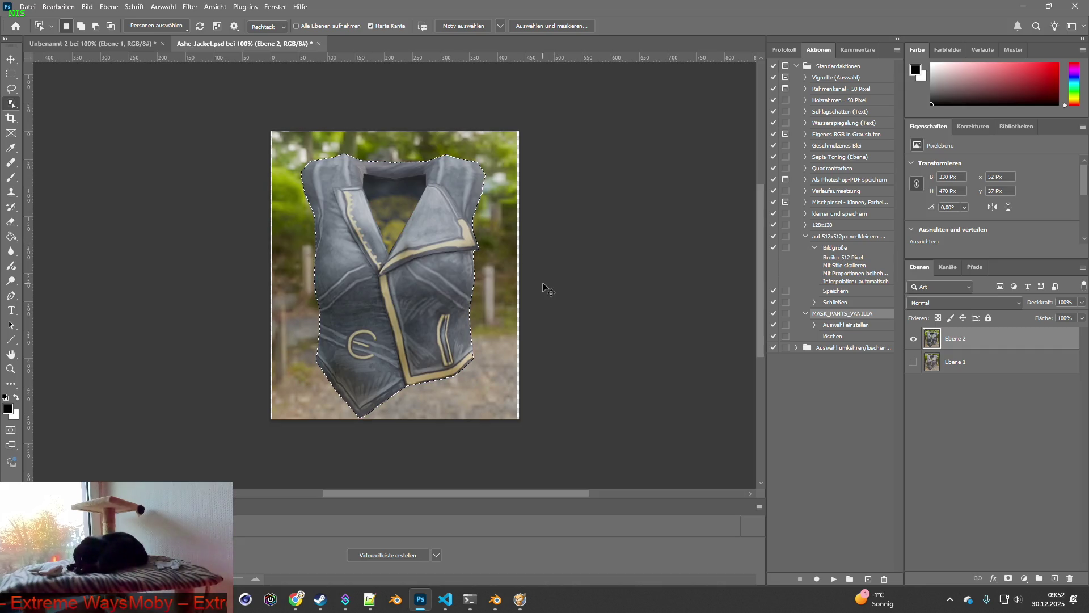
key(ctrl+c)
click(91, 43)
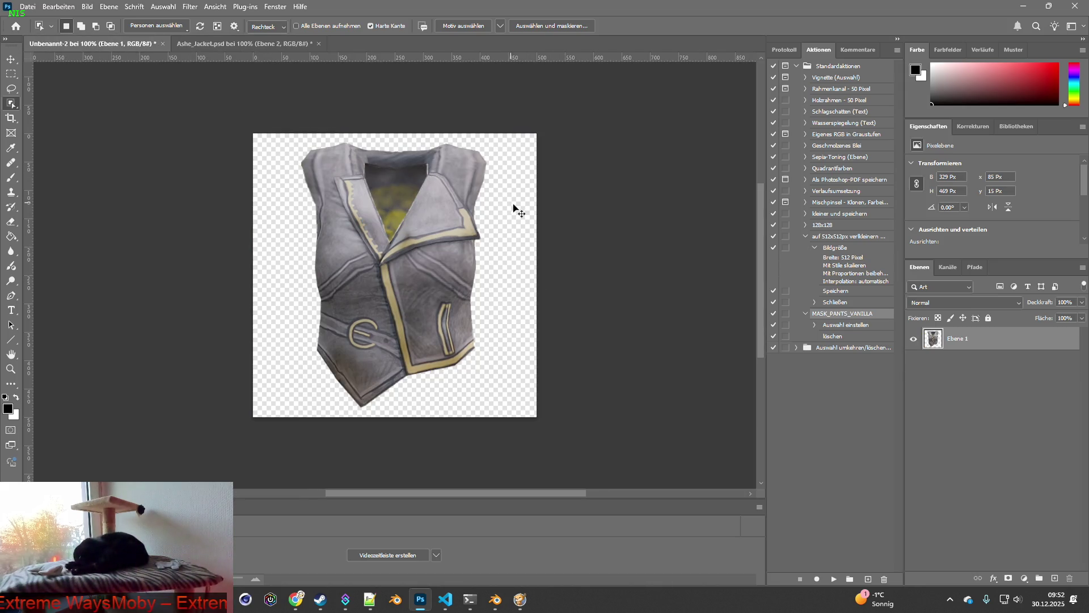
key(ctrl+v)
click(913, 339)
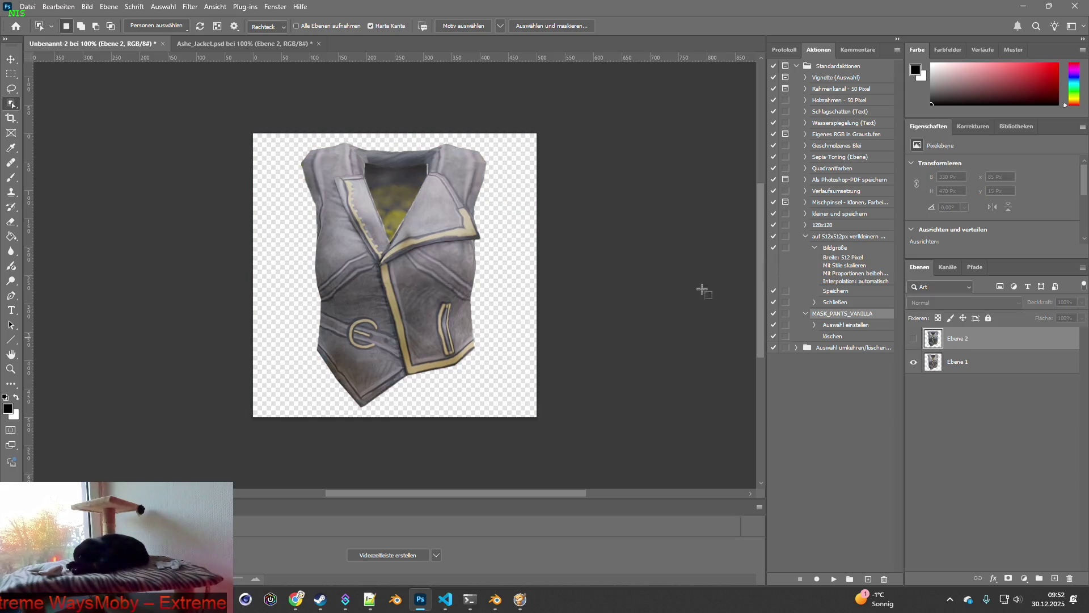
click(445, 599)
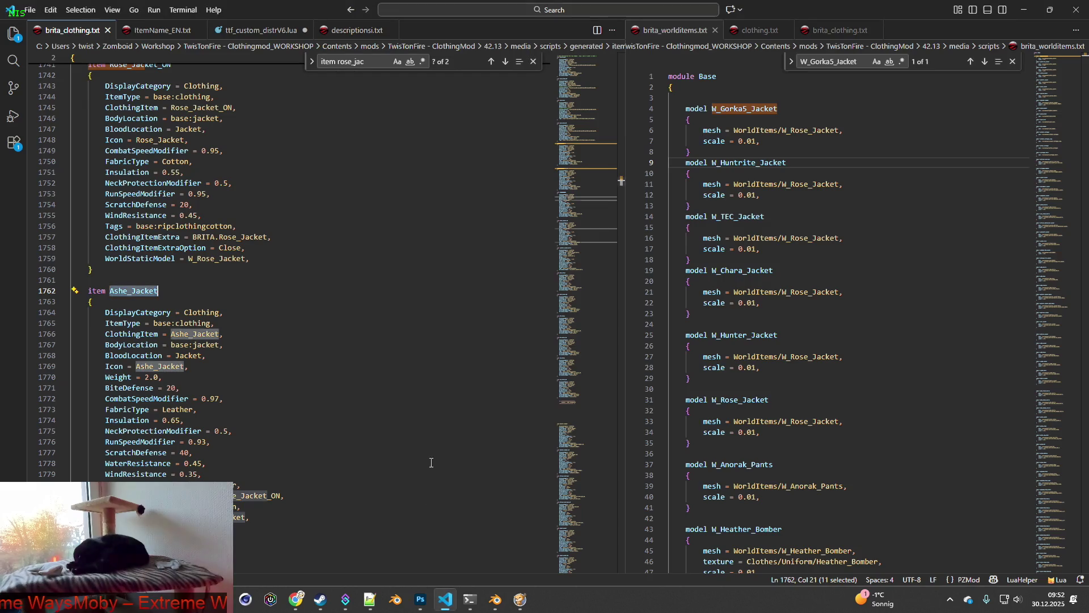
Step: Comment out Ashe_Jacket's Icon line with /* */ and add IconsForTexture = AsheJ;AsheJ2, below it
click(106, 366)
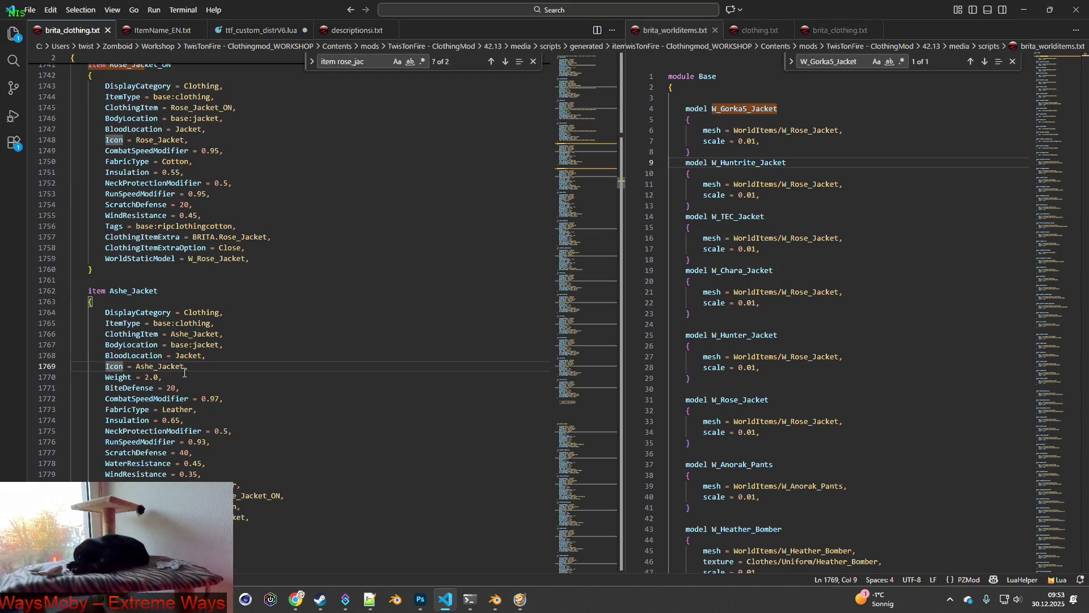
text(/*)
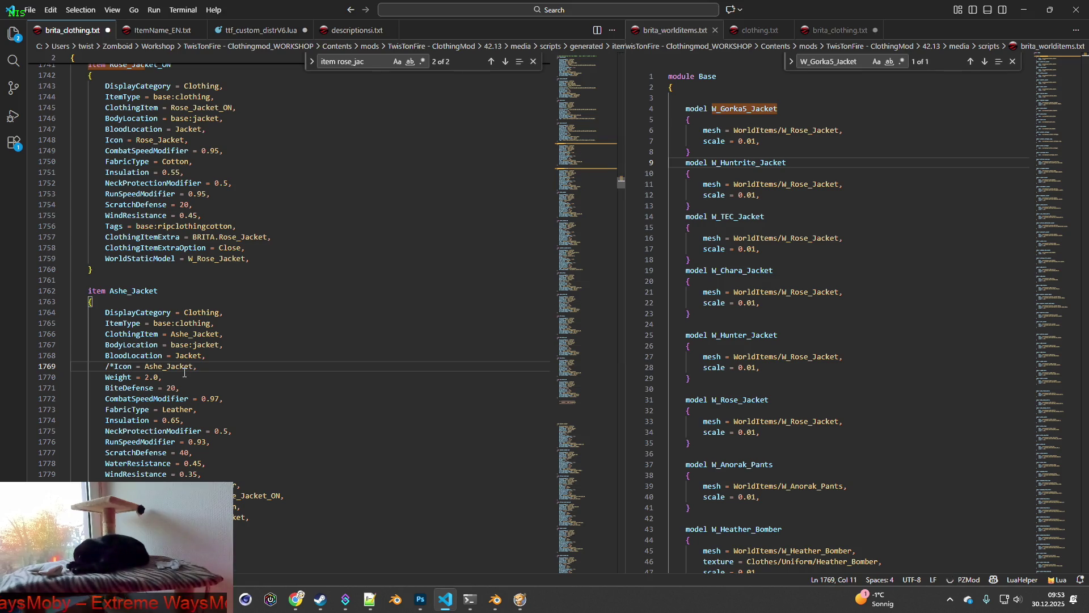
key(Right)
key(Right)
key(Right)
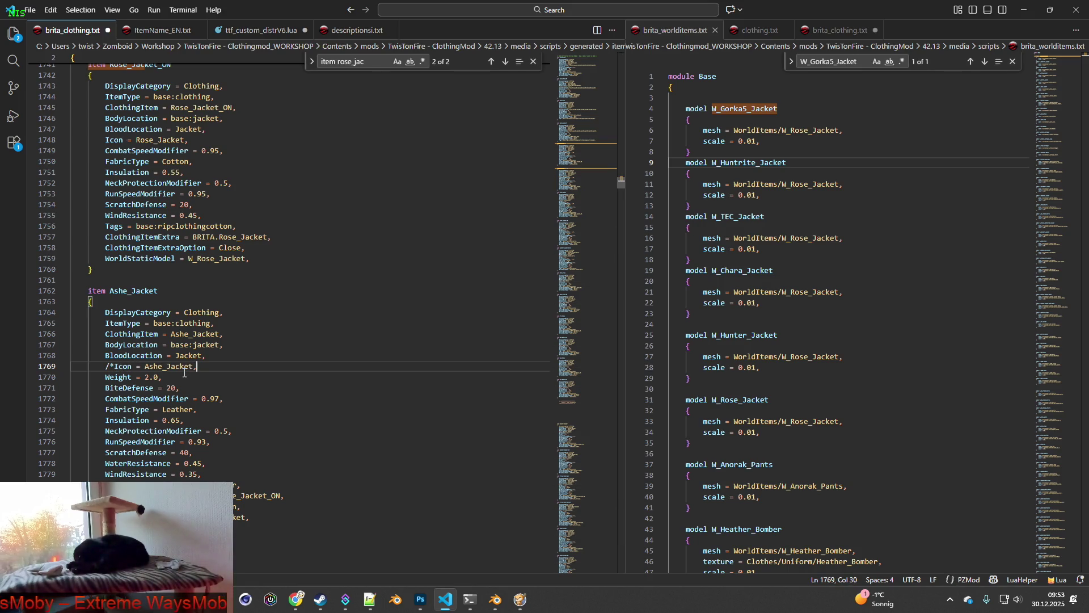
text(*/)
key(Return)
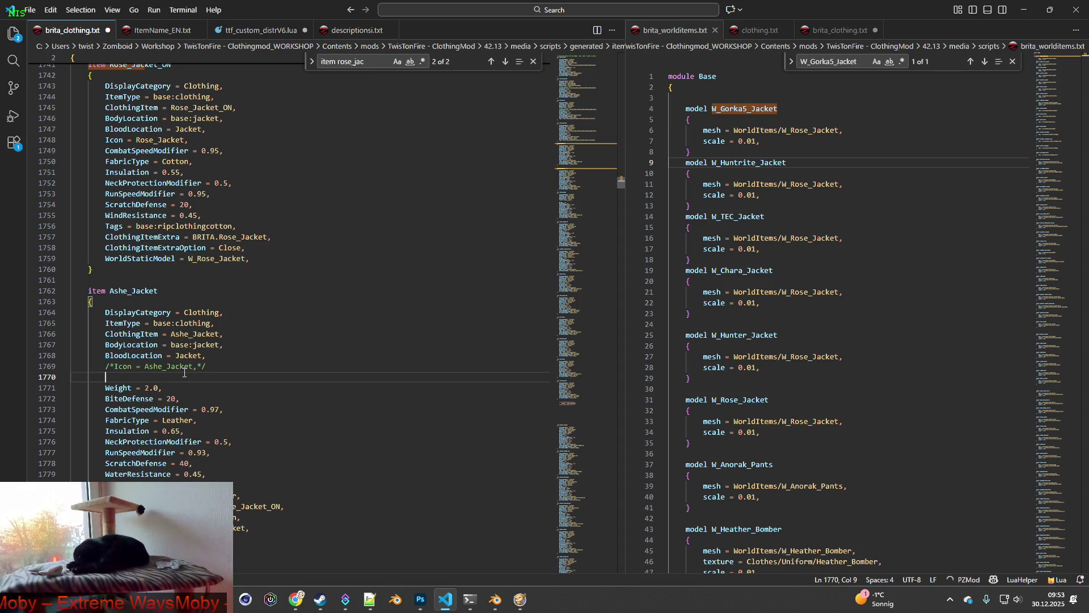
text(IconsFor)
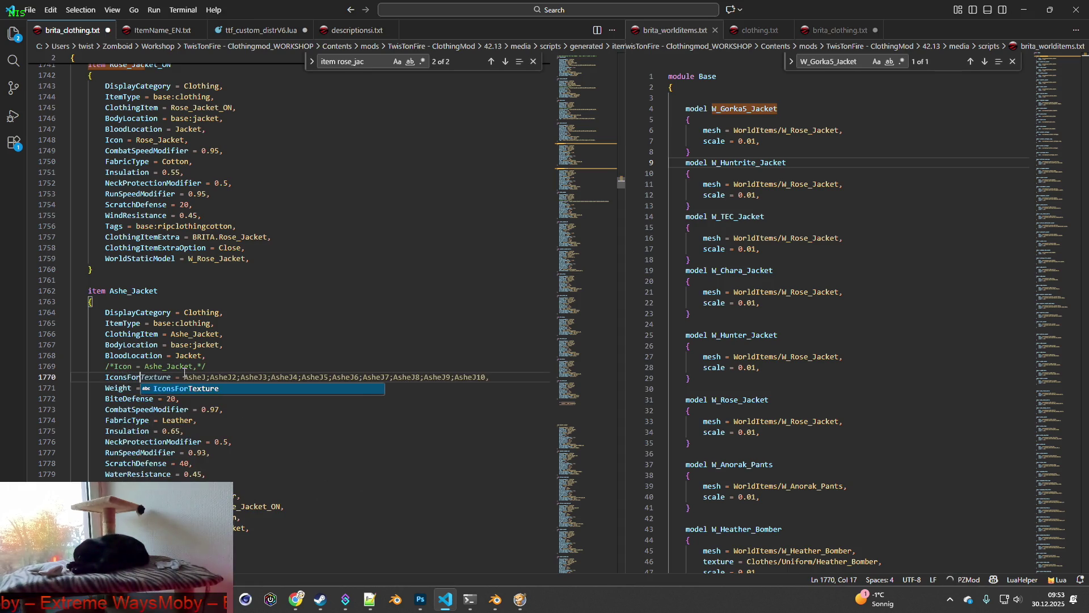
key(Tab)
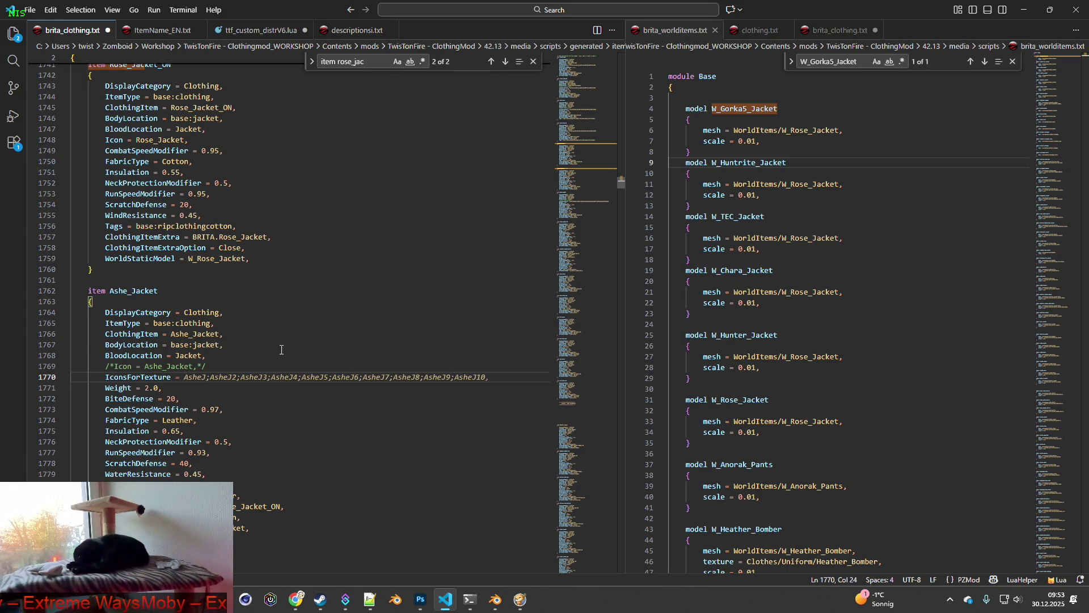
key(Tab)
drag(239, 377, 498, 376)
text(,)
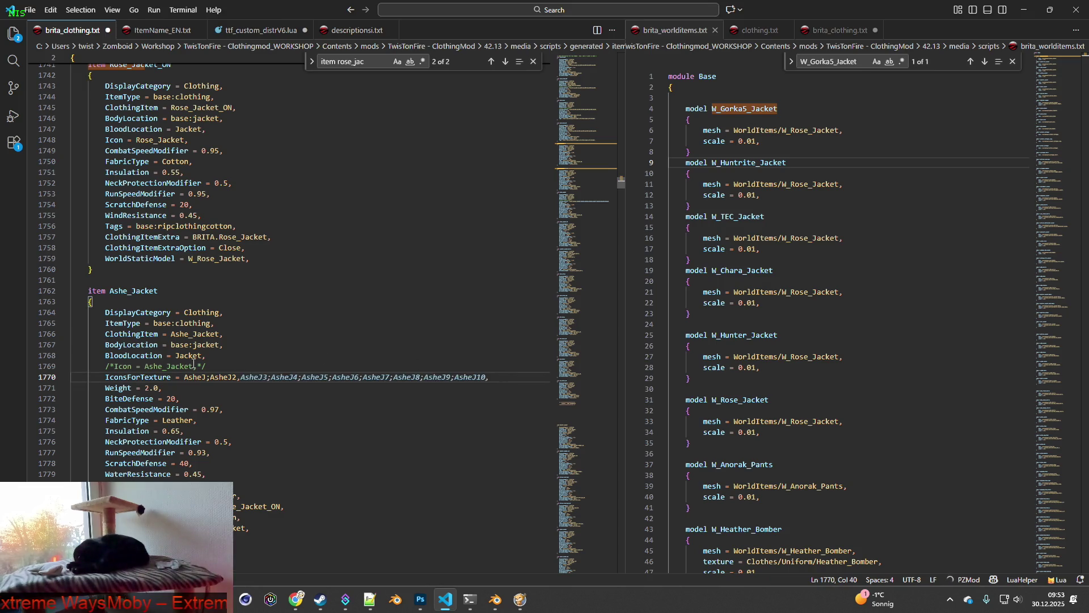
drag(104, 377, 241, 377)
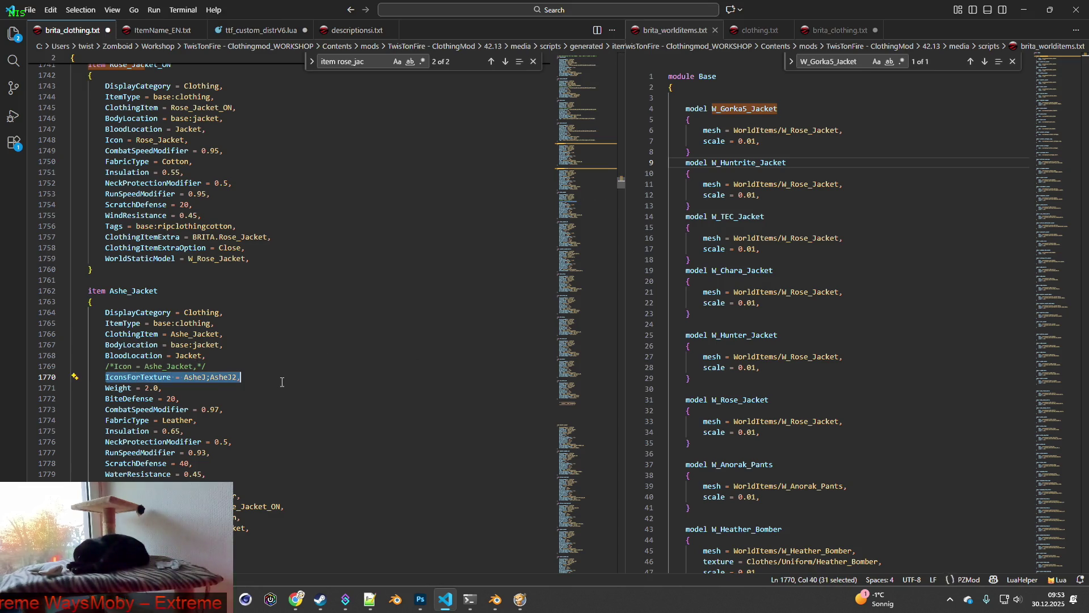
Step: Replace Ashe_Jacket_ON's Icon line with the IconsForTexture = AsheJ;AsheJ2, line
scroll(204, 402, down, 7)
drag(106, 419, 188, 420)
key(ctrl+v)
double_click(148, 430)
Step: Remove the Weight lines from both Ashe_Jacket and Ashe_Jacket_ON
text(1)
double_click(149, 161)
text(1)
key(shift+Up)
key(shift+End)
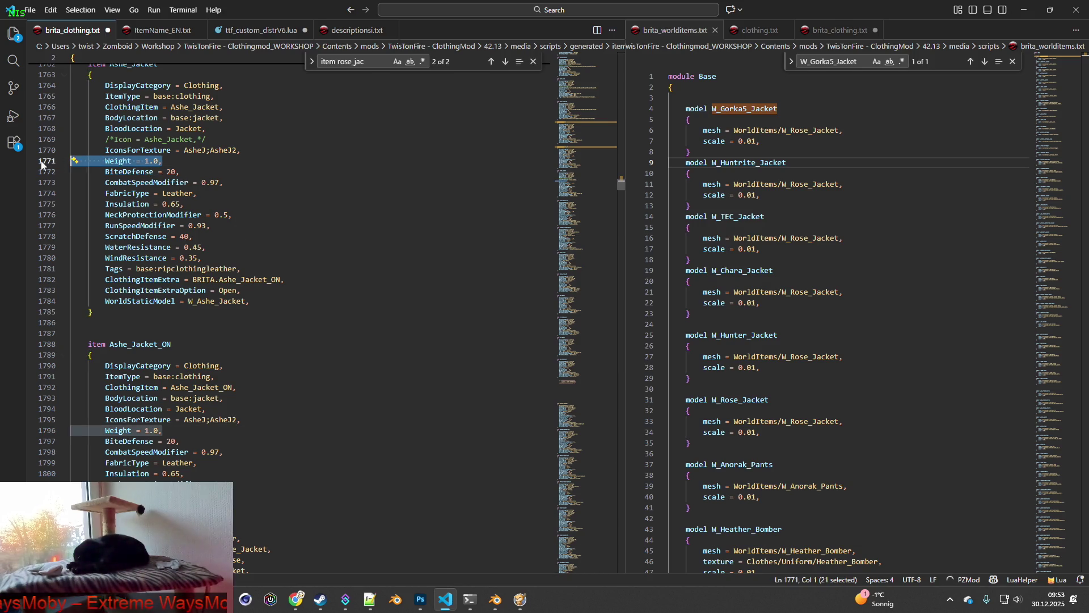
key(BackSpace)
click(175, 418)
key(shift+Up)
key(shift+End)
key(BackSpace)
Step: Change BiteDefense from 20 to 5 in both jacket items
click(182, 420)
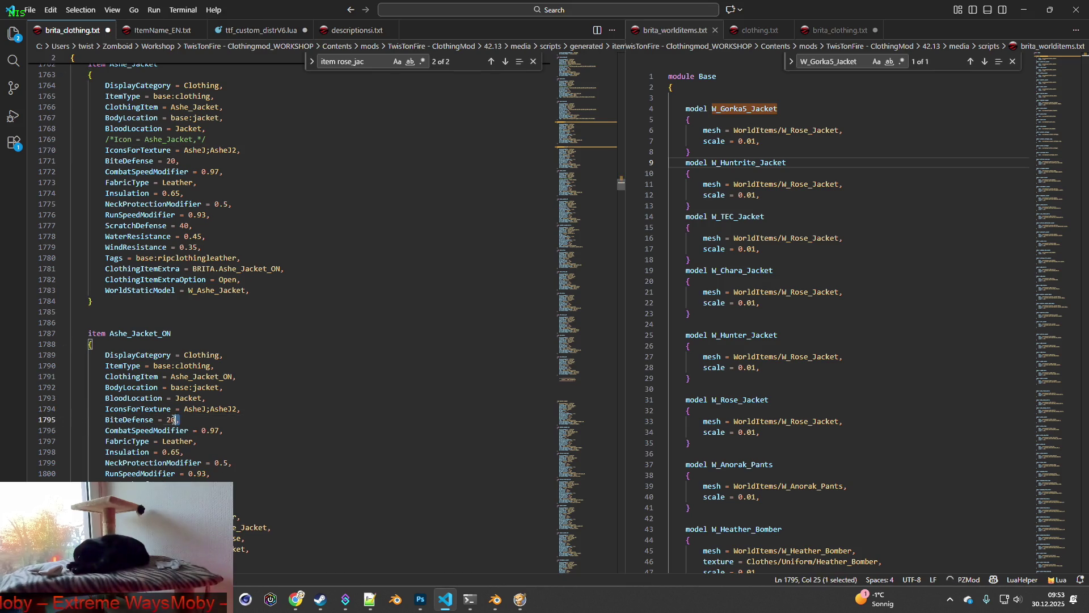
double_click(169, 420)
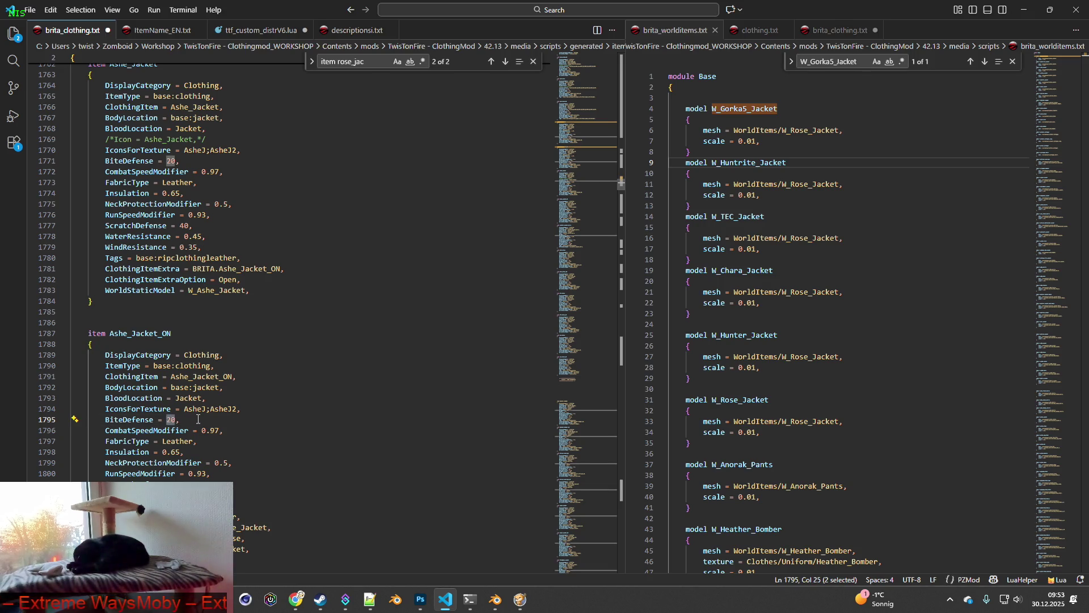
text(5)
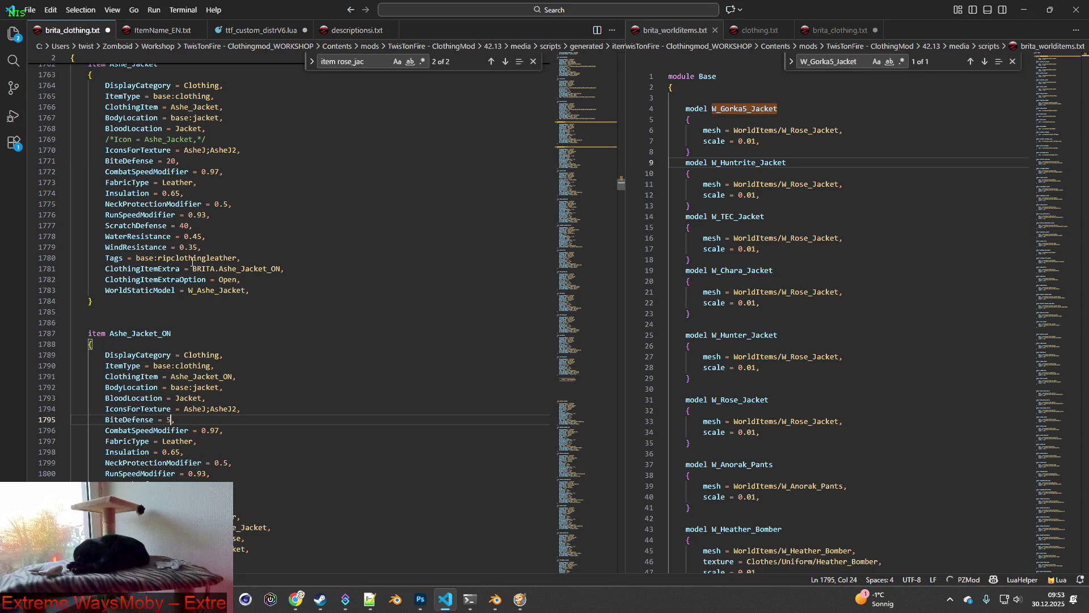
double_click(170, 160)
text(5)
Step: Delete the CombatSpeedModifier, NeckProtectionModifier and RunSpeedModifier lines from both jacket items
drag(224, 171, 57, 166)
key(BackSpace)
key(BackSpace)
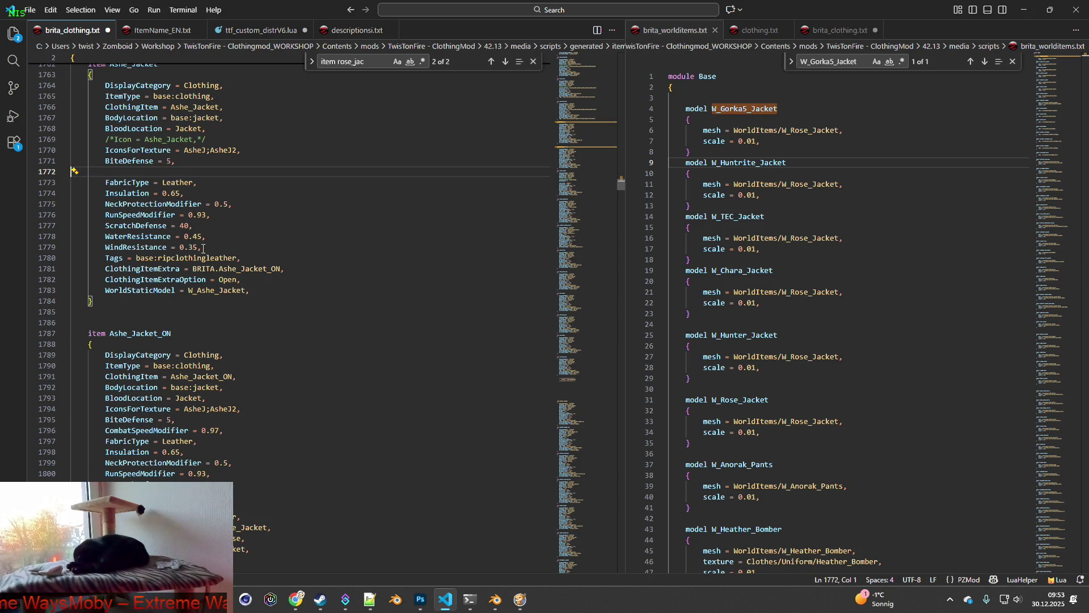
drag(235, 418, 56, 419)
key(BackSpace)
key(BackSpace)
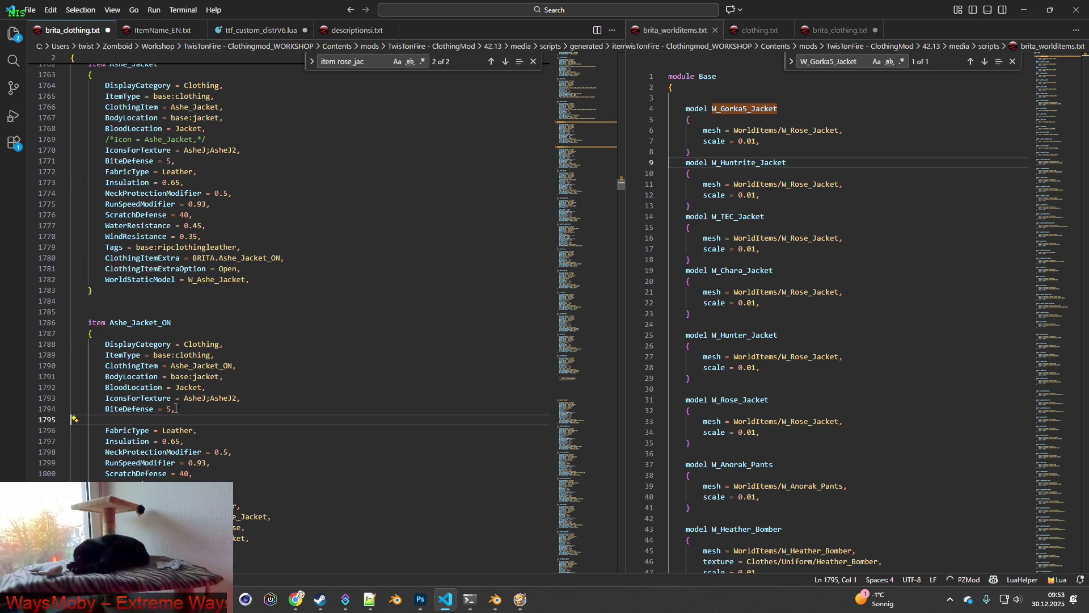
drag(180, 430, 172, 430)
drag(238, 442, 68, 442)
key(BackSpace)
key(BackSpace)
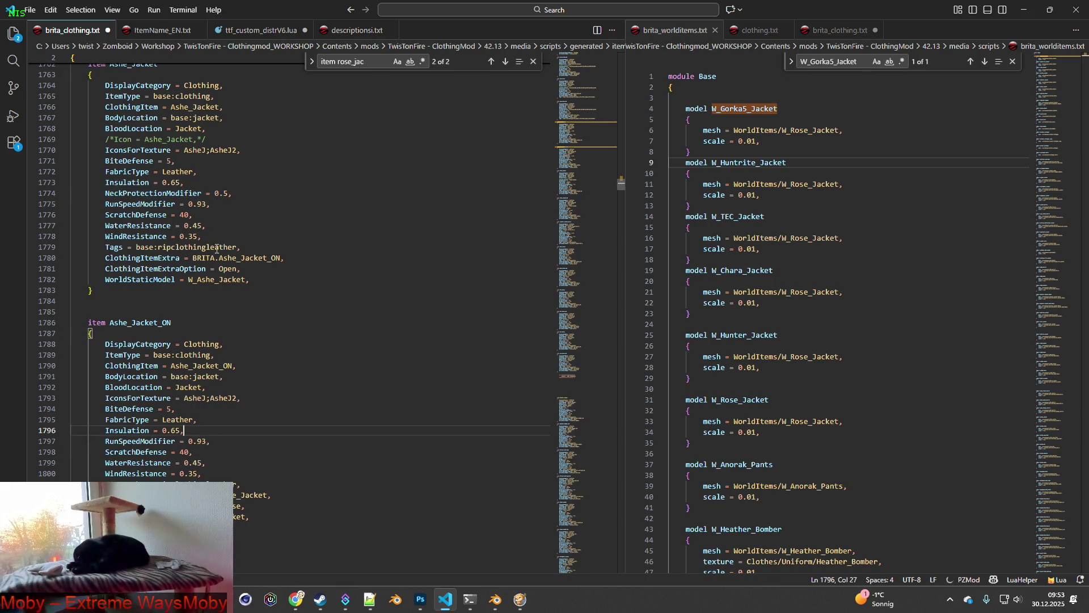
drag(235, 193, 73, 193)
key(BackSpace)
key(BackSpace)
drag(211, 193, 71, 193)
key(BackSpace)
key(BackSpace)
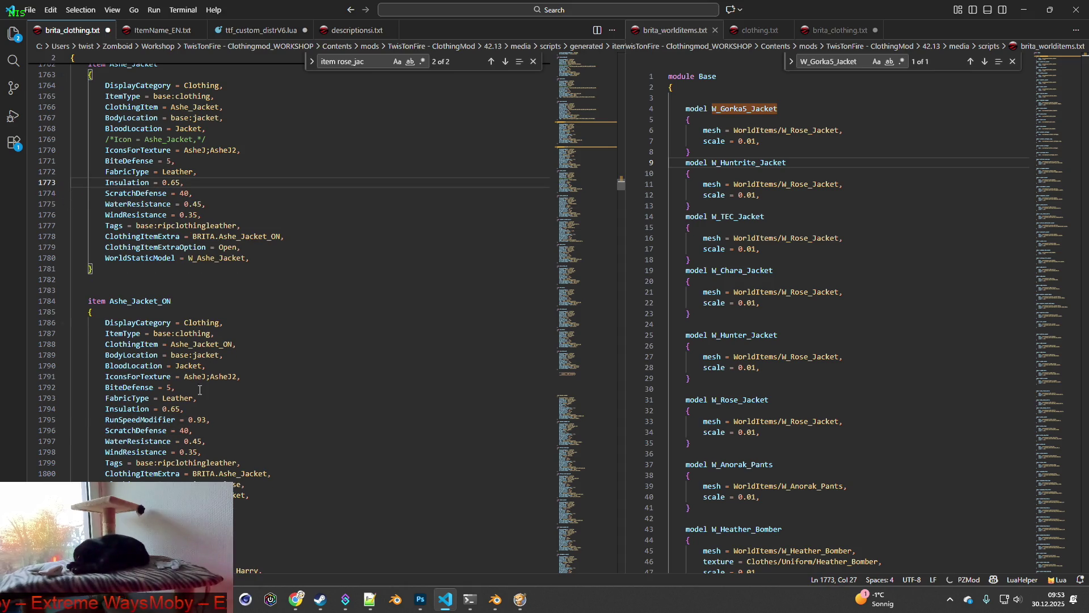
drag(209, 421, 72, 421)
key(BackSpace)
key(BackSpace)
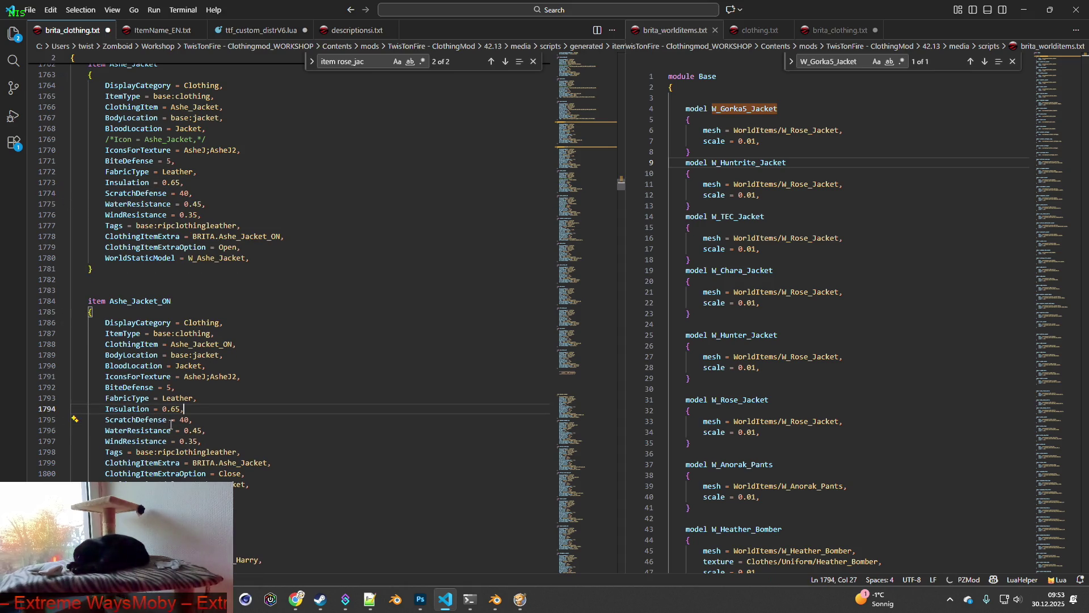
Step: Change ScratchDefense from 40 to 8 in both jacket items
drag(189, 420, 180, 420)
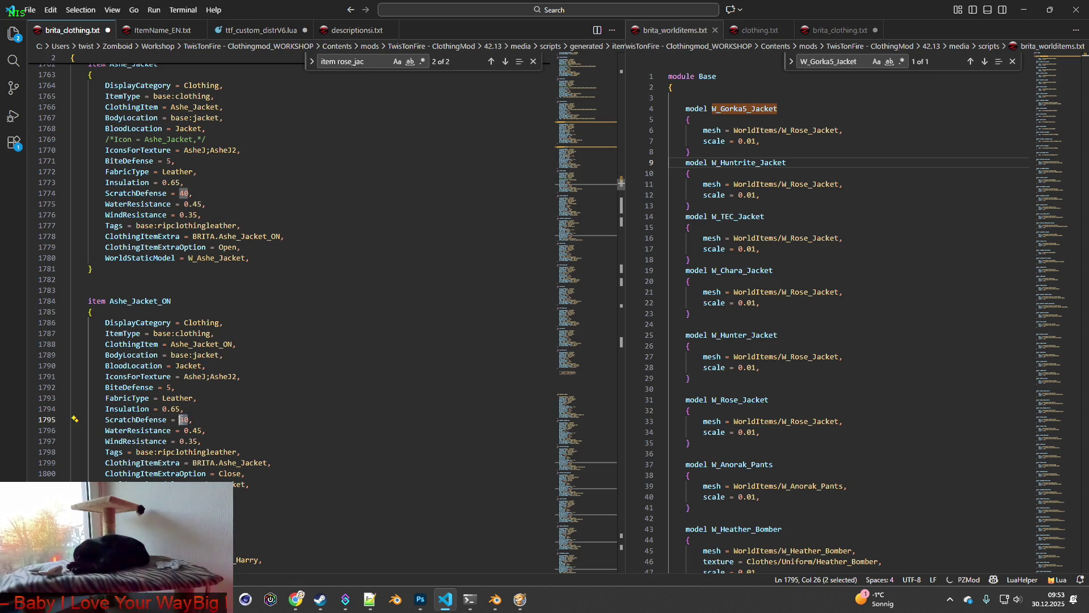
text(8)
click(189, 193)
key(BackSpace)
key(BackSpace)
text(8)
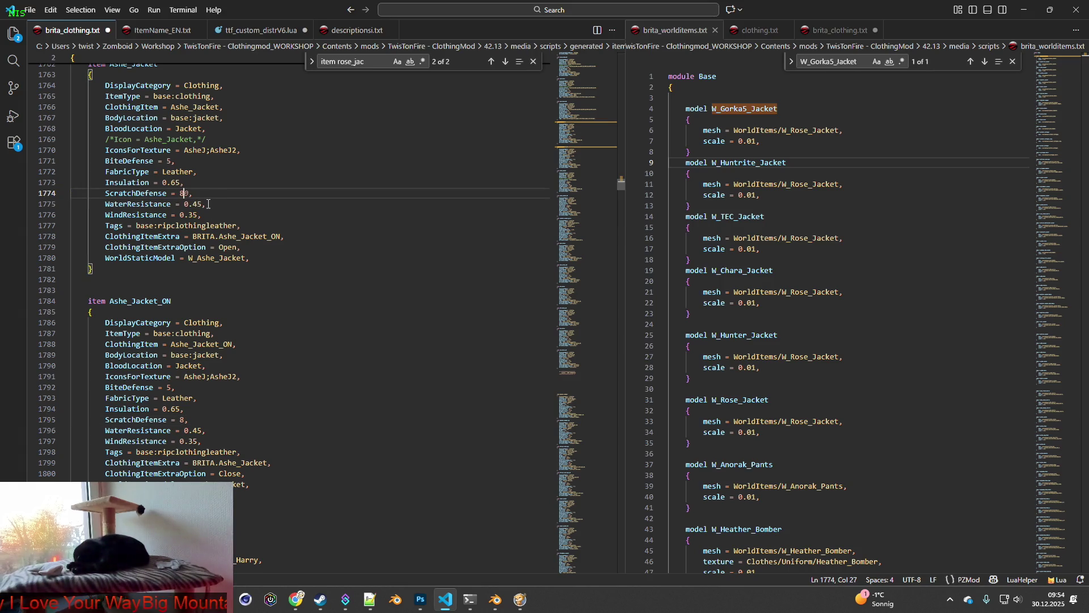
click(760, 30)
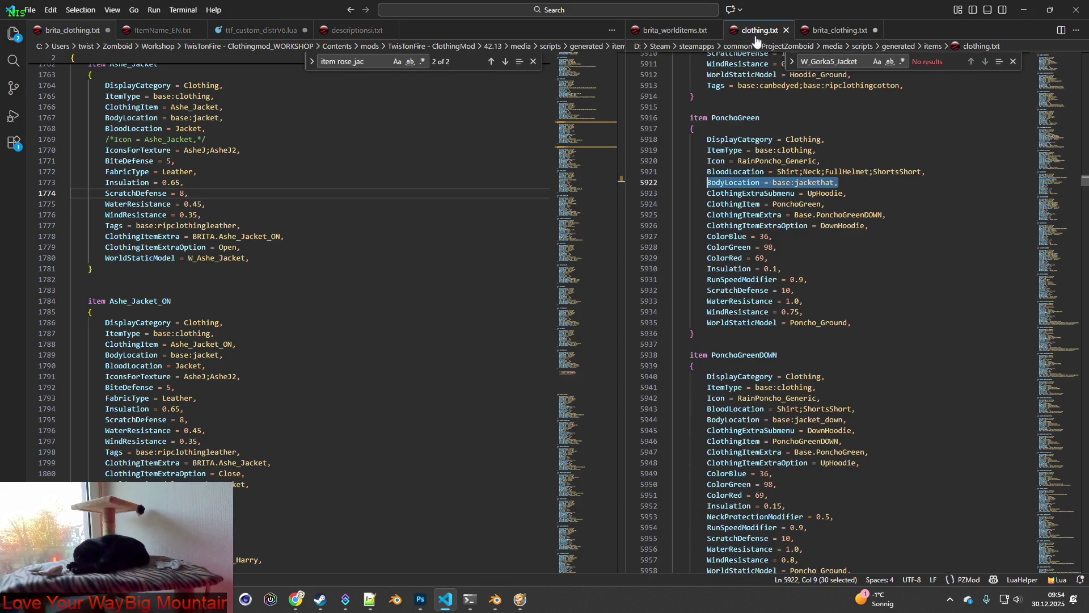
Step: Search clothing.txt for 'vest' and step back through matches to Vest_HolsteinHide
triple_click(850, 61)
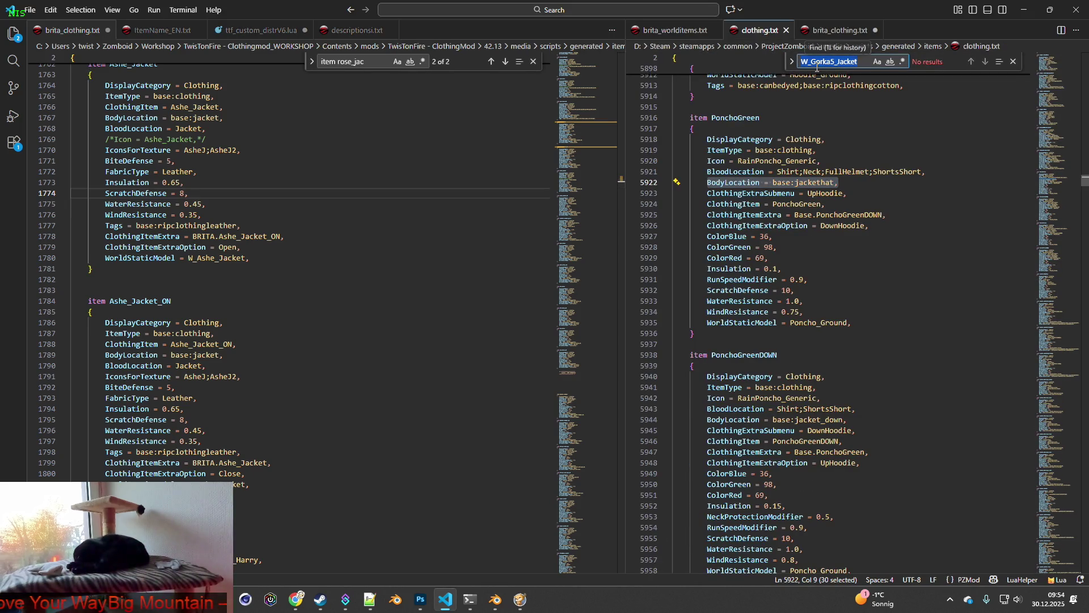
text(vest)
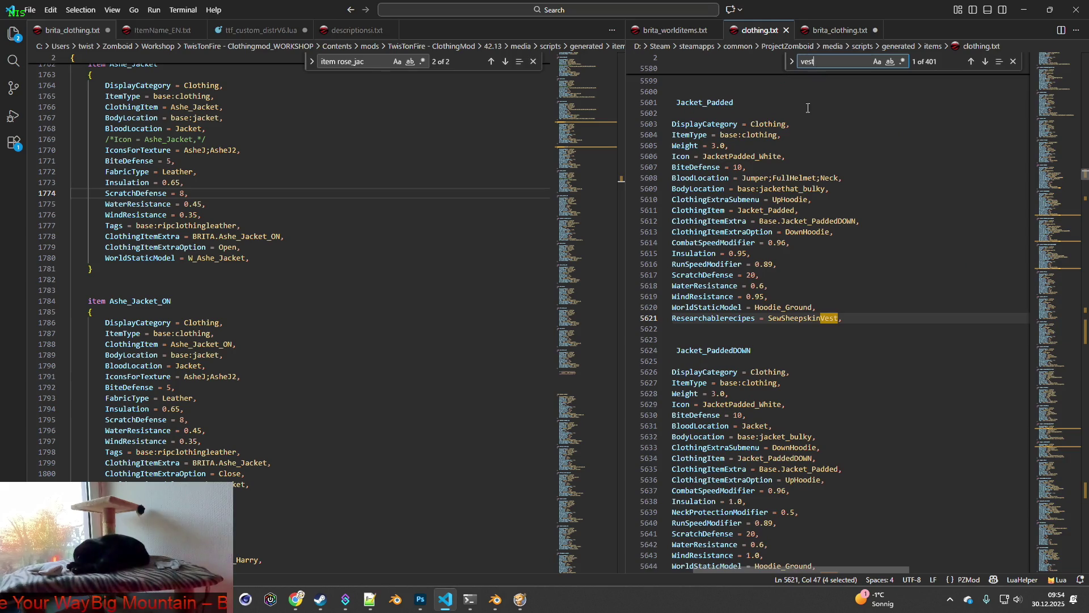
key(ctrl+a)
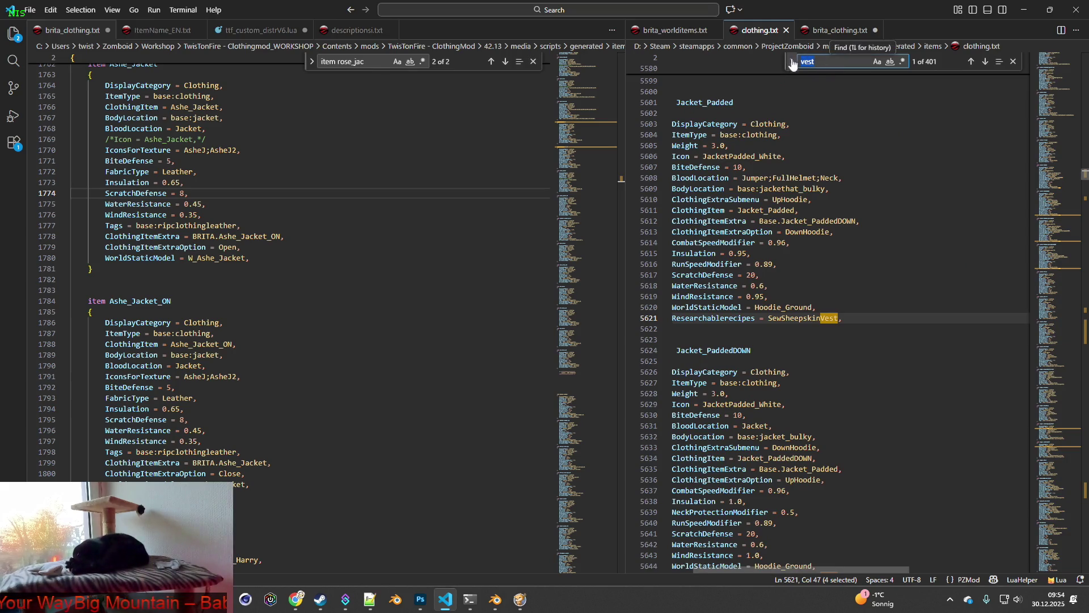
text(leathe)
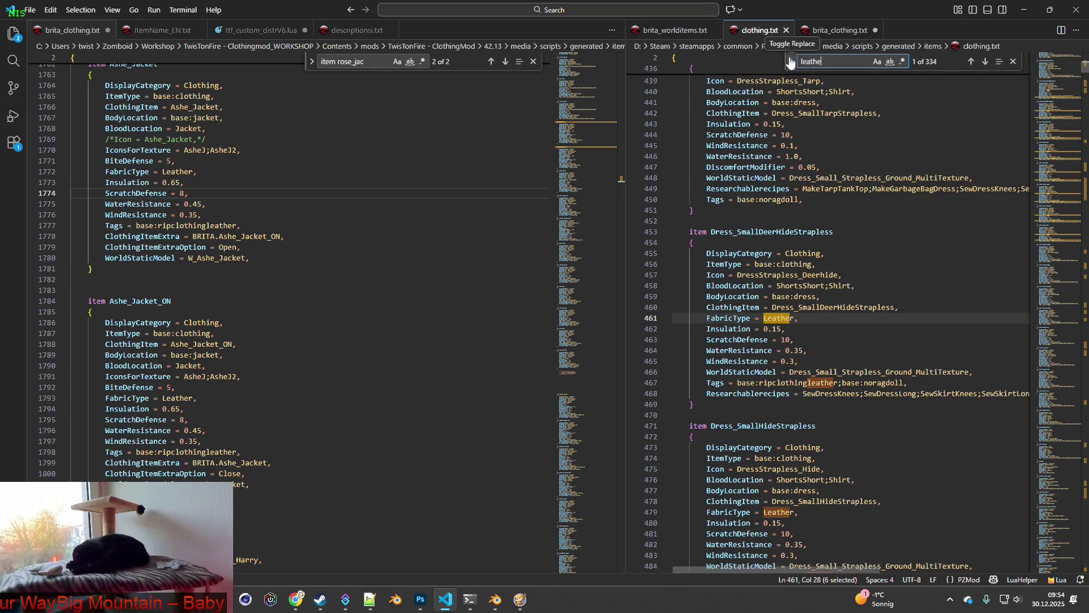
text(rv)
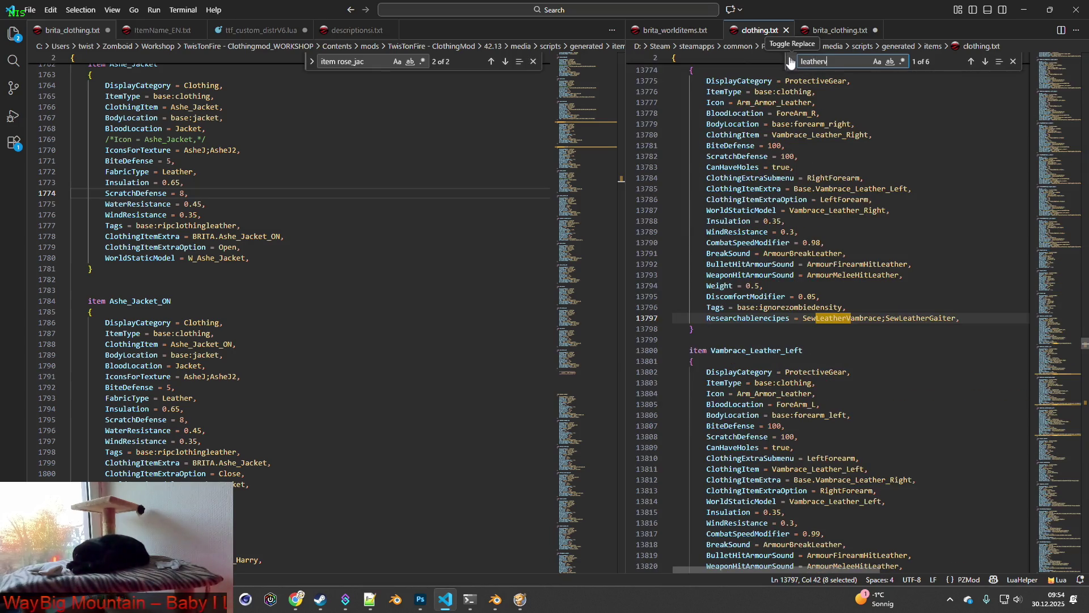
text(e)
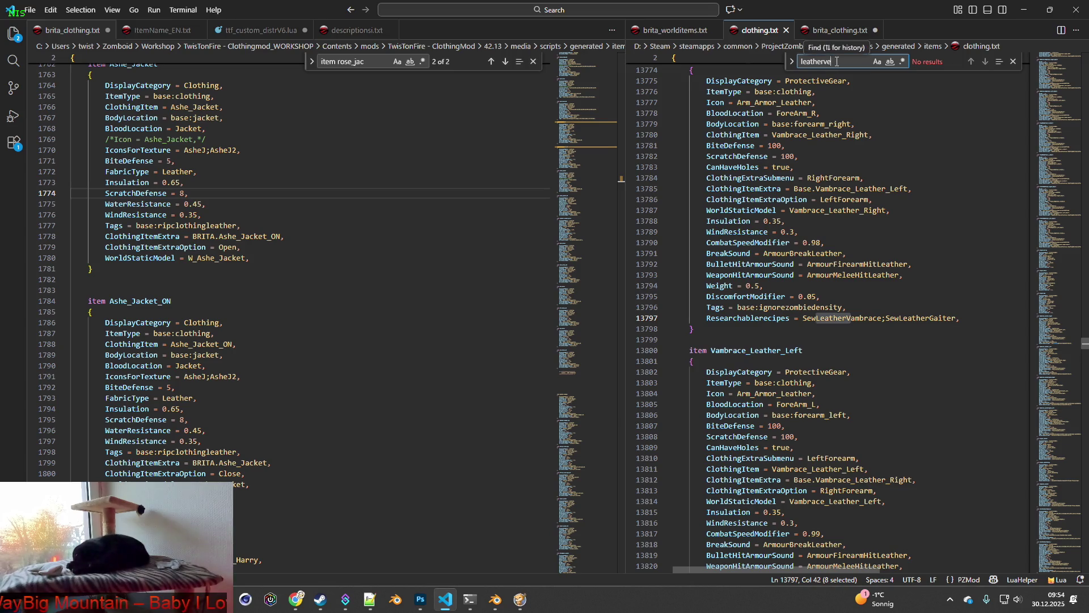
key(BackSpace)
key(BackSpace)
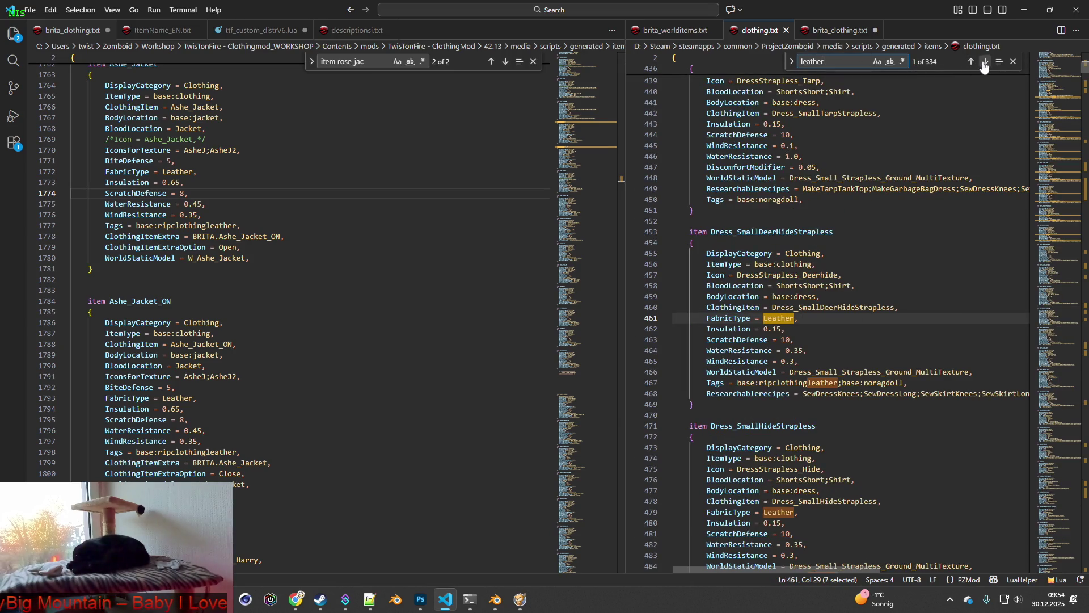
double_click(811, 61)
text(vest)
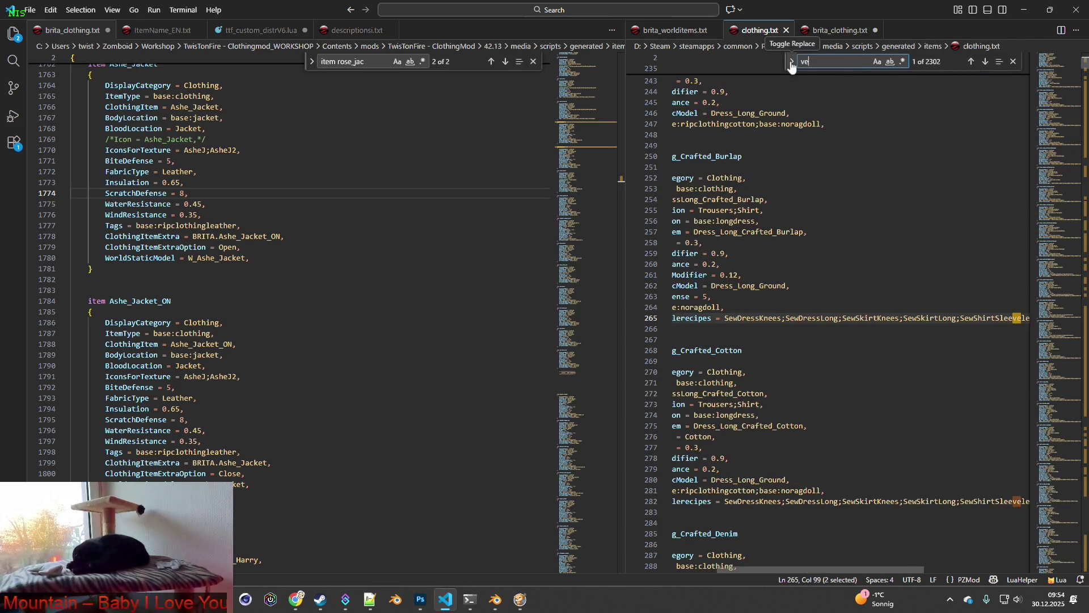
click(969, 64)
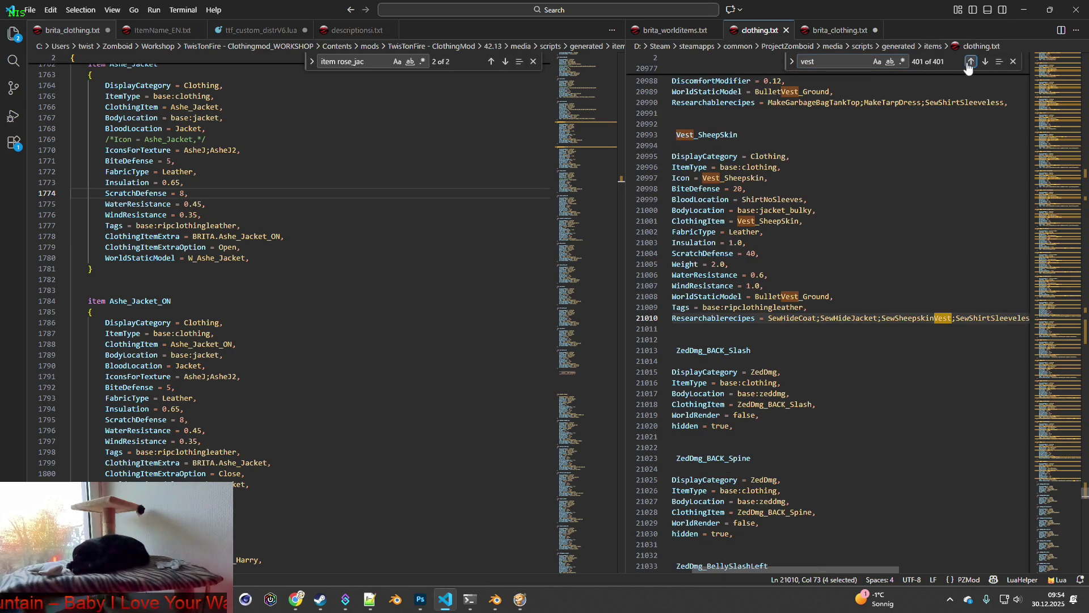
click(969, 63)
click(969, 63)
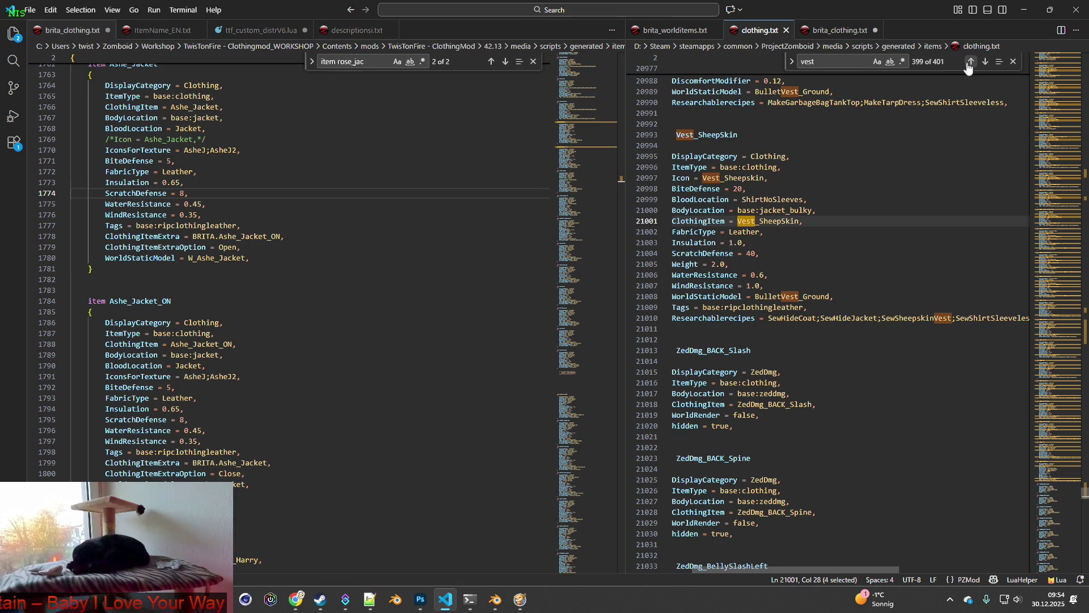
click(970, 63)
click(969, 63)
click(969, 63)
click(969, 63)
click(969, 64)
click(969, 63)
click(969, 63)
click(969, 63)
click(969, 64)
click(969, 63)
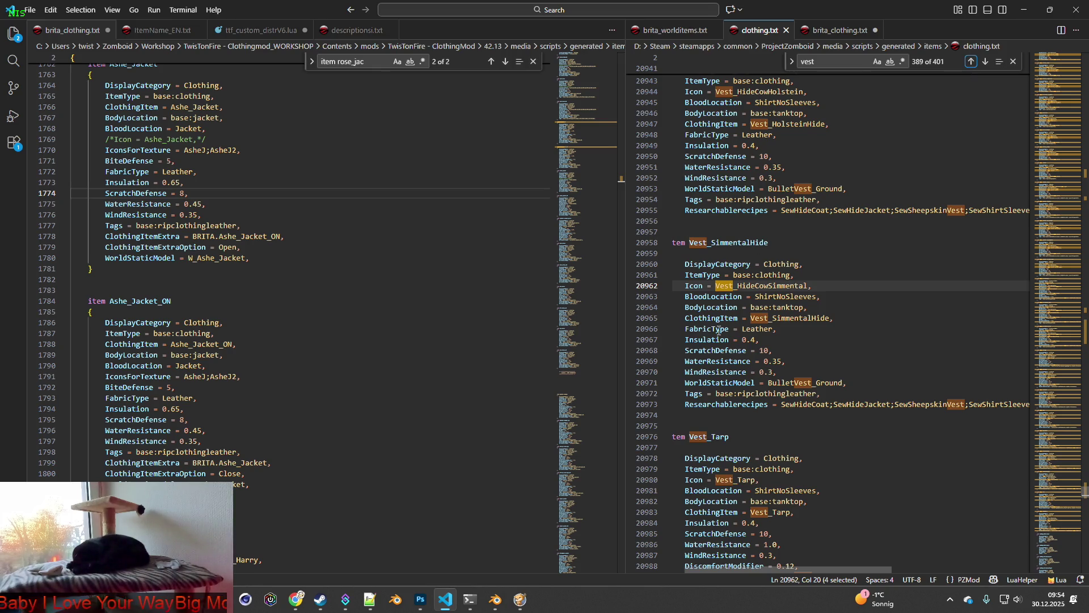
Step: Select Vest_HolsteinHide's FabricType through WindResistance lines as the reference stats
scroll(733, 332, up, 3)
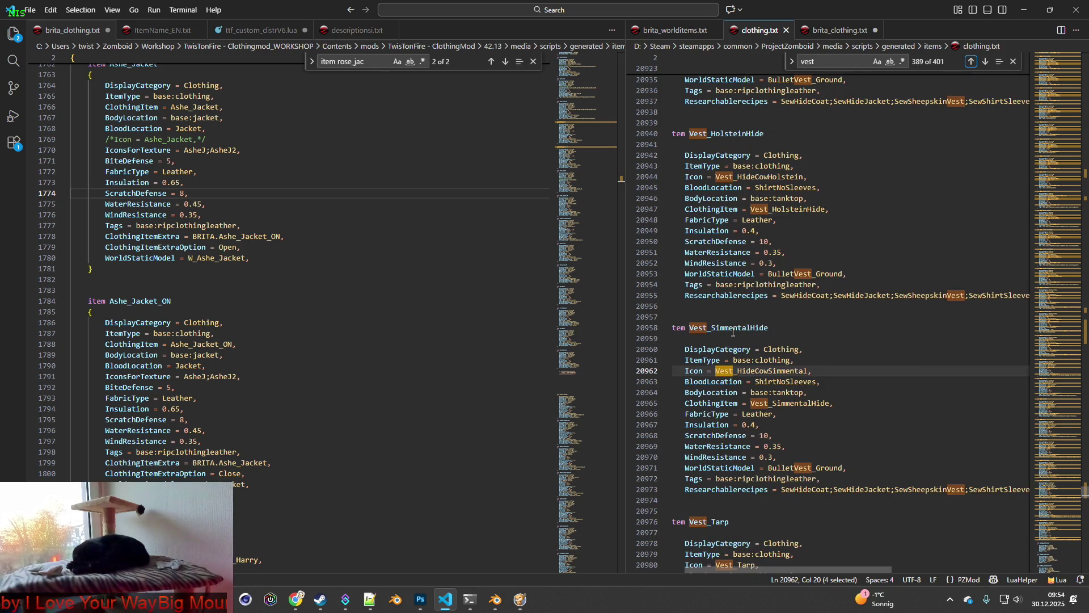
mouse_move(687, 231)
mouse_down()
mouse_move(771, 242)
mouse_move(802, 260)
mouse_up()
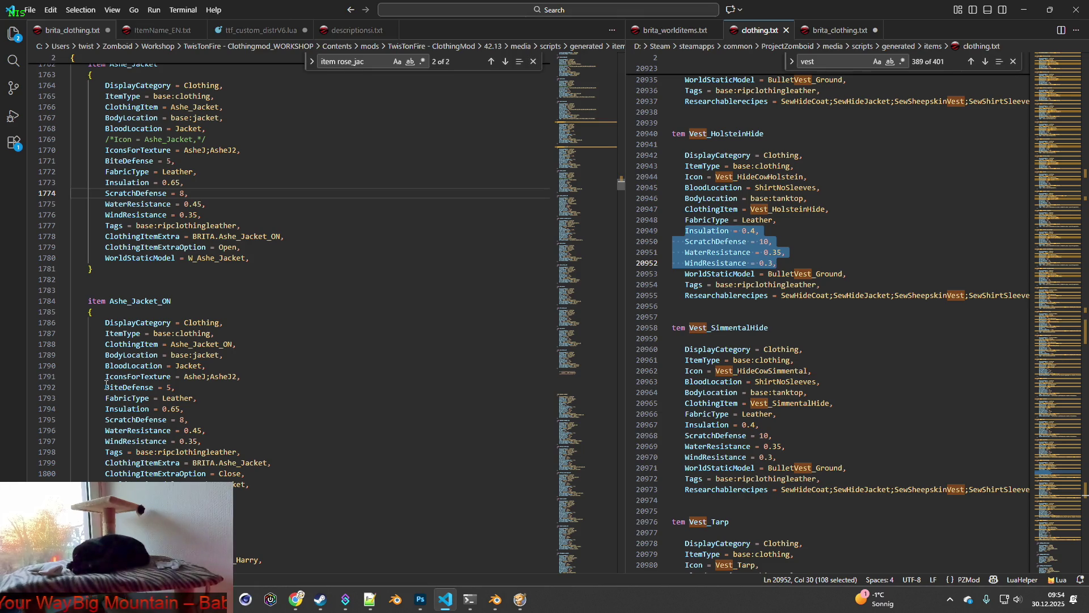
drag(685, 220, 799, 263)
key(ctrl+c)
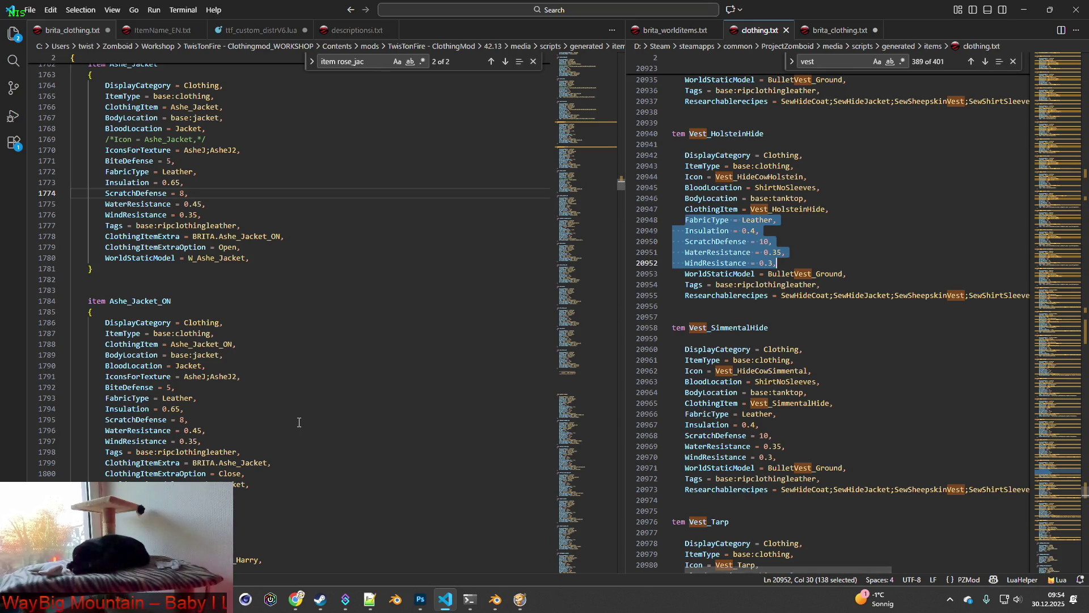
Step: Replace the stat lines of Ashe_Jacket_ON and Ashe_Jacket with the copied vest stats
drag(215, 441, 106, 388)
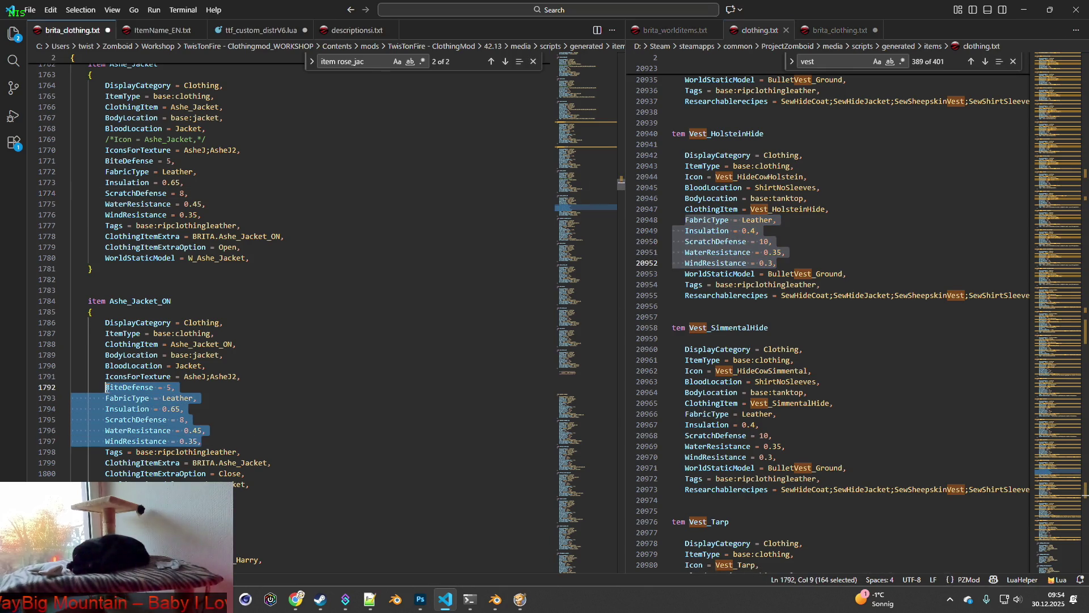
key(ctrl+v)
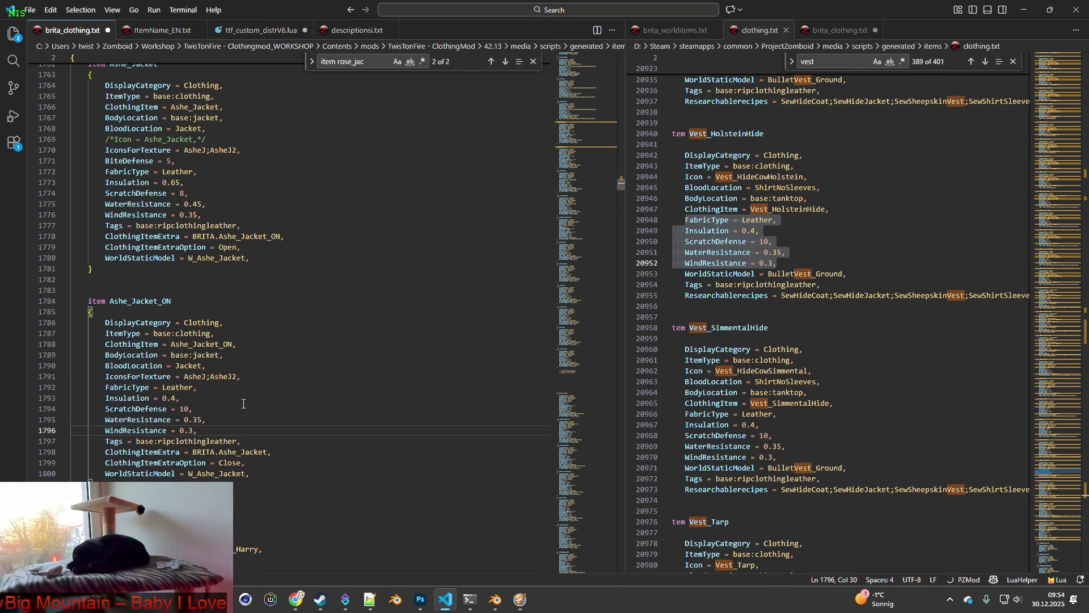
scroll(221, 386, up, 2)
drag(205, 272, 106, 217)
key(ctrl+v)
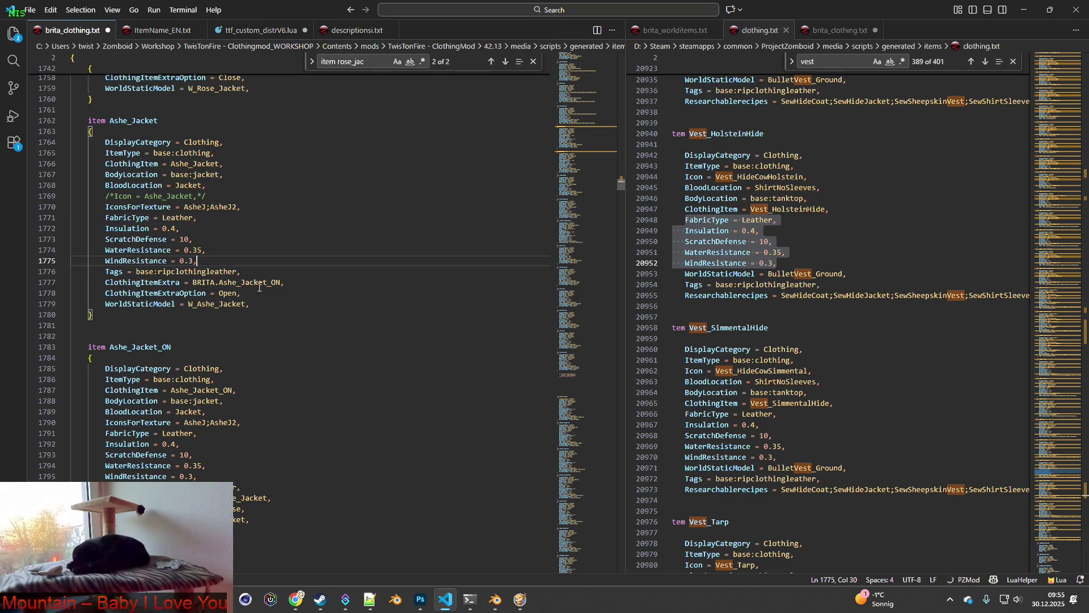
Step: Add the vest's Researchablerecipes line to both Ashe_Jacket and Ashe_Jacket_ON
mouse_move(685, 295)
mouse_down()
mouse_move(1027, 297)
mouse_move(876, 298)
mouse_up()
click(273, 305)
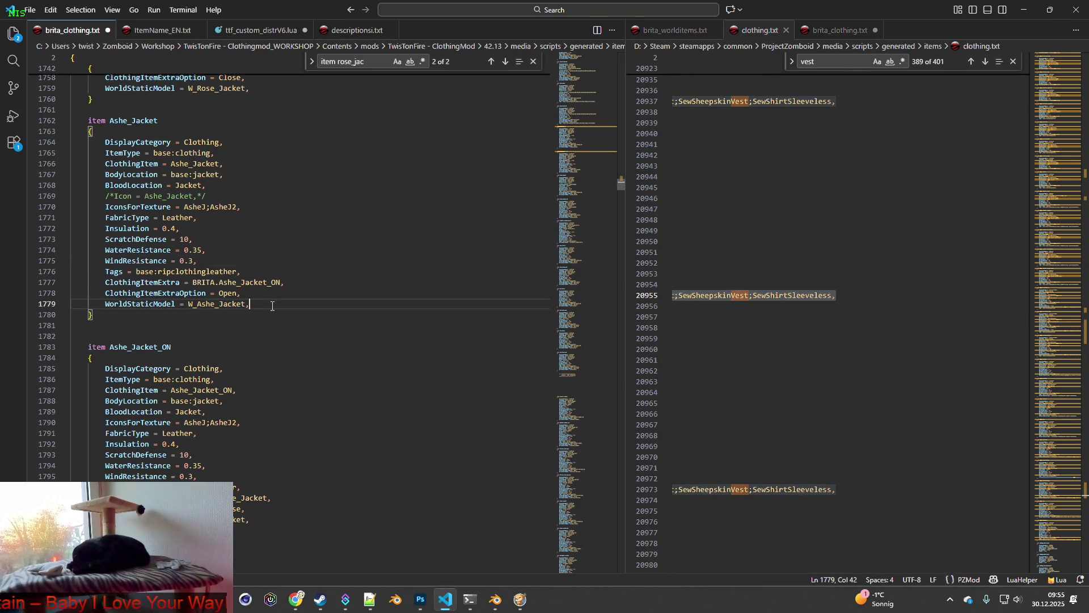
key(Return)
text(Researchablerecipes = SewHideCoat;SewHideJacket;SewSheepskinVest;SewShirtSleeveless,)
click(279, 528)
key(Return)
text(Researchablerecipes = SewHideCoat;SewHideJacket;SewSheepskinVest;SewShirtSleeveless,)
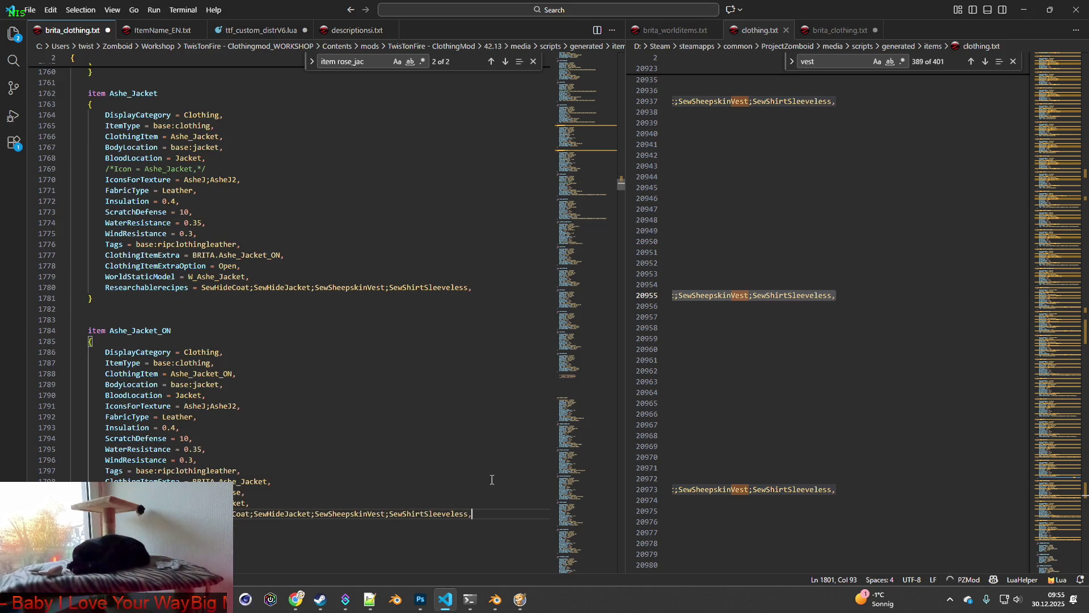
drag(908, 570, 659, 571)
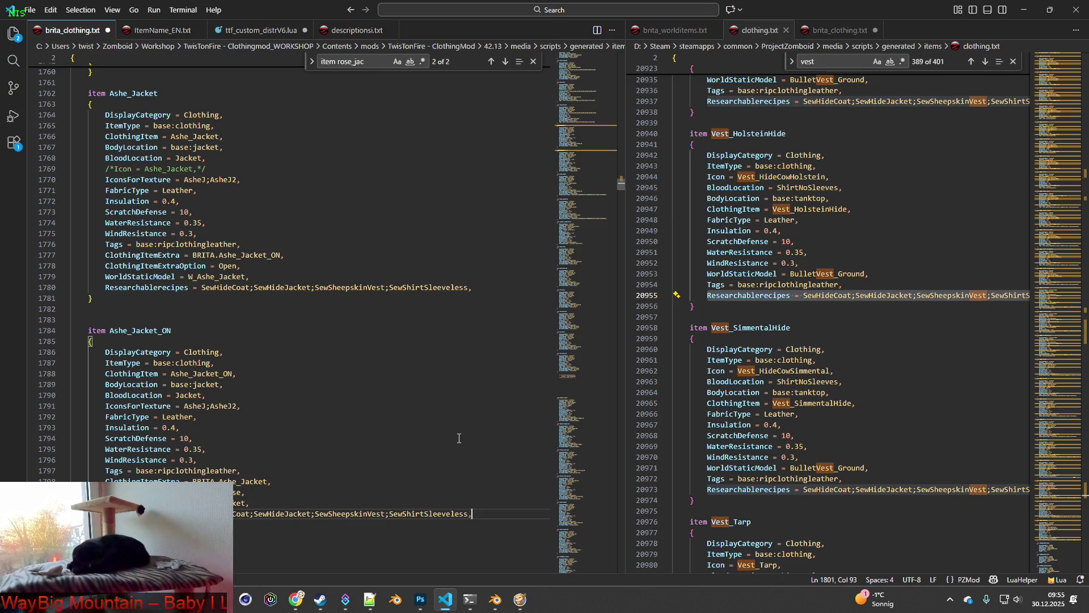
Step: Set Insulation 0.45, WaterResistance 0.4 and WindResistance 0.35 in both jacket items
click(175, 201)
text(5)
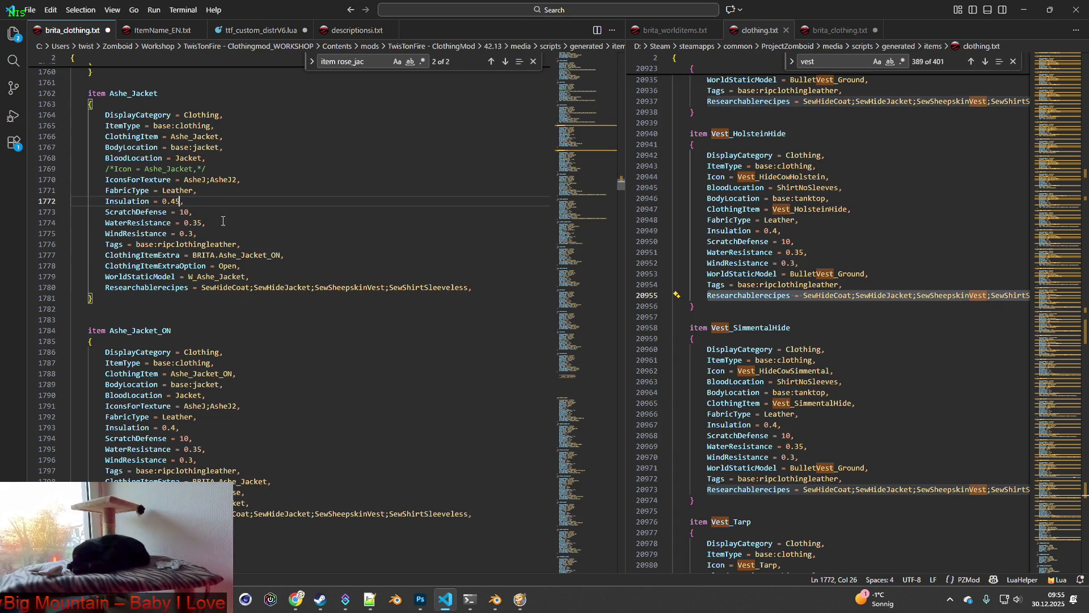
click(177, 427)
text(5)
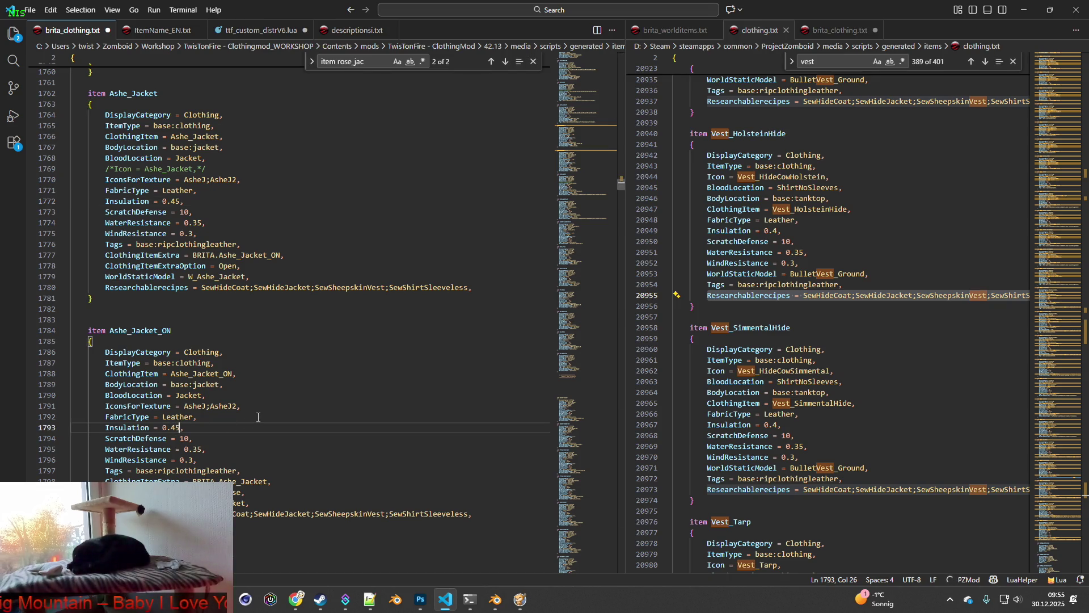
double_click(194, 449)
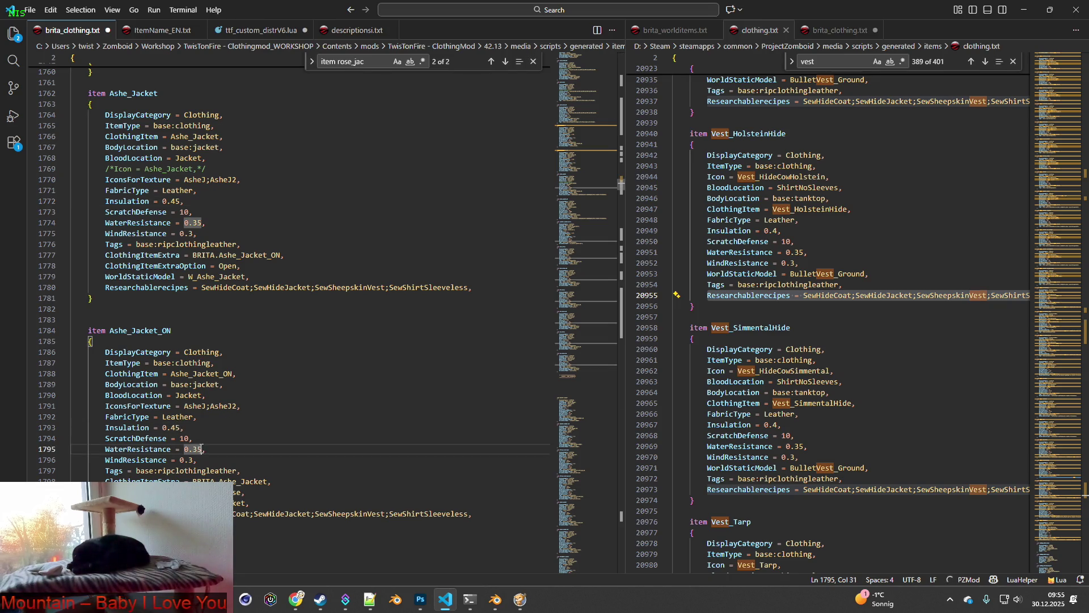
text(4)
double_click(194, 223)
text(45)
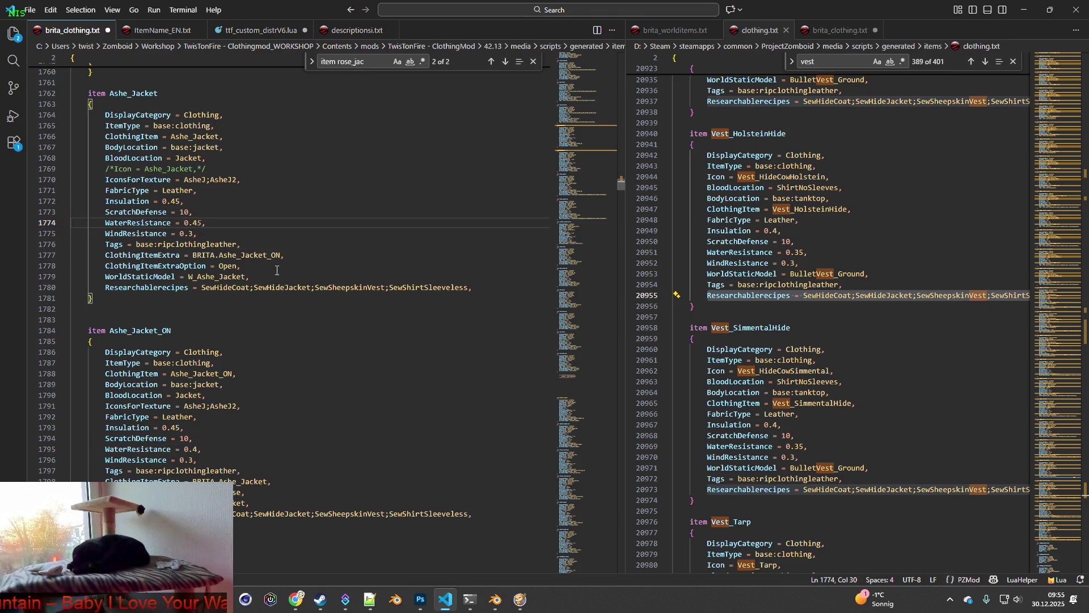
key(Delete)
click(198, 460)
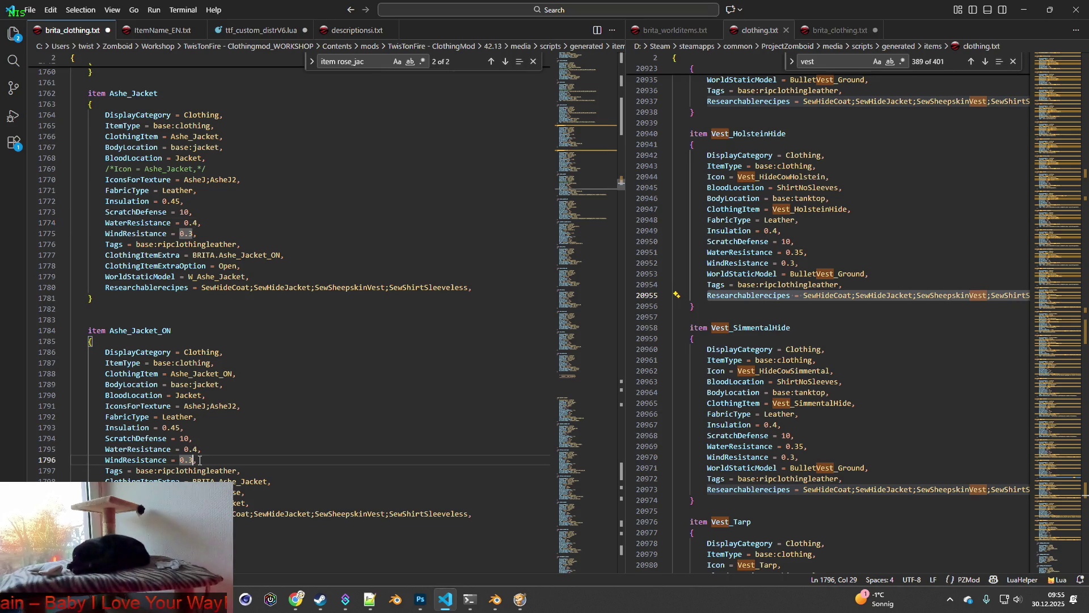
text(5)
click(194, 233)
text(5)
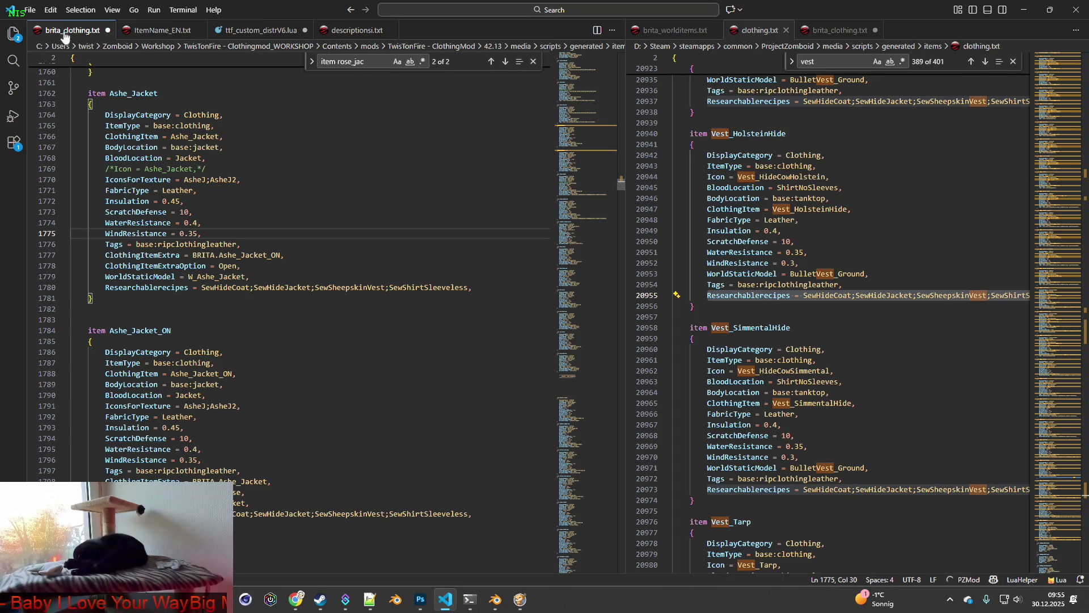
Step: Save brita_clothing.txt after checking the AsheJ icon references
click(34, 11)
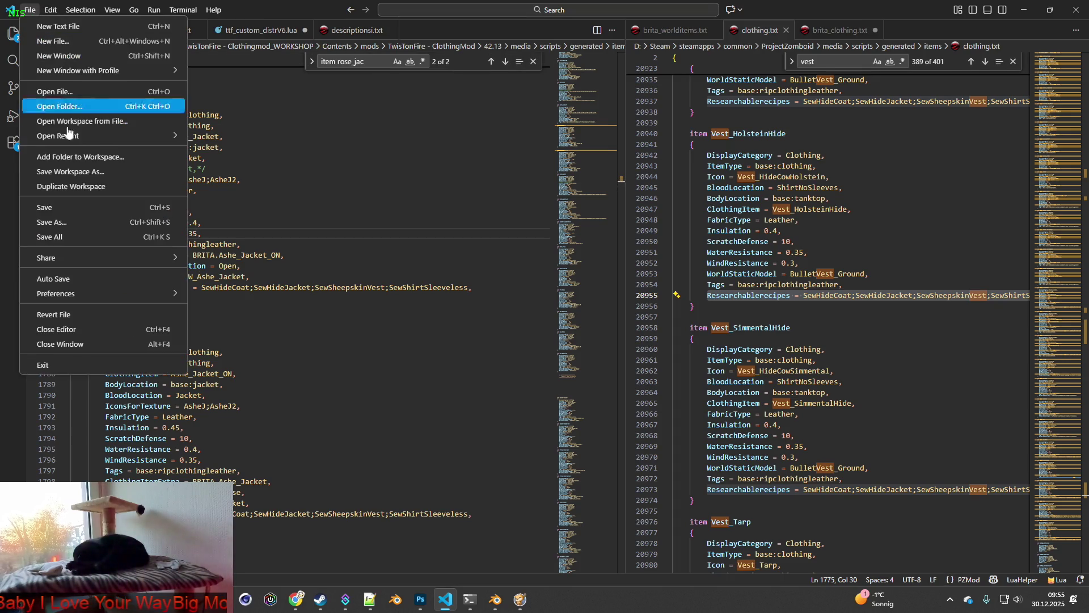
click(147, 207)
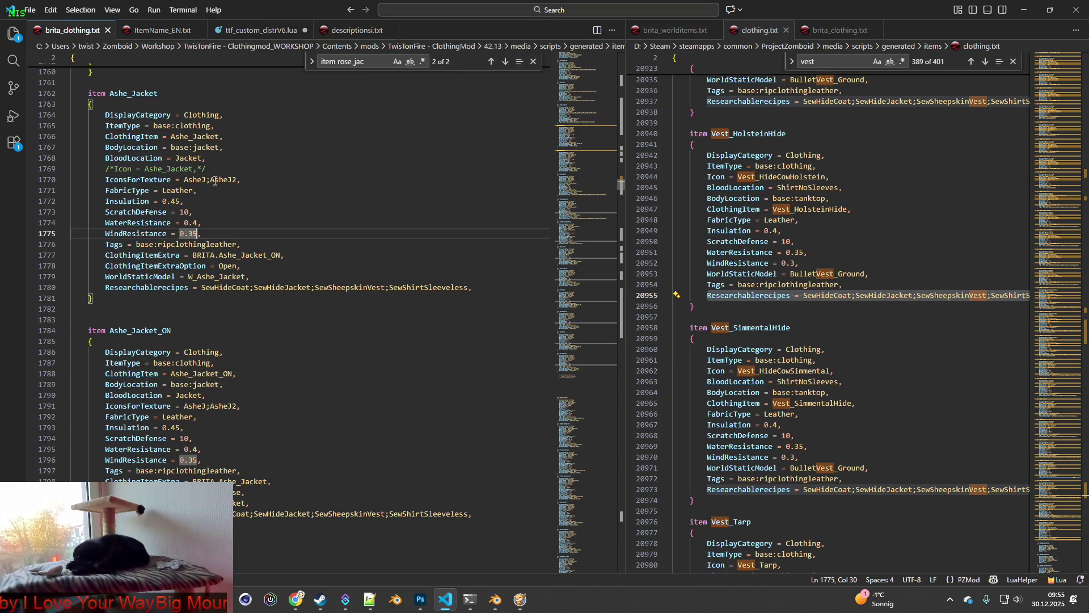
double_click(187, 180)
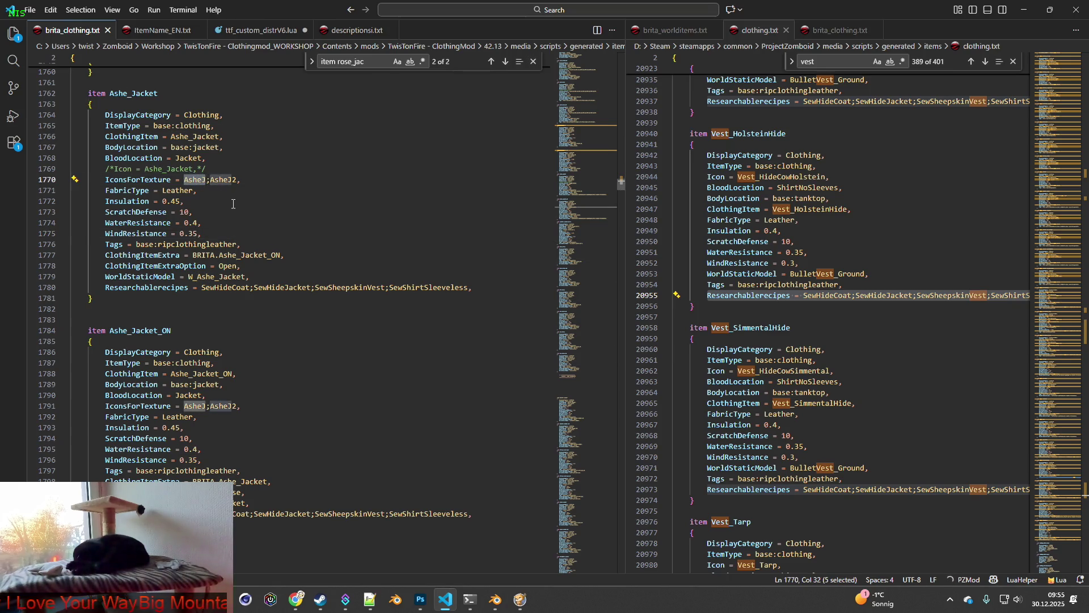
click(30, 10)
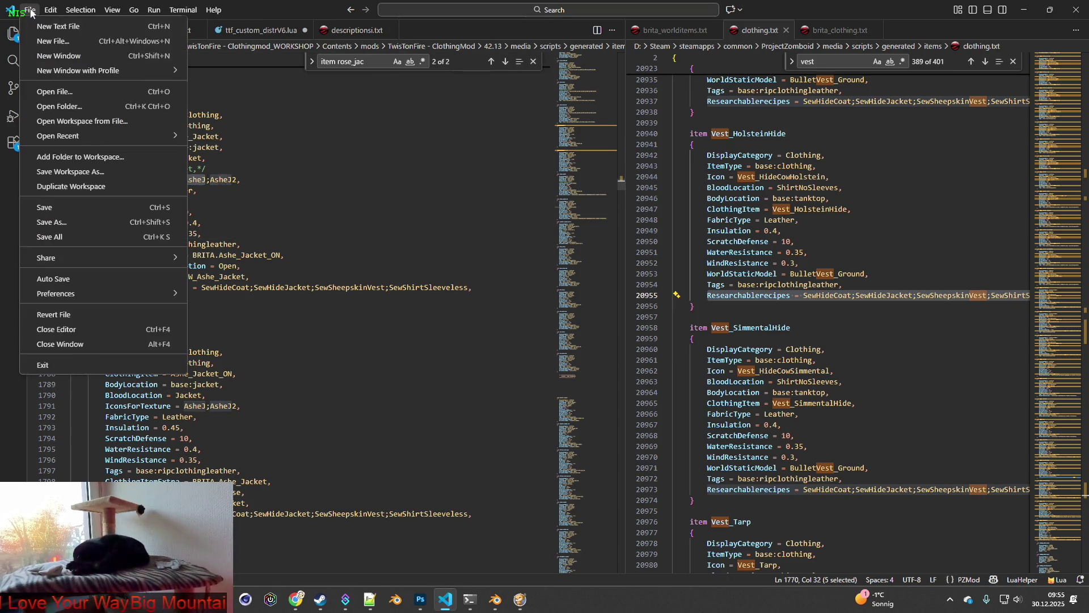
click(59, 207)
key(alt+Tab)
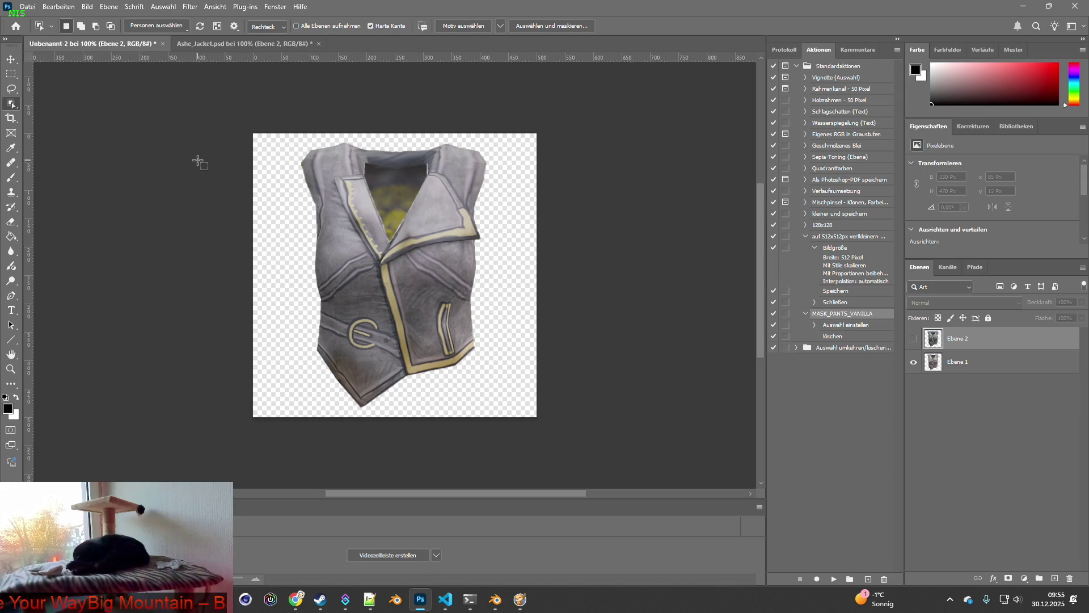
Step: Show Ebene 2, then enlarge both vest layers slightly and centre them on the canvas
click(913, 339)
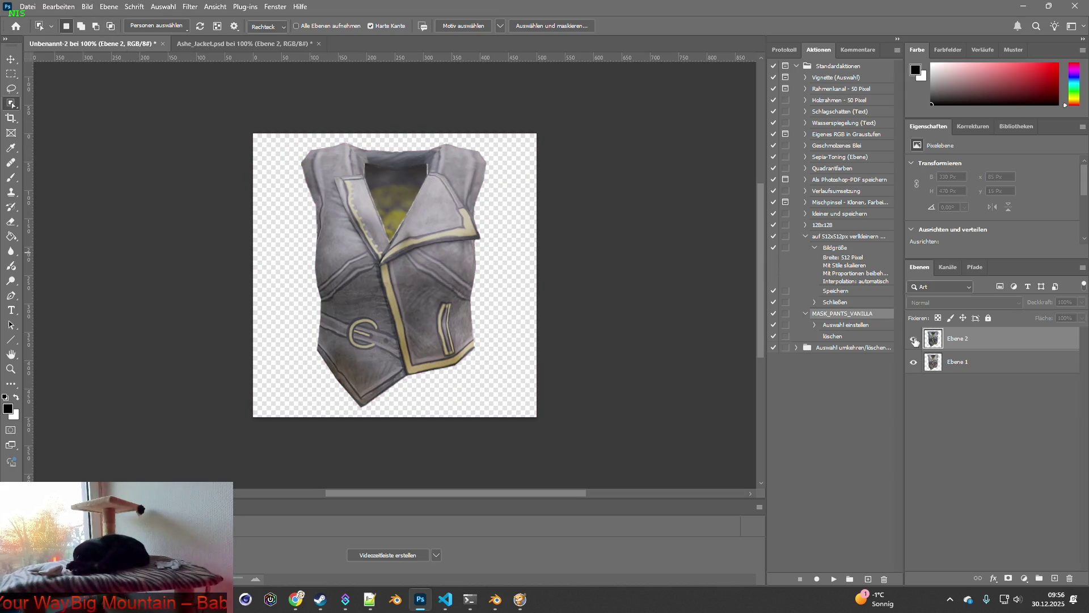
shift+click(938, 367)
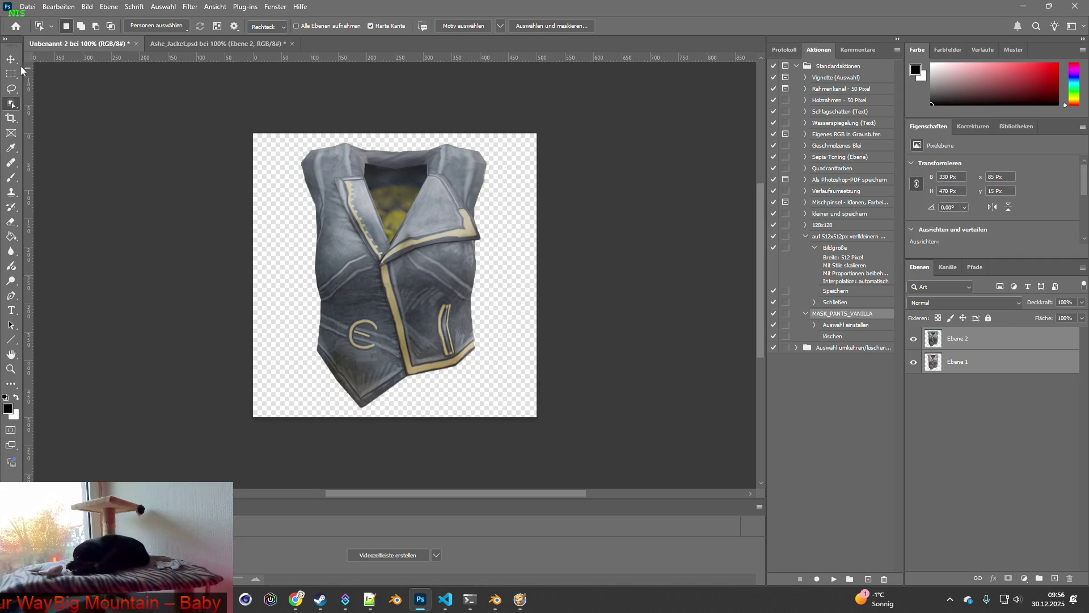
key(v)
drag(488, 139, 492, 136)
drag(301, 407, 298, 412)
drag(417, 290, 414, 291)
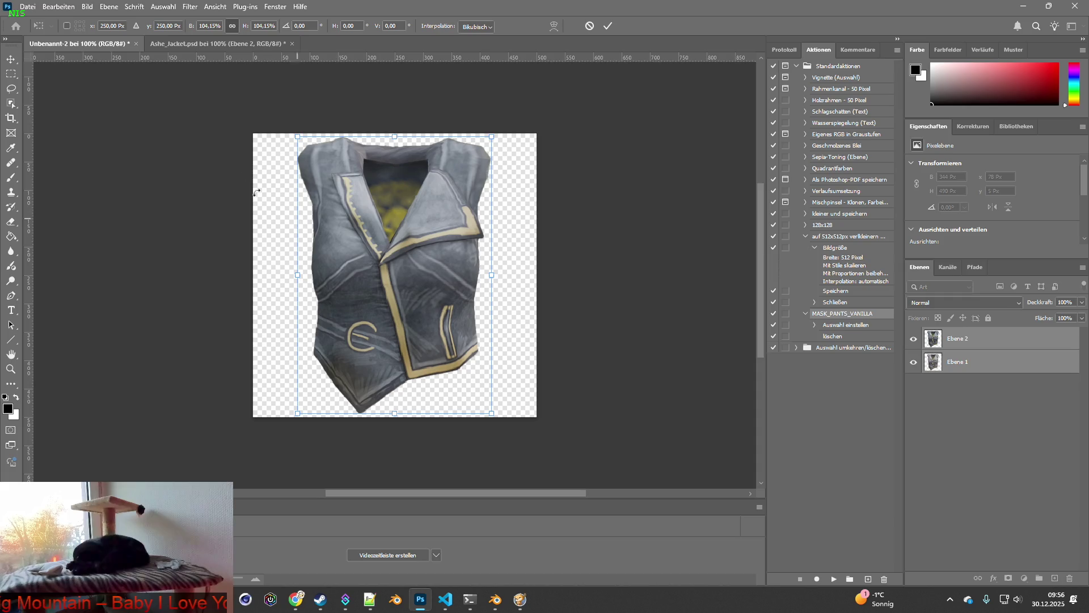
key(Return)
Step: Shrink the image to 64 px
click(87, 7)
click(106, 93)
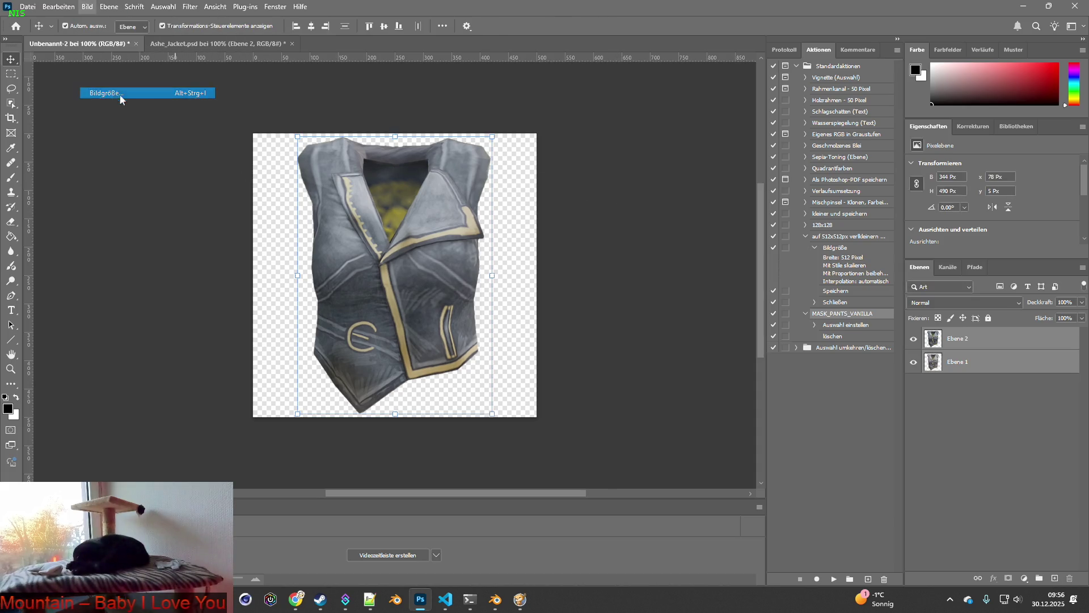
text(64)
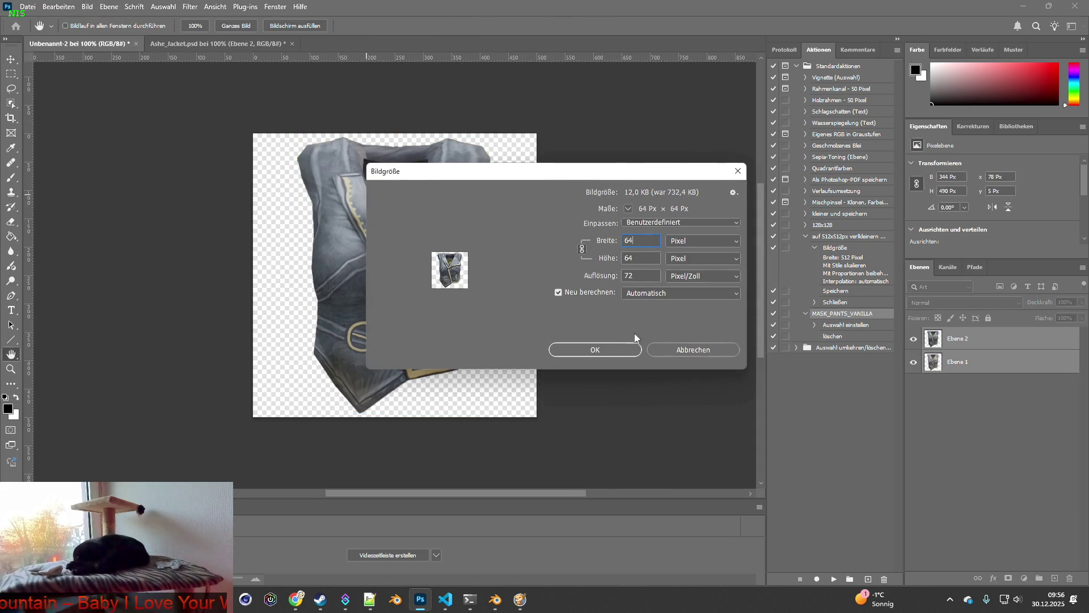
click(623, 347)
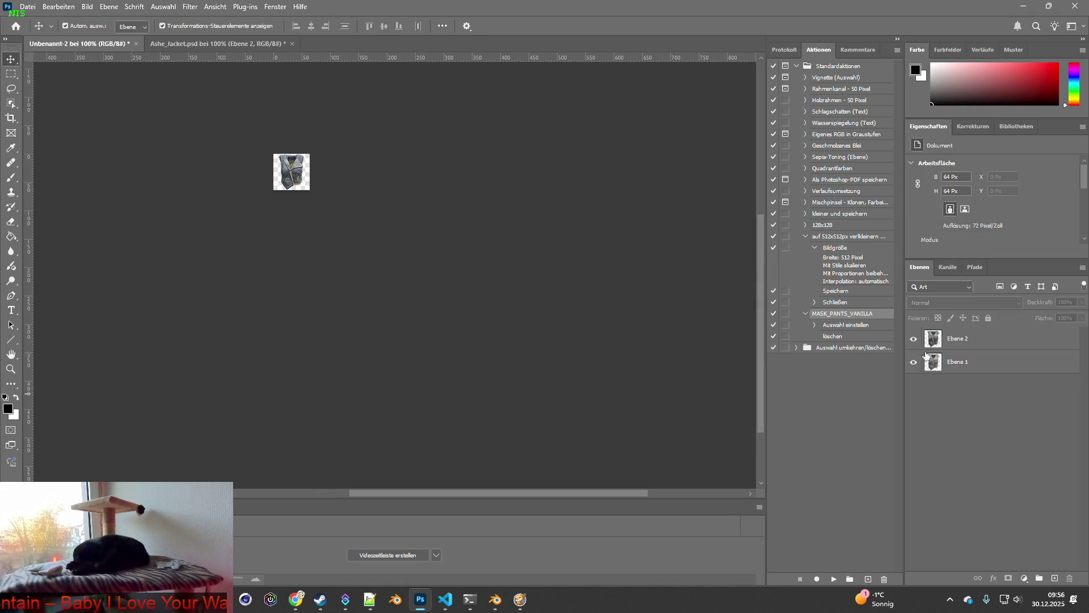
Step: Cancel the Save As and undo back to the 500 px vest
click(27, 6)
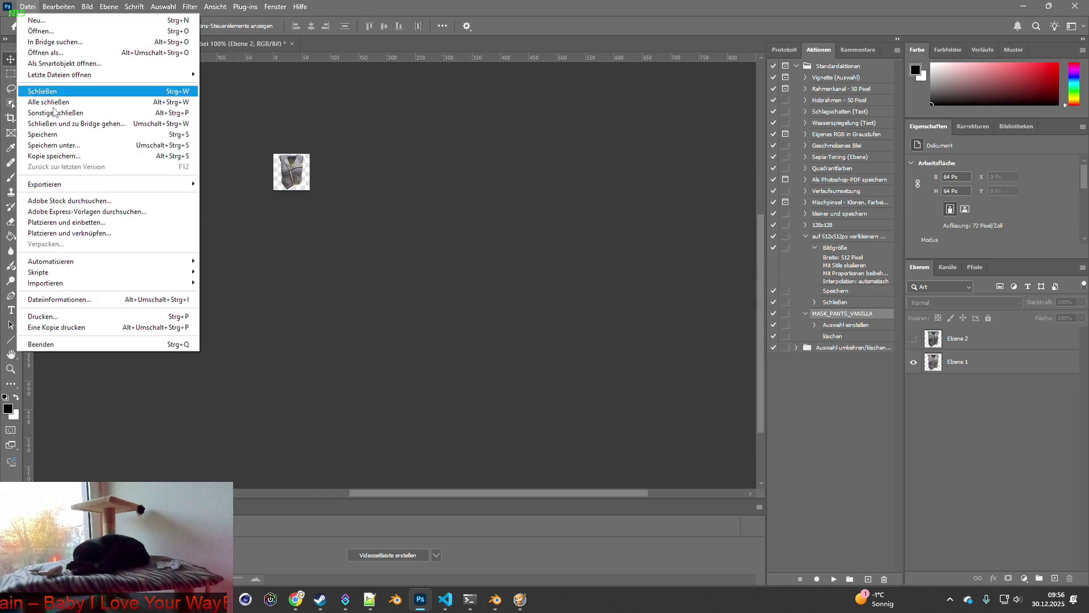
click(62, 146)
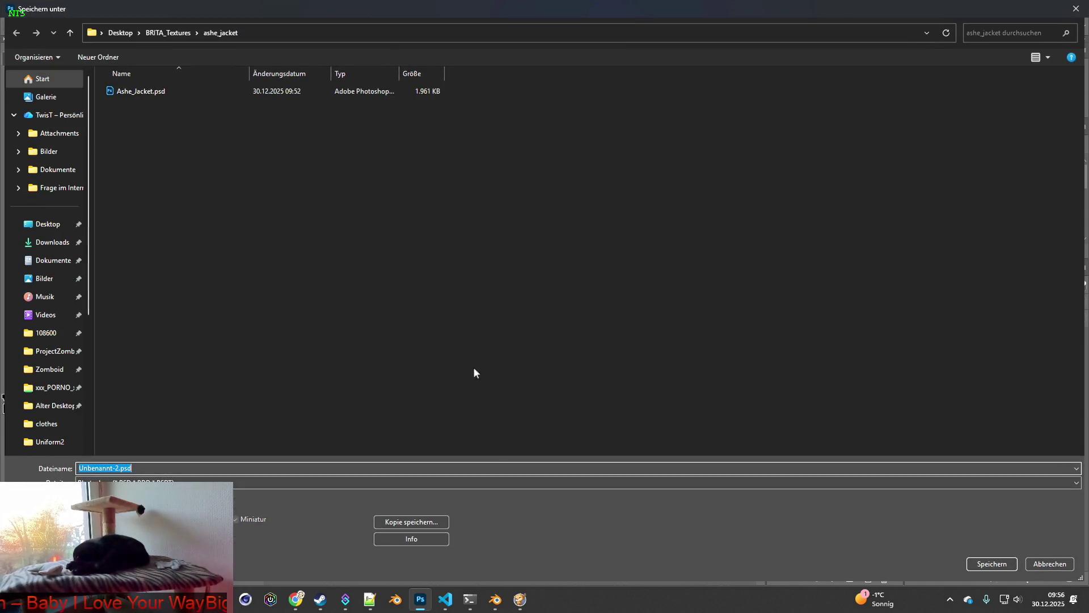
click(1049, 563)
click(59, 7)
click(85, 20)
click(59, 7)
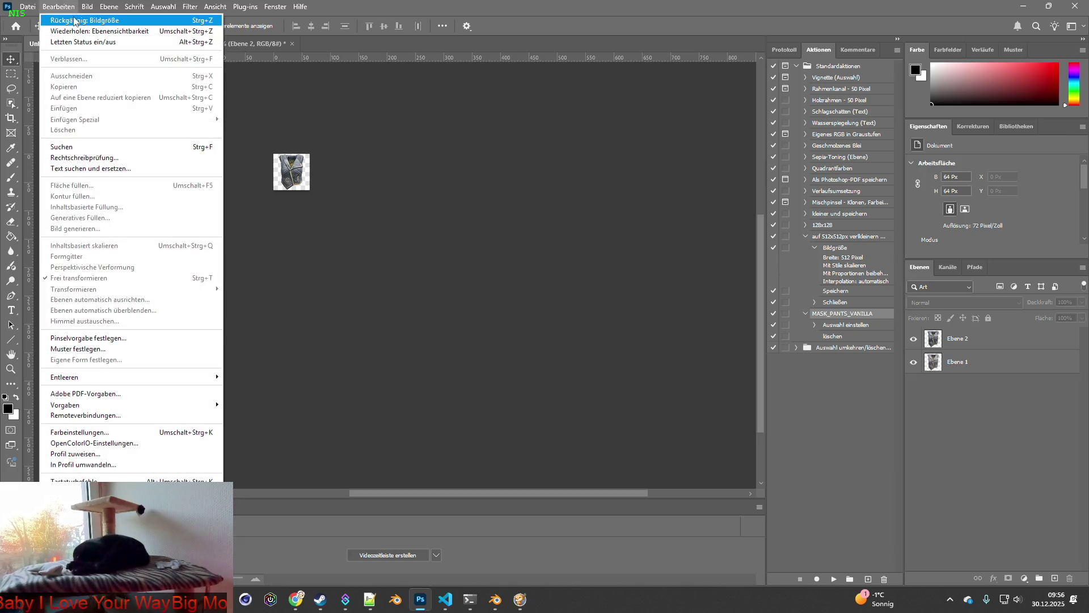
click(74, 20)
Step: Save the document as Item_AsheJ.psd in the ashe_jacket folder
click(27, 6)
click(64, 145)
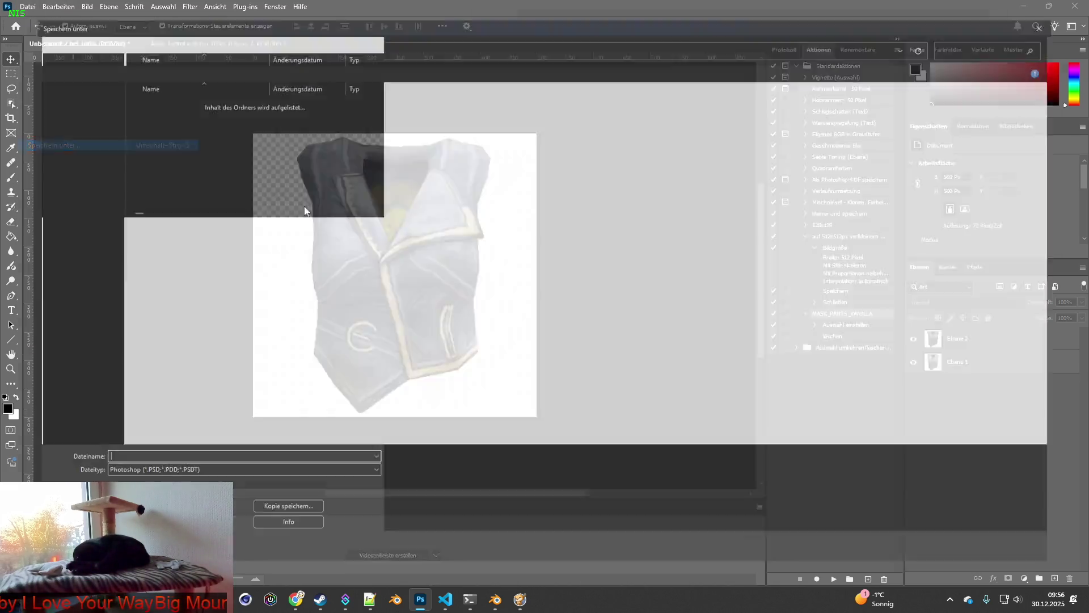
click(107, 467)
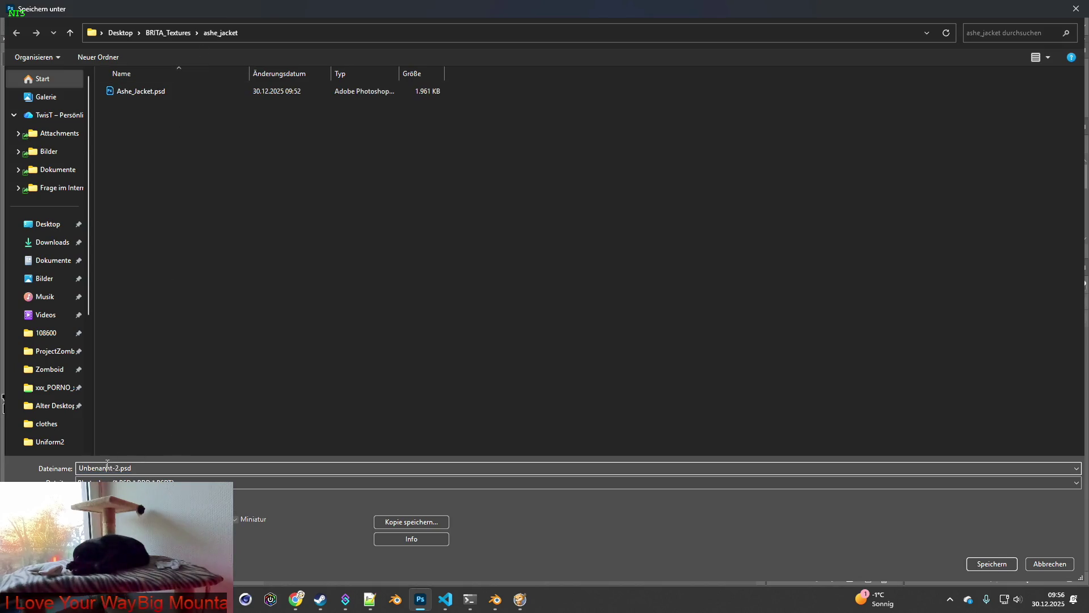
drag(117, 467, 58, 468)
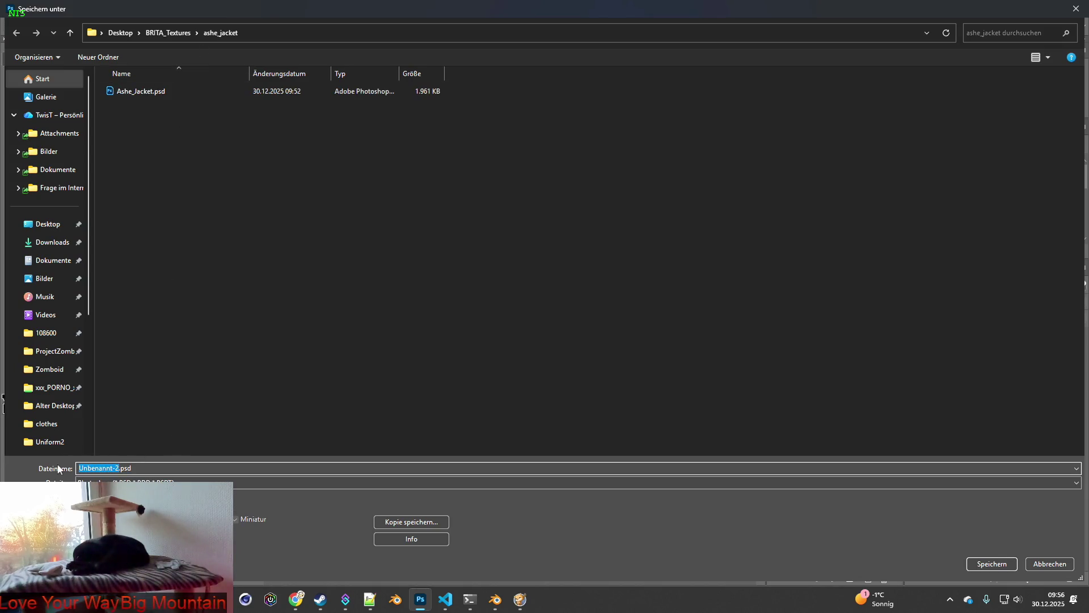
text(Item_Ashe)
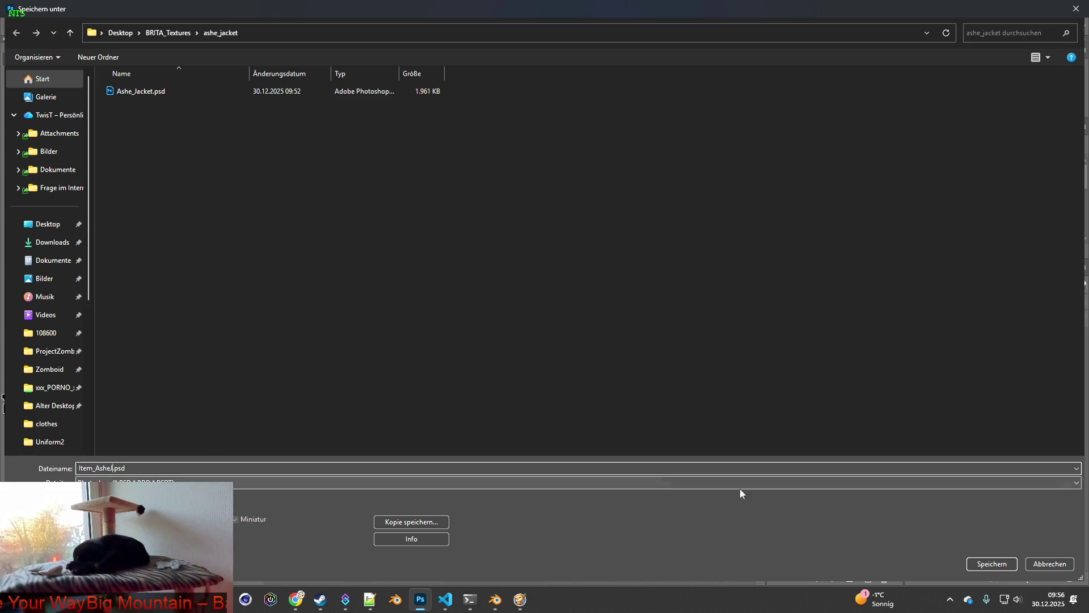
click(985, 563)
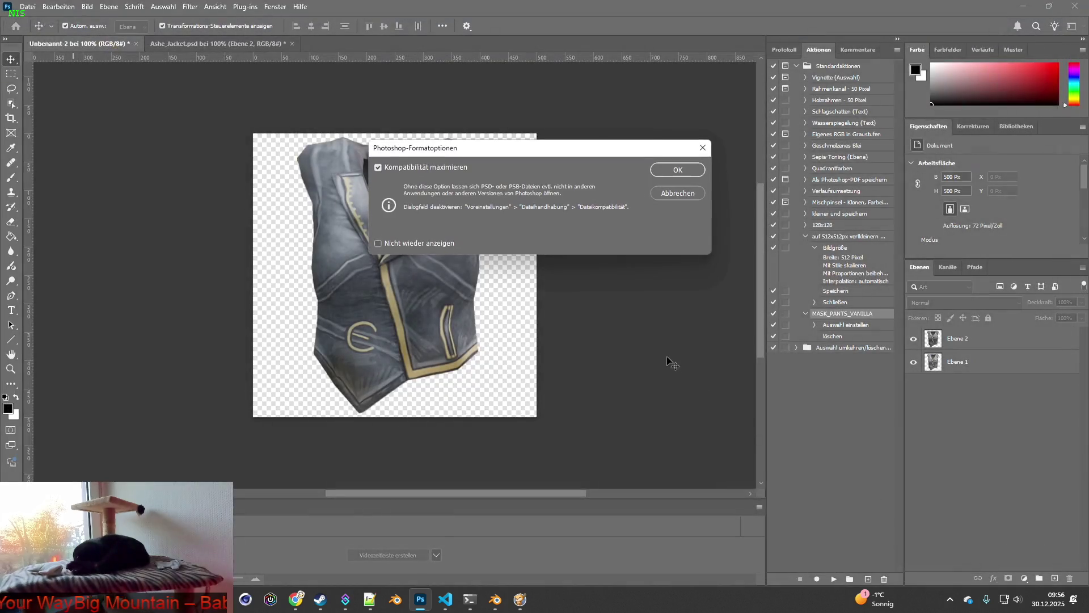
Step: Accept Maximize Compatibility to finish saving Item_AsheJ.psd
click(675, 176)
click(27, 6)
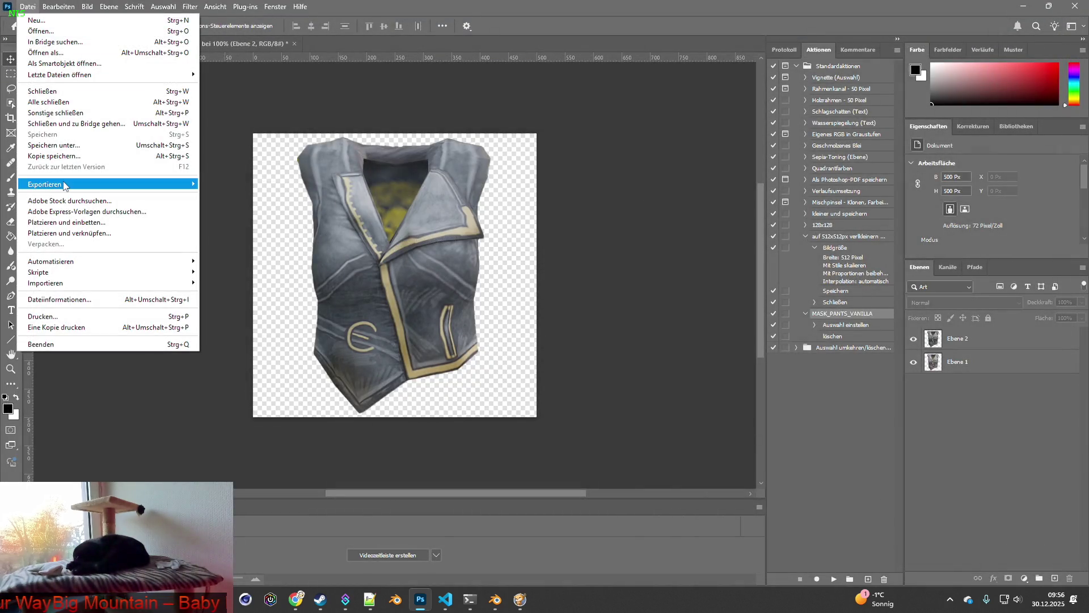
mouse_move(173, 184)
click(932, 395)
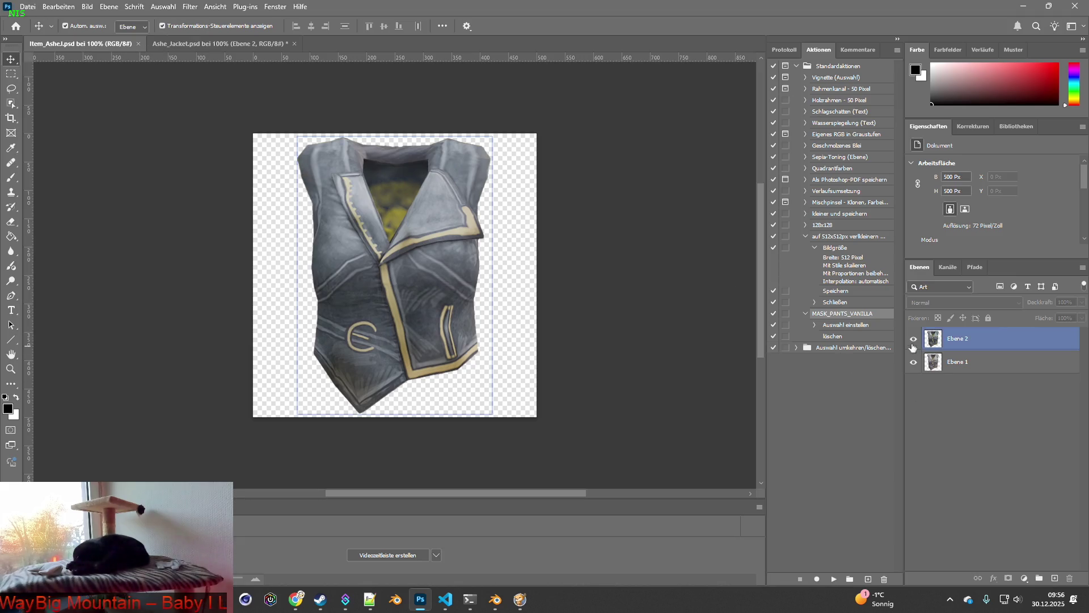
Step: Hide Ebene 2, make Ebene 1 active, and resize the image to 64 px
click(914, 339)
click(959, 361)
key(h)
click(86, 6)
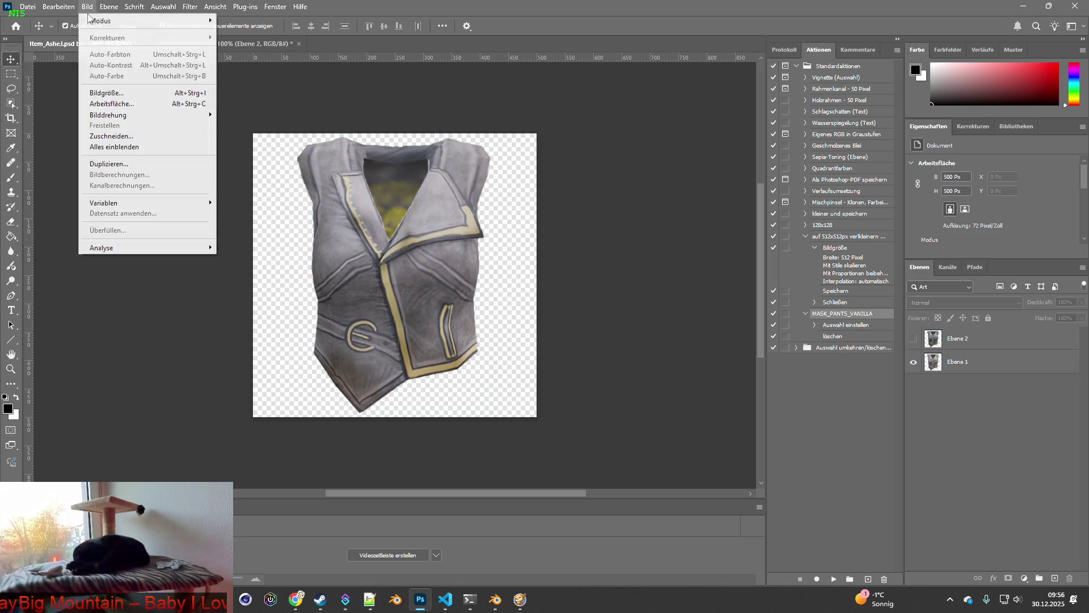
click(107, 91)
text(64)
key(Return)
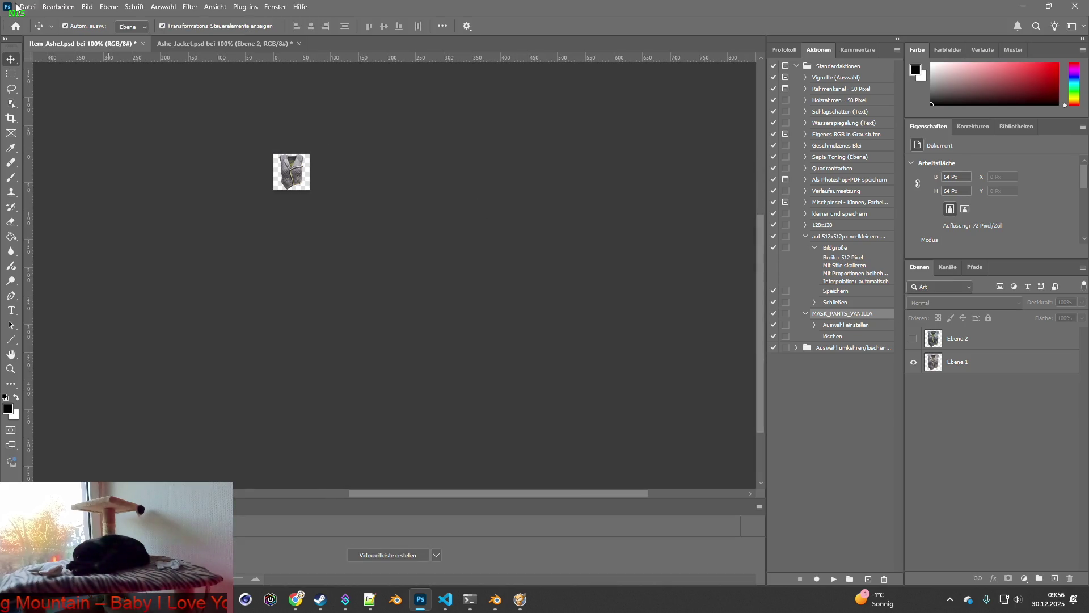
Step: Quick-export both vest layer versions as PNGs into the textures folder
click(28, 7)
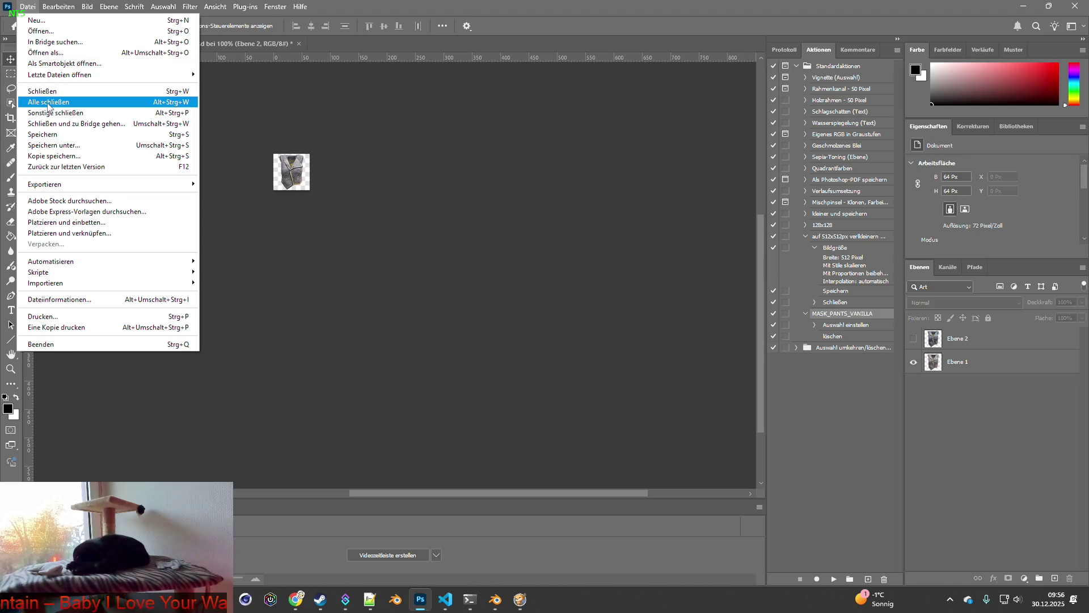
mouse_move(68, 187)
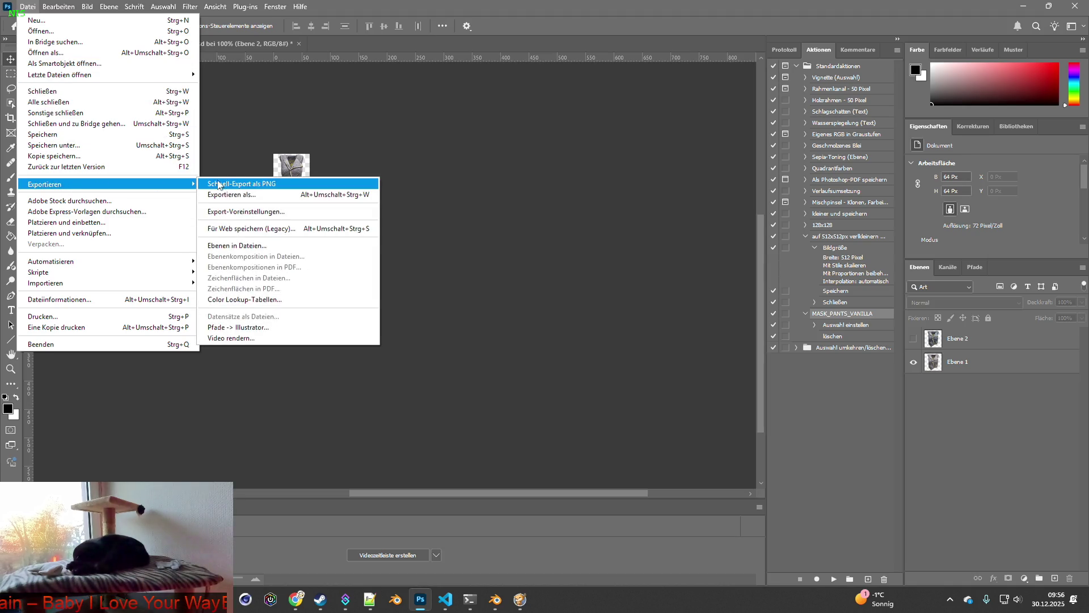
click(251, 184)
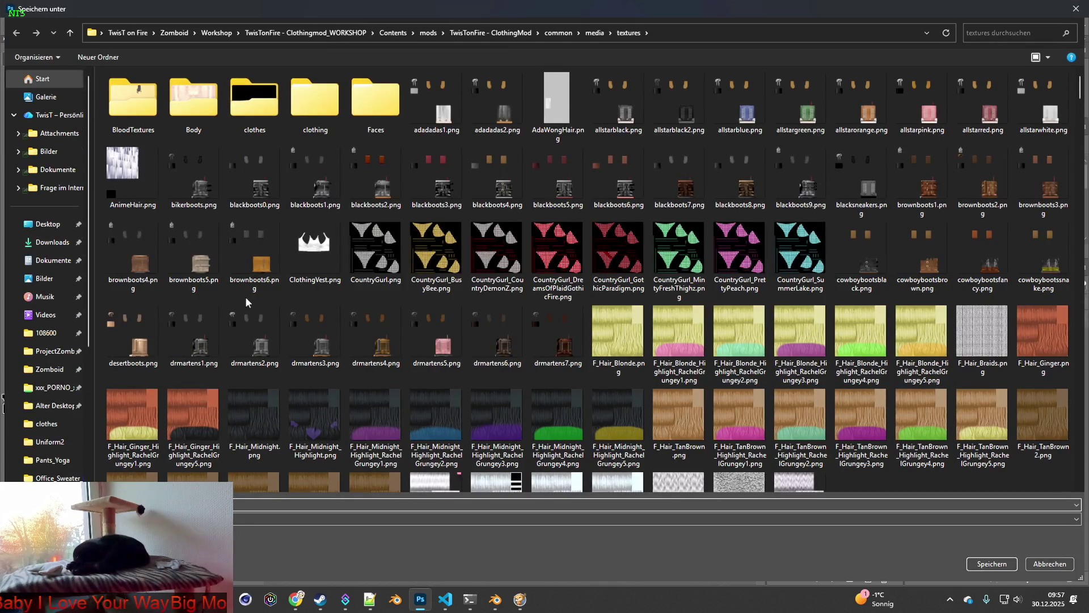
click(992, 564)
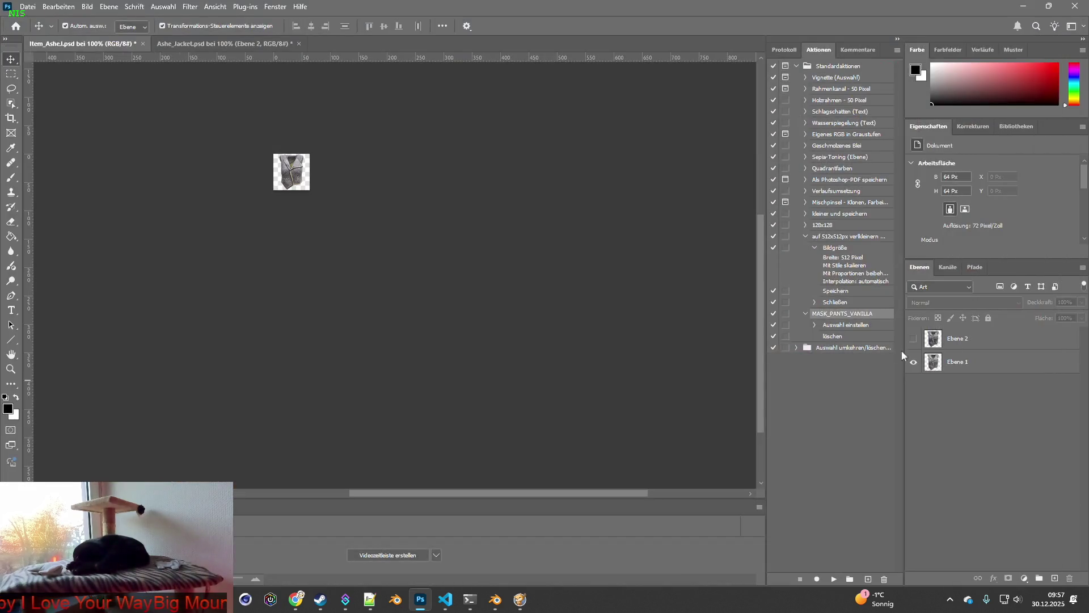
click(27, 7)
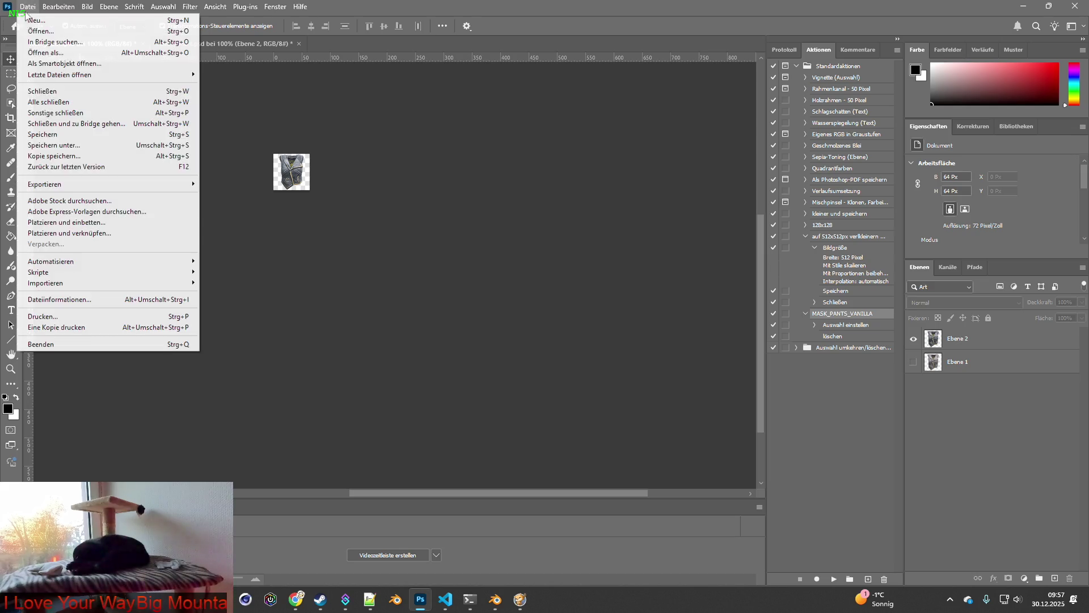
mouse_move(68, 185)
click(244, 185)
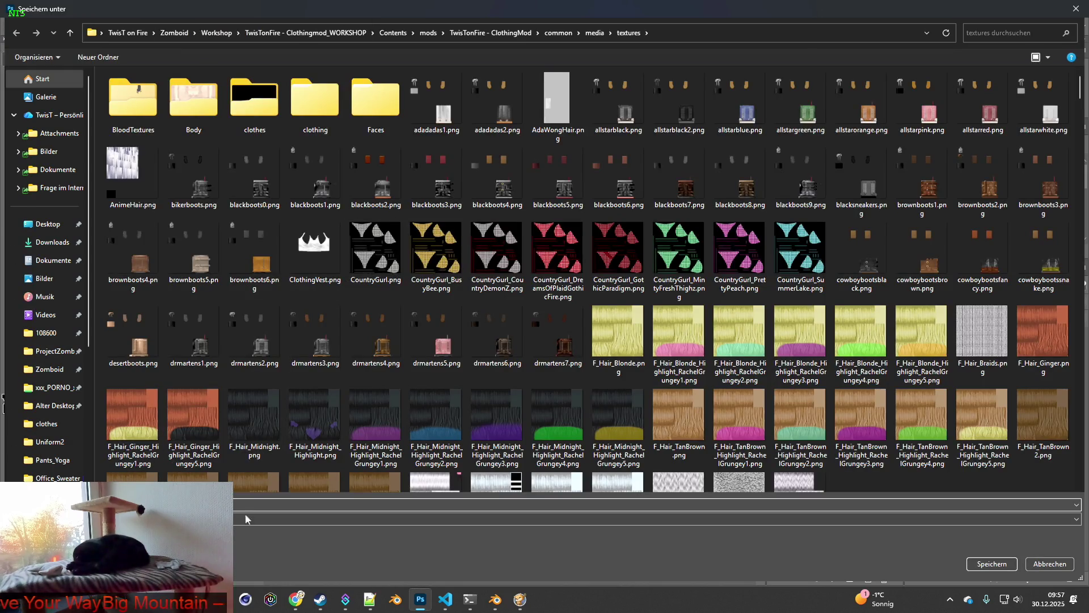
click(969, 565)
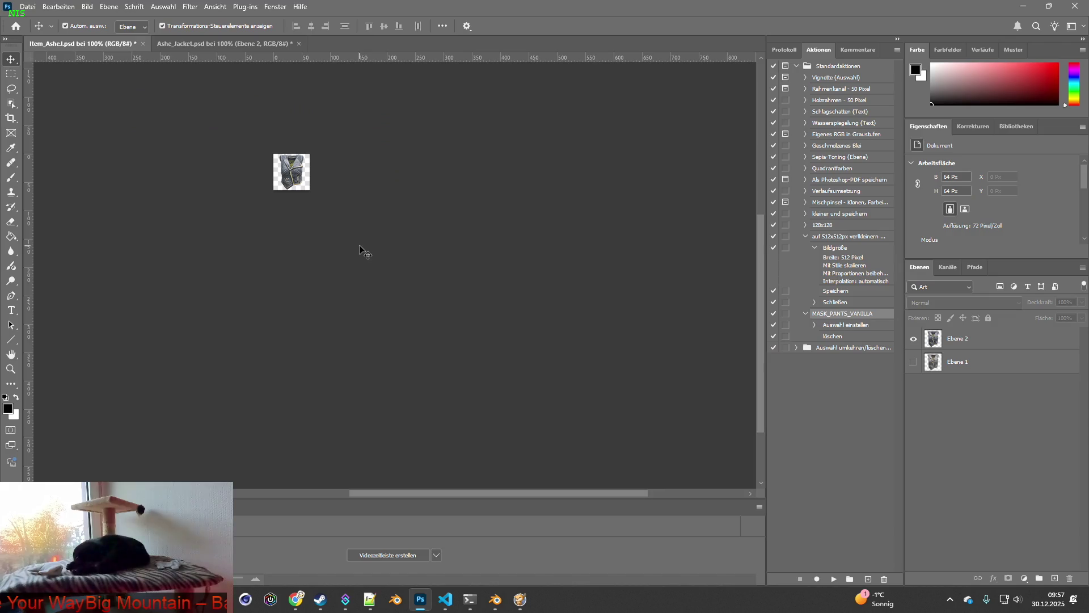
Step: Close Ashe_Jacket and Item_AsheJ without saving changes
click(299, 44)
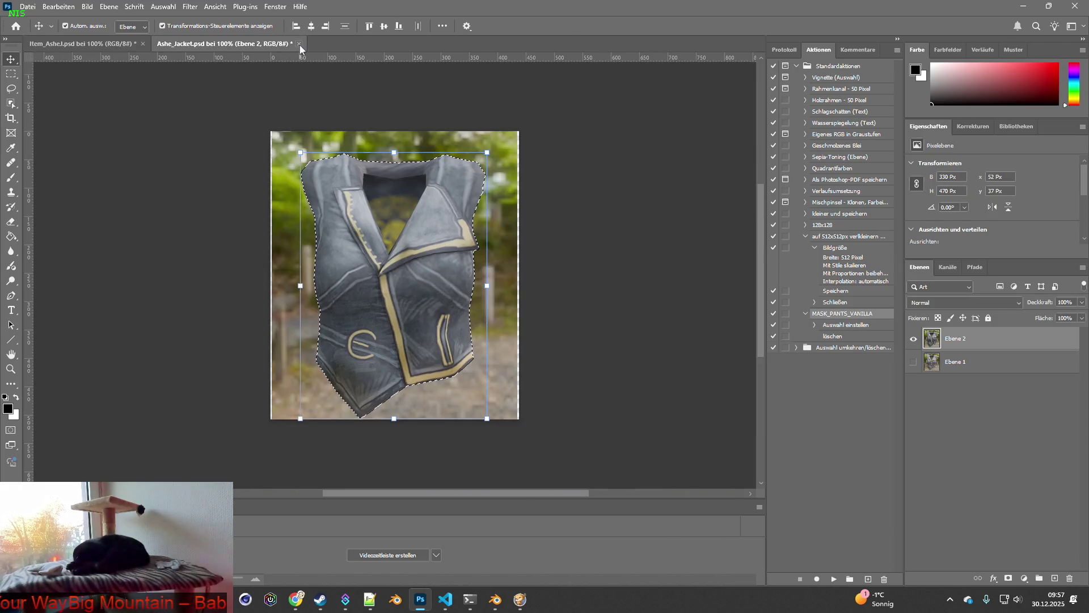
click(546, 237)
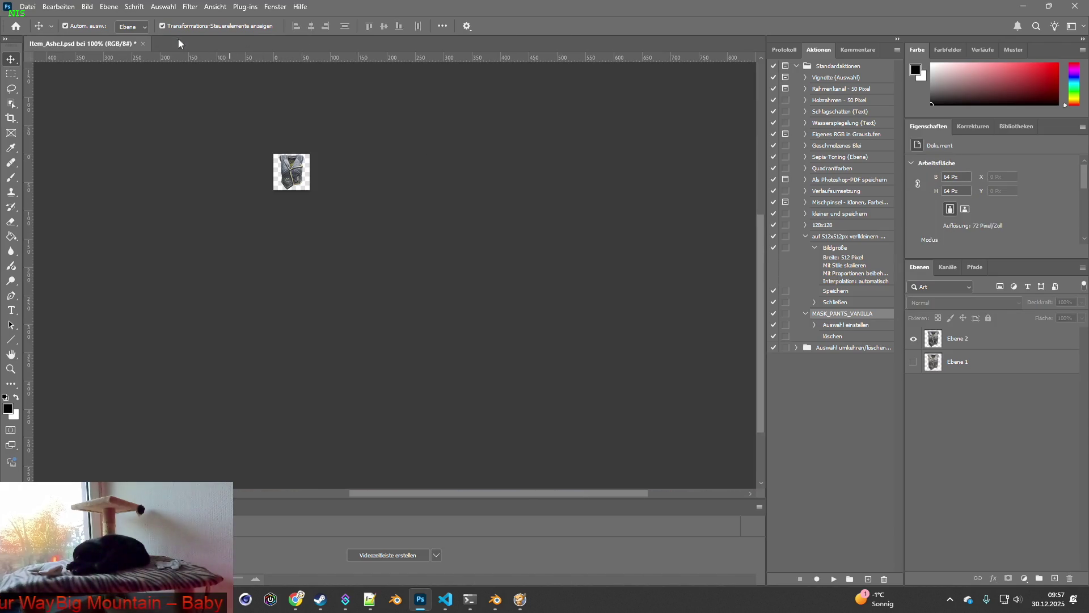
click(143, 43)
click(545, 237)
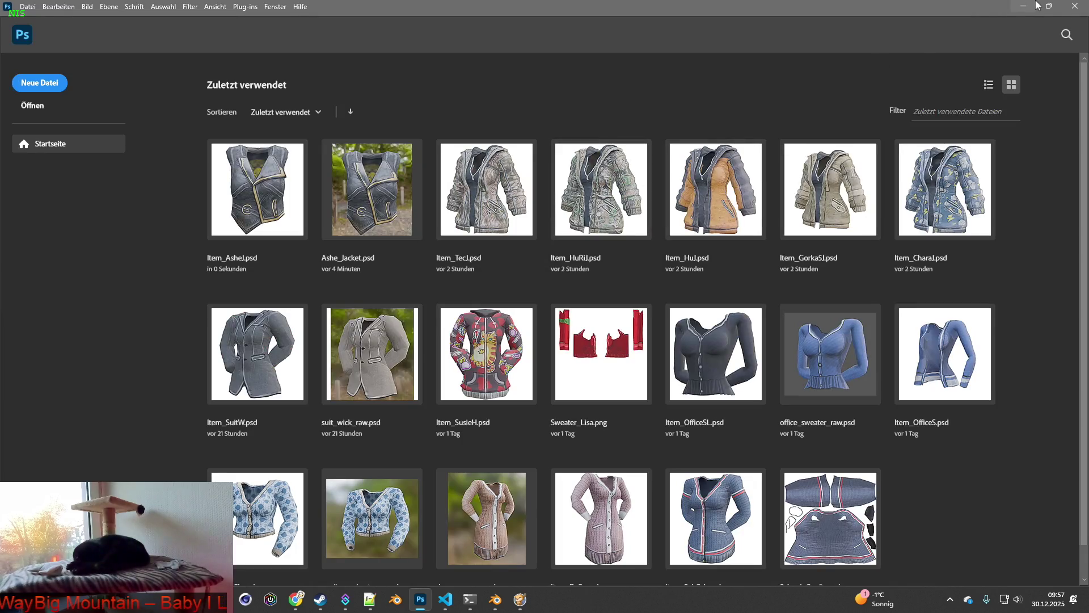
Step: Minimize Photoshop, select Leather_Jacket_Harry in brita_clothing.txt, then bring Notepad++ forward
click(1025, 6)
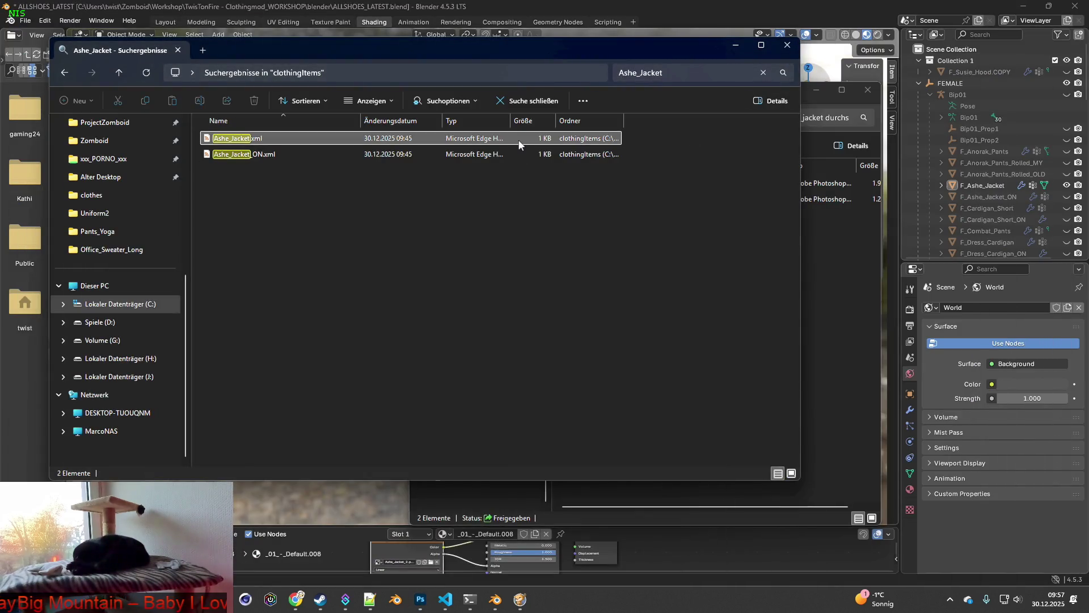
click(446, 599)
scroll(300, 345, down, 3)
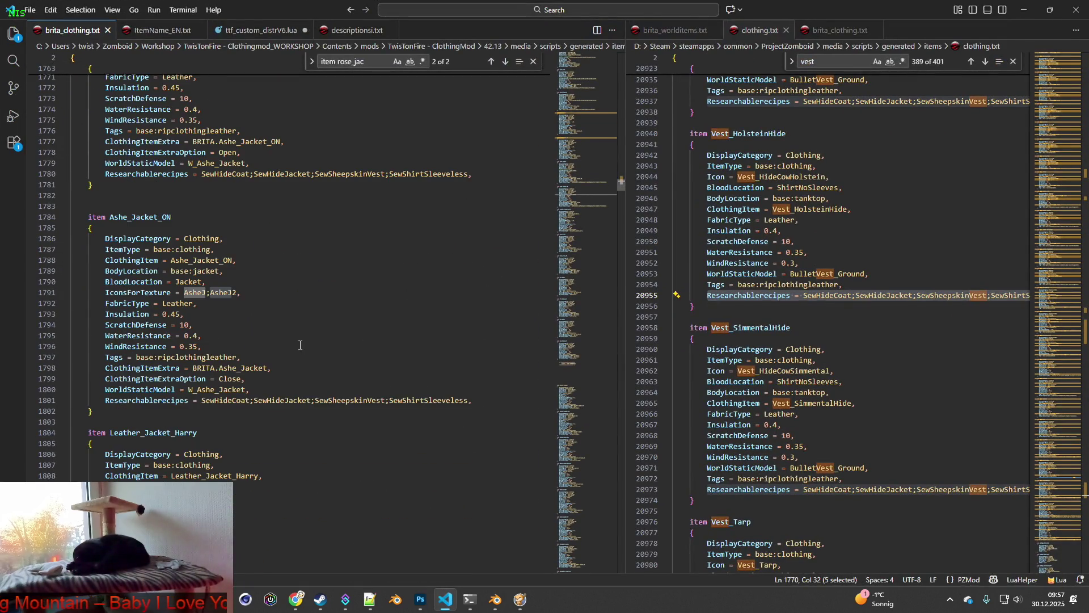
scroll(300, 345, down, 3)
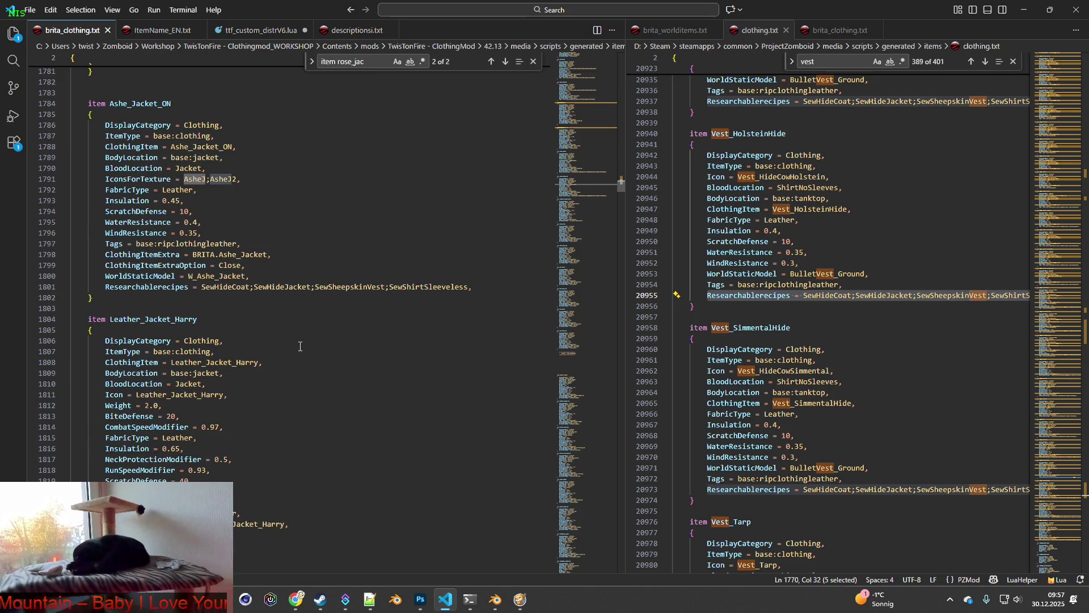
scroll(301, 346, down, 2)
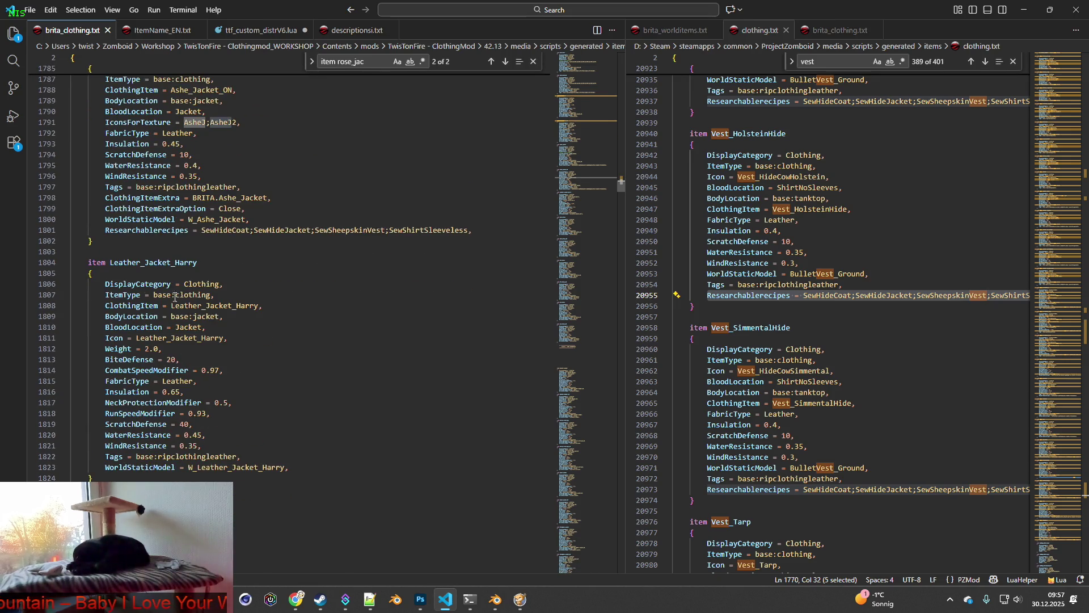
drag(111, 263, 213, 262)
key(ctrl+c)
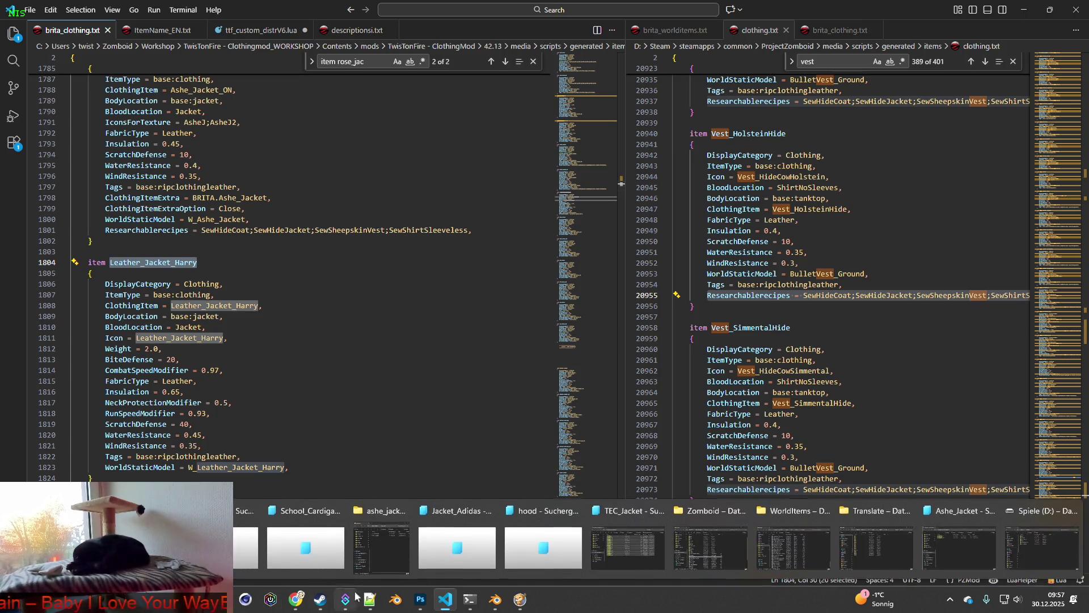
mouse_move(345, 599)
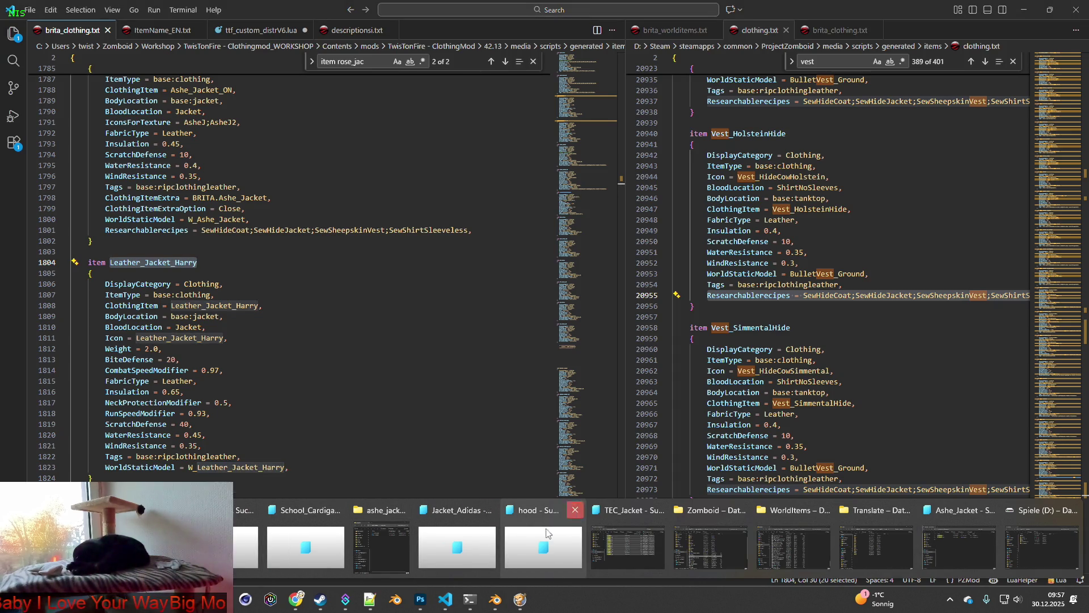
click(370, 599)
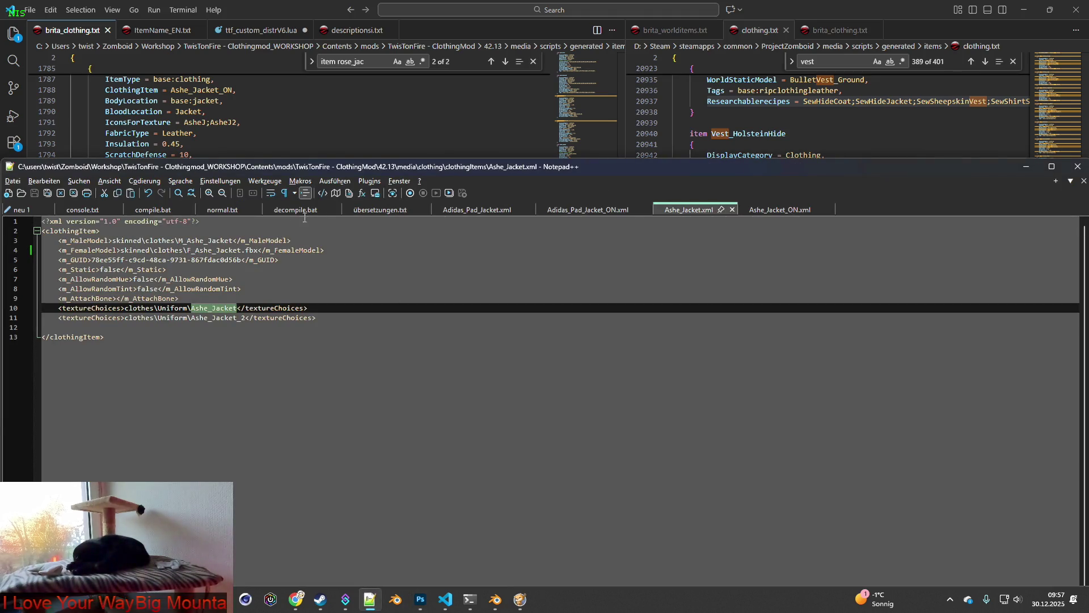
Step: Close the Ashe_Jacket.xml and Ashe_Jacket_ON.xml tabs in Notepad++
click(733, 210)
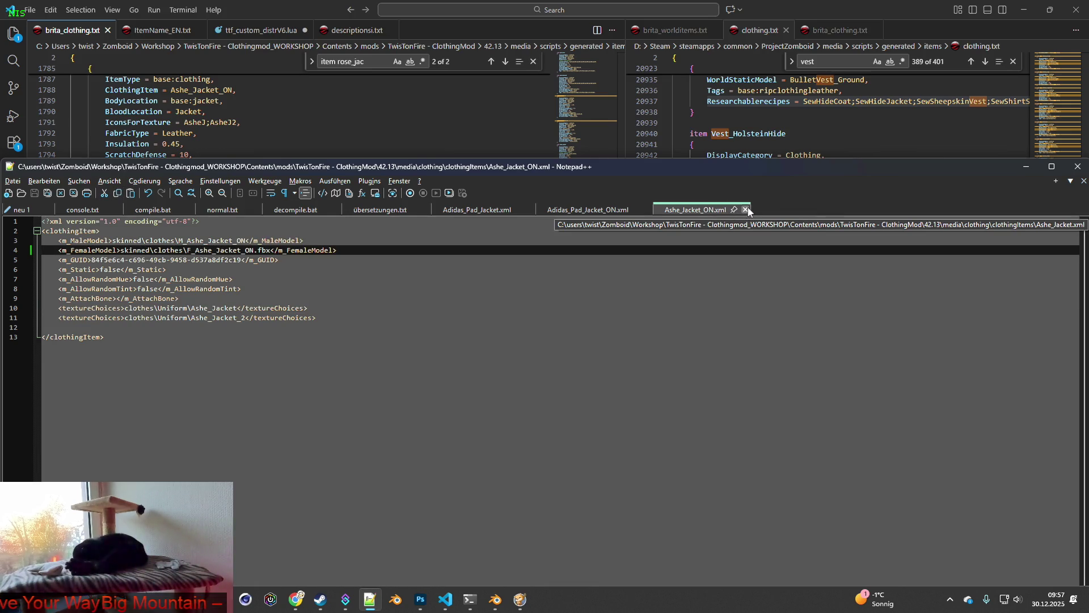
click(745, 209)
mouse_move(221, 600)
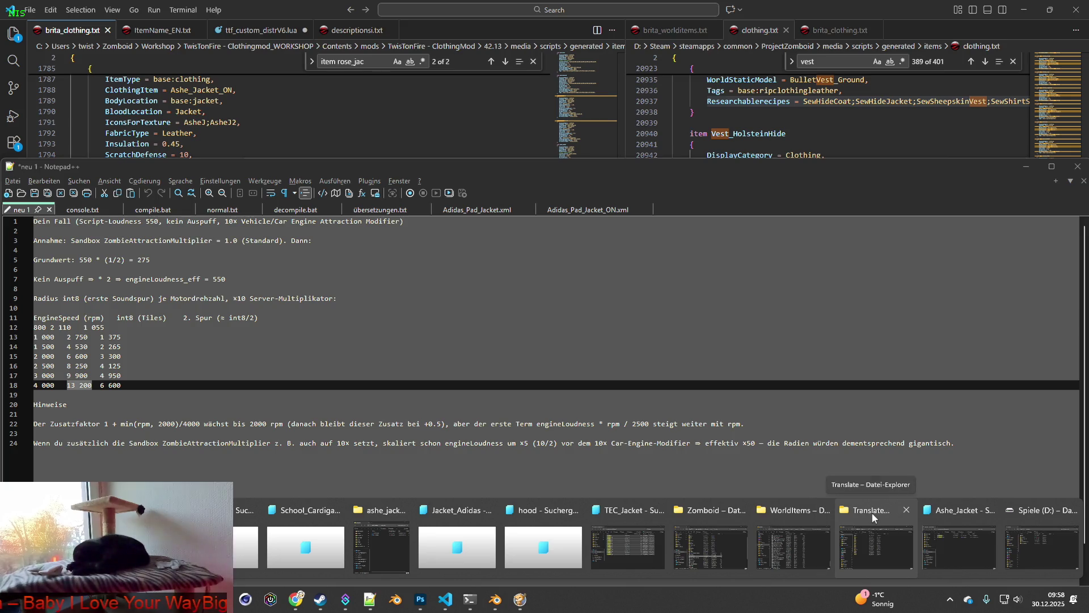
Step: Search clothingItems for Leather_Jacket_Harry and open the result with Notepad++
click(379, 513)
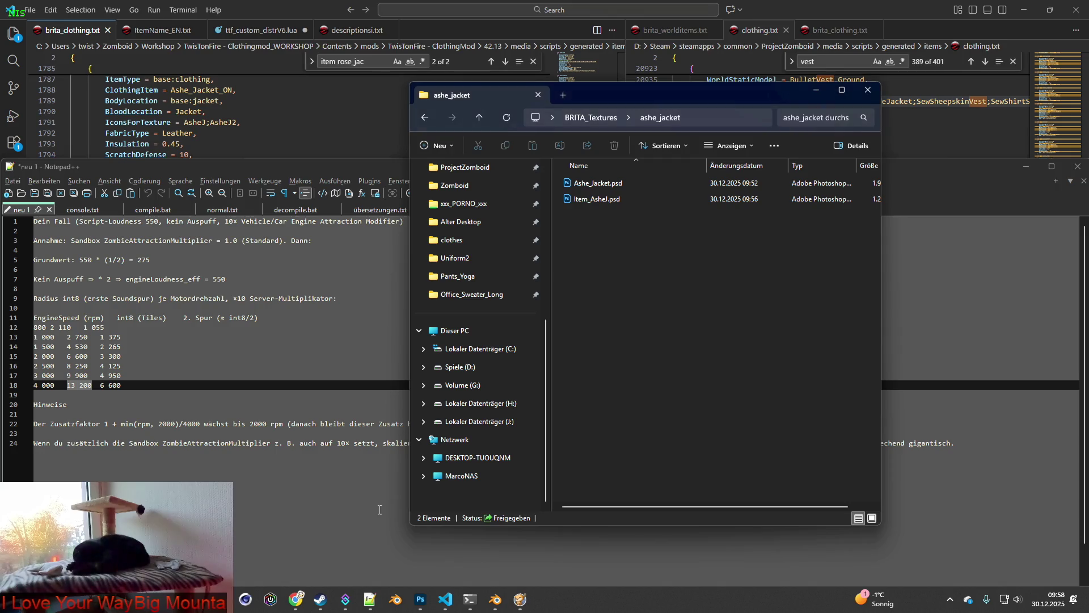
mouse_move(296, 599)
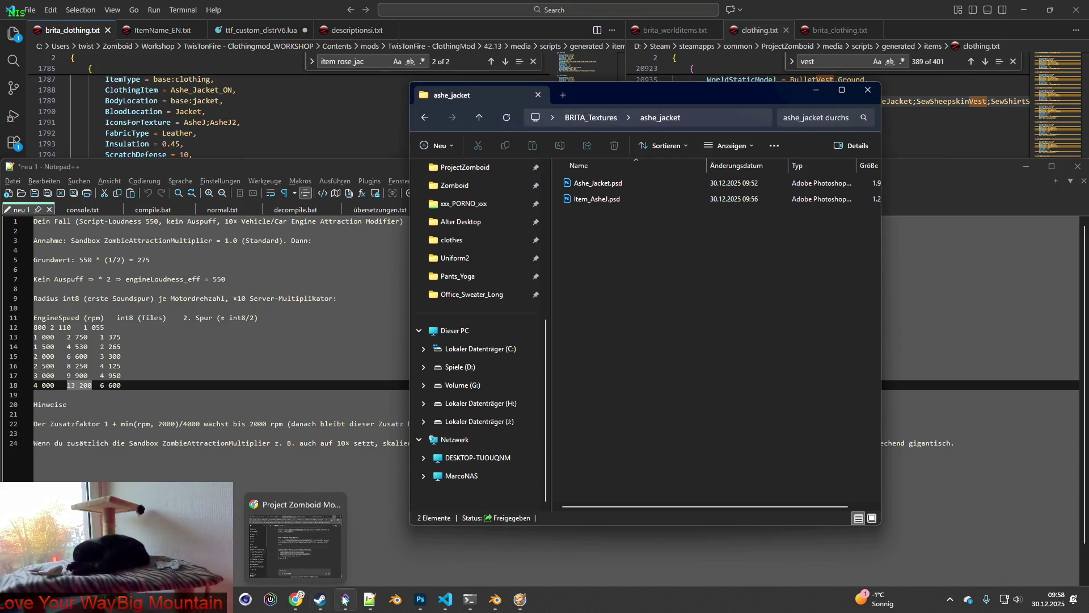
mouse_move(345, 599)
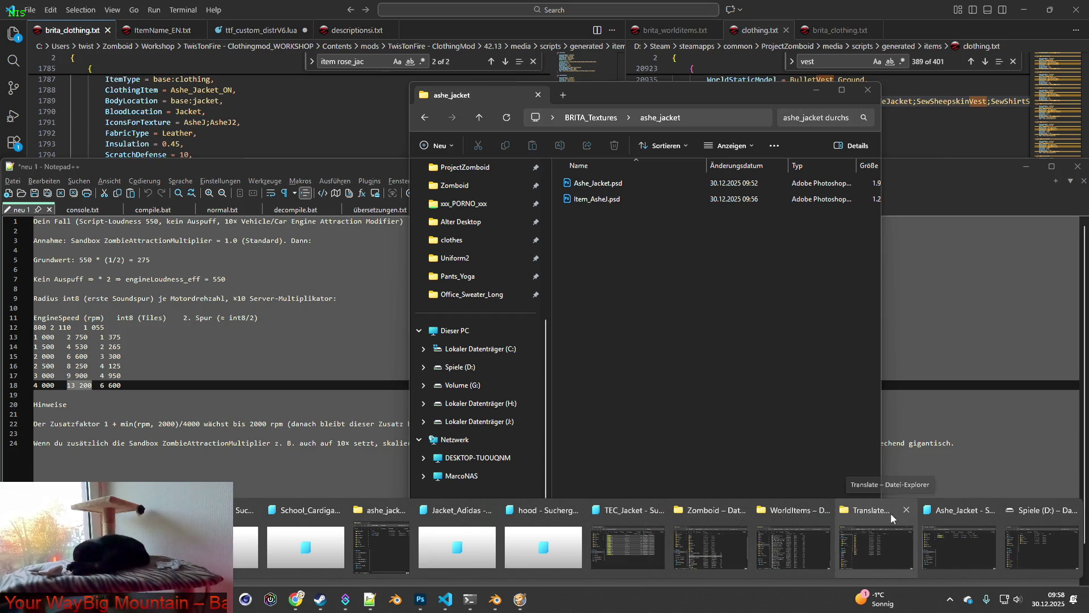
click(938, 512)
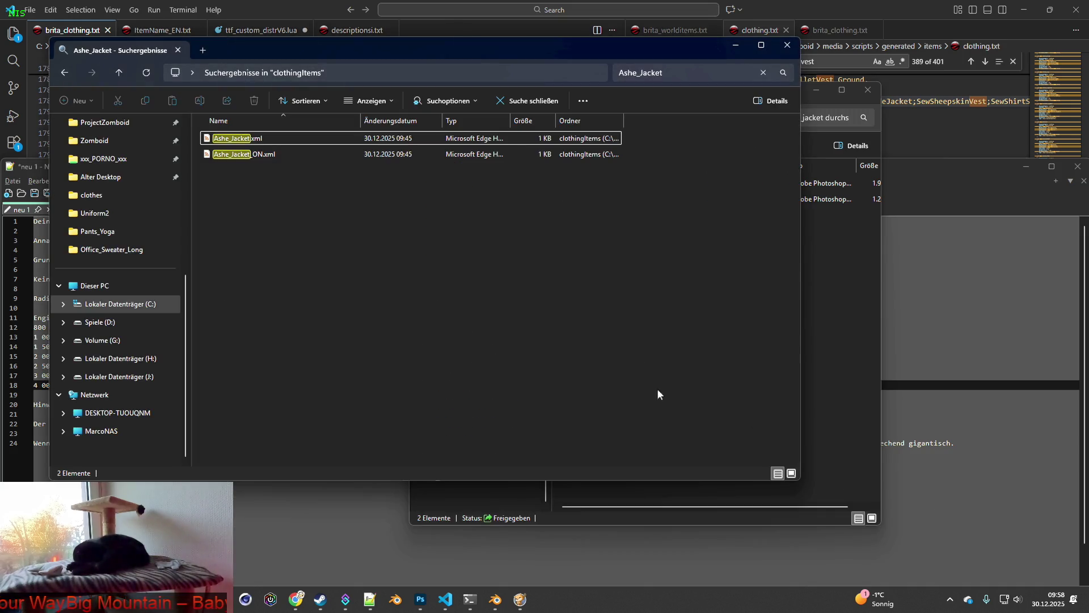
click(621, 77)
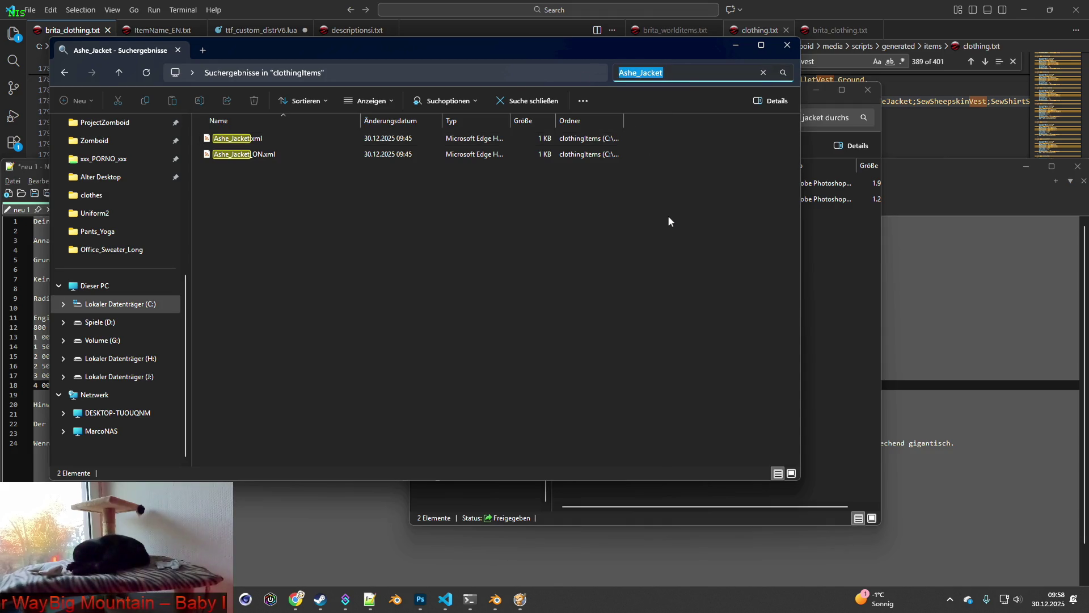
key(ctrl+v)
right_click(251, 141)
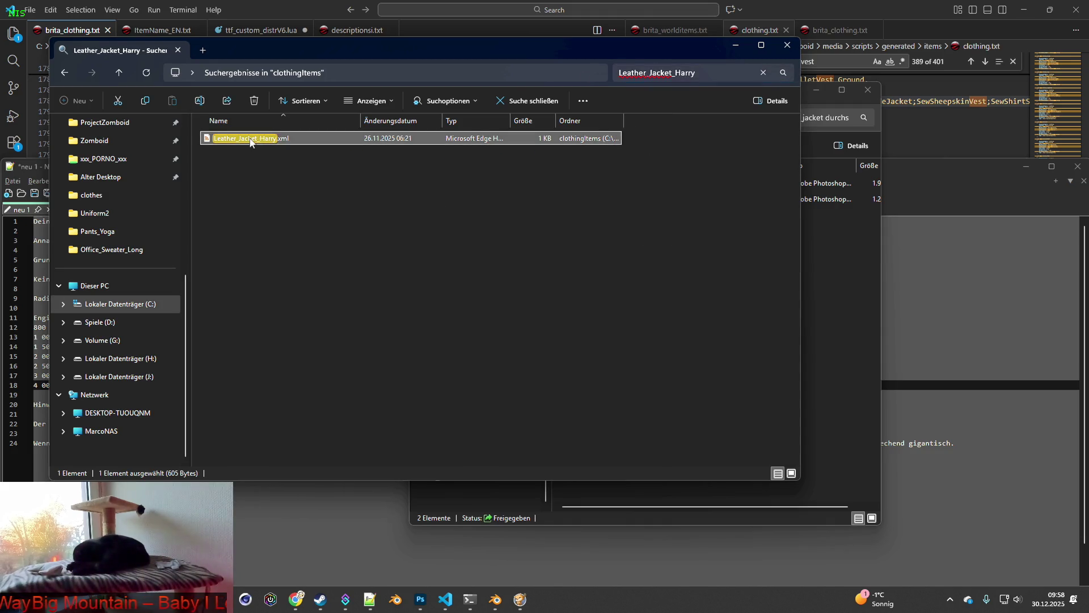
click(319, 340)
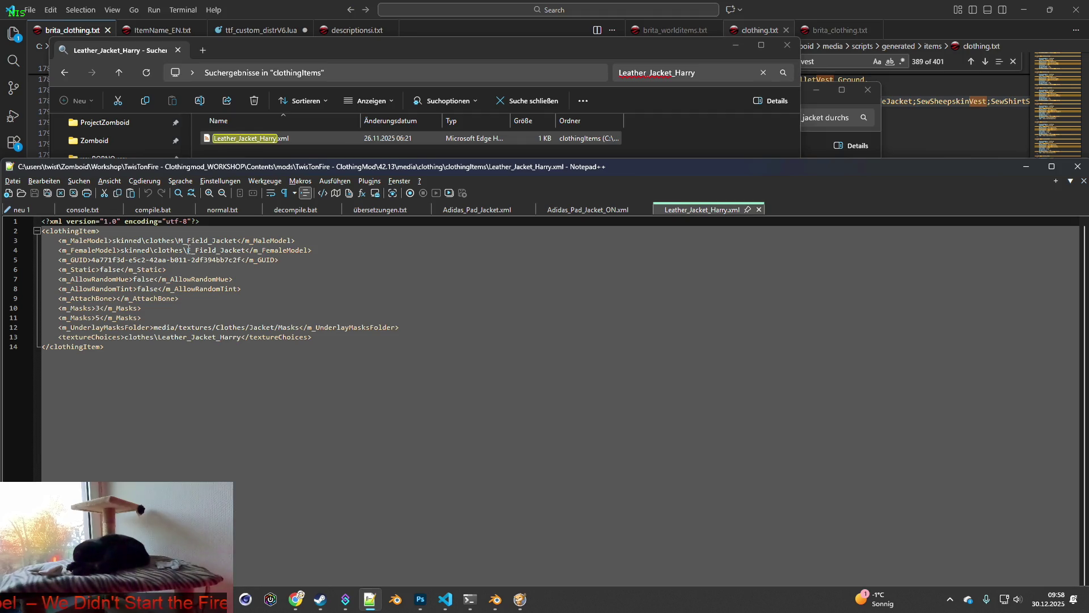
Step: Take the F_Field_Jacket model name from line 4 and search clothingItems for it
drag(188, 250, 248, 251)
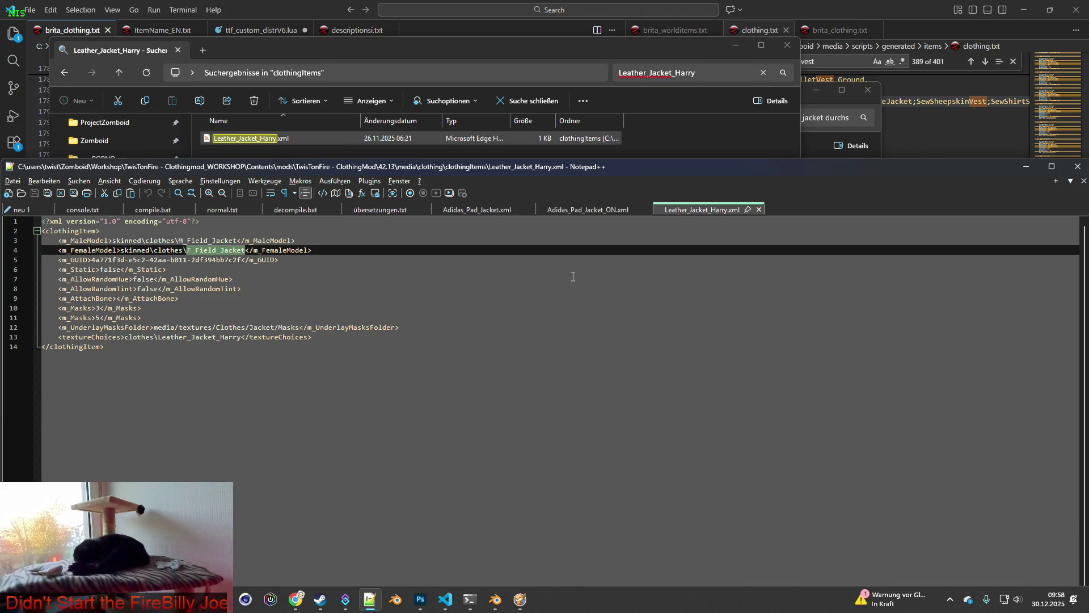
click(709, 72)
text(F_Field_Jacket)
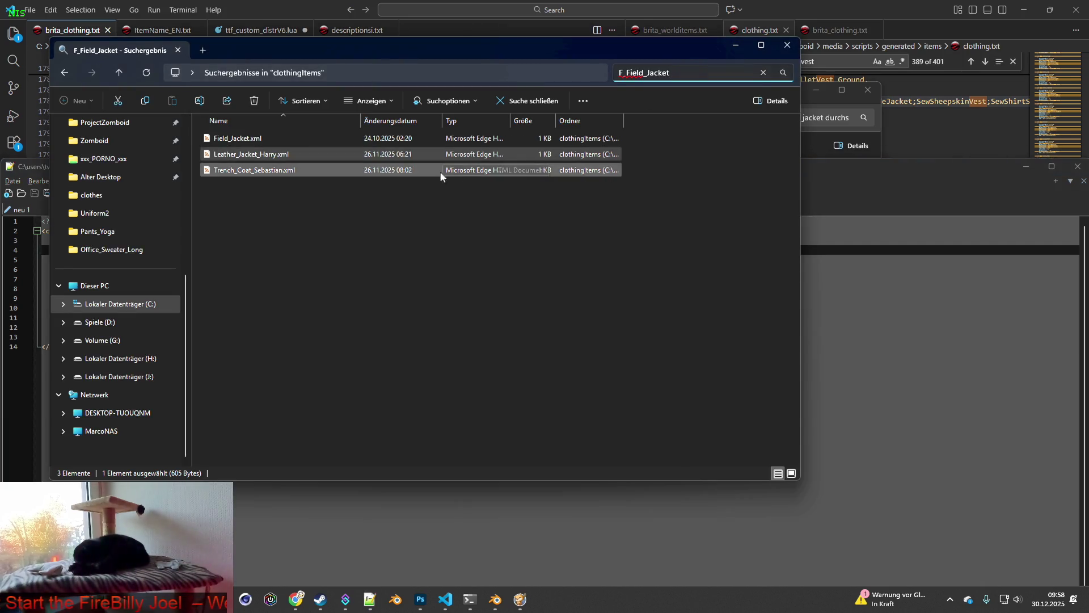
Step: Select all three F_Field_Jacket matches and open them with Notepad++
click(304, 190)
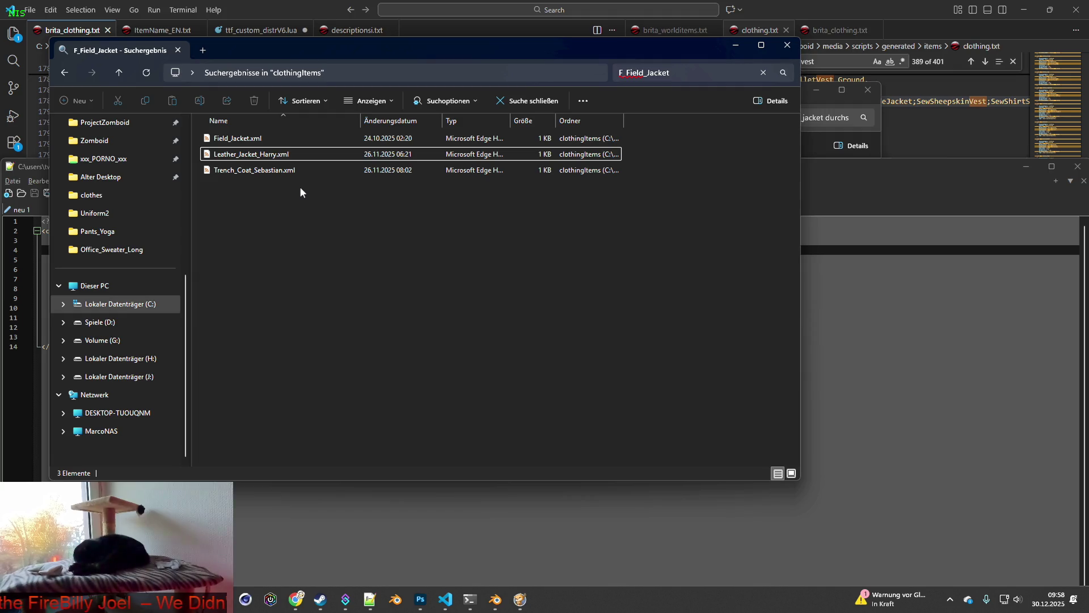
drag(299, 186, 249, 136)
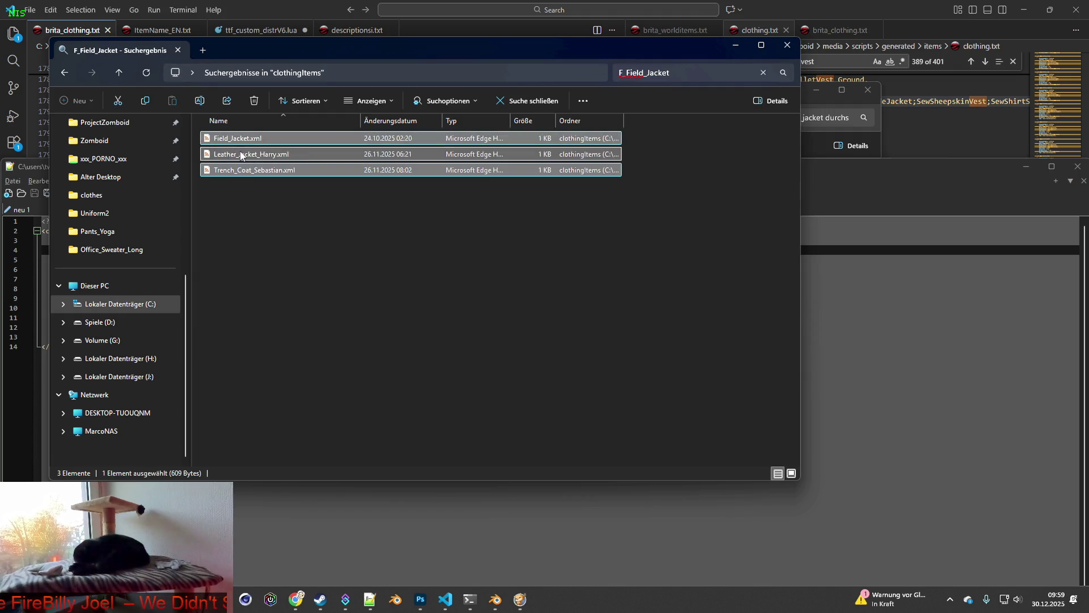
right_click(244, 154)
click(307, 317)
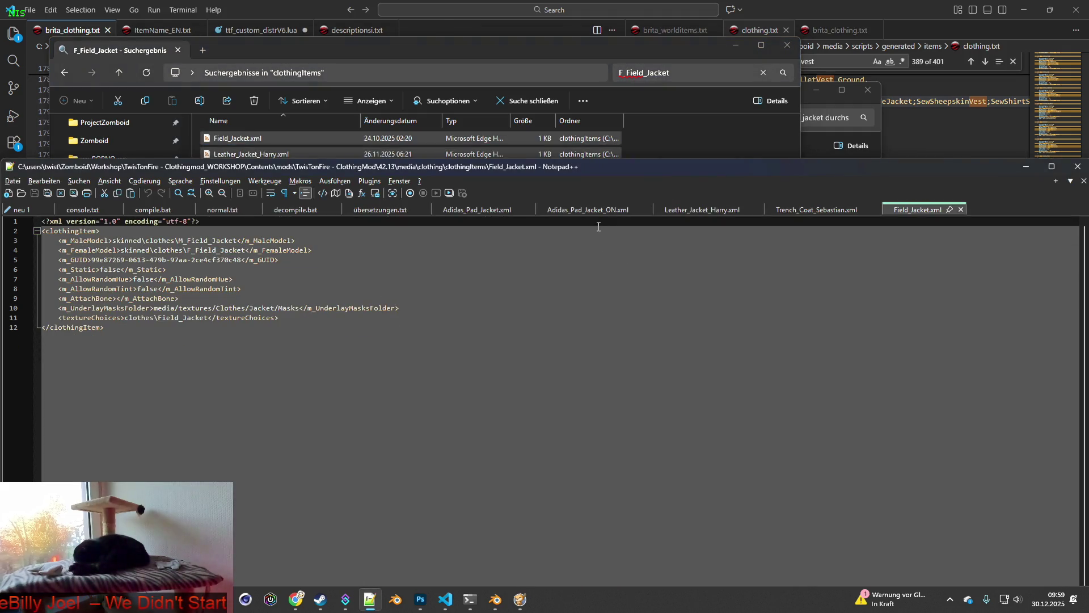
Step: Compare the Leather_Jacket_Harry, Trench_Coat_Sebastian and Field_Jacket tabs, then return to Project Zomboid
click(705, 213)
click(818, 211)
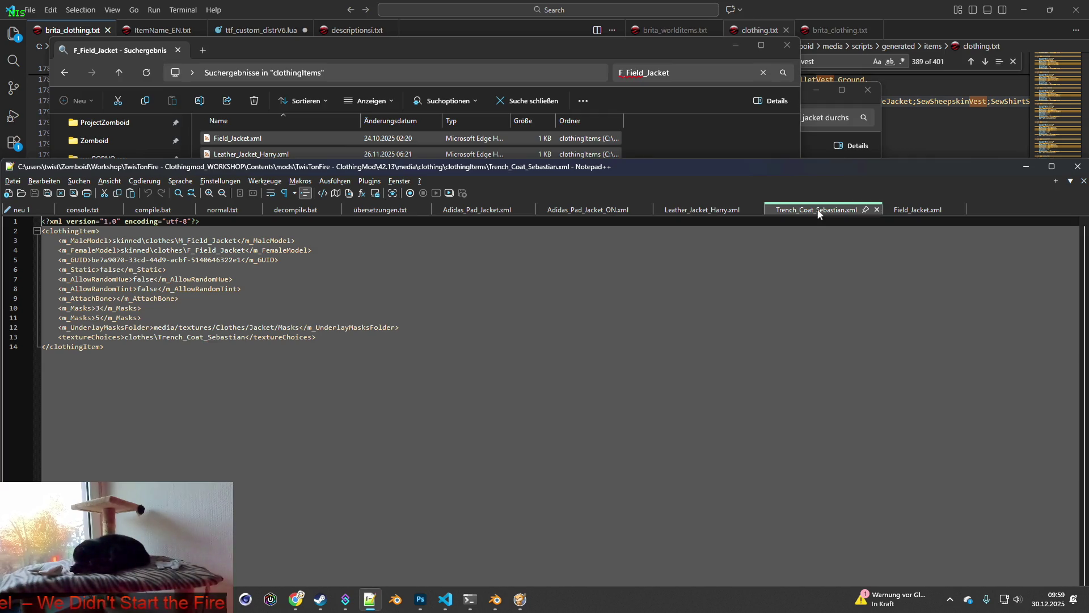
click(917, 211)
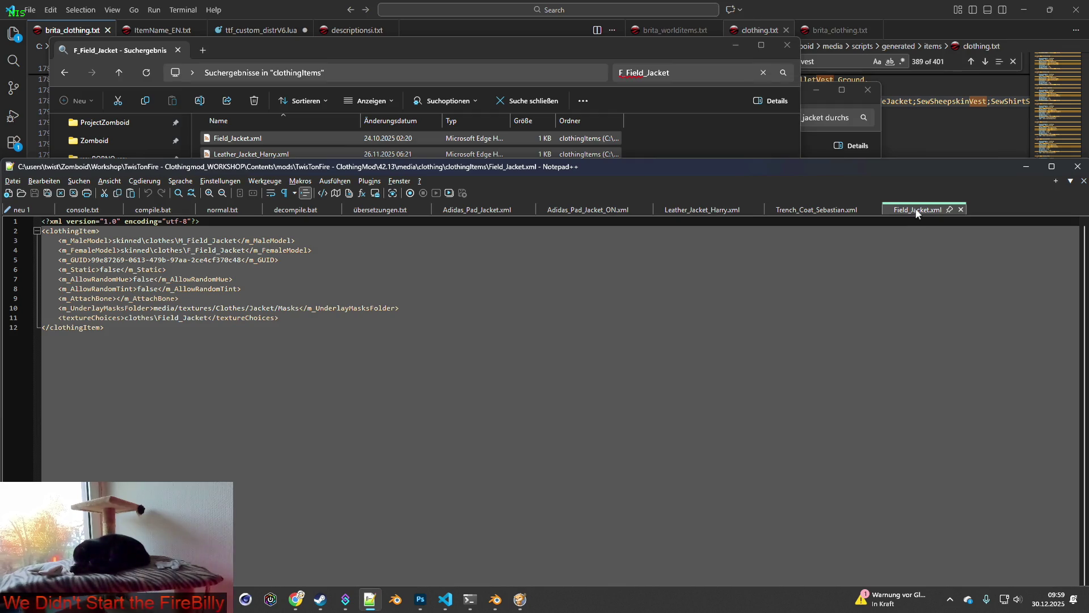
click(696, 210)
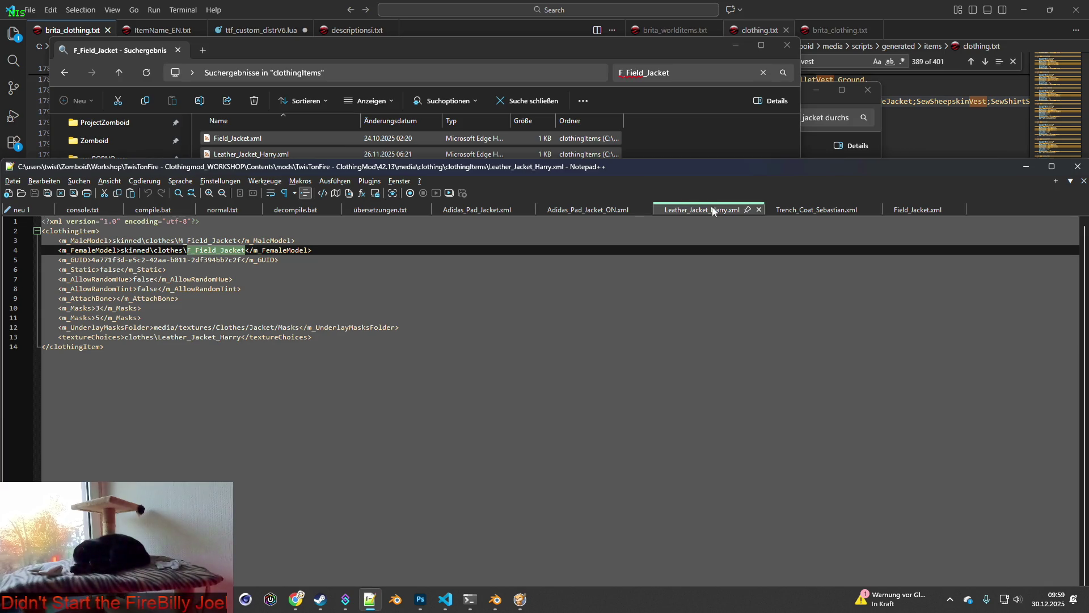
click(520, 599)
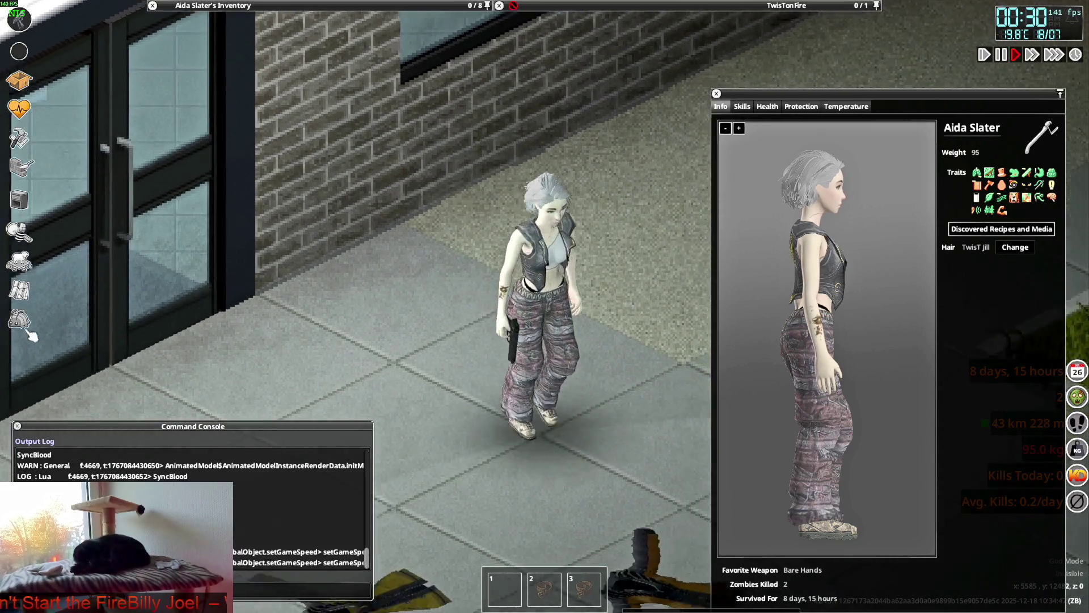
click(23, 324)
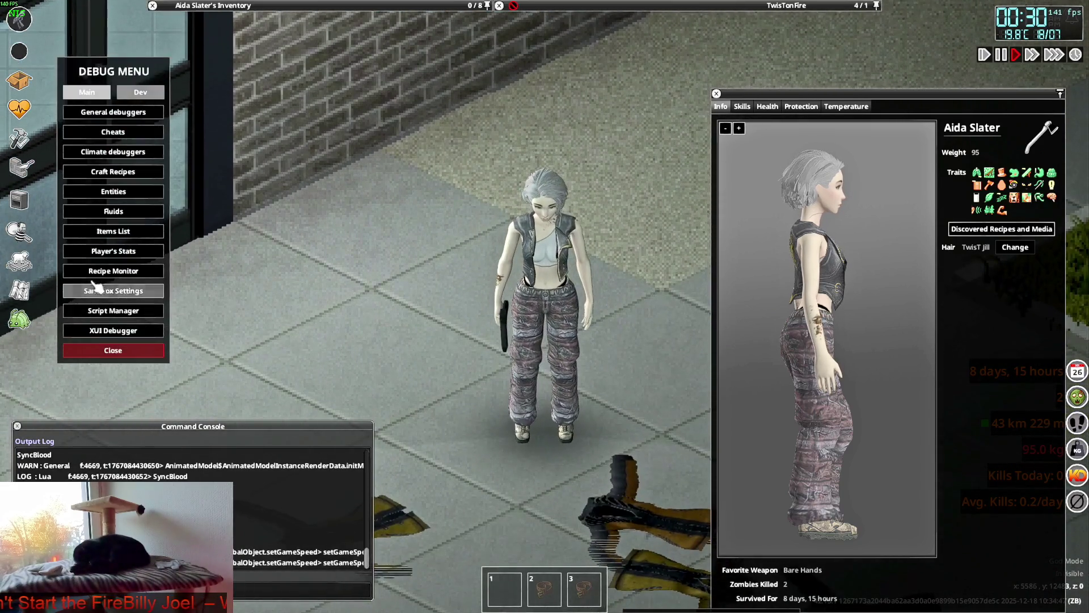
Step: Filter the debug Items List to BRITA items matching 'harry', then close it
click(113, 231)
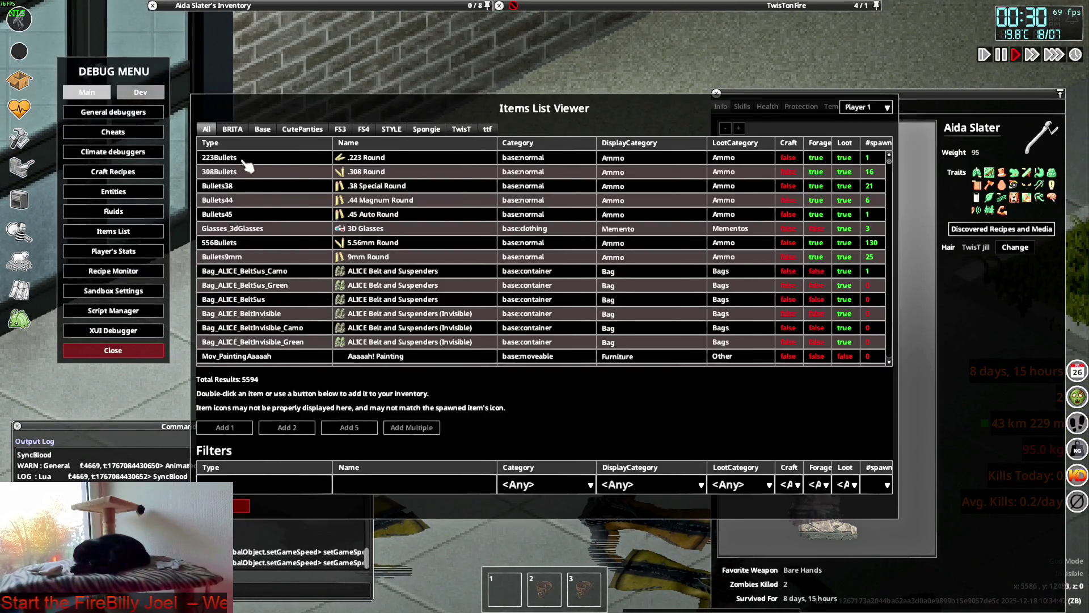
click(232, 129)
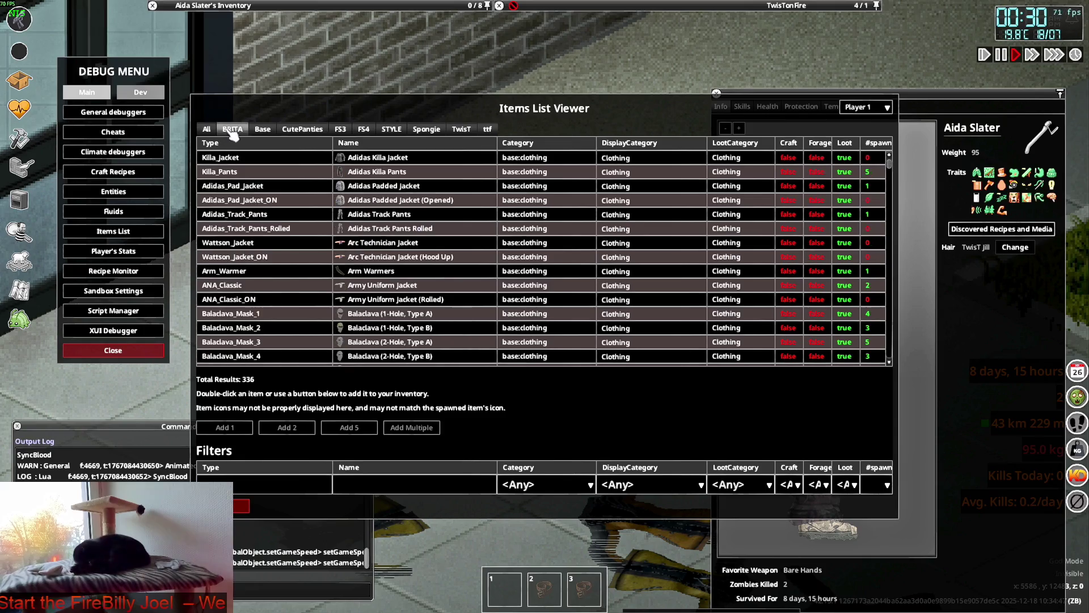
click(269, 483)
text(harry)
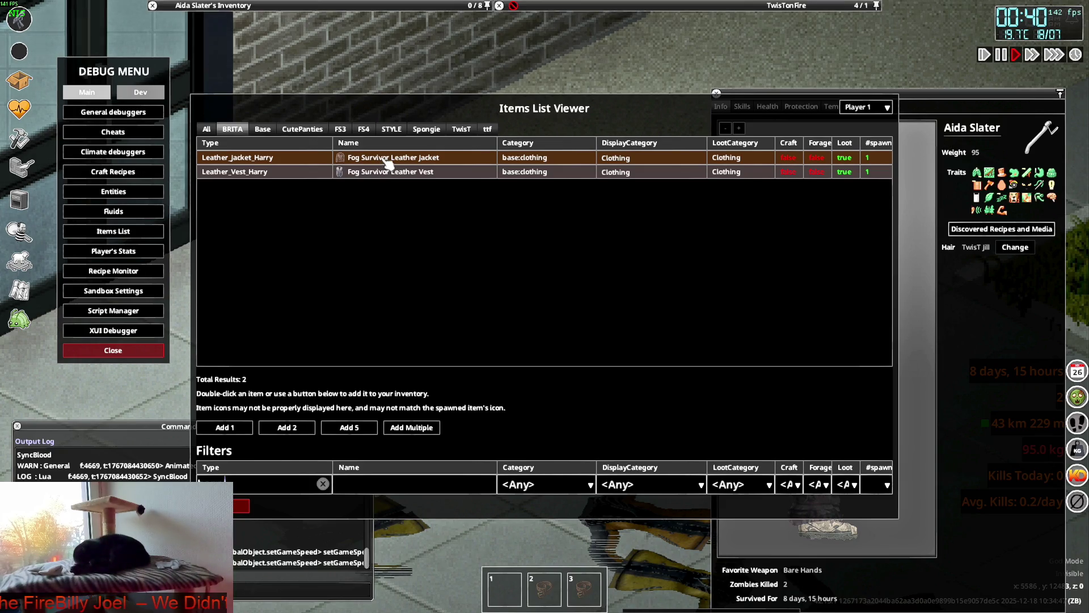
click(241, 506)
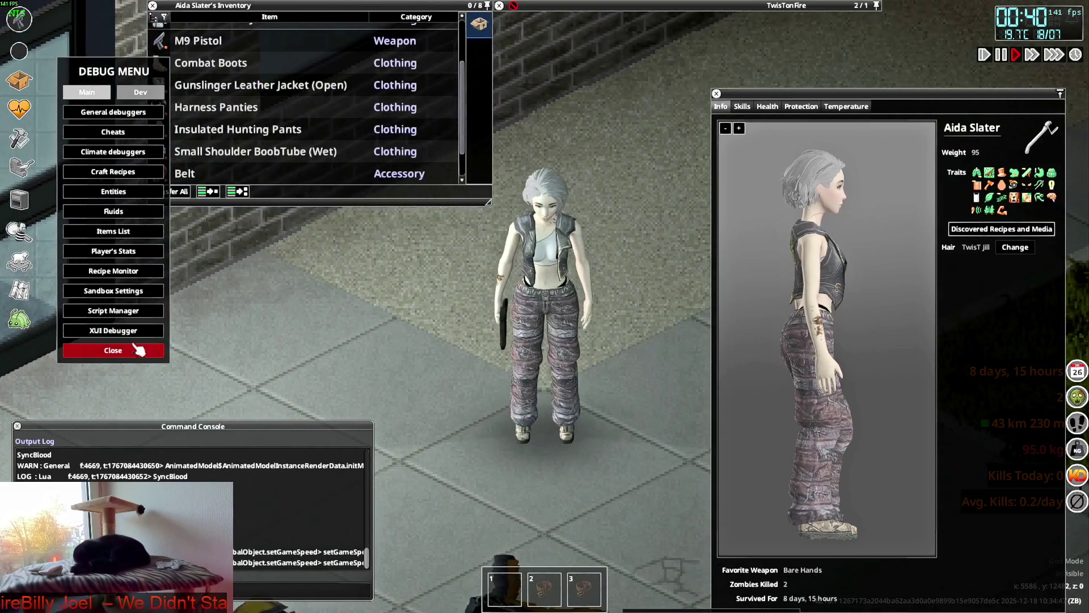
Step: Drop the Gunslinger jacket and put on the Fog Survivor Leather Jacket
click(142, 350)
scroll(219, 143, up, 3)
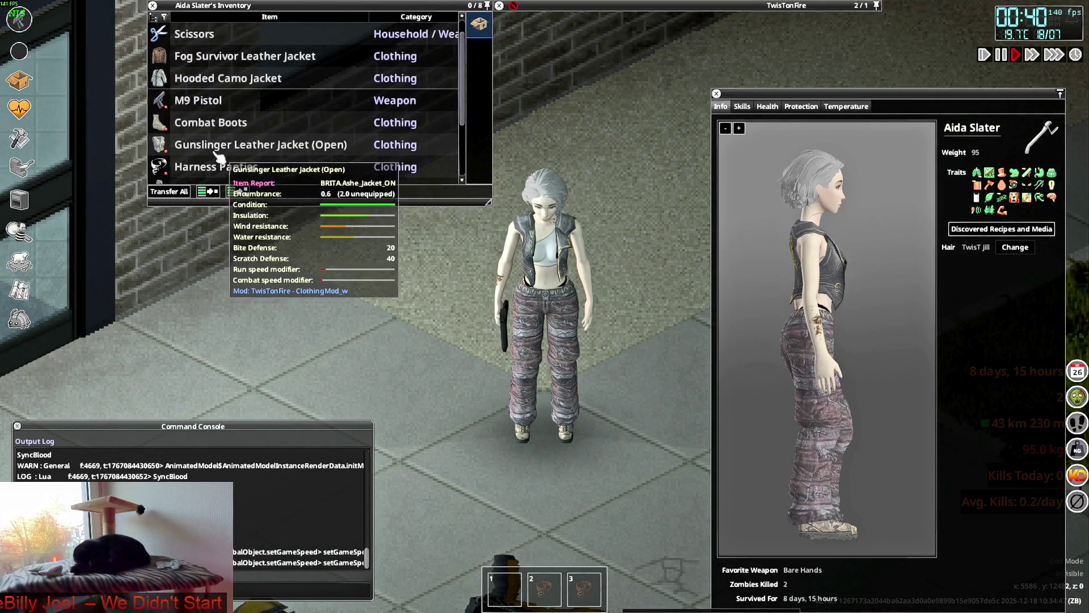
drag(219, 144, 483, 373)
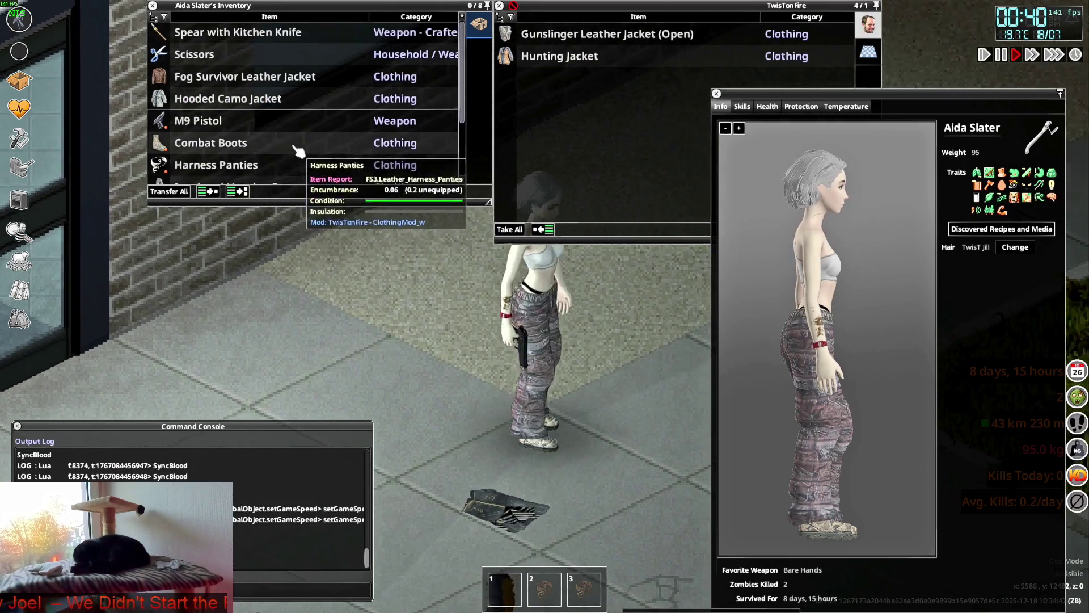
right_click(216, 79)
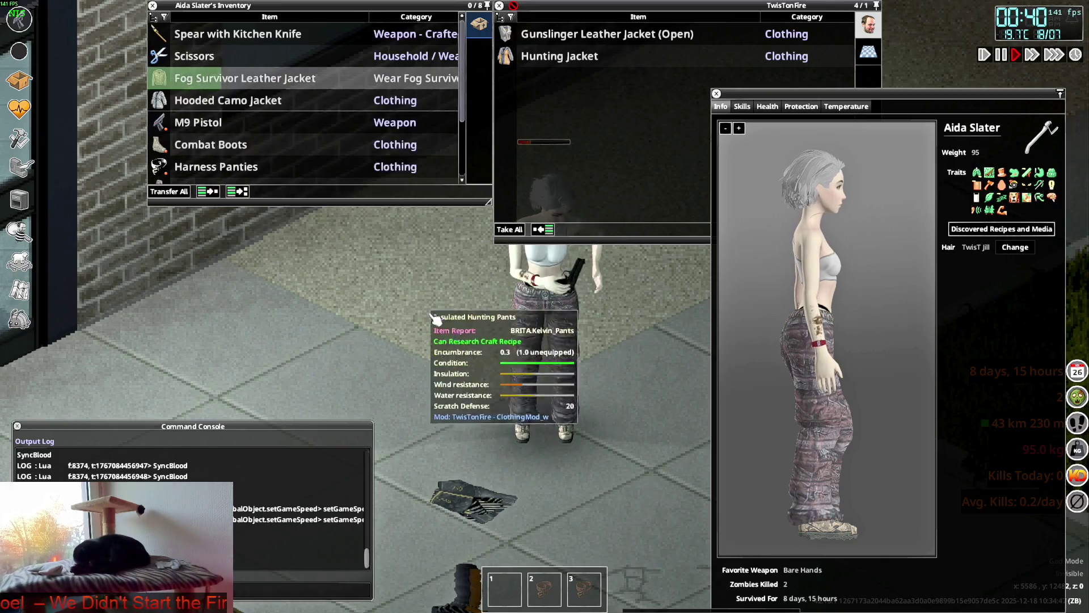
Step: Walk and aim the character around to inspect the brown leather jacket from all sides
key(a)
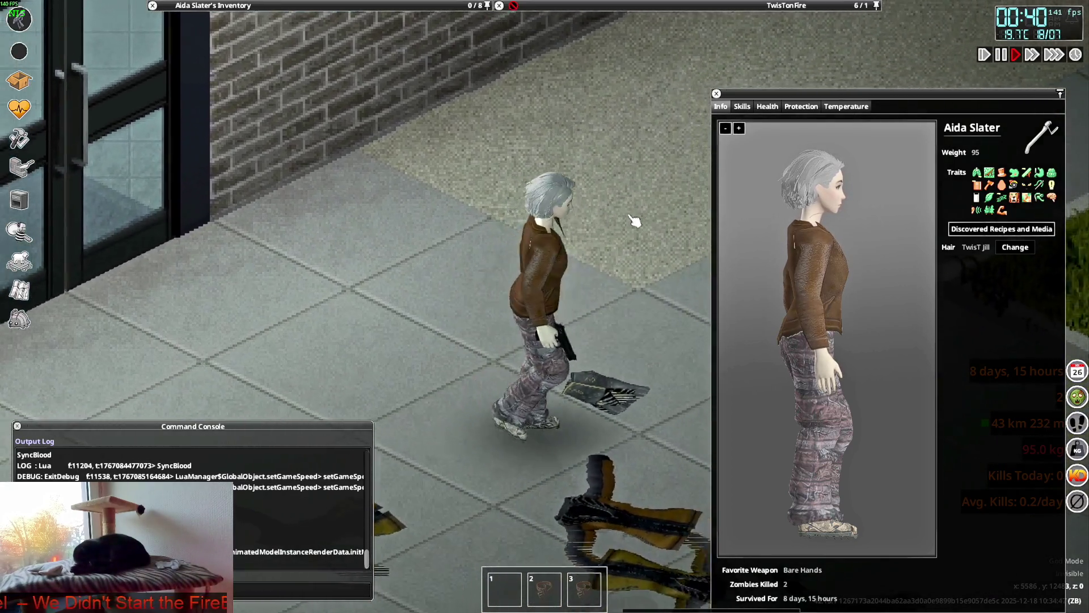
key(s)
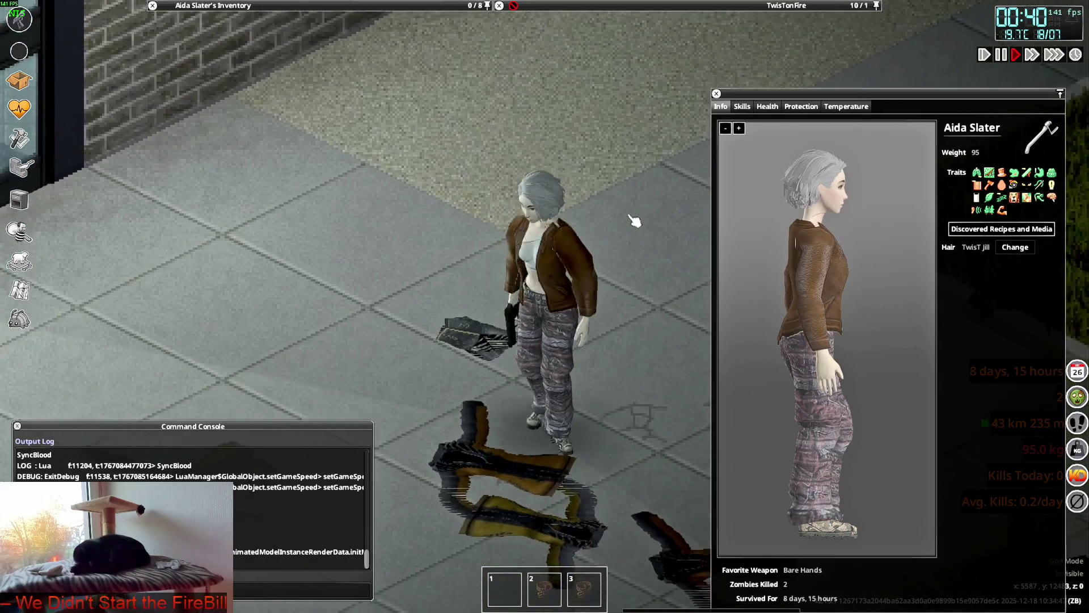
key(w)
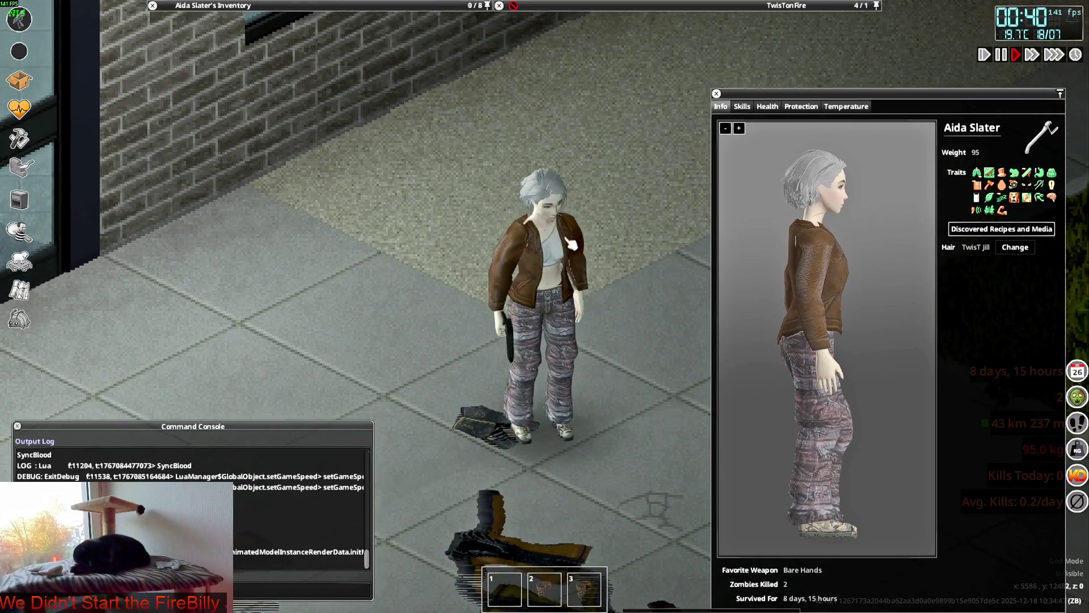
key(w)
mouse_move(571, 244)
right_down()
mouse_move(568, 170)
mouse_move(630, 187)
mouse_move(617, 316)
right_up()
key(s)
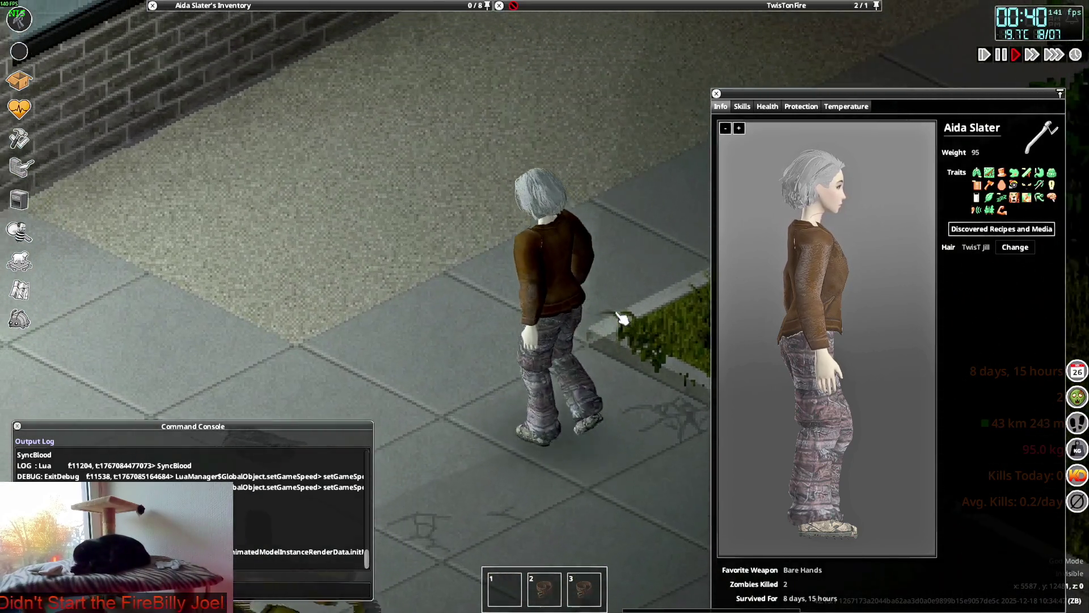
key(w)
key(w)
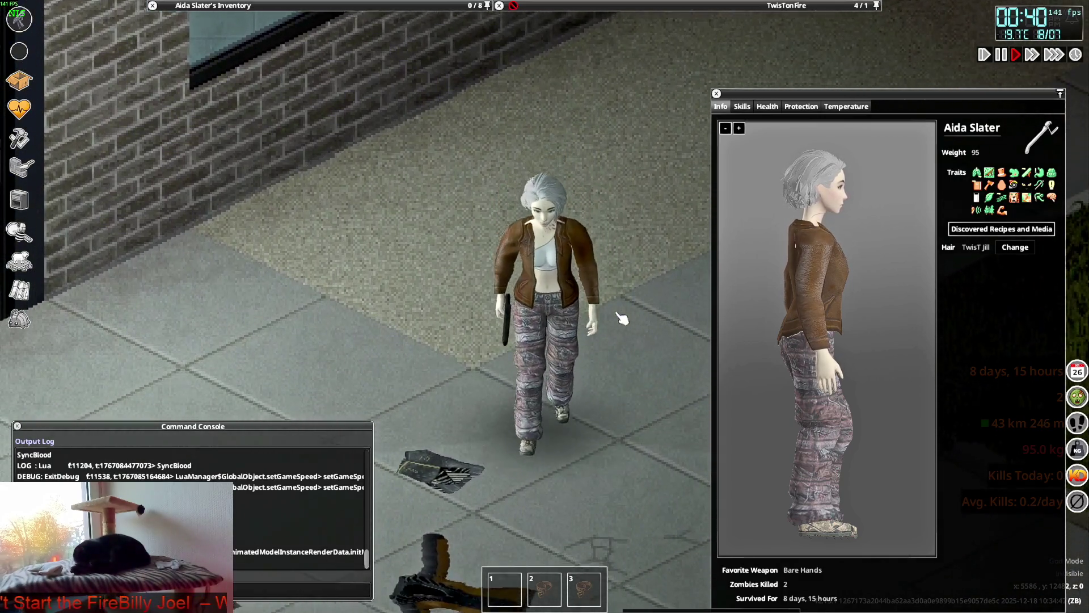
key(w)
drag(885, 306, 952, 301)
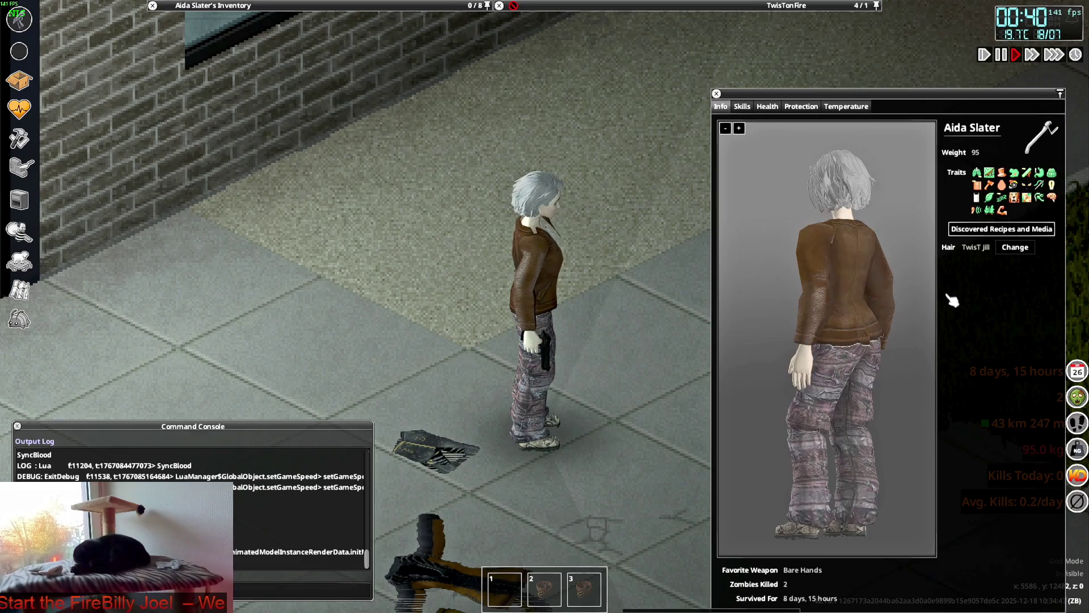
Step: Reopen the debug Items List
key(alt+Tab)
key(alt+Tab)
key(alt+Tab)
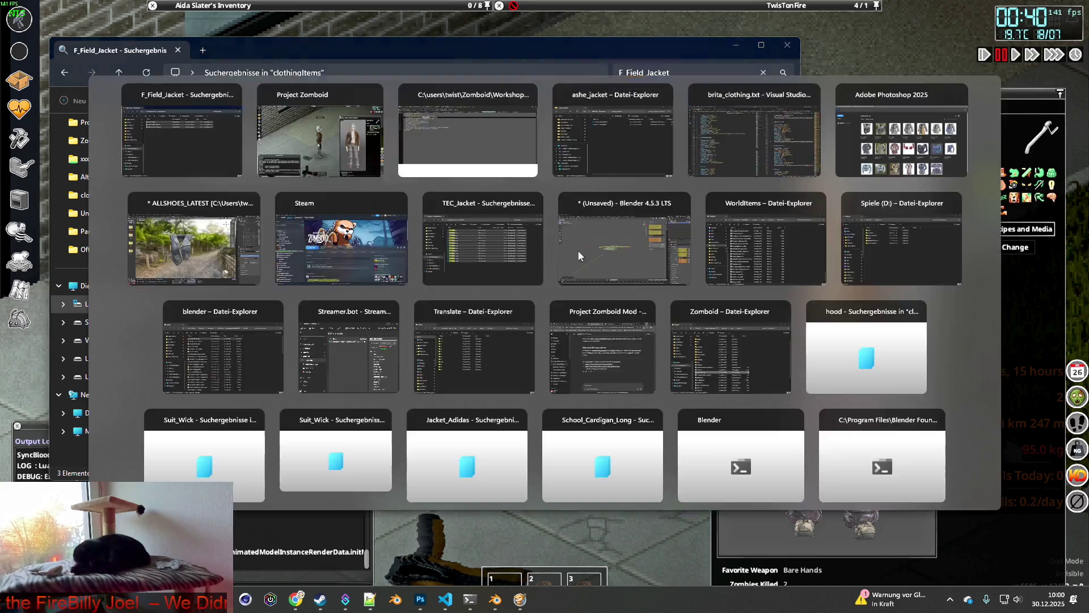
click(18, 320)
click(128, 233)
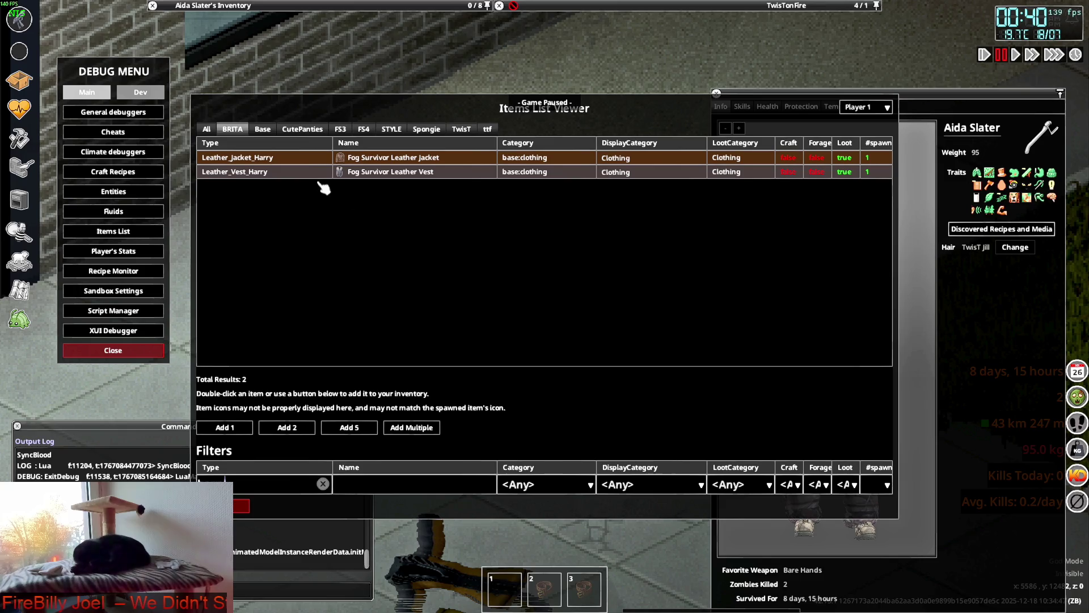
Step: Filter the item list by 'field' and briefly check the jacket XML in Notepad++
click(318, 483)
key(BackSpace)
text(field)
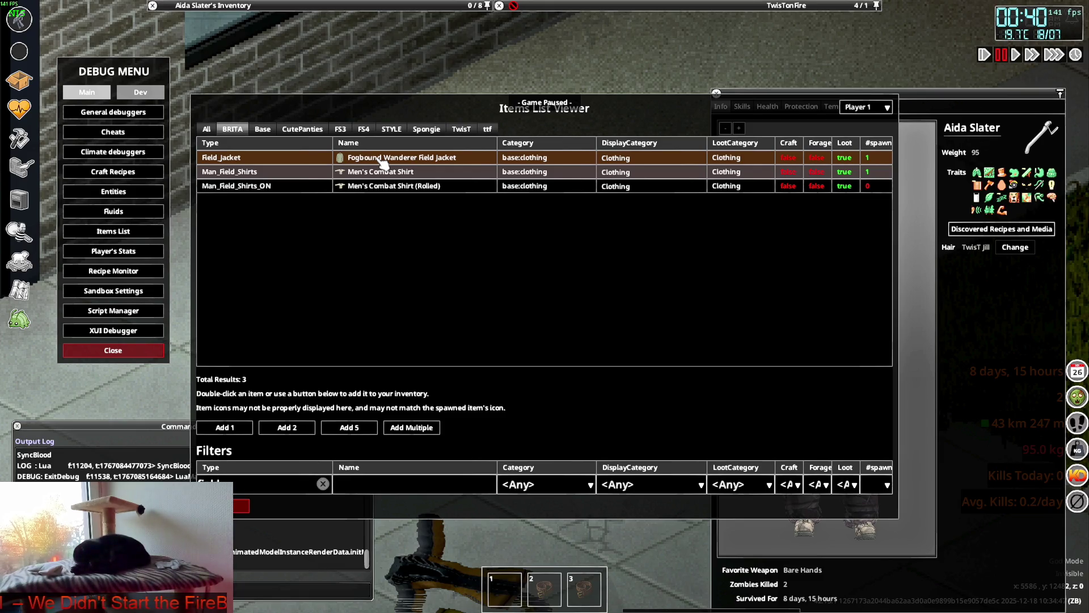
key(alt+Tab)
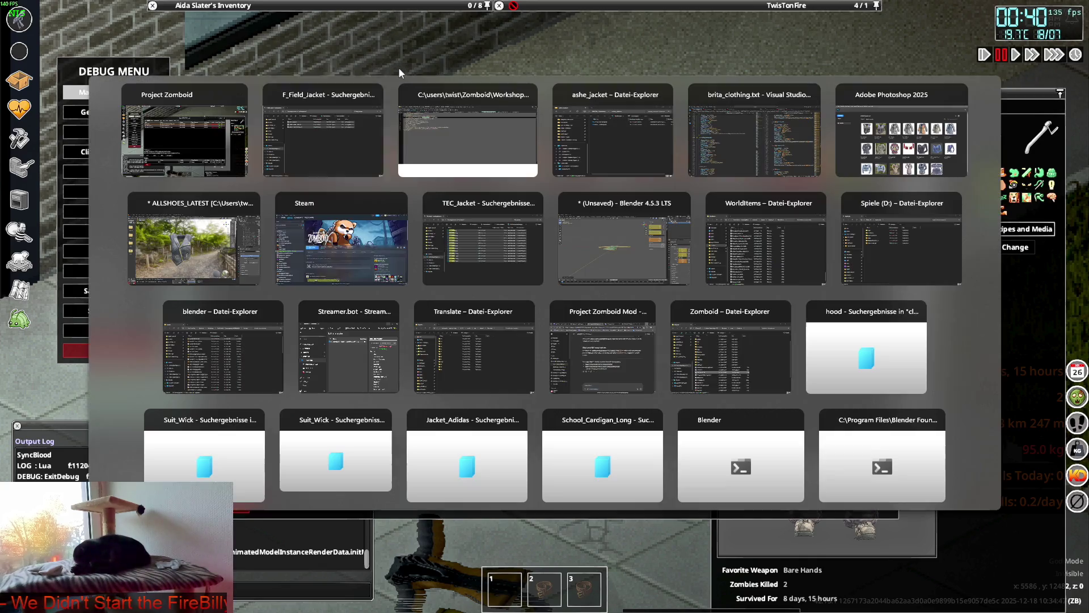
key(alt+Tab)
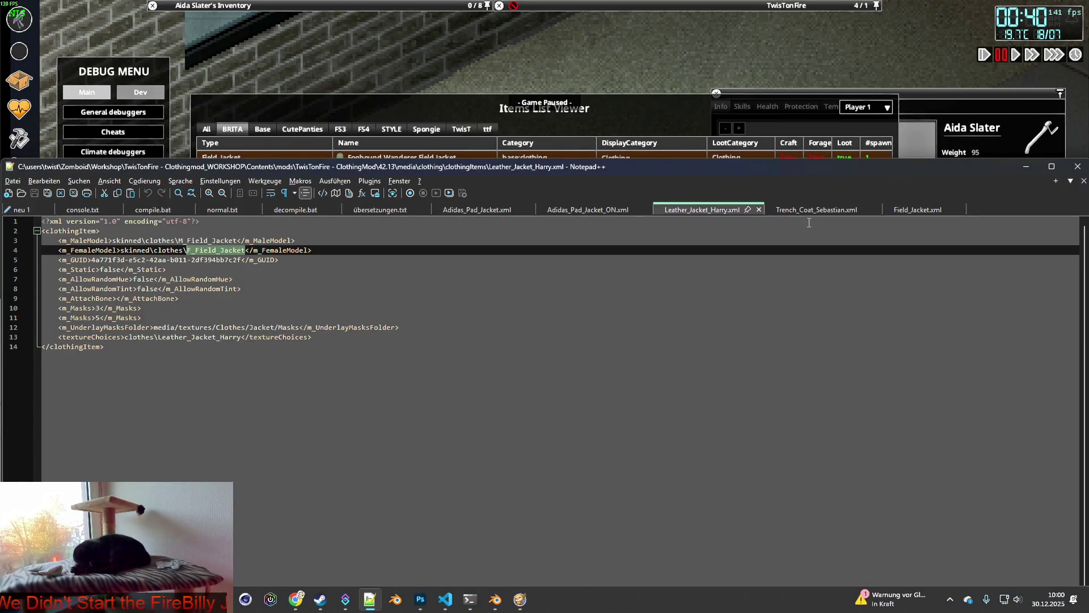
key(alt+Tab)
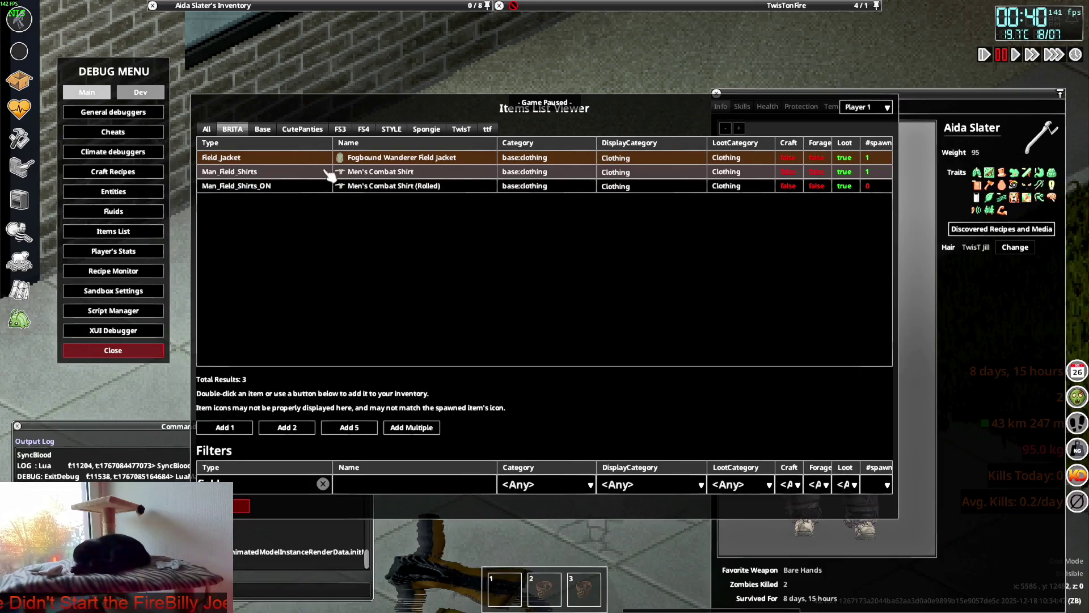
Step: Search 'Sebastian', add Trench_Coat_Sebastian to the inventory, and close the Items List Viewer
key(ctrl+a)
key(BackSpace)
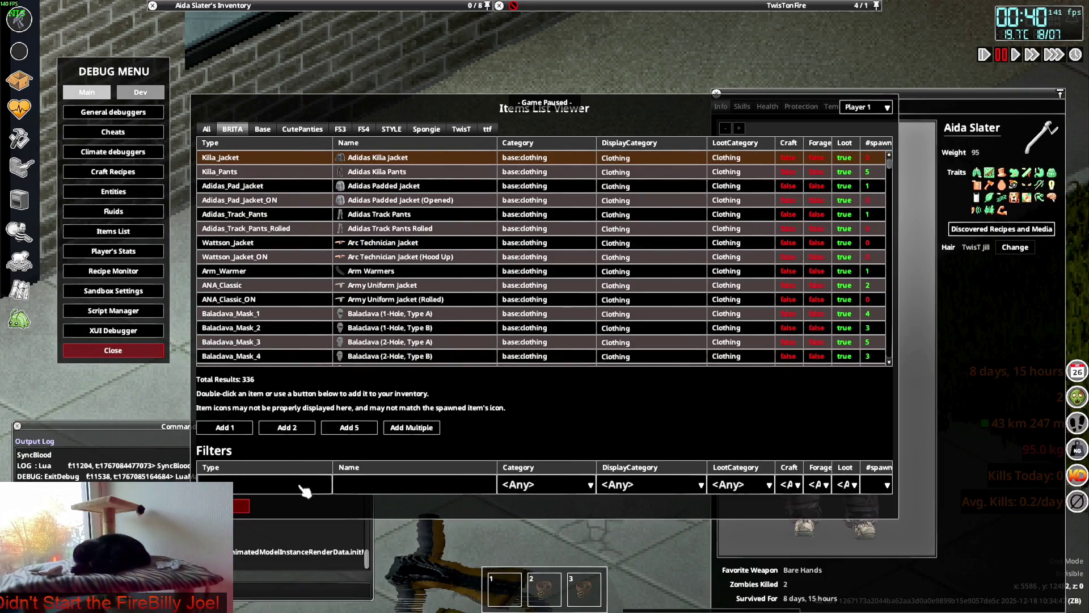
text(Sebastian)
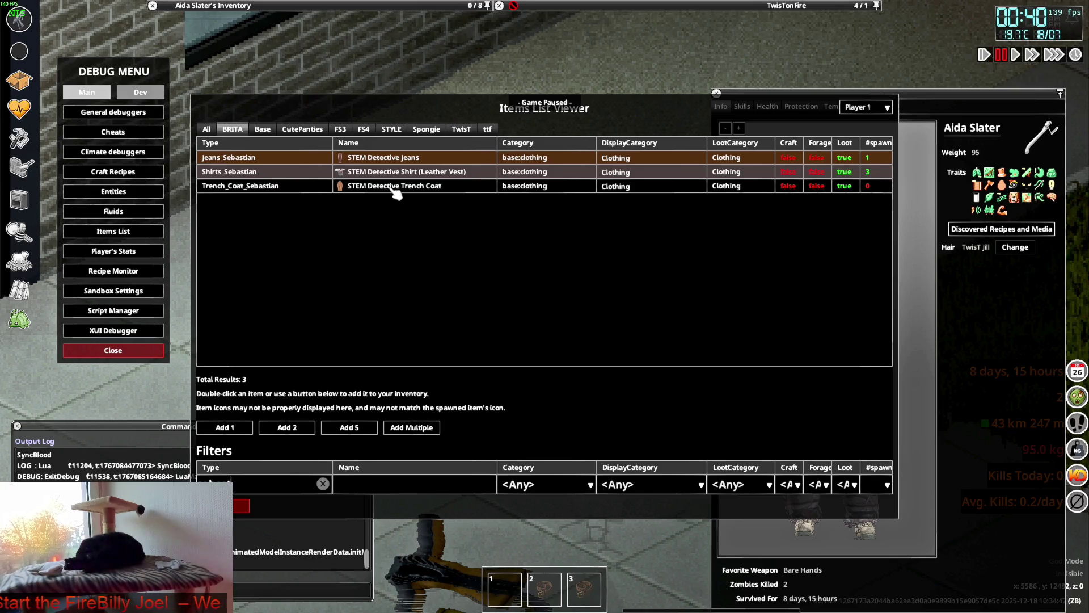
click(393, 189)
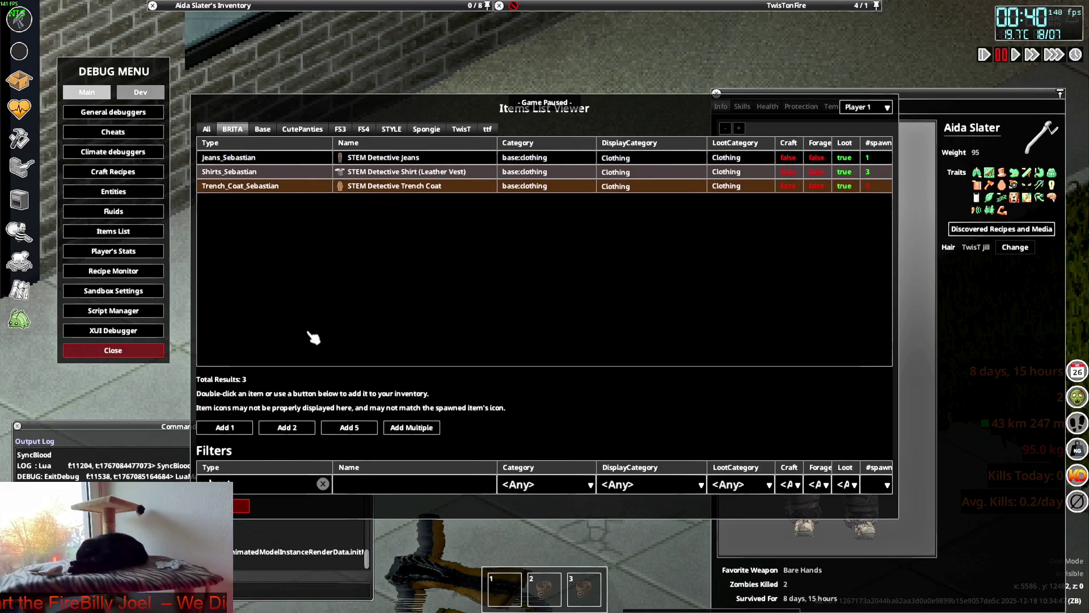
click(241, 506)
mouse_move(250, 122)
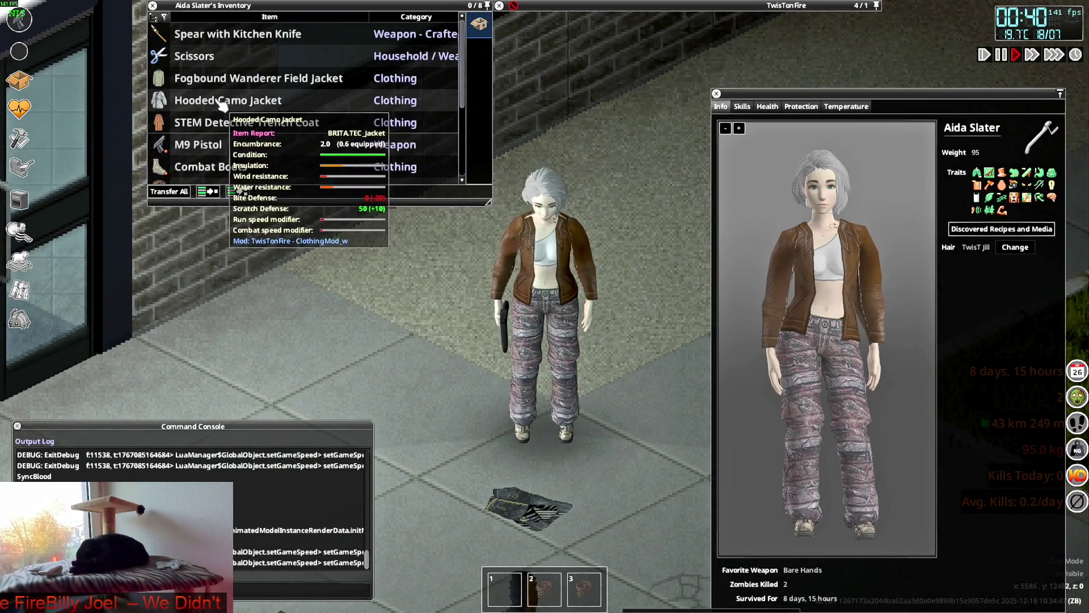
Step: Put on the Fogbound Wanderer Field Jacket and walk around to view it
right_click(224, 79)
click(244, 109)
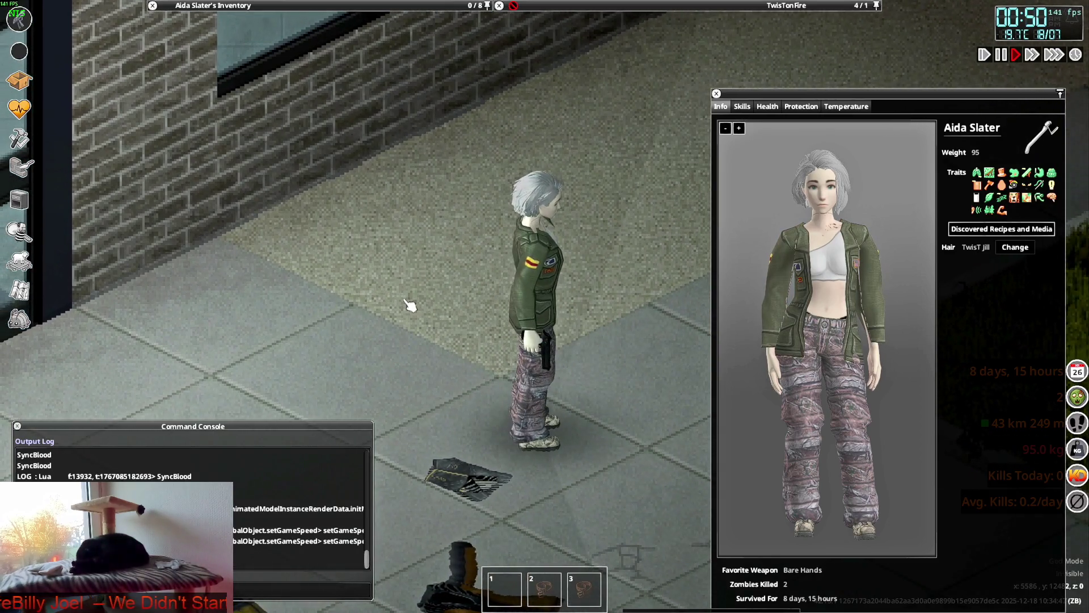
key(a)
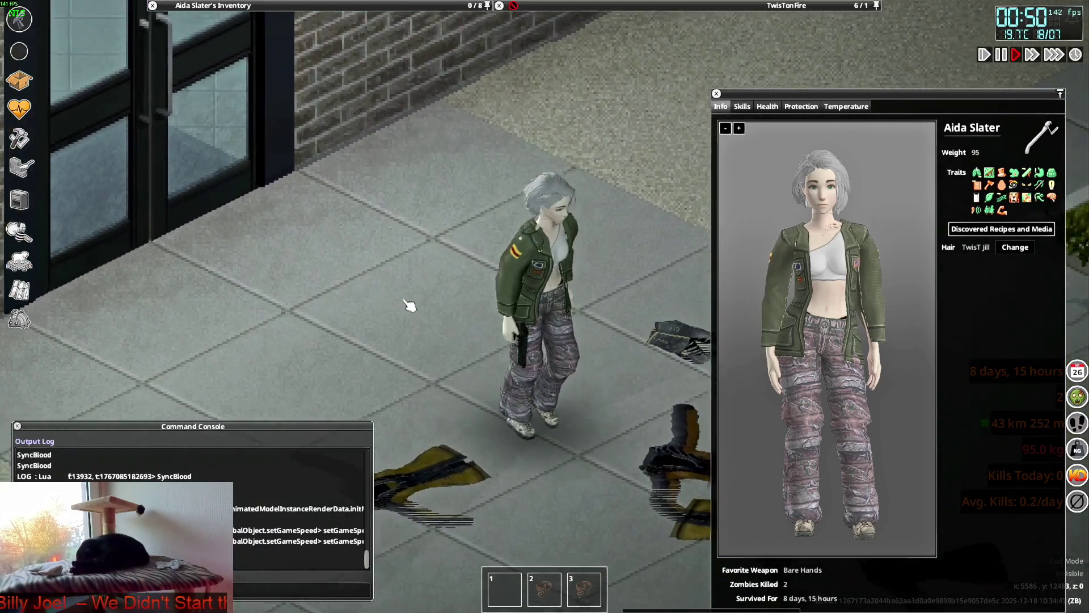
key(w)
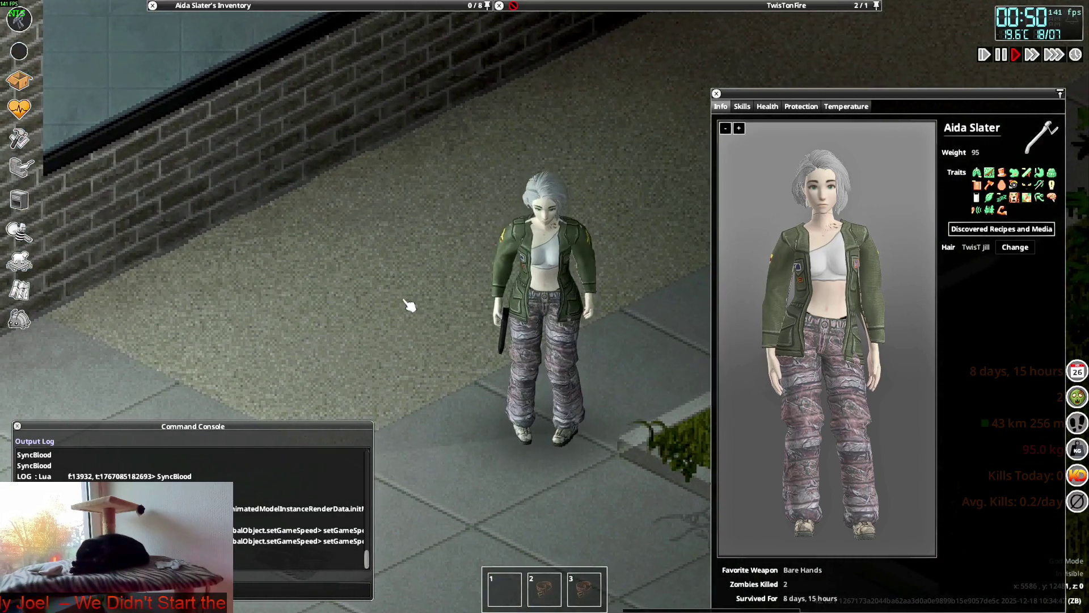
key(s)
Step: Move the Hooded Camo Jacket into the TwisTonFire container
mouse_move(282, 85)
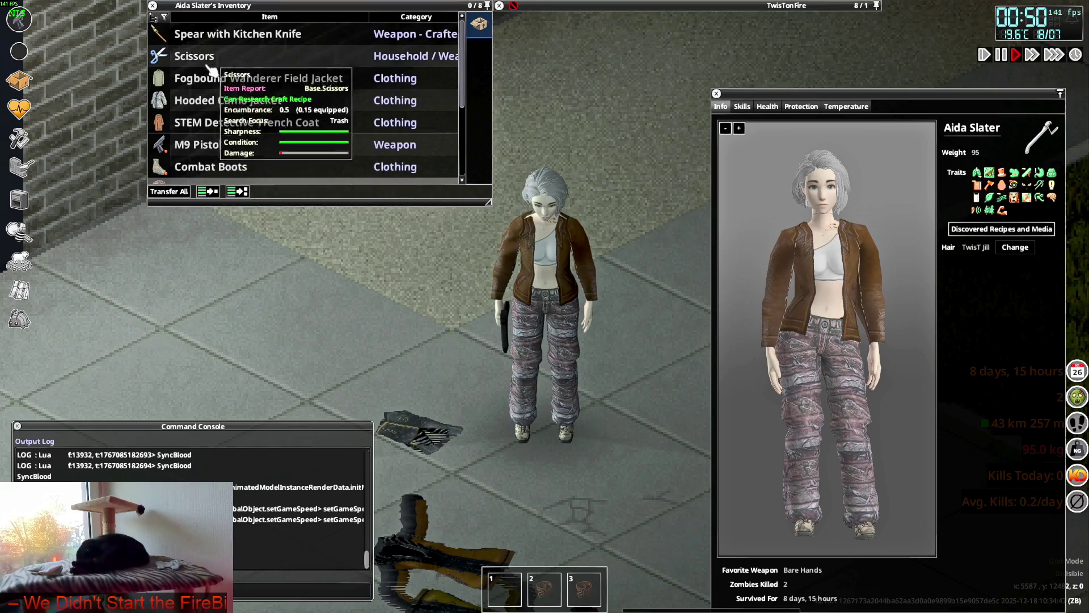
right_click(212, 83)
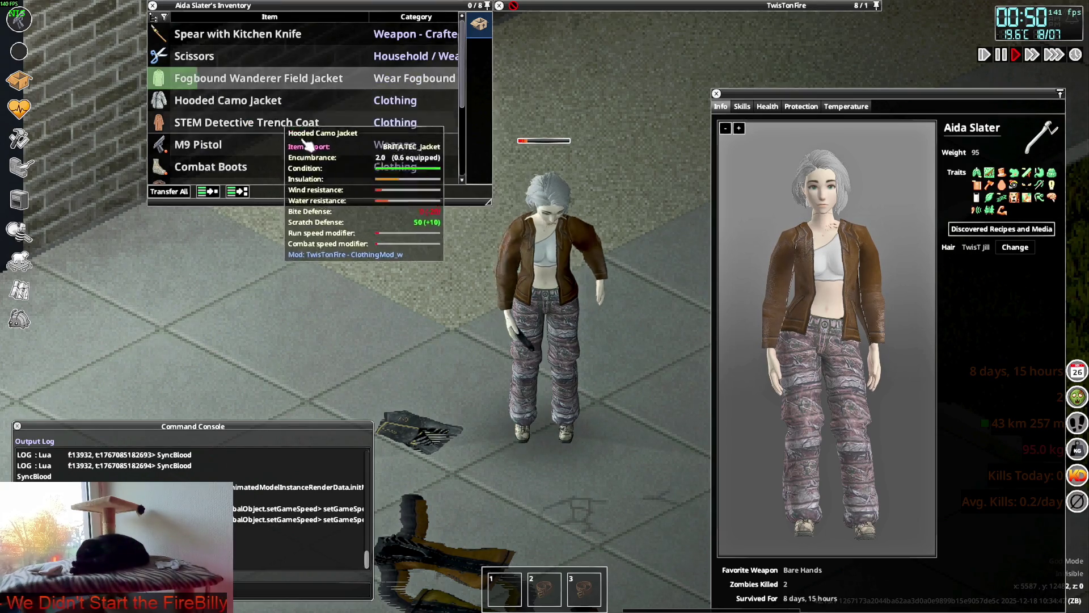
key(w)
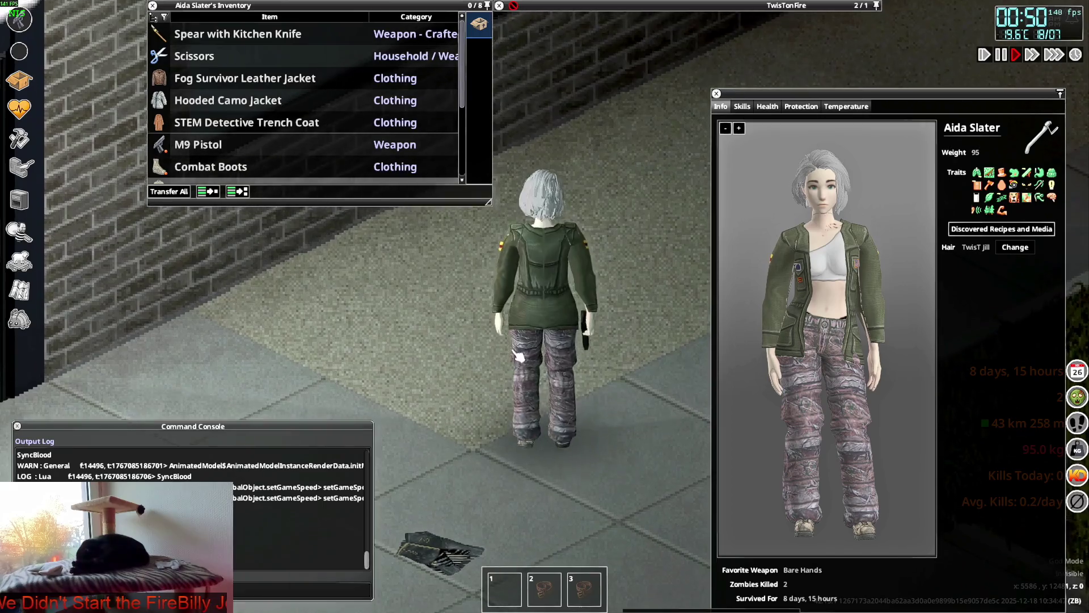
key(s)
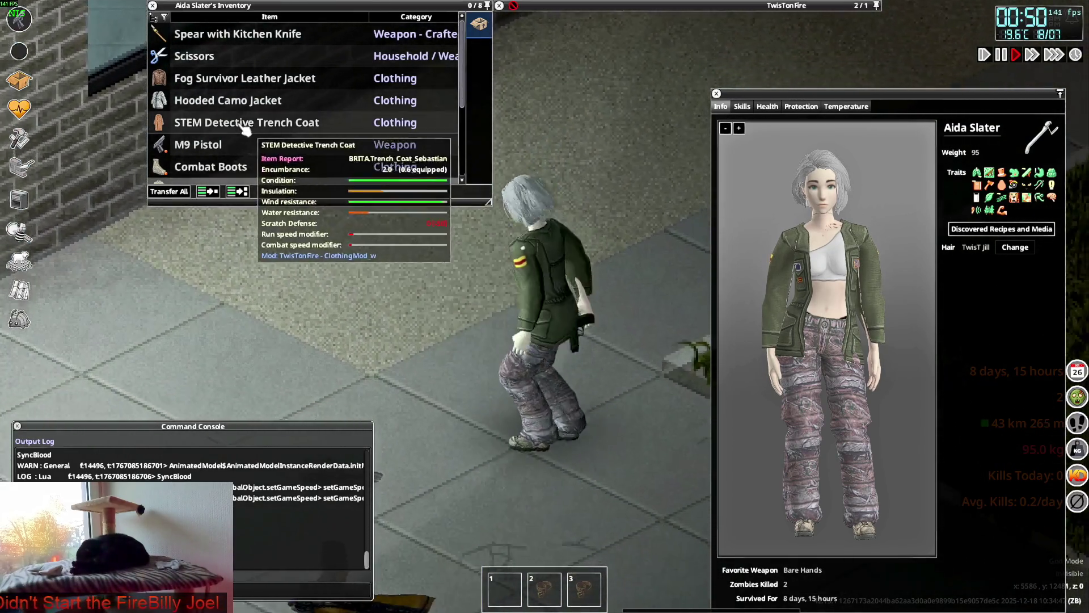
mouse_move(231, 112)
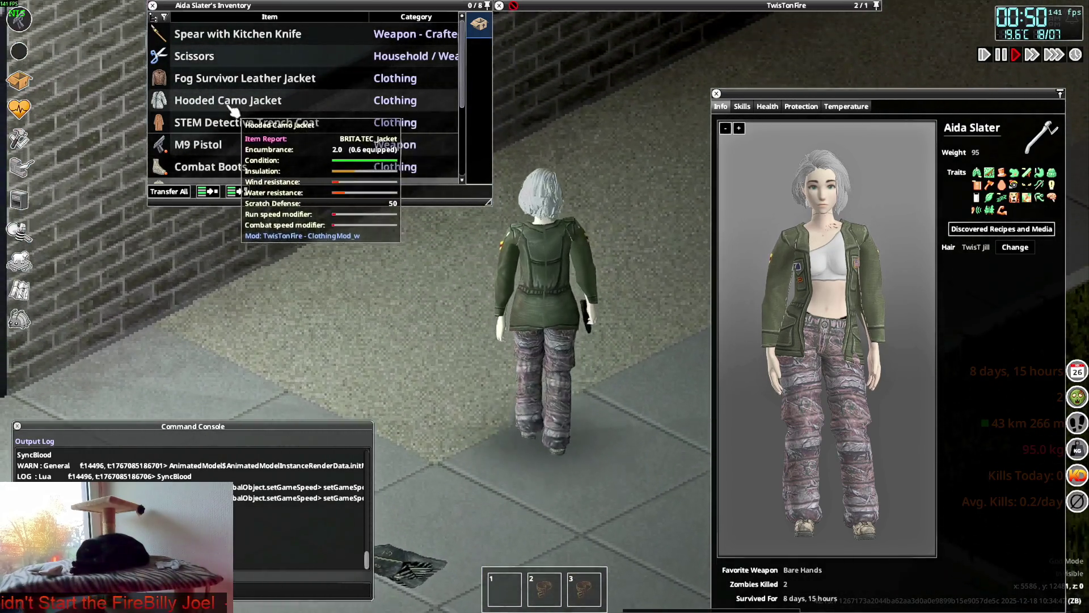
key(s)
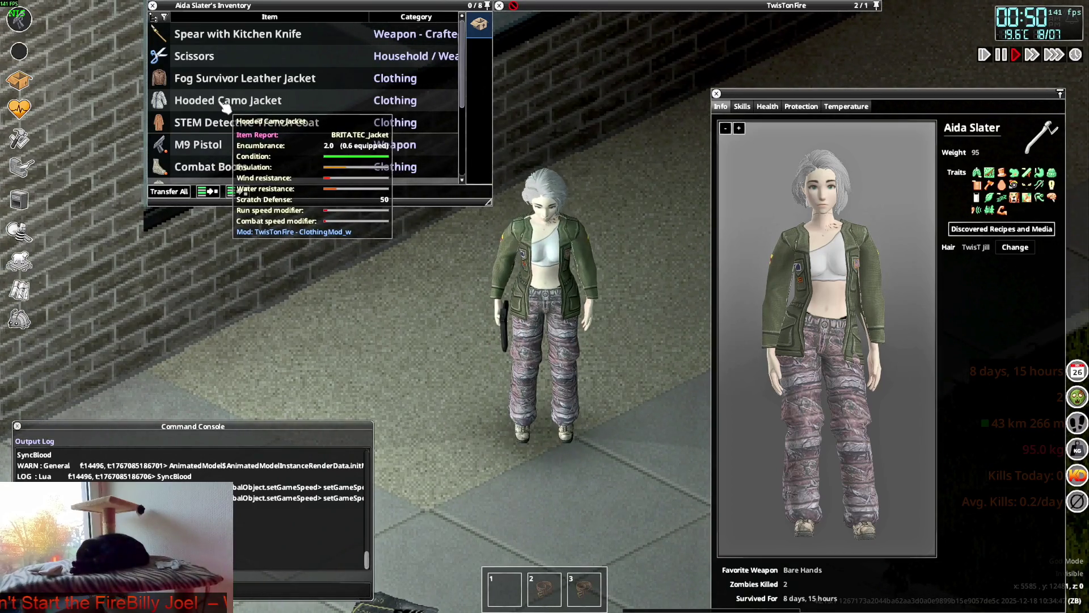
double_click(225, 105)
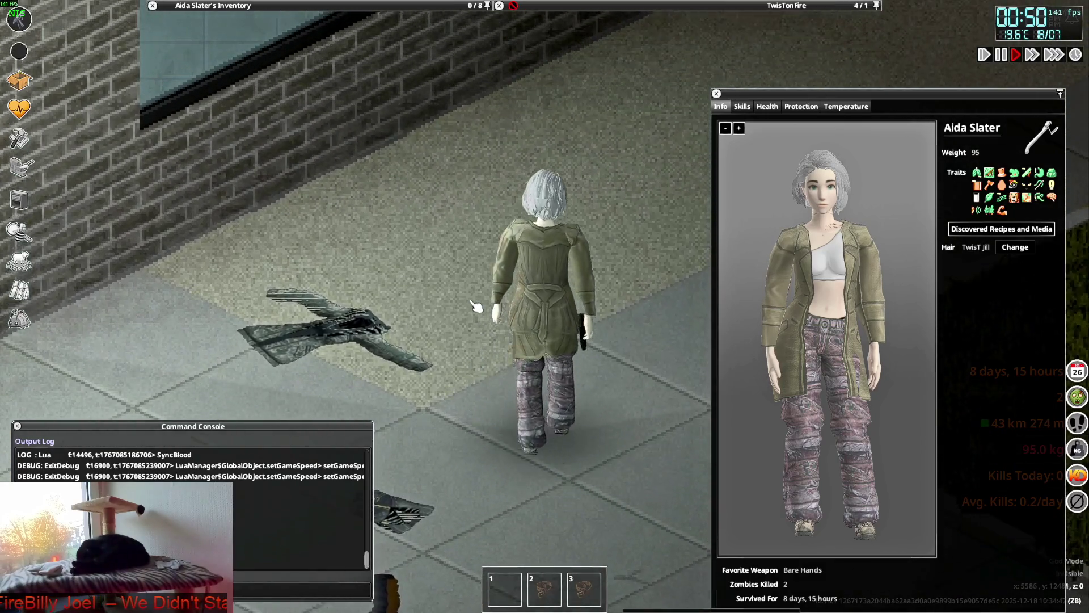
Step: Walk back and forth to inspect the STEM Detective Trench Coat from front and back
key(s)
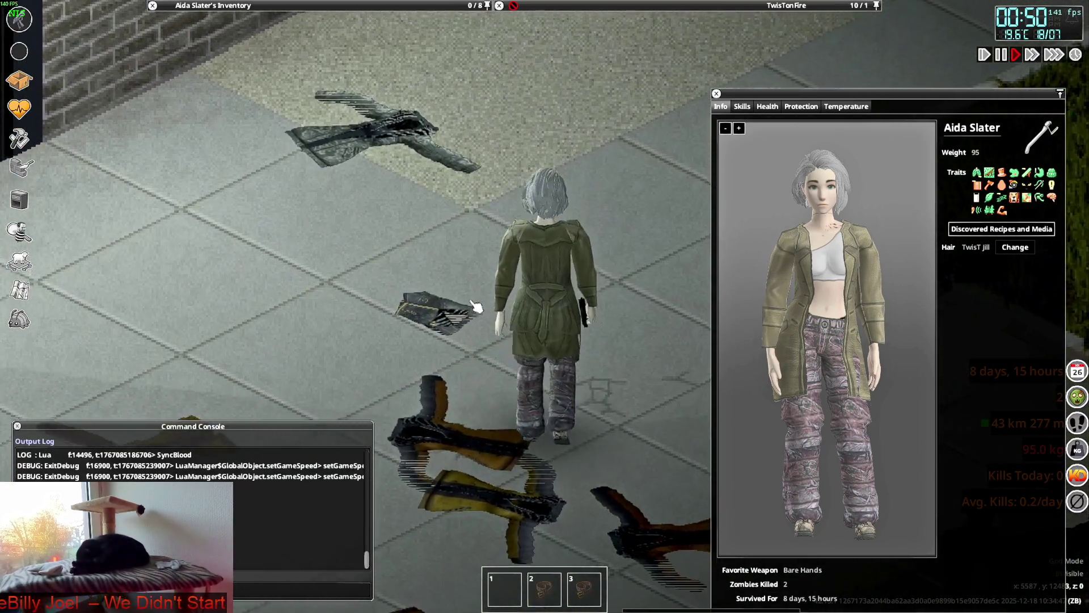
key(s)
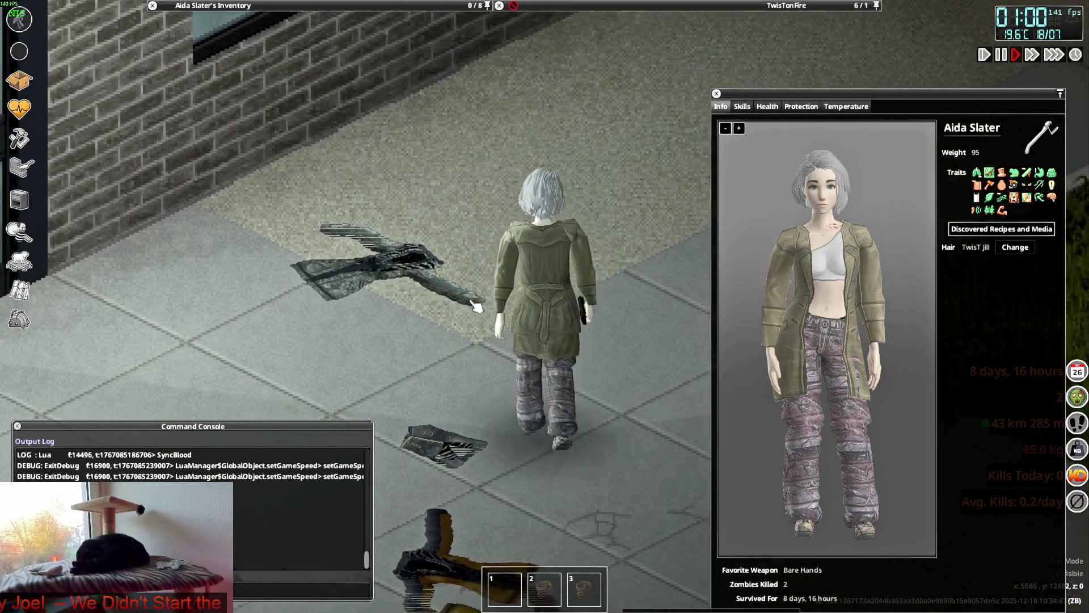
key(w)
key(s)
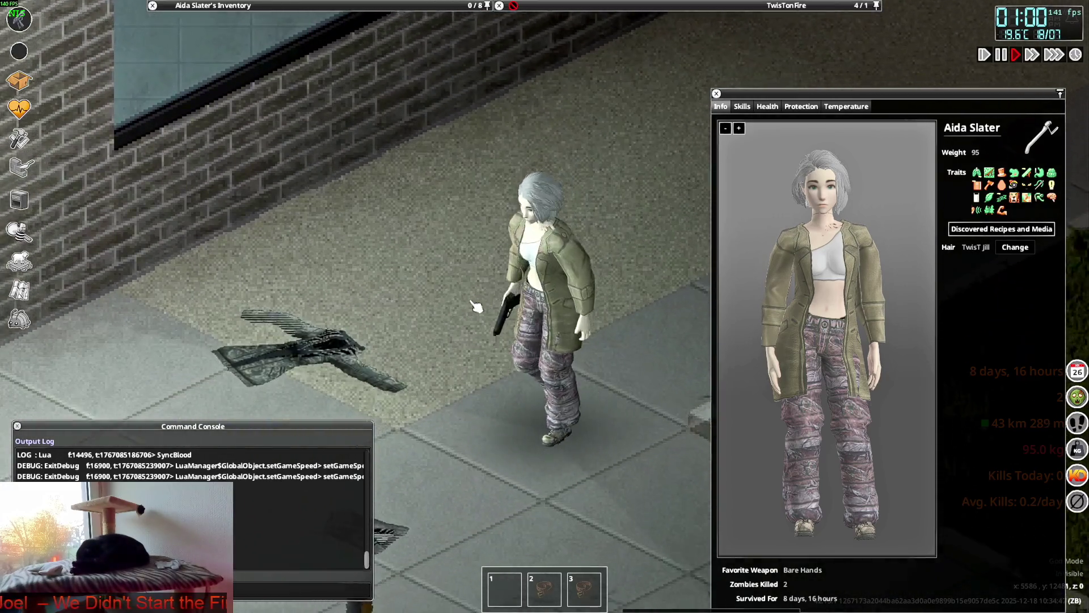
key(s)
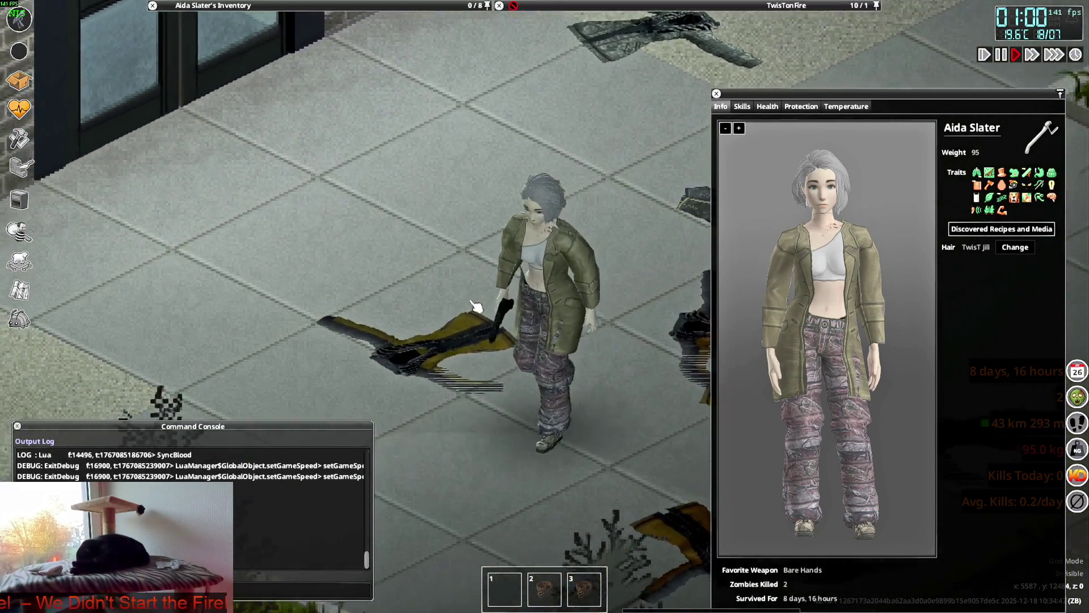
key(w)
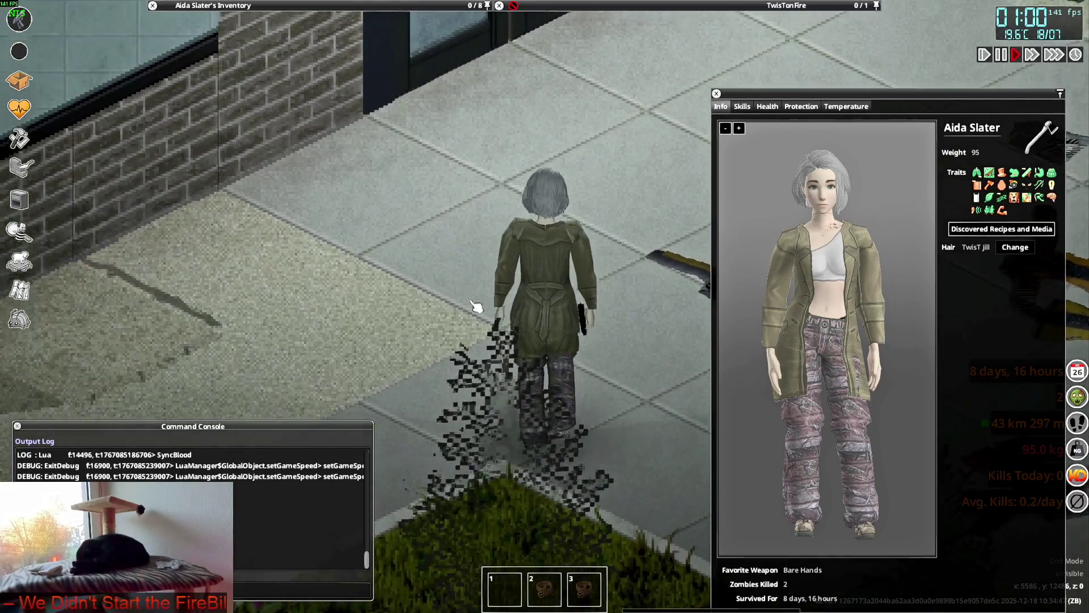
key(s)
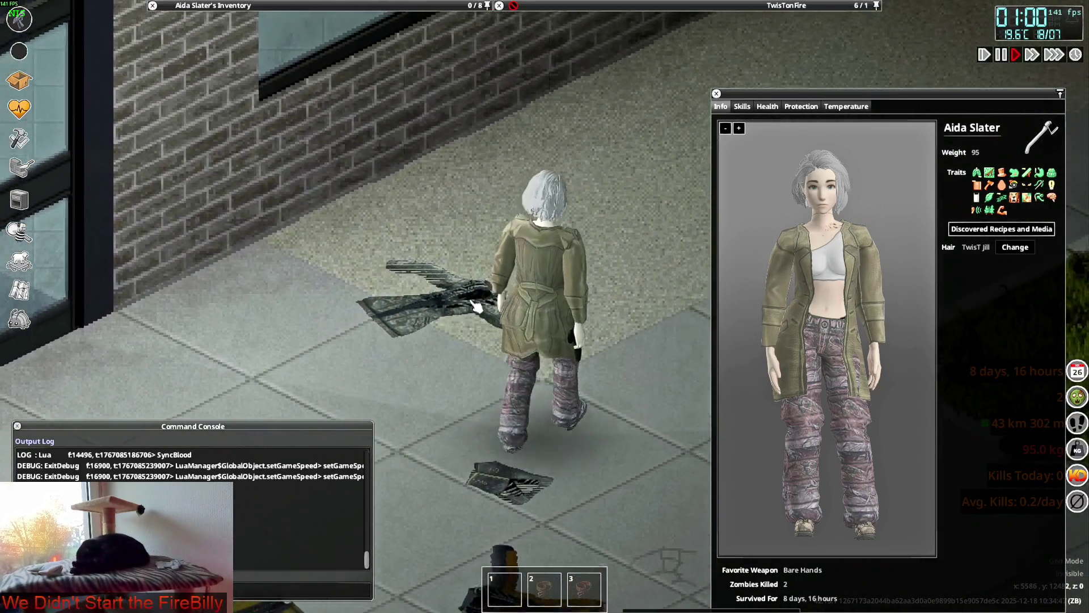
key(s)
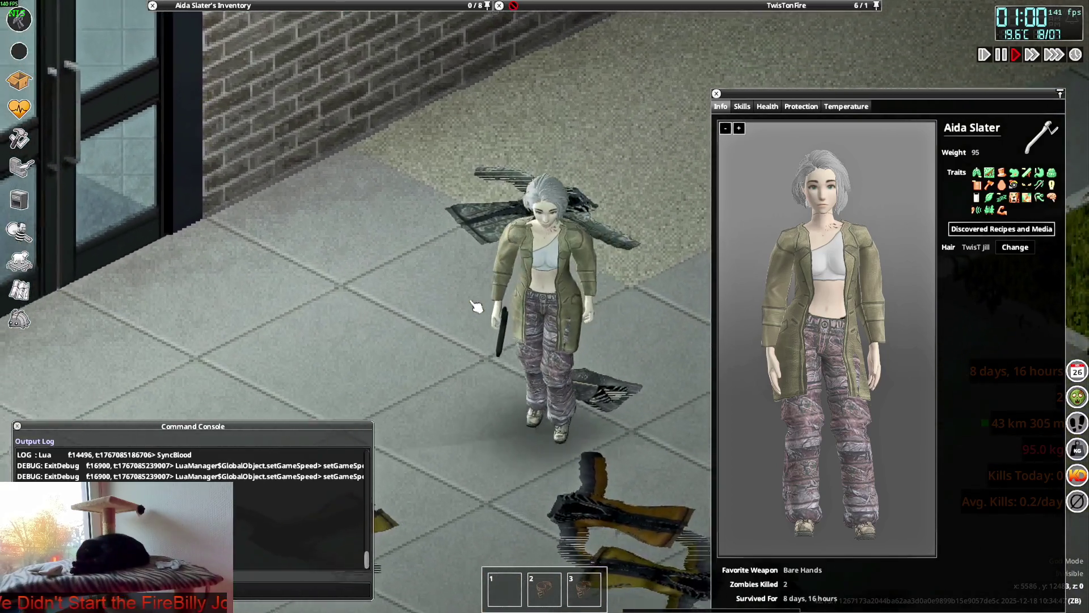
key(w)
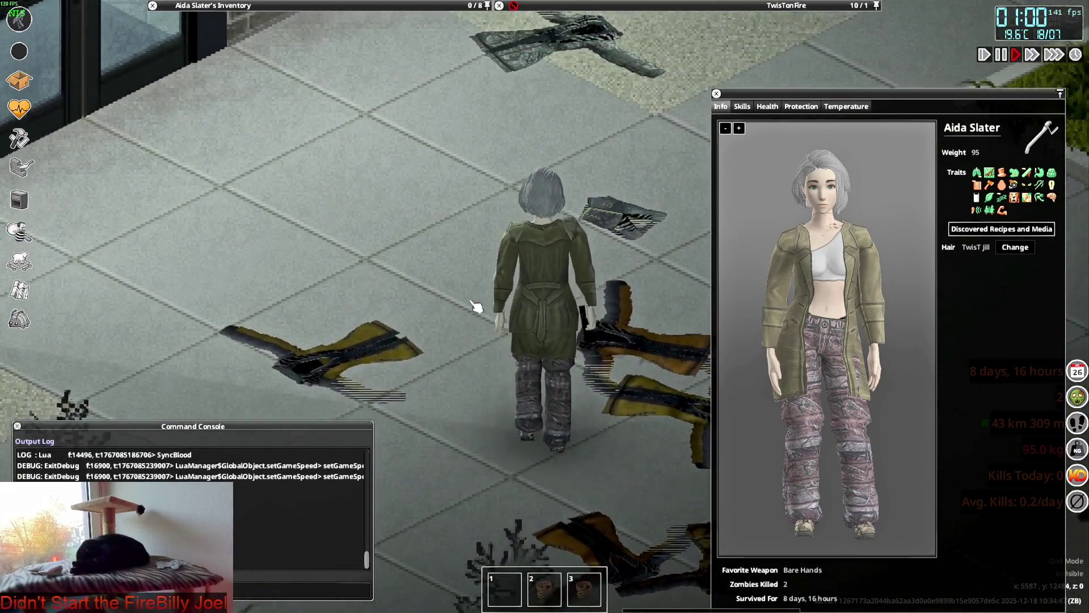
key(w)
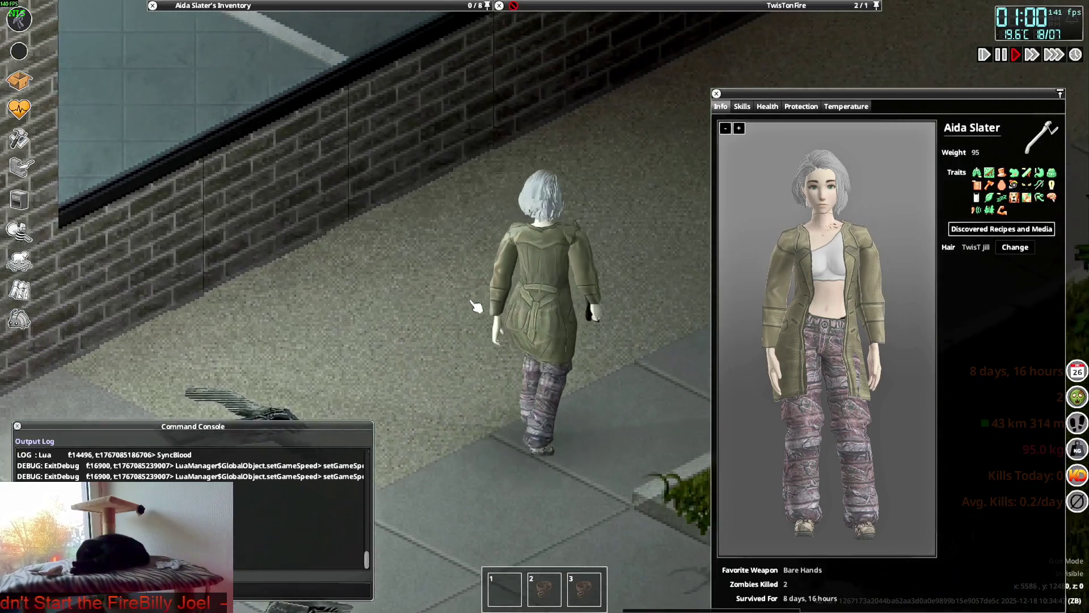
key(s)
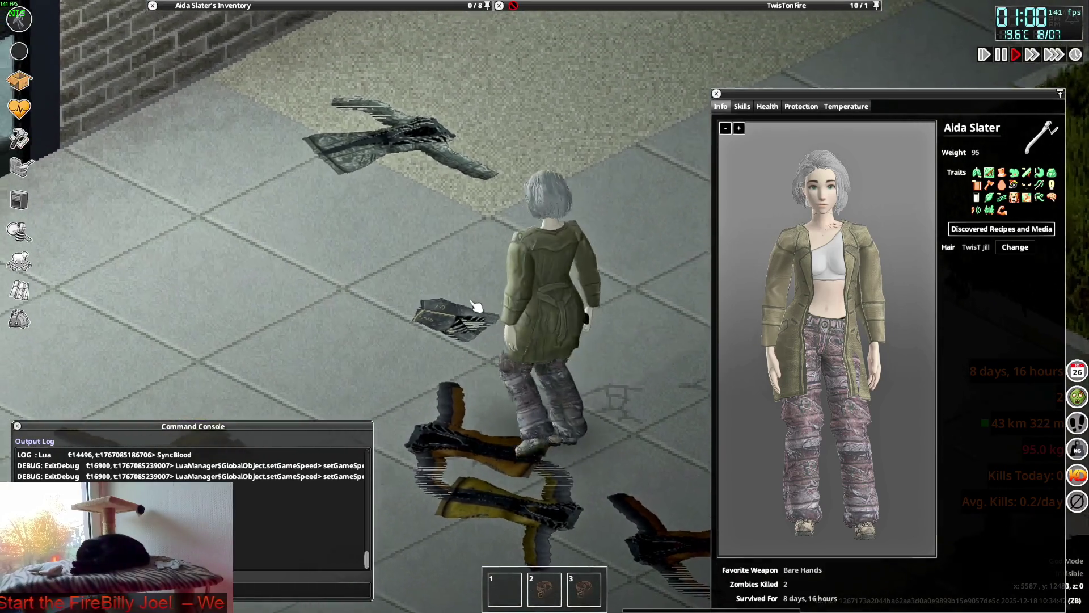
key(w)
Step: Aim the pistol while walking to test how the trench coat looks in the aiming pose
key(s)
right_drag(476, 306, 389, 250)
key(a)
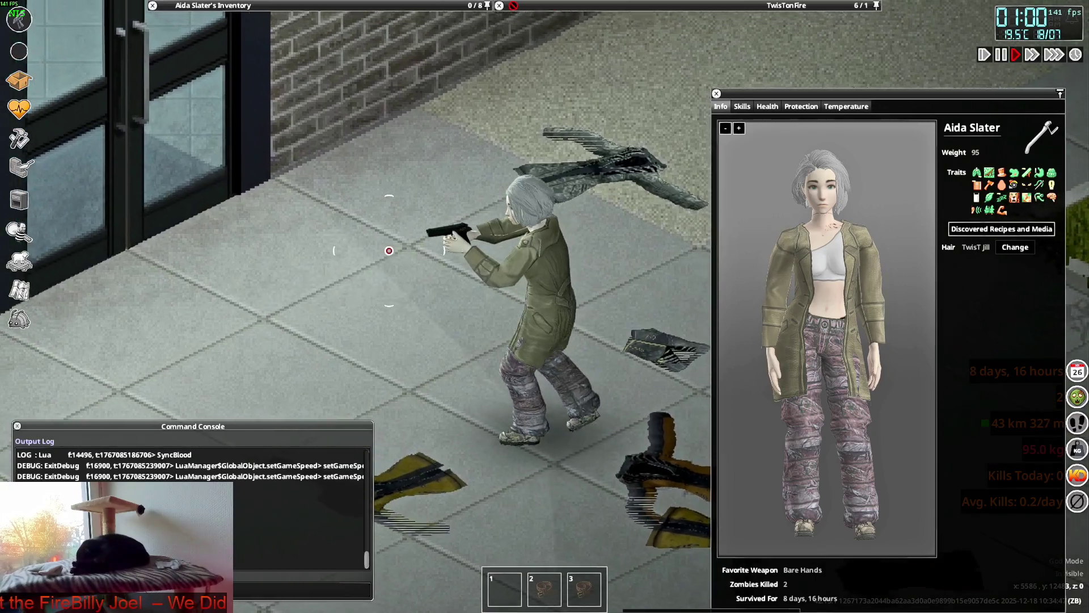
key(d)
right_drag(516, 310, 623, 236)
right_drag(426, 325, 397, 273)
mouse_move(244, 6)
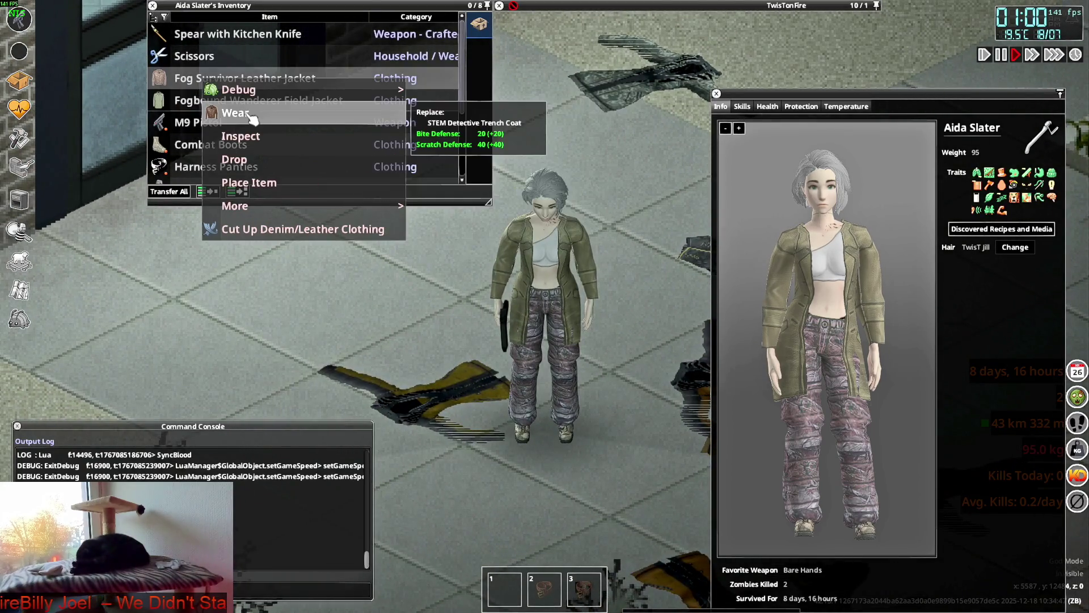
Step: Walk and aim the pistol to check the currently worn coat
key(w)
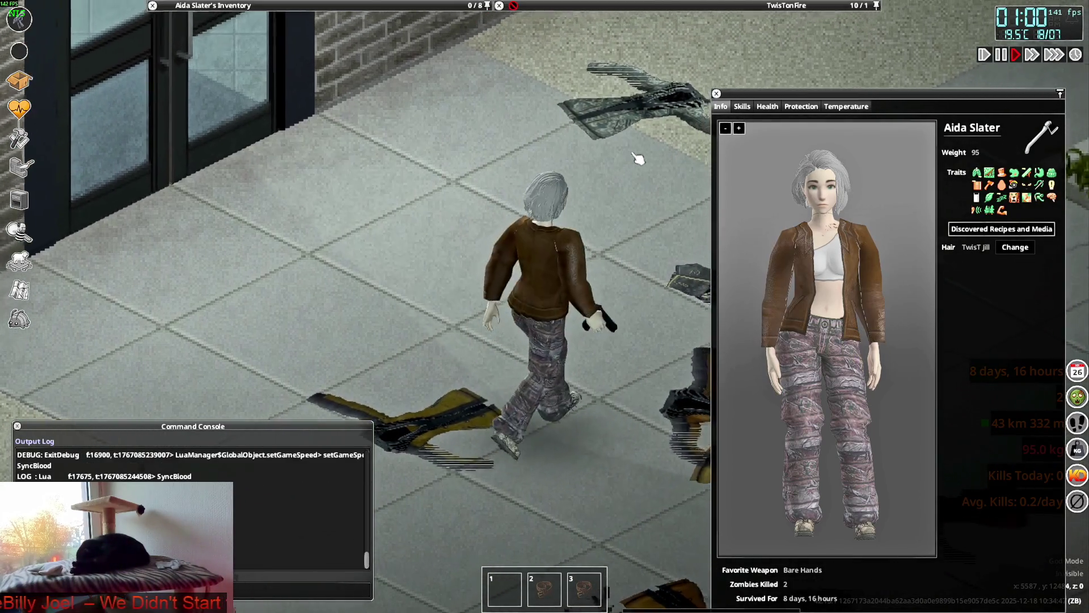
mouse_move(533, 199)
right_down()
mouse_move(624, 267)
mouse_move(555, 340)
right_up()
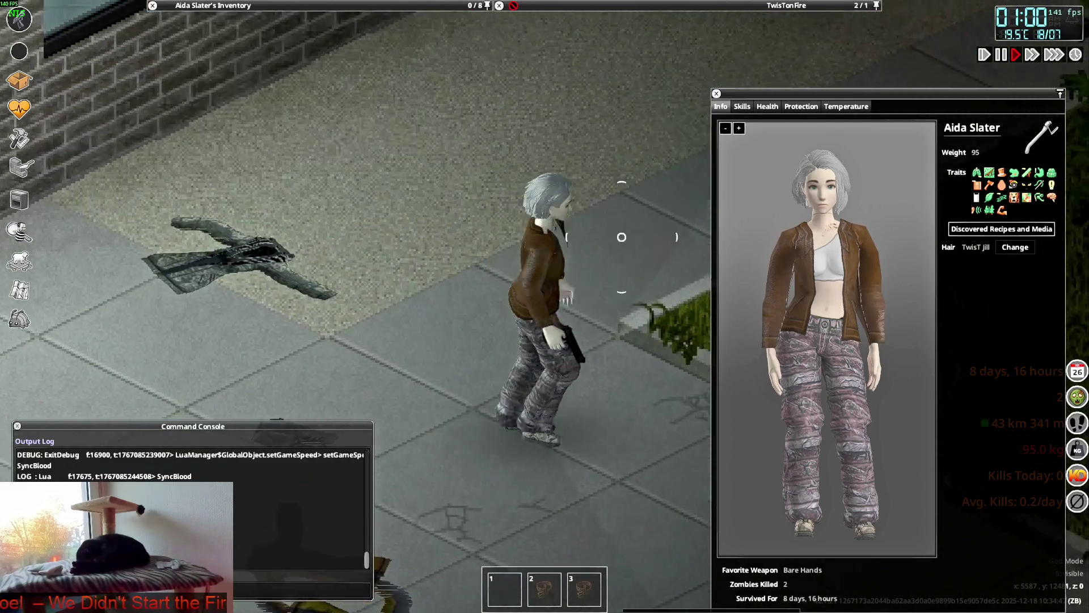
key(a)
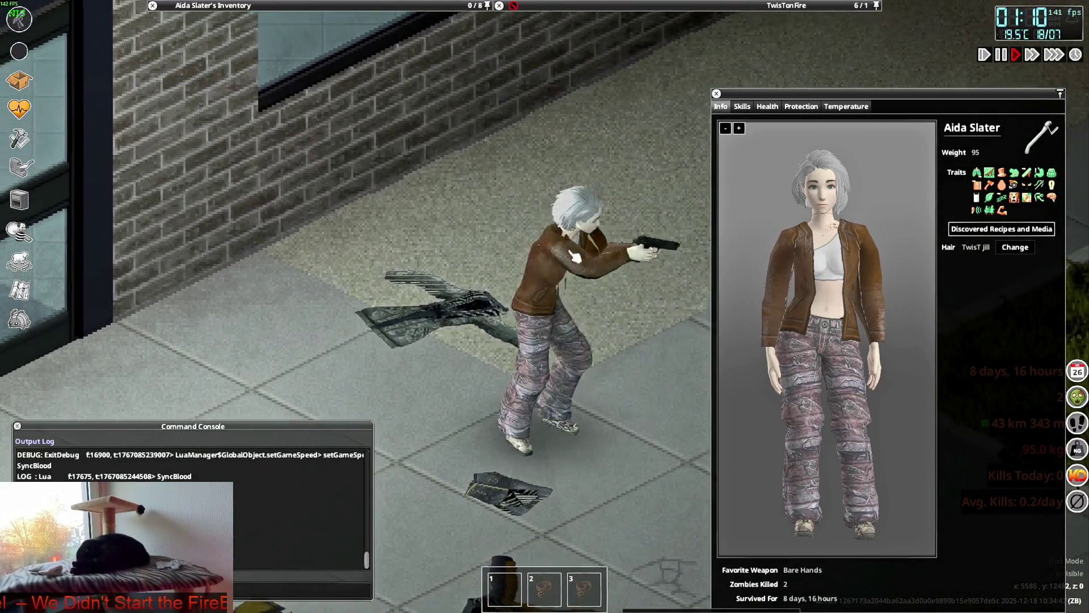
Step: Wear the green Fogbound Wanderer Field Jacket and walk and aim to view it
mouse_move(258, 105)
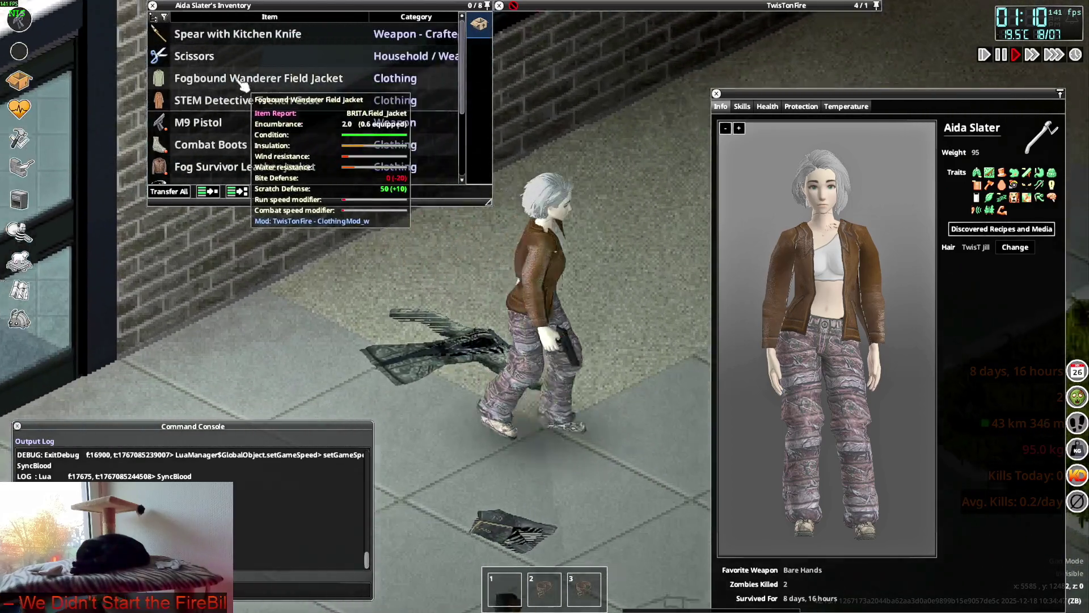
right_click(241, 84)
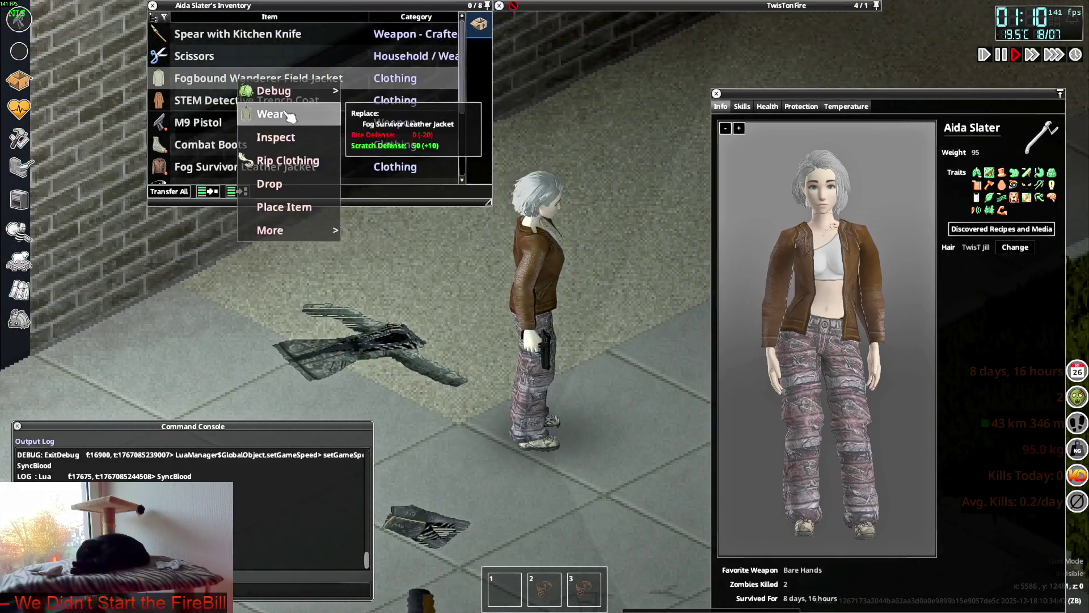
key(d)
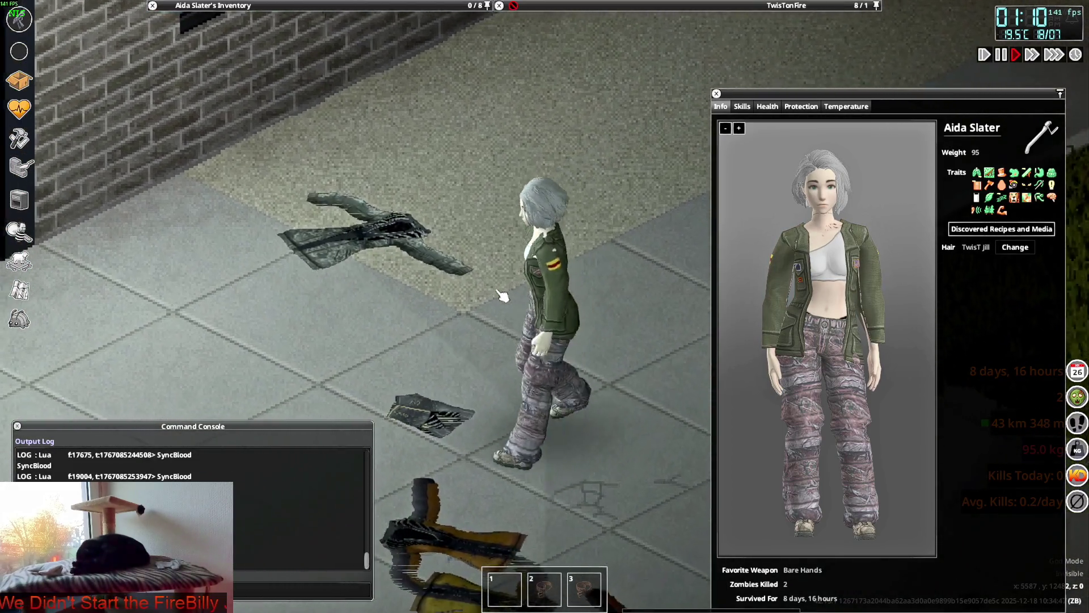
key(d)
key(a)
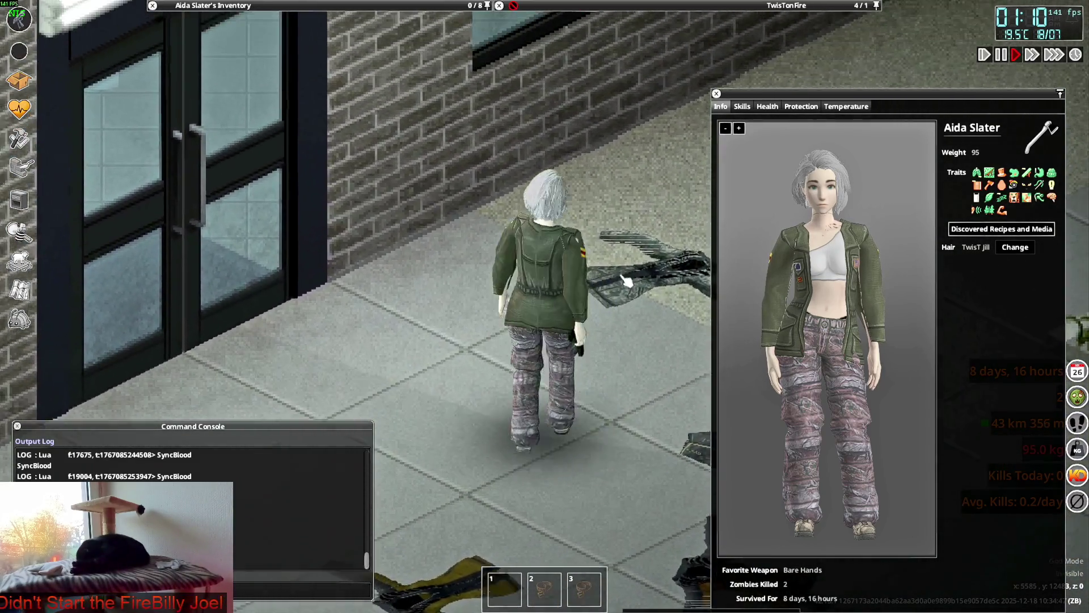
mouse_move(542, 272)
right_down()
mouse_move(488, 227)
mouse_move(471, 193)
mouse_move(474, 109)
mouse_move(318, 79)
right_up()
Step: Zoom and walk to inspect the field jacket, then switch back to File Explorer
mouse_move(238, 85)
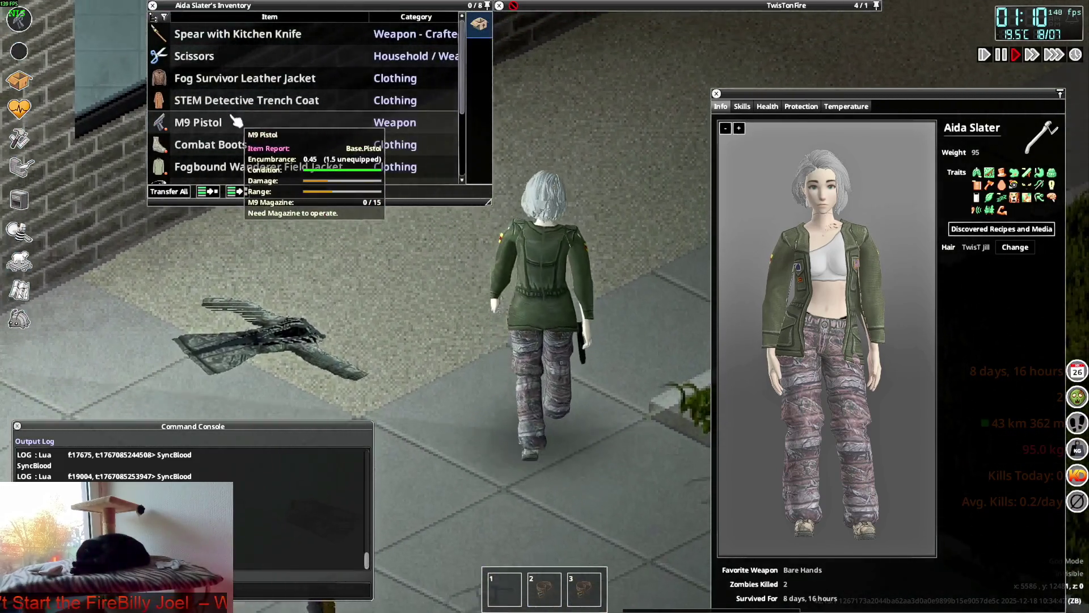
scroll(227, 124, down, 3)
key(s)
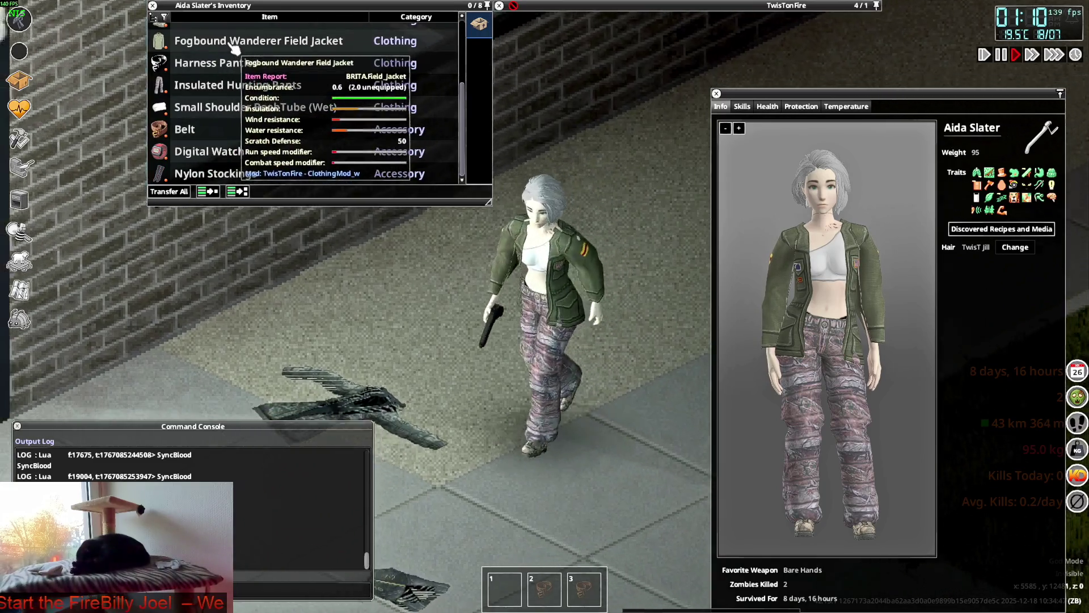
scroll(243, 134, up, 2)
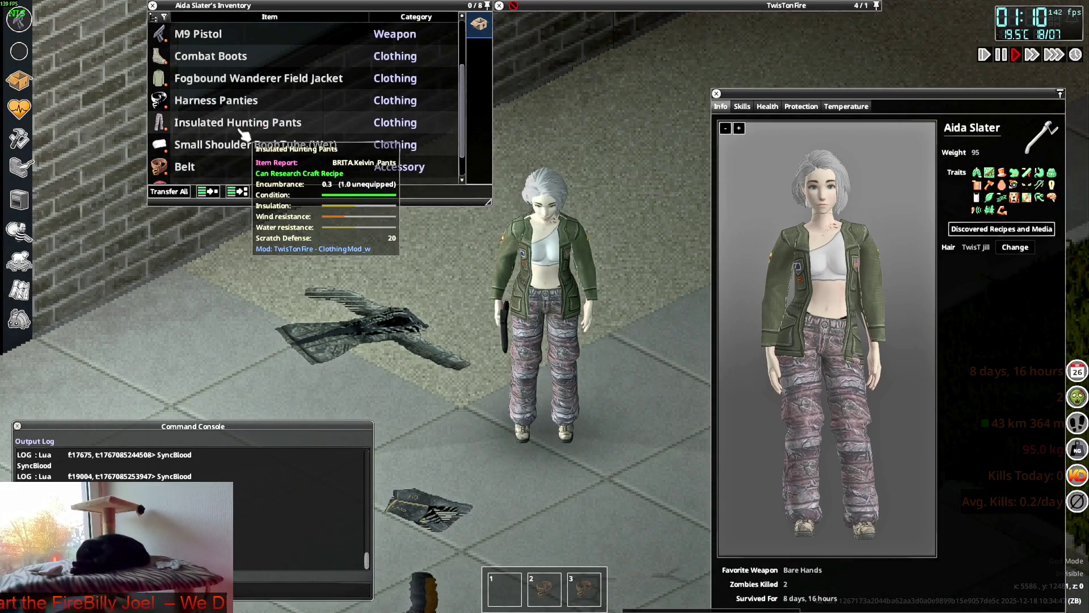
mouse_move(568, 171)
right_down()
mouse_move(620, 204)
mouse_move(390, 226)
mouse_move(620, 231)
mouse_move(622, 242)
mouse_move(454, 306)
right_up()
key(s)
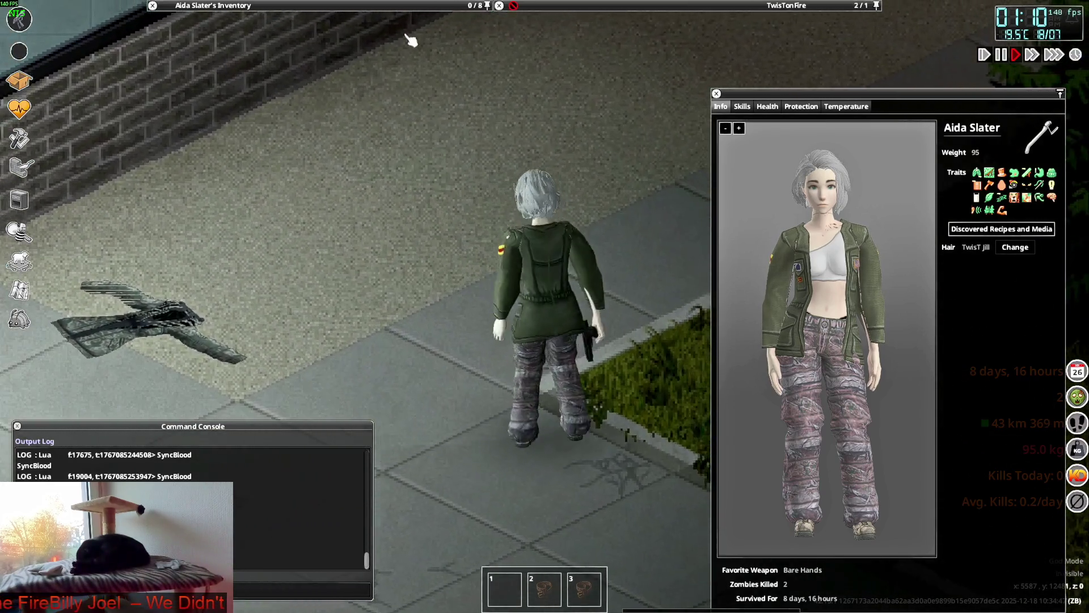
key(alt+Tab)
key(alt+Tab)
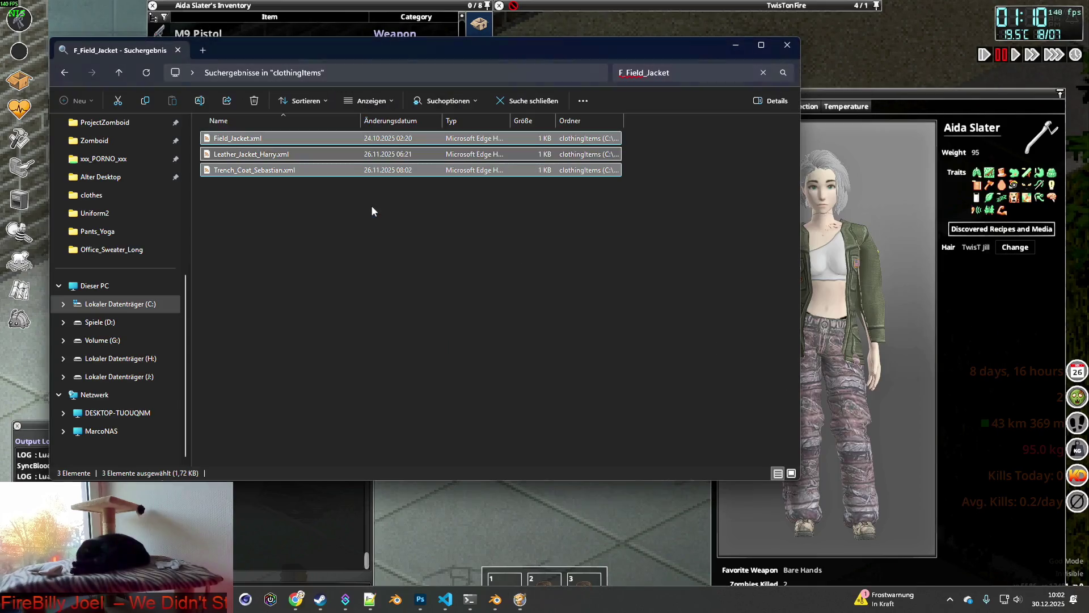
Step: In the WorldItems Explorer window, go to TwisTonFire - ClothingMod > 42.13 > media and open fileGuidTable.xml
drag(334, 48, 598, 75)
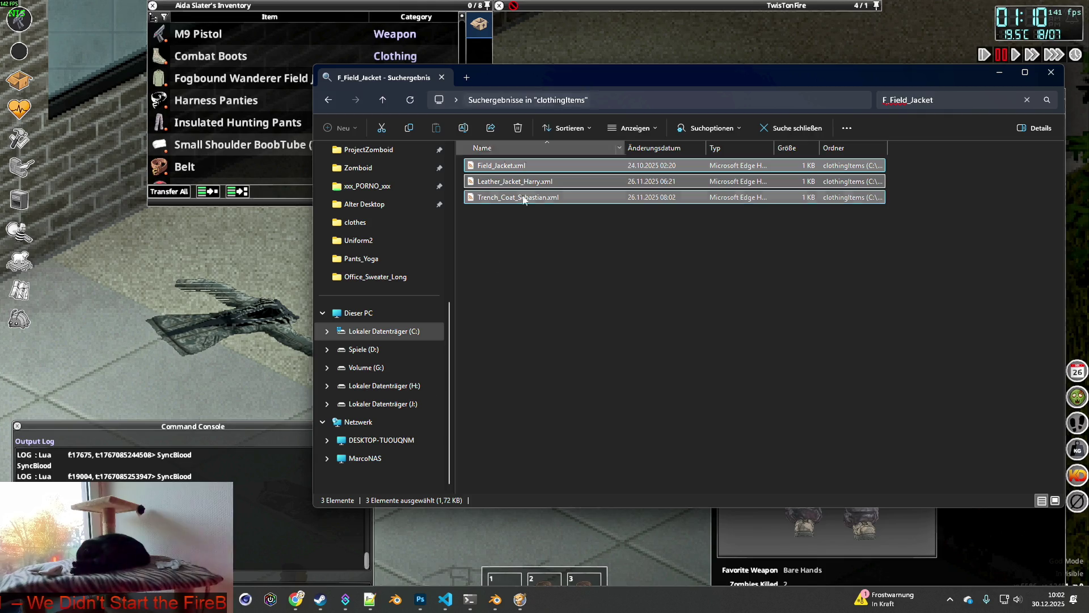
click(220, 599)
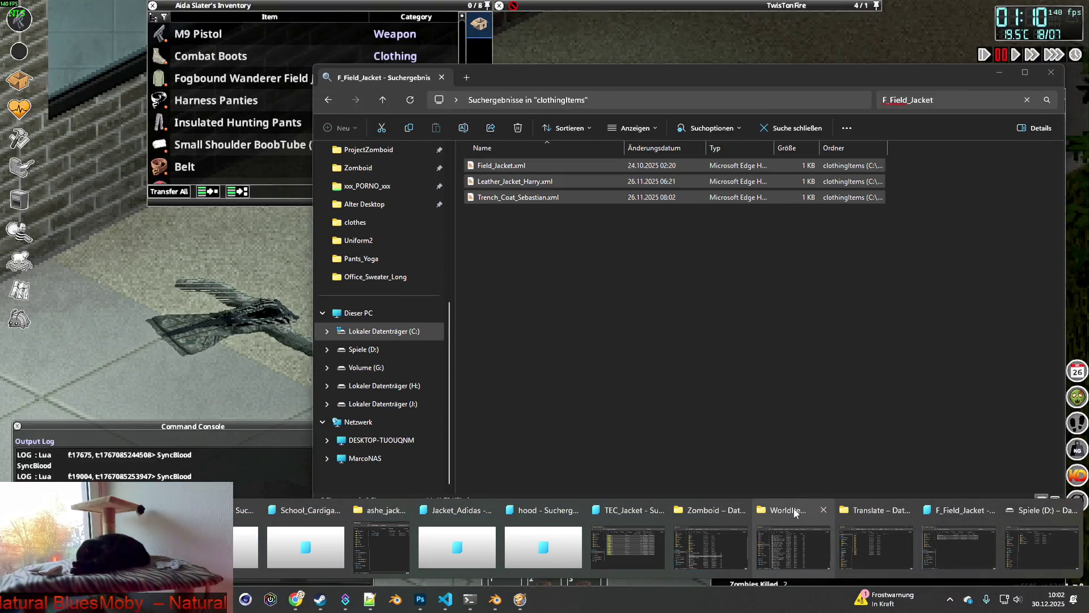
click(795, 513)
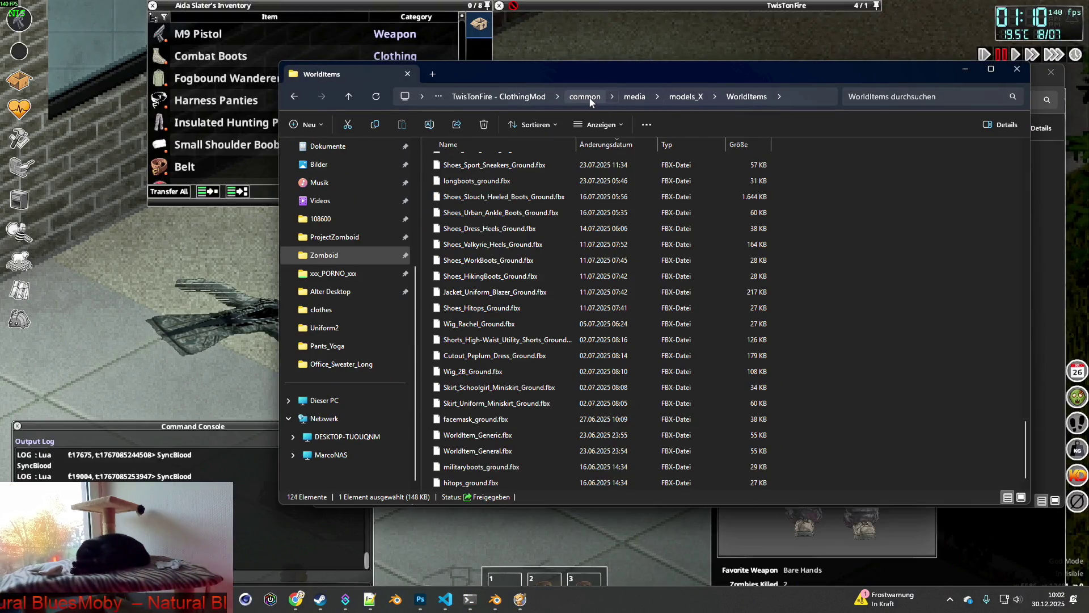
click(522, 97)
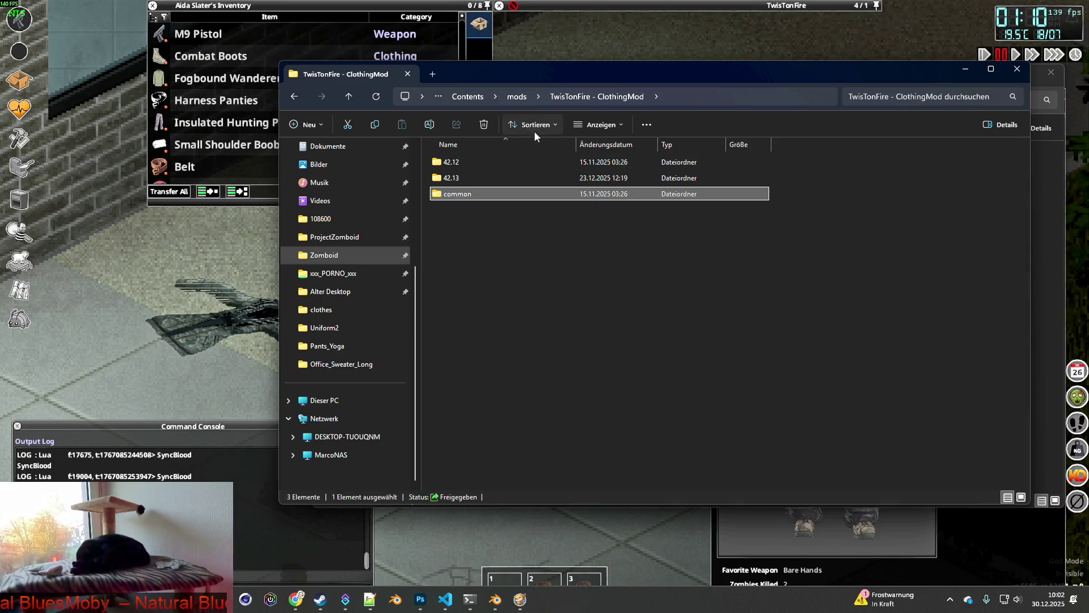
click(462, 179)
double_click(462, 179)
double_click(469, 166)
click(790, 95)
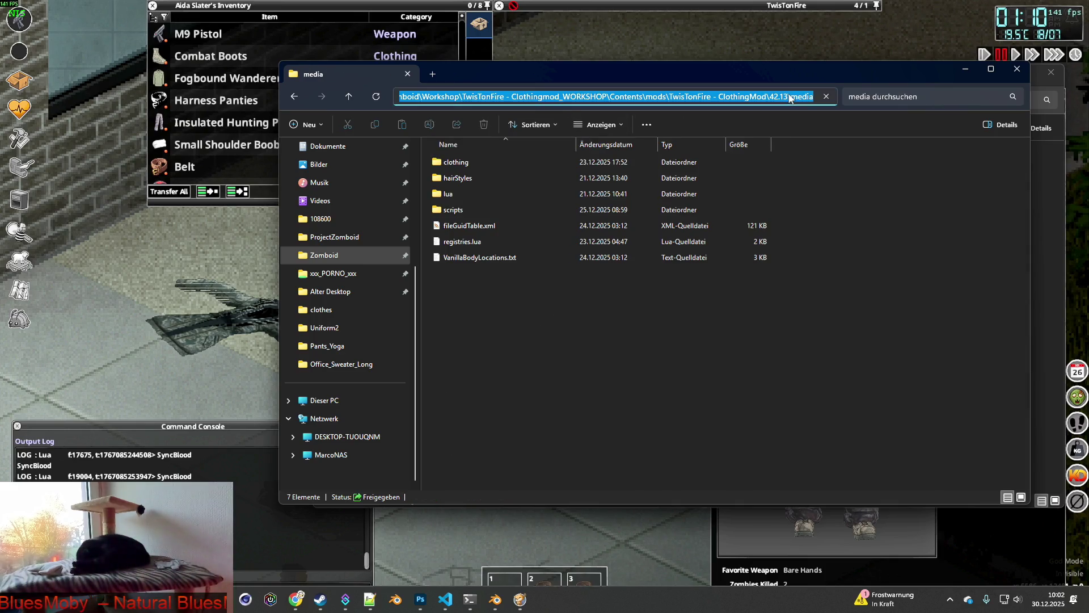
click(557, 338)
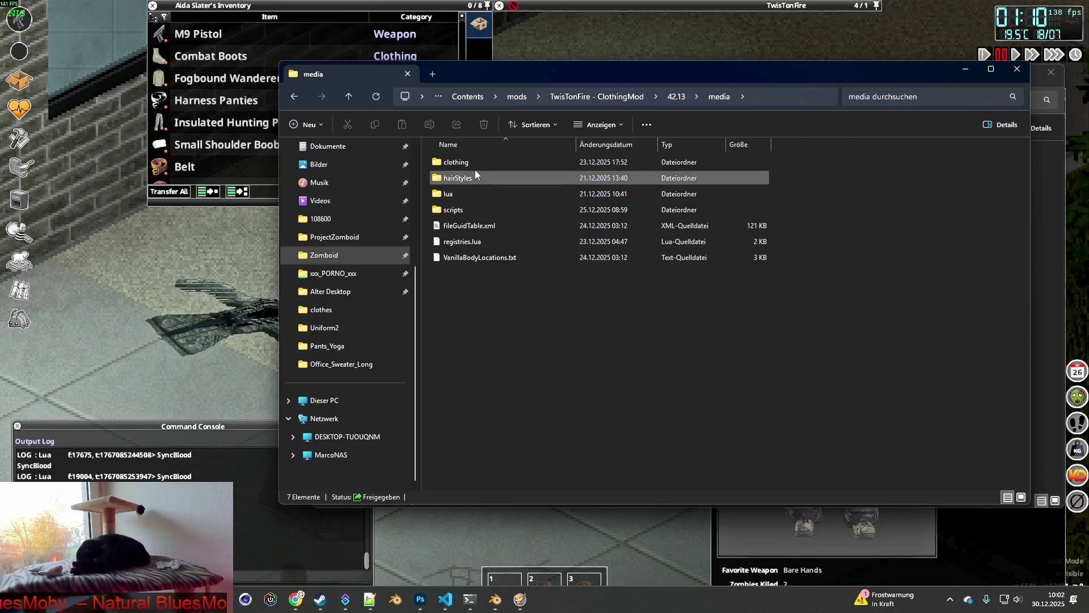
double_click(464, 227)
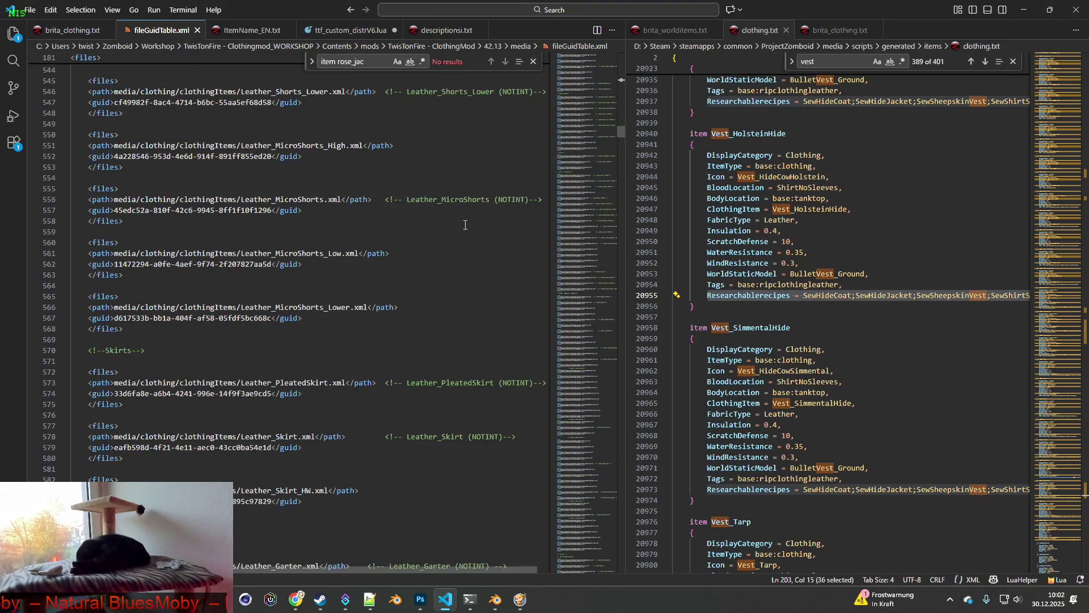
Step: Check the Field_Jacket.xml file name in the F_Field_Jacket search results, leaving it unchanged
key(alt+Tab)
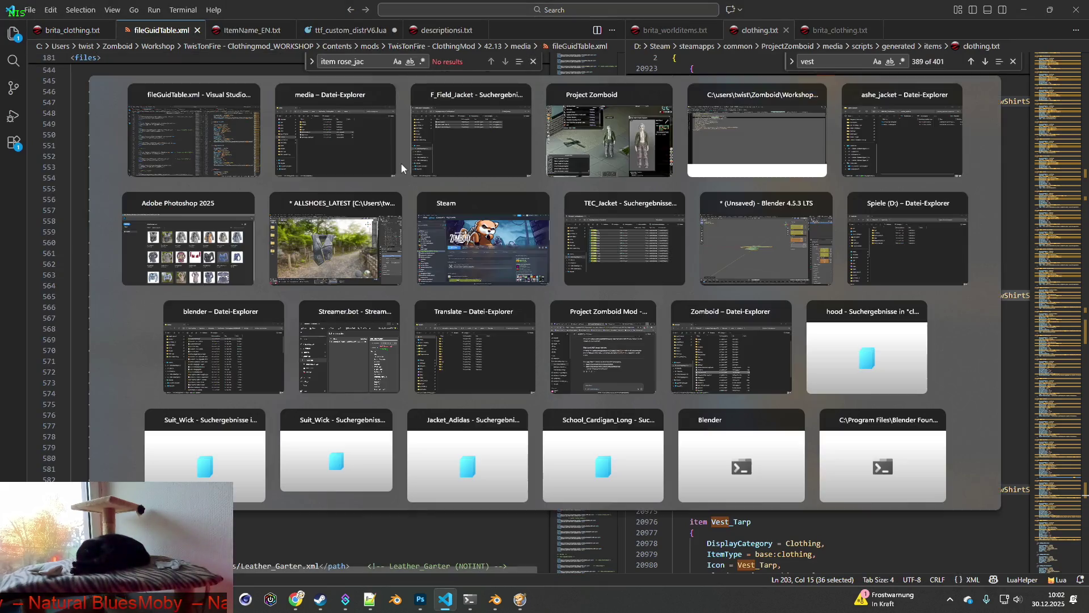
click(420, 168)
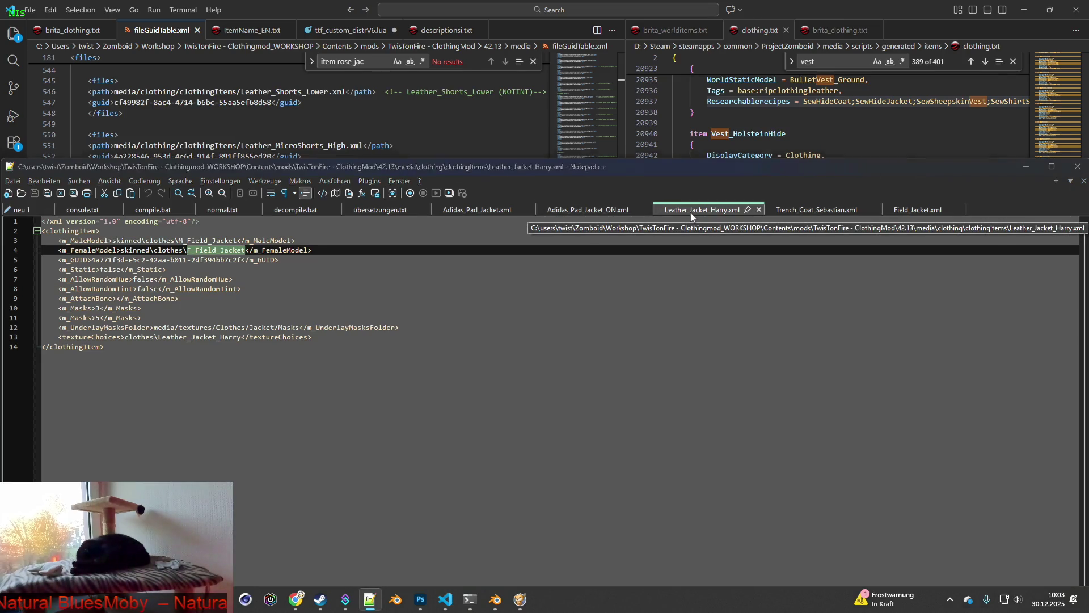
key(alt+Tab)
key(alt+Tab)
key(alt+Tab)
click(532, 167)
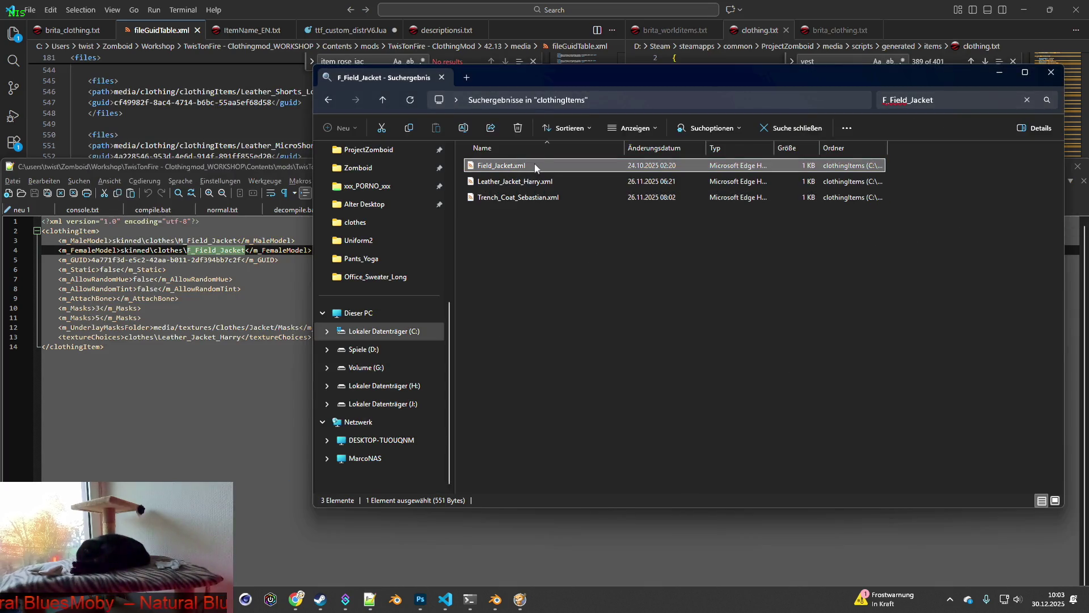
click(535, 167)
click(553, 264)
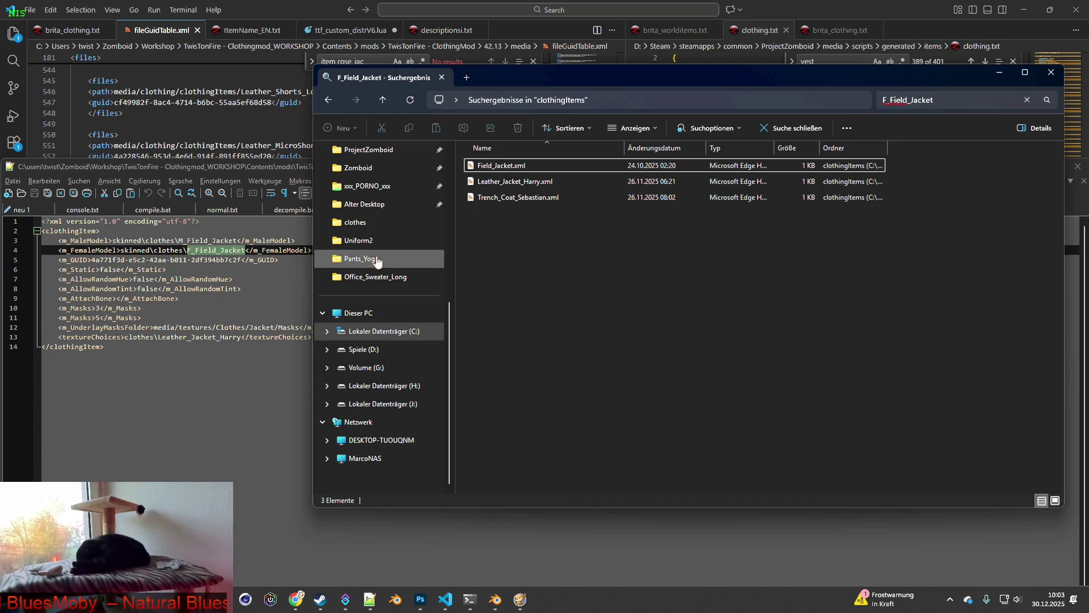
click(229, 170)
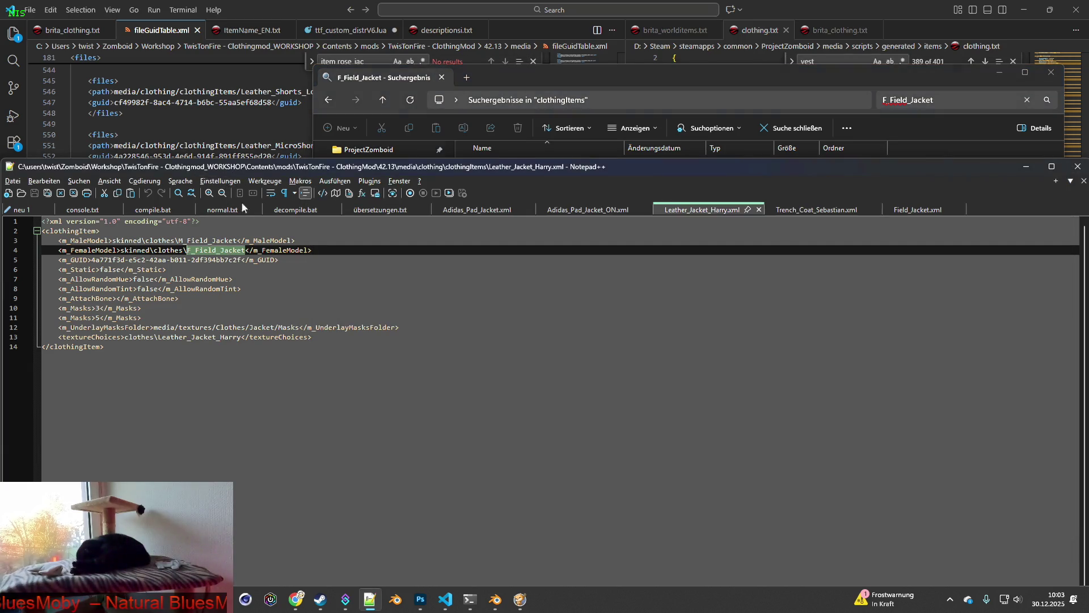
Step: In fileGuidTable.xml, find Field_Jacket.xml and delete its <files> block (lines 2428–2431)
click(286, 63)
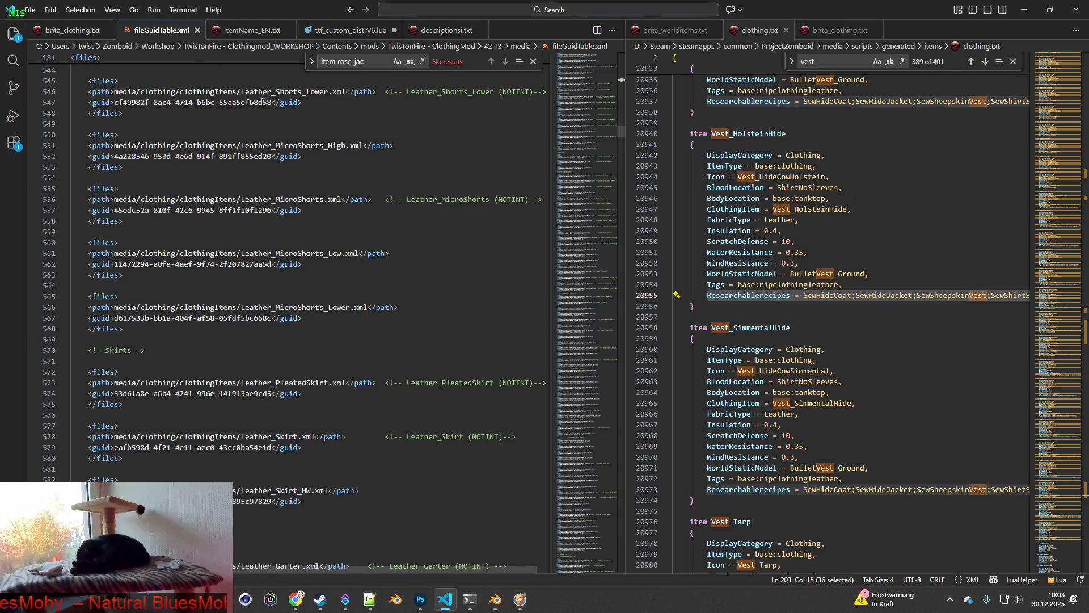
text(Field_Jacket.xml)
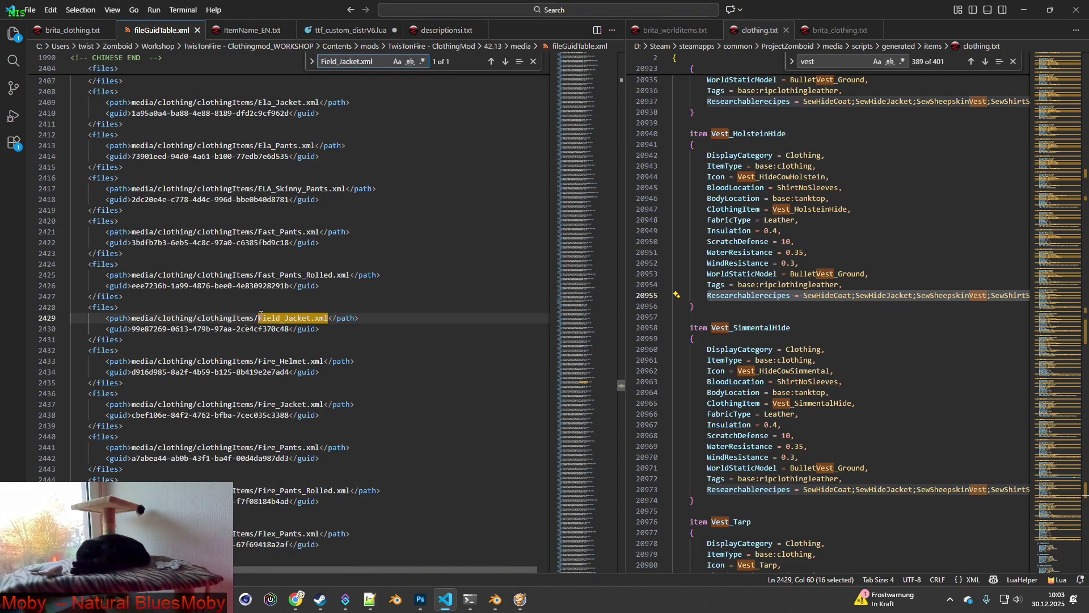
drag(134, 338, 71, 307)
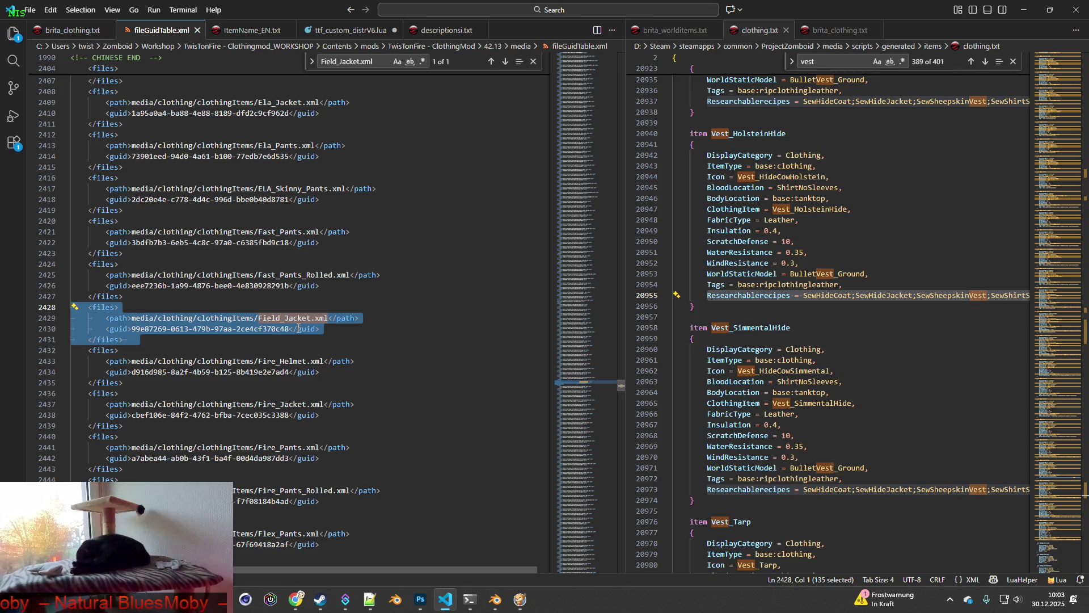
key(BackSpace)
key(BackSpace)
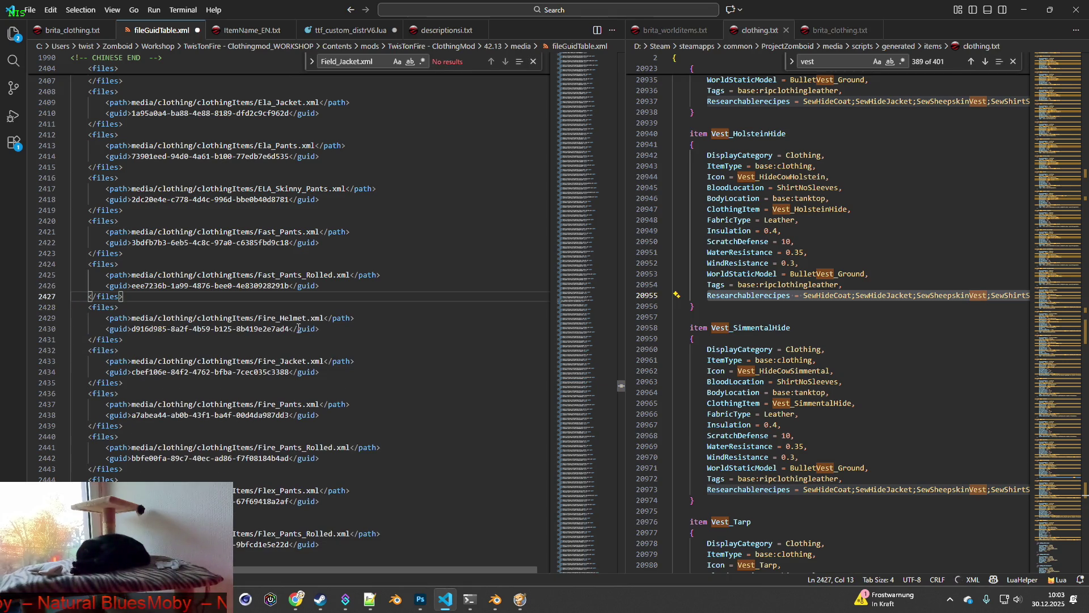
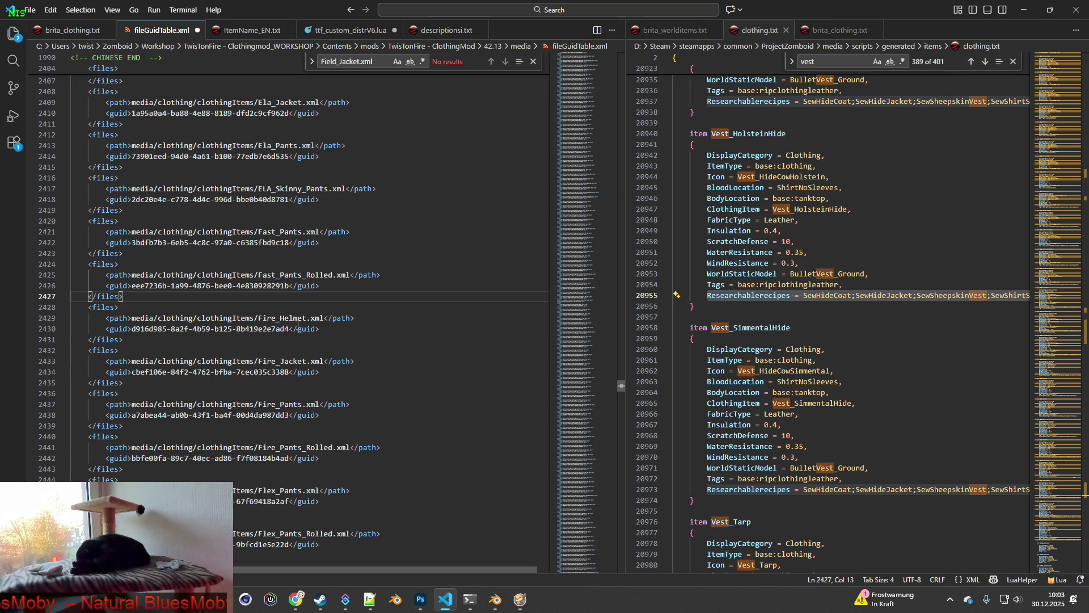
Step: Save fileGuidTable.xml, then find and delete the Leather_Jacket_Harry.xml <files> block
click(30, 10)
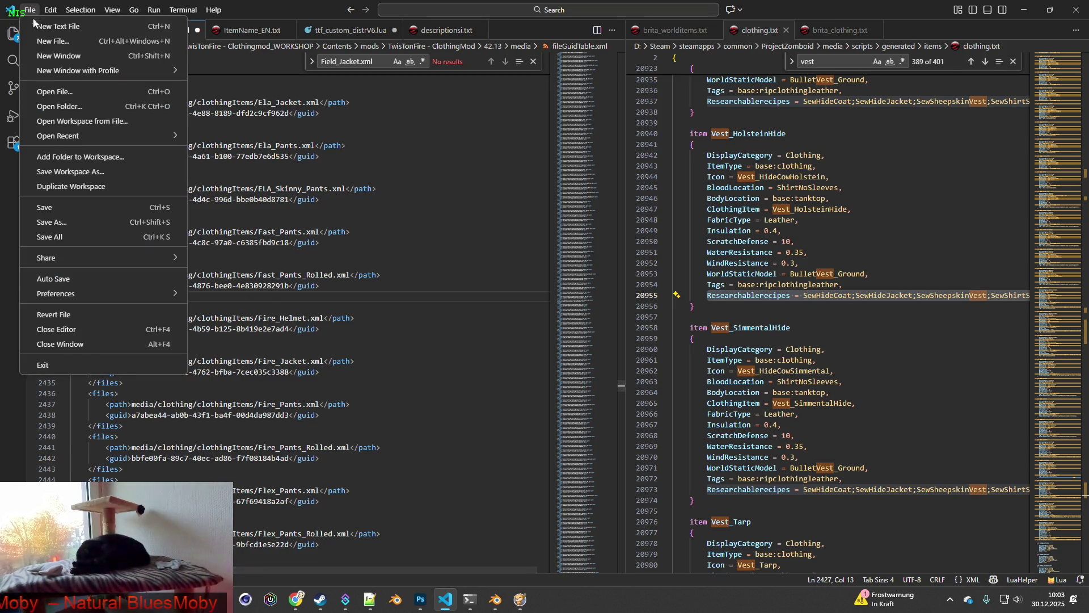
click(60, 207)
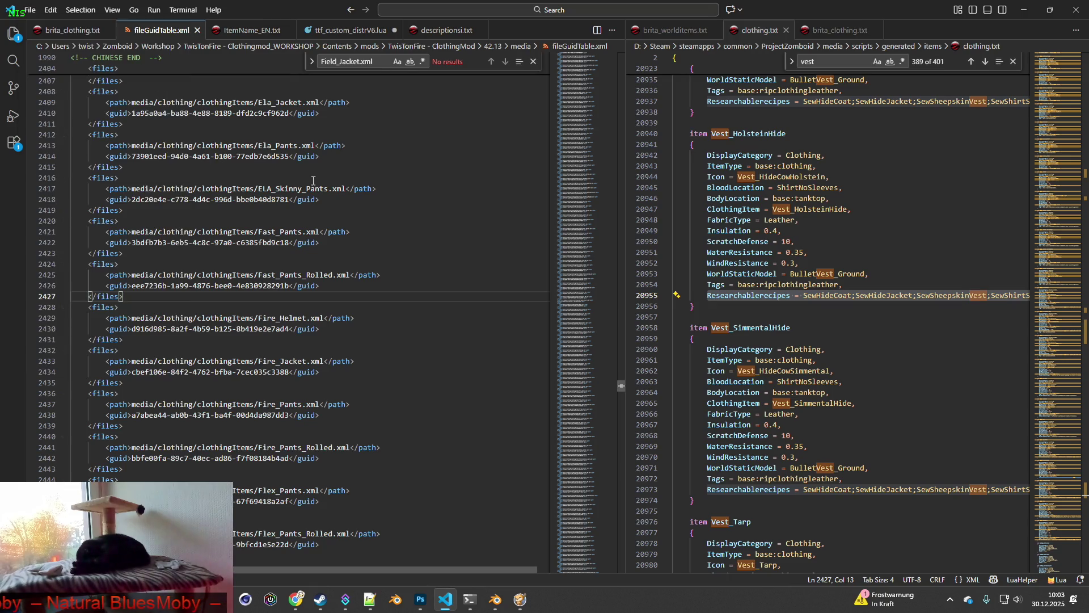
key(alt+Tab)
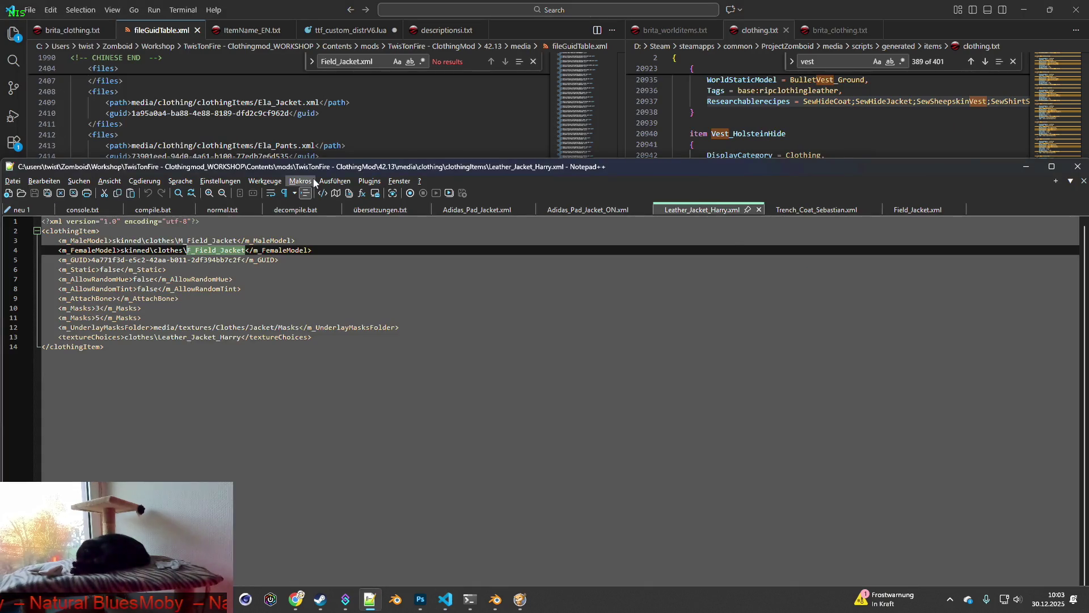
key(alt+Tab)
key(alt+Tab)
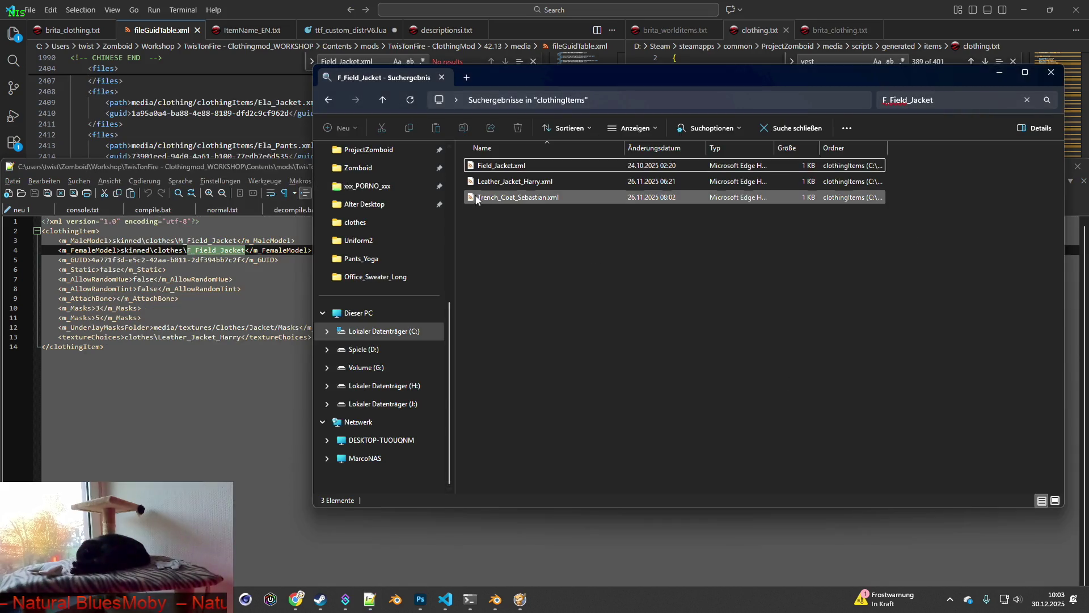
click(528, 186)
click(534, 186)
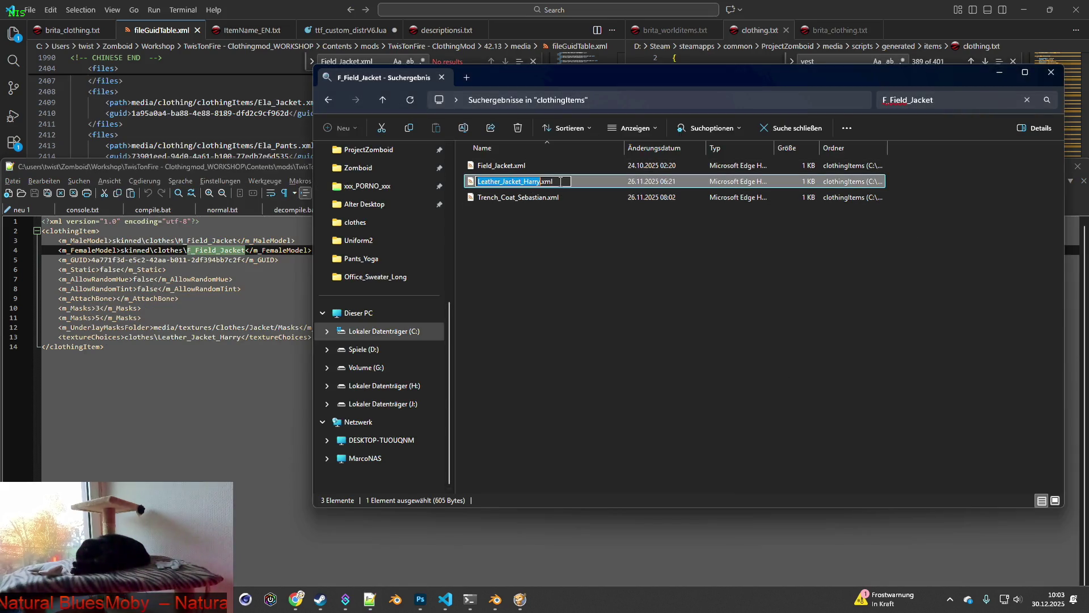
key(Escape)
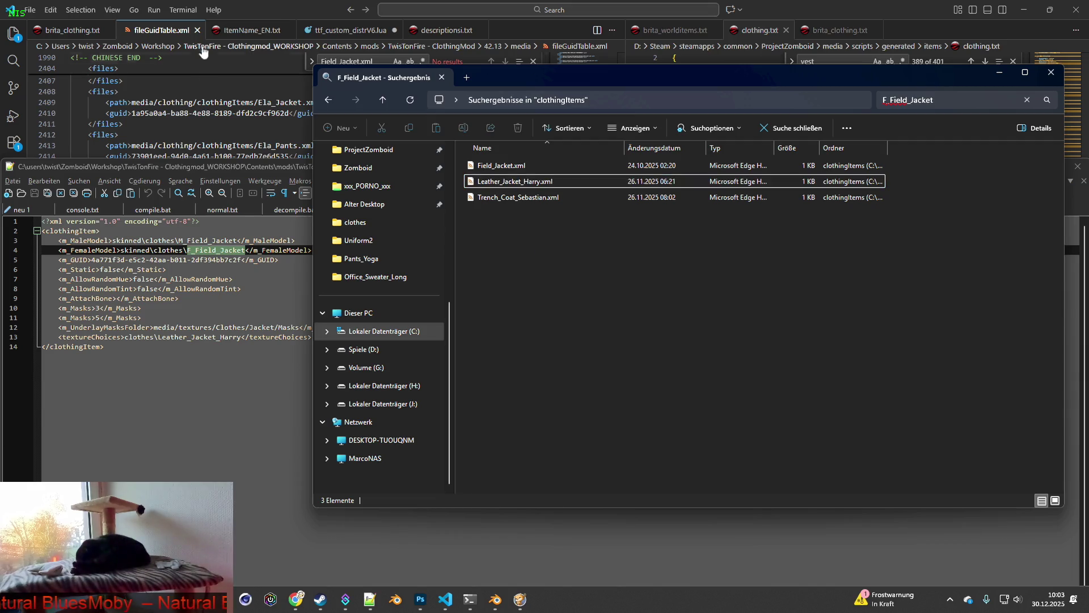
click(366, 63)
key(ctrl+a)
text(Leather_Jacket_Harry.xml)
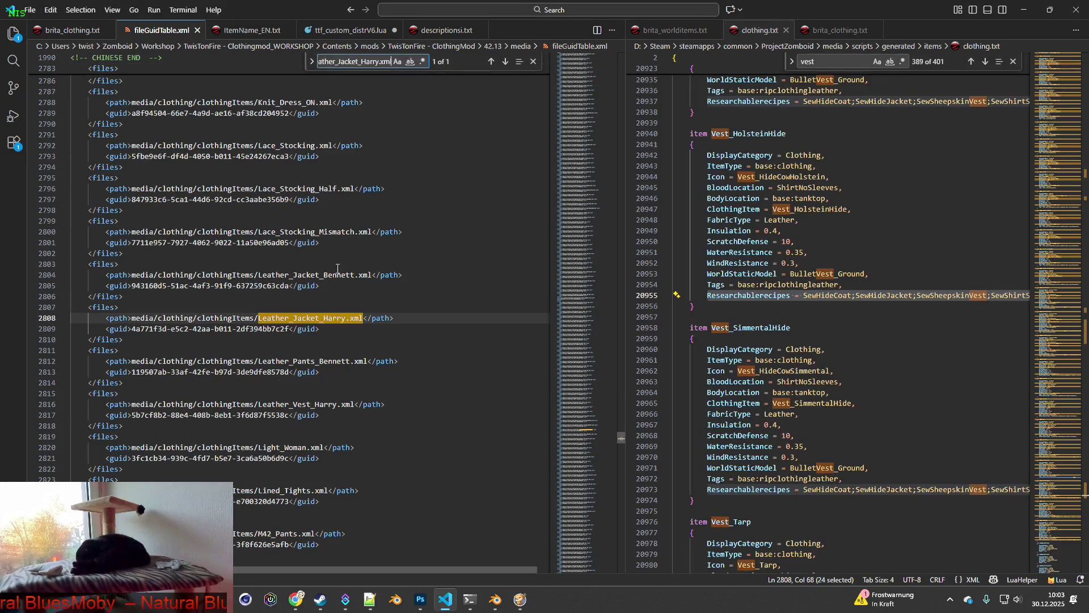
drag(147, 341, 158, 296)
key(Delete)
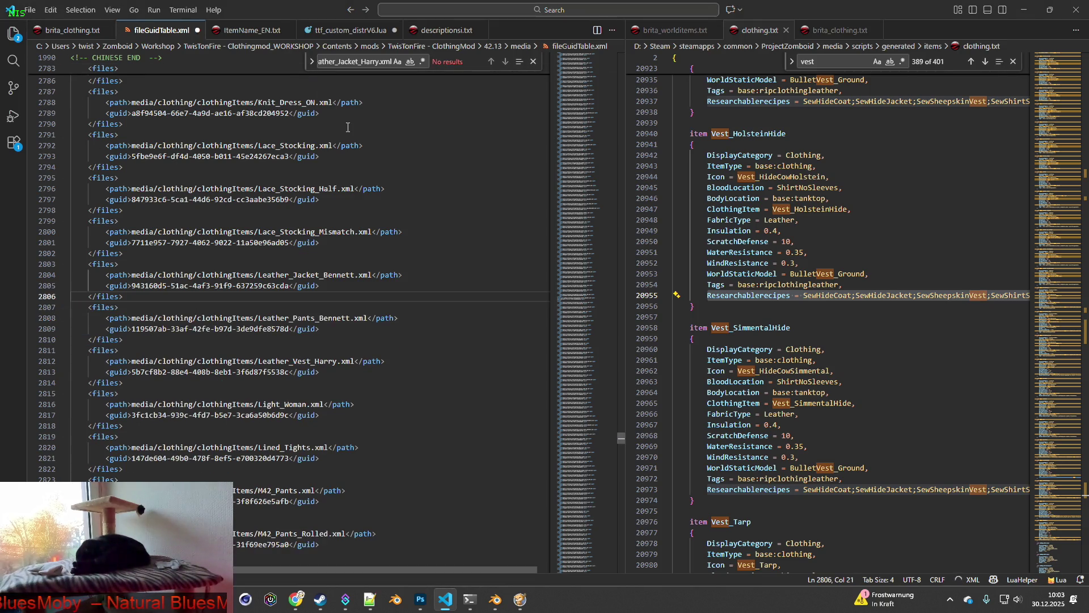
Step: Delete the Trench_Coat_Sebastian.xml <files> block and save fileGuidTable.xml
key(alt+Tab)
key(alt+Tab)
key(alt+Tab)
key(Tab)
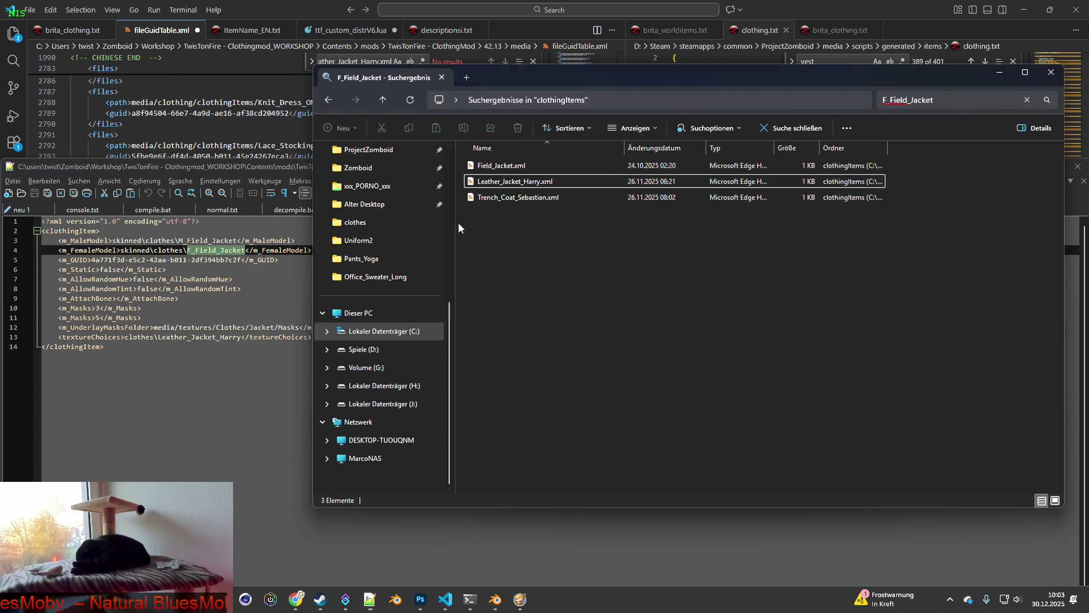
click(566, 200)
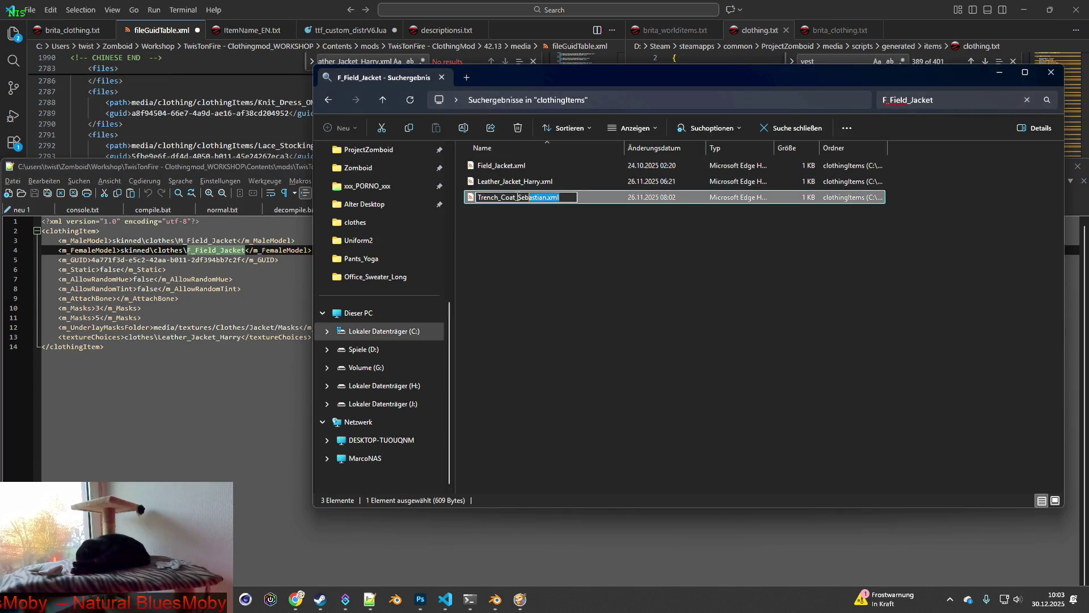
click(546, 242)
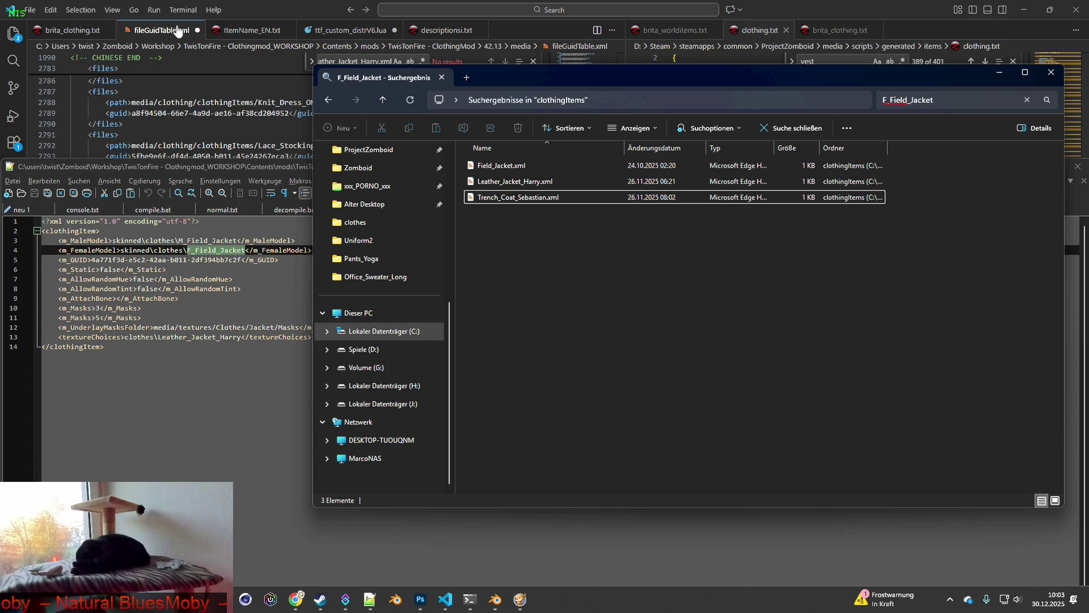
click(219, 26)
key(ctrl+f)
text(Trench_Coat_Sebastian.xml)
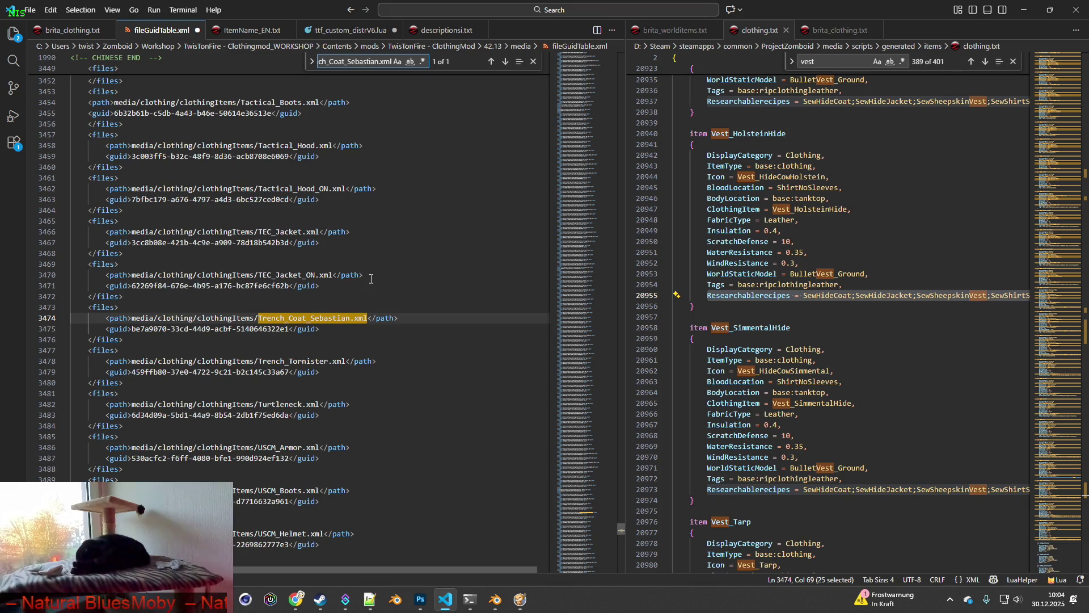
drag(124, 340, 55, 307)
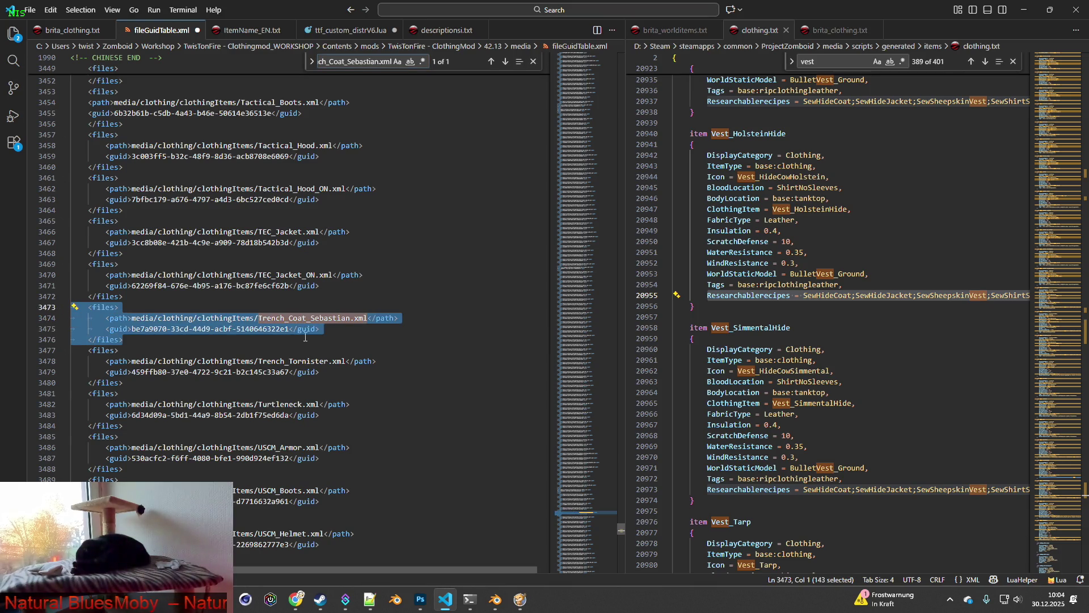
key(Delete)
key(BackSpace)
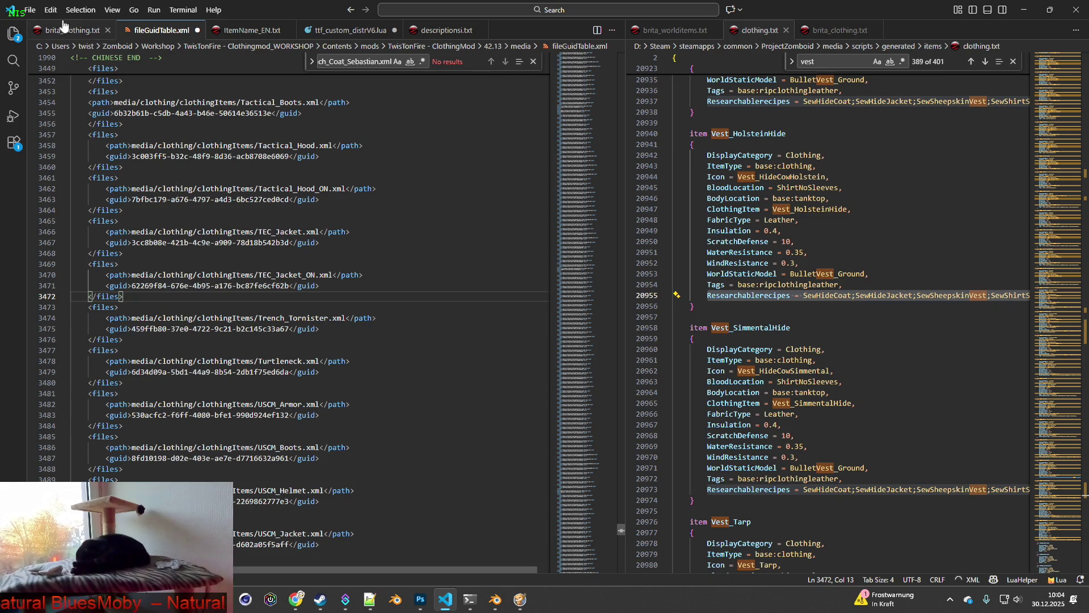
click(33, 11)
click(66, 208)
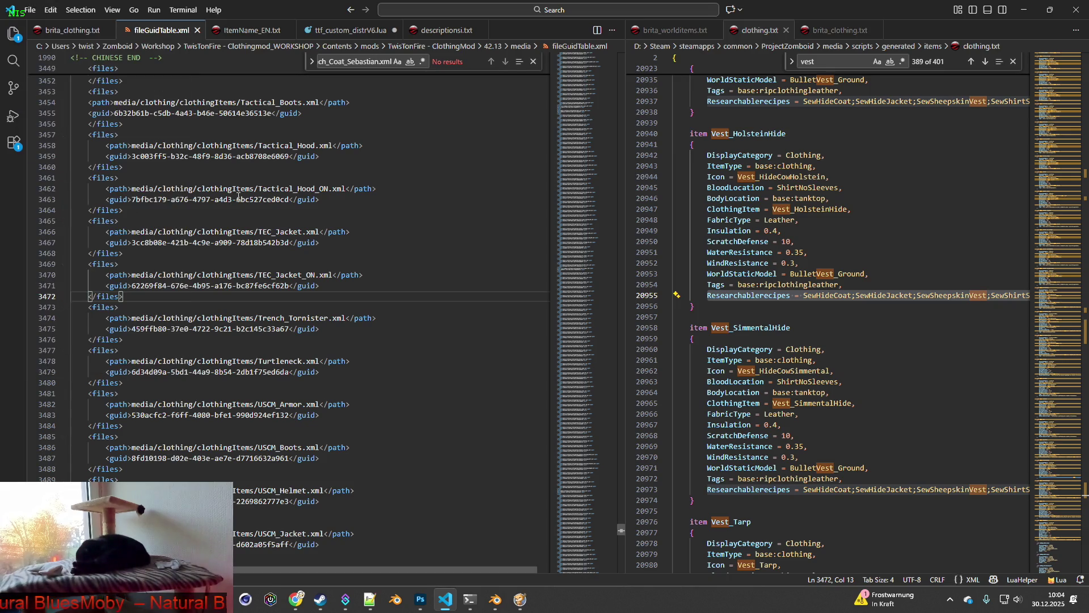
key(alt+Tab)
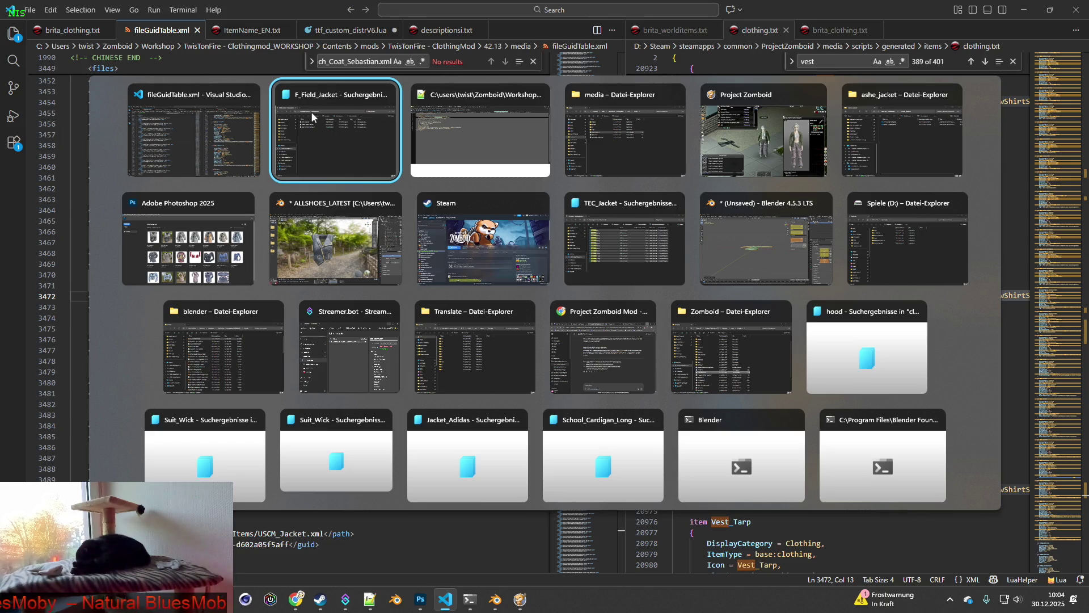
Step: In brita_clothing.txt, delete the Leather_Jacket_Harry item definition and its leftover blank lines
click(311, 112)
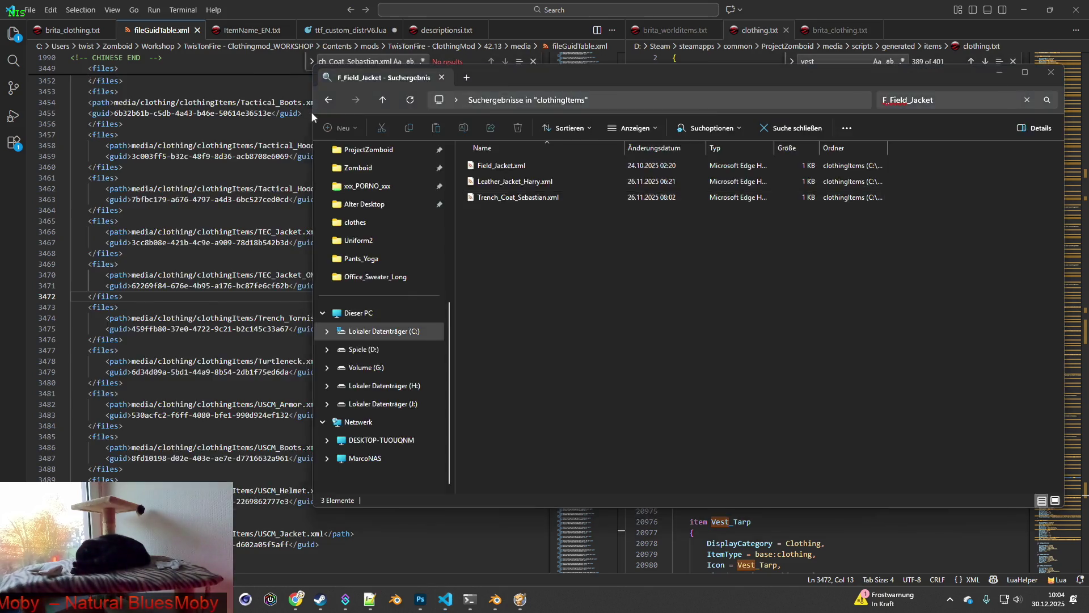
key(alt+Tab)
click(71, 30)
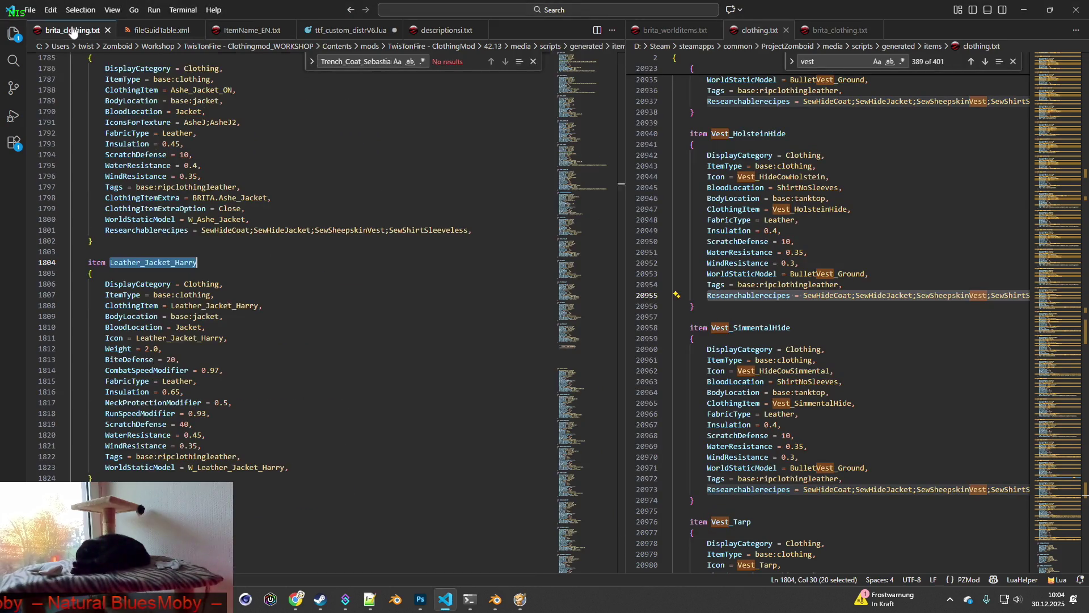
mouse_move(114, 479)
mouse_down()
mouse_move(88, 284)
mouse_move(71, 262)
mouse_up()
key(Delete)
key(BackSpace)
key(Delete)
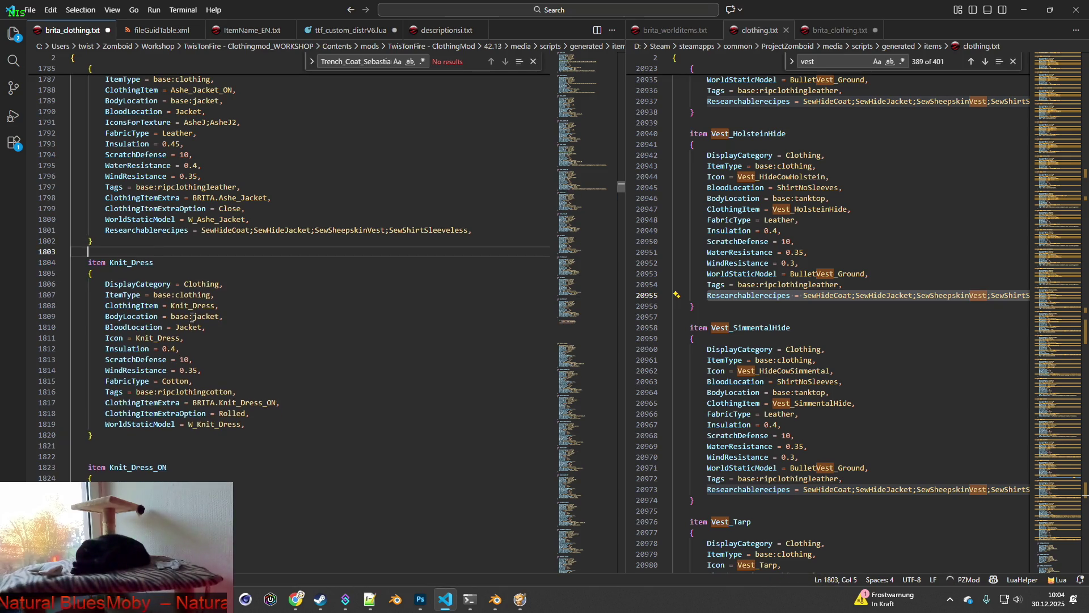
scroll(192, 317, up, 3)
Step: Find the Field_Jacket item in brita_clothing.txt and delete its definition
key(alt+Tab)
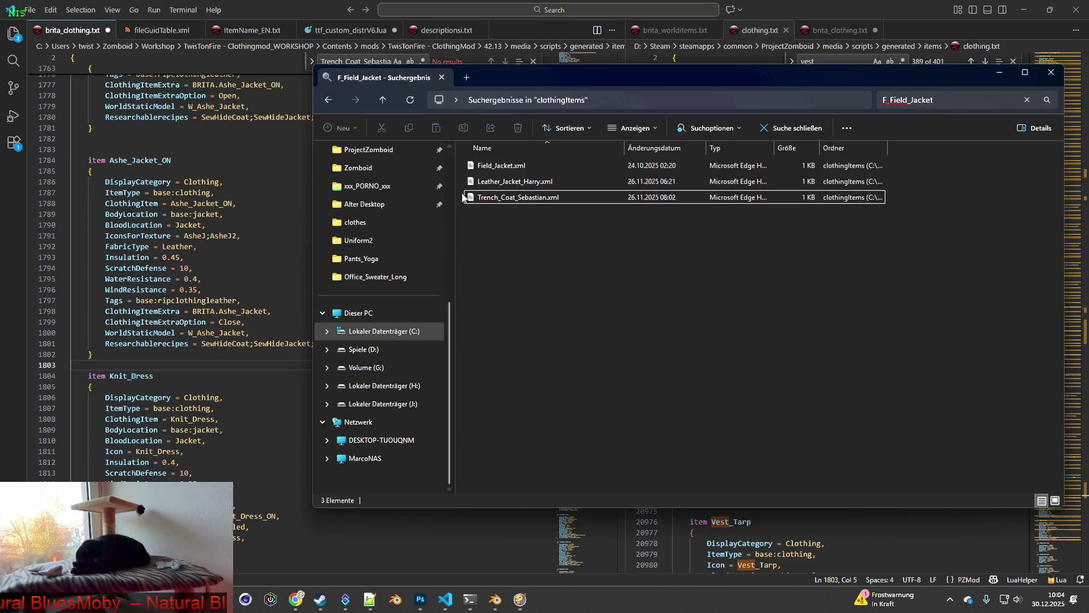
click(499, 165)
key(F2)
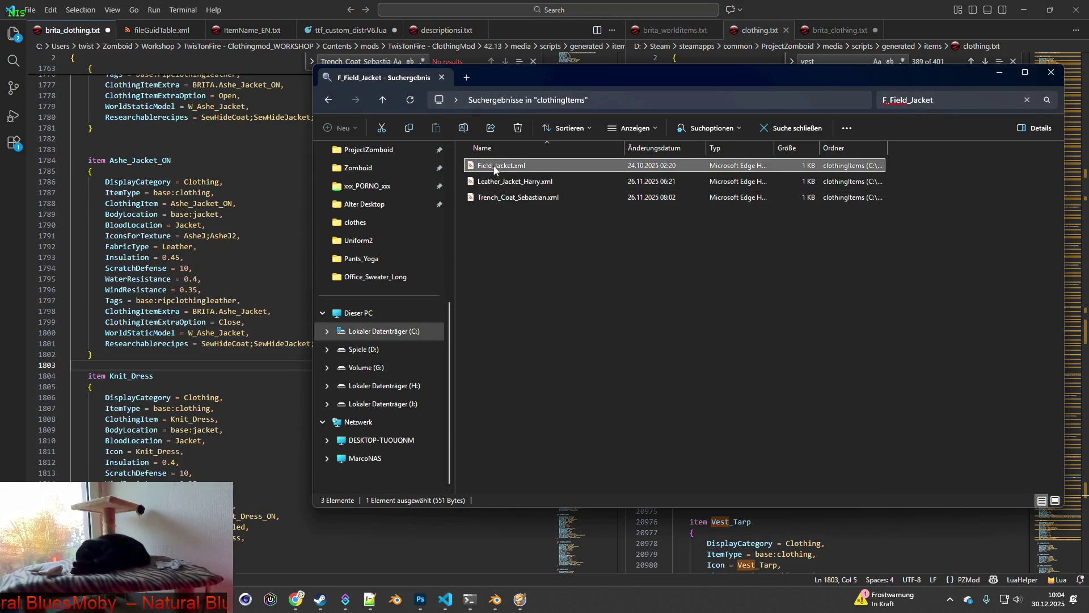
key(Escape)
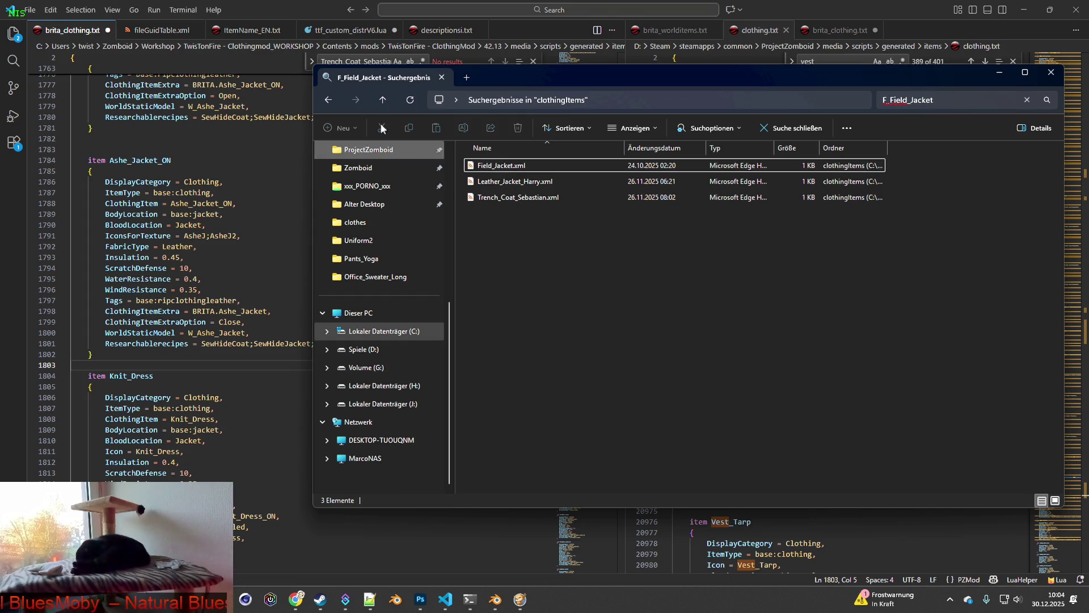
click(326, 16)
key(ctrl+f)
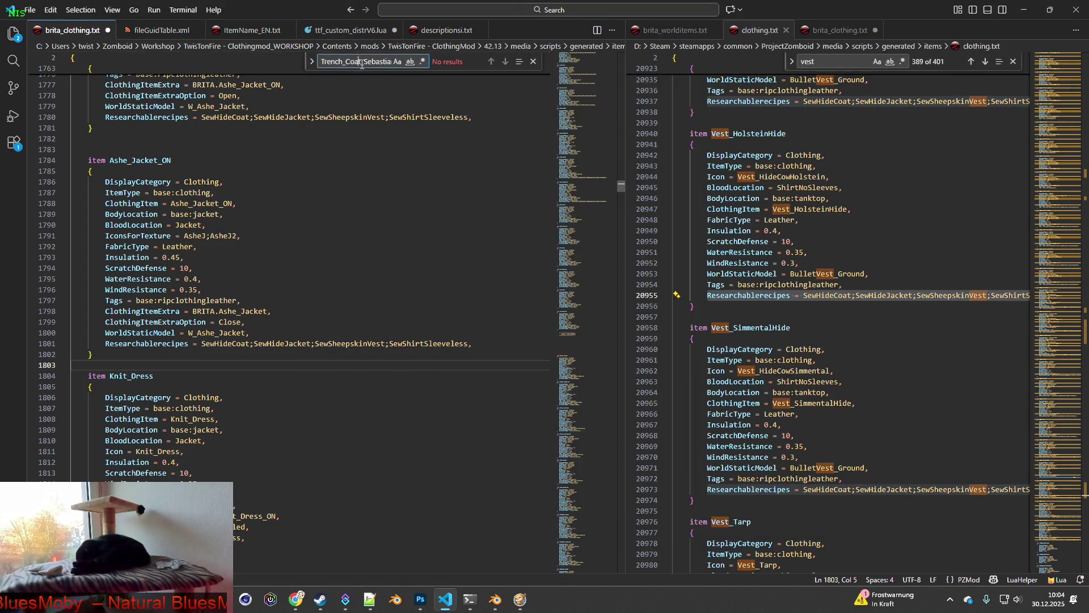
text(Field_Jacket)
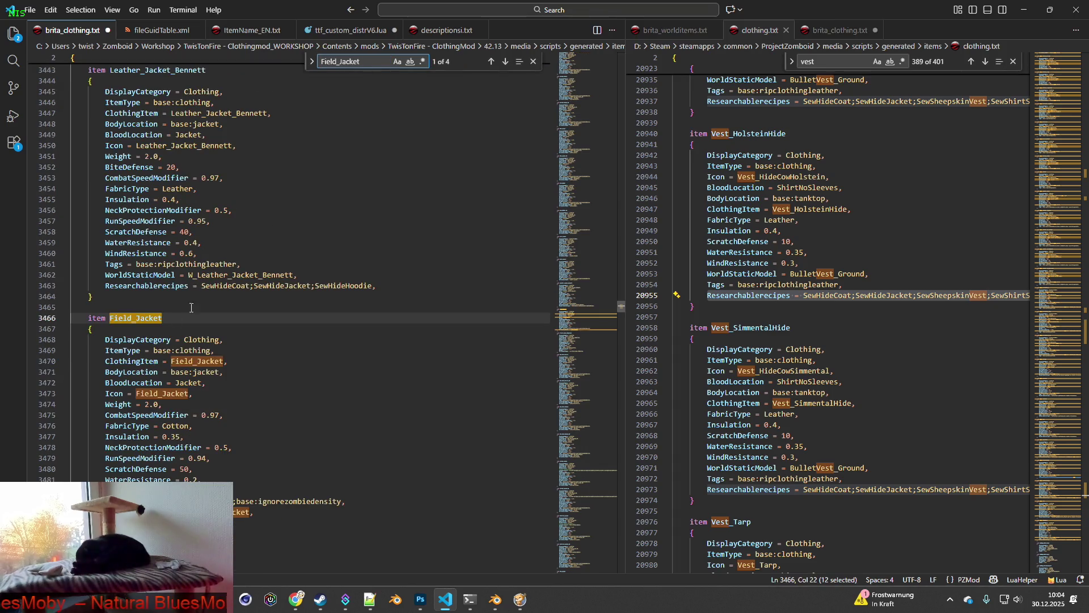
mouse_move(238, 477)
mouse_down()
mouse_move(113, 398)
mouse_move(71, 318)
mouse_up()
key(Delete)
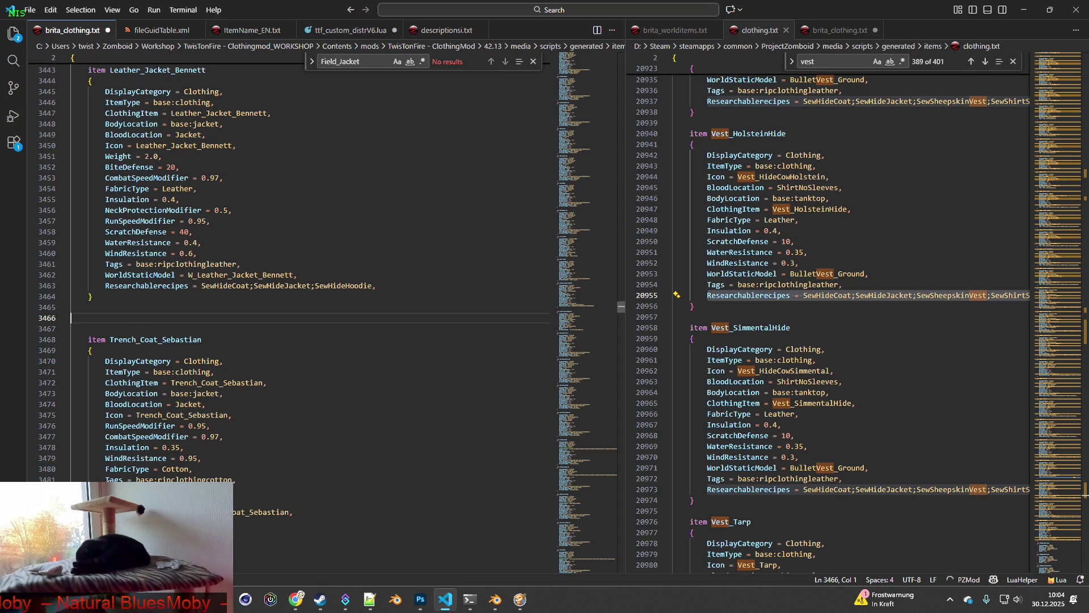
Step: Delete the Trench_Coat_Sebastian item block and empty lines, save, and bring up ItemName_EN.txt
mouse_move(238, 482)
mouse_down()
mouse_move(74, 386)
mouse_move(70, 340)
mouse_up()
key(ctrl+v)
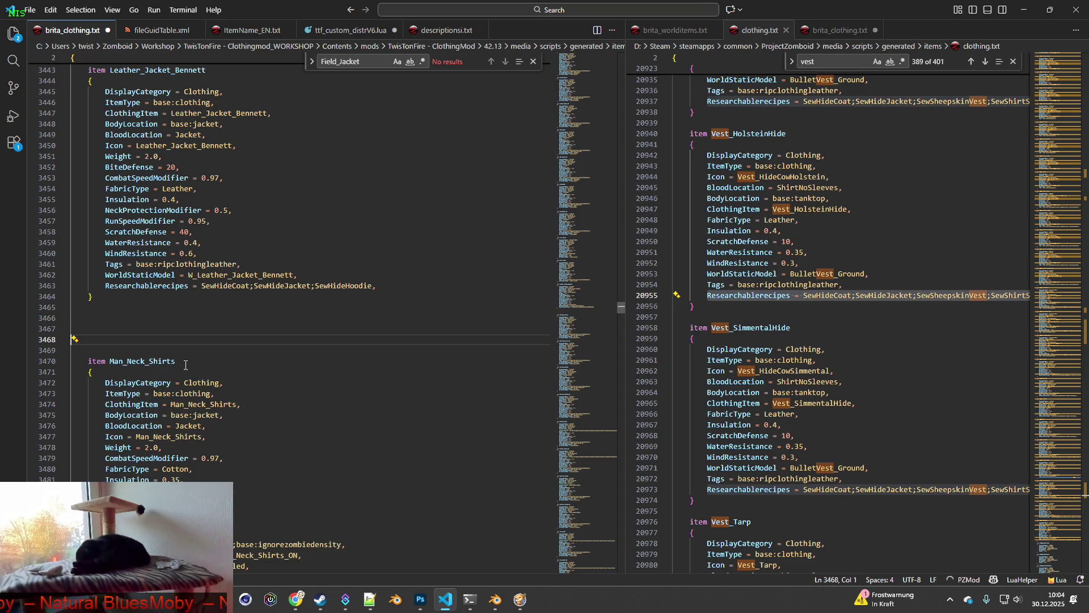
key(Delete)
key(BackSpace)
key(BackSpace)
key(BackSpace)
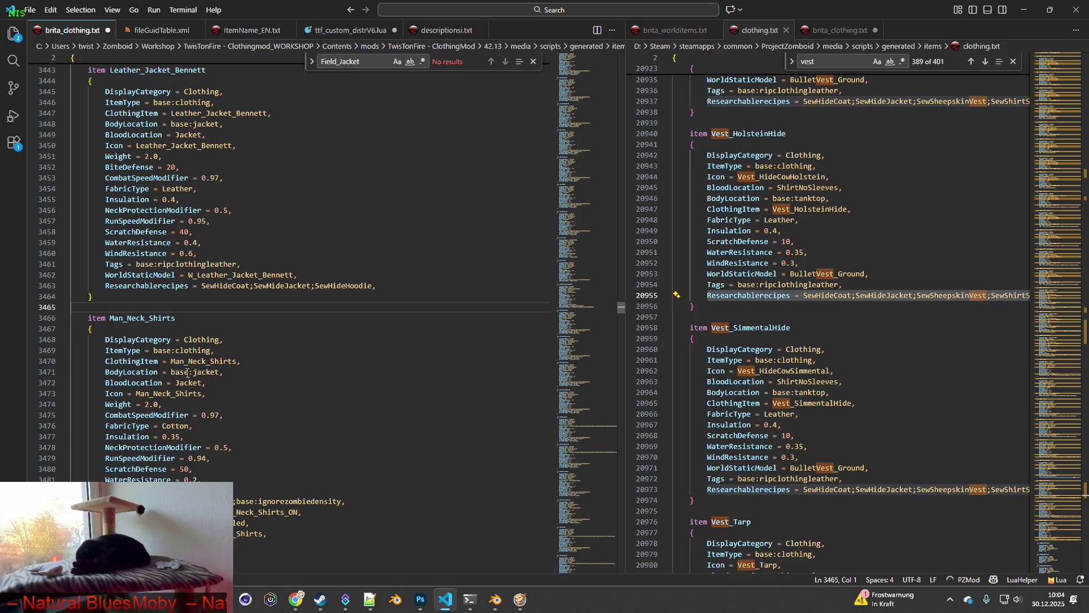
click(29, 10)
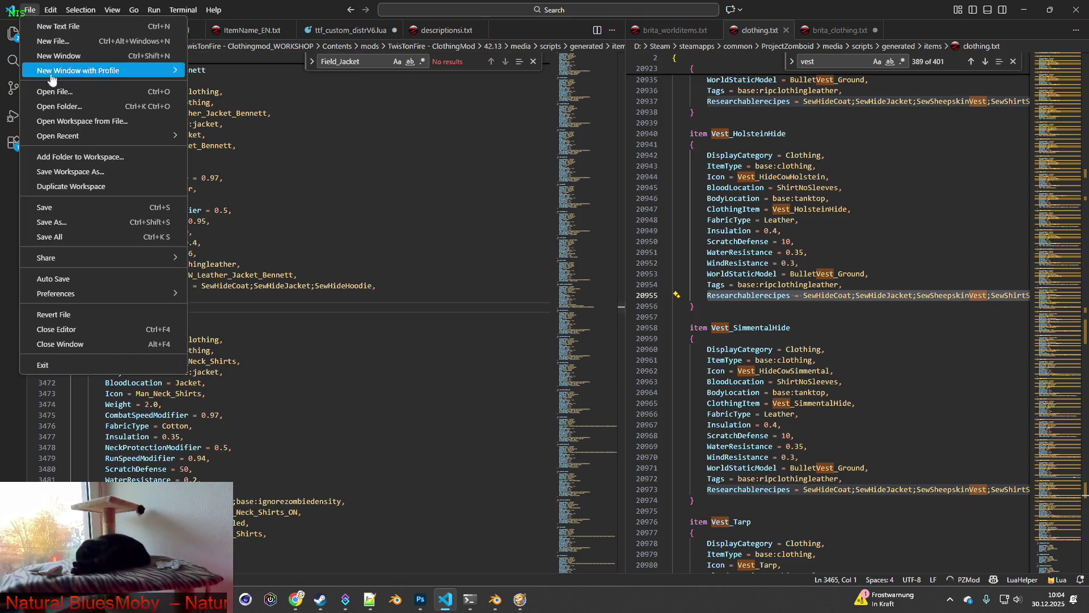
click(55, 205)
key(alt+Tab)
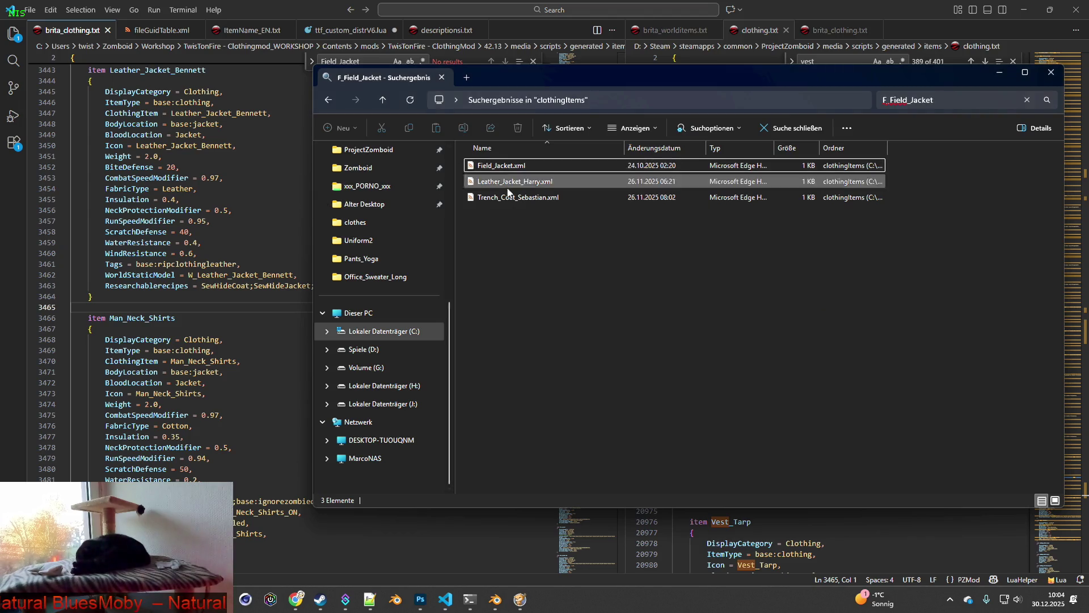
key(alt+Tab)
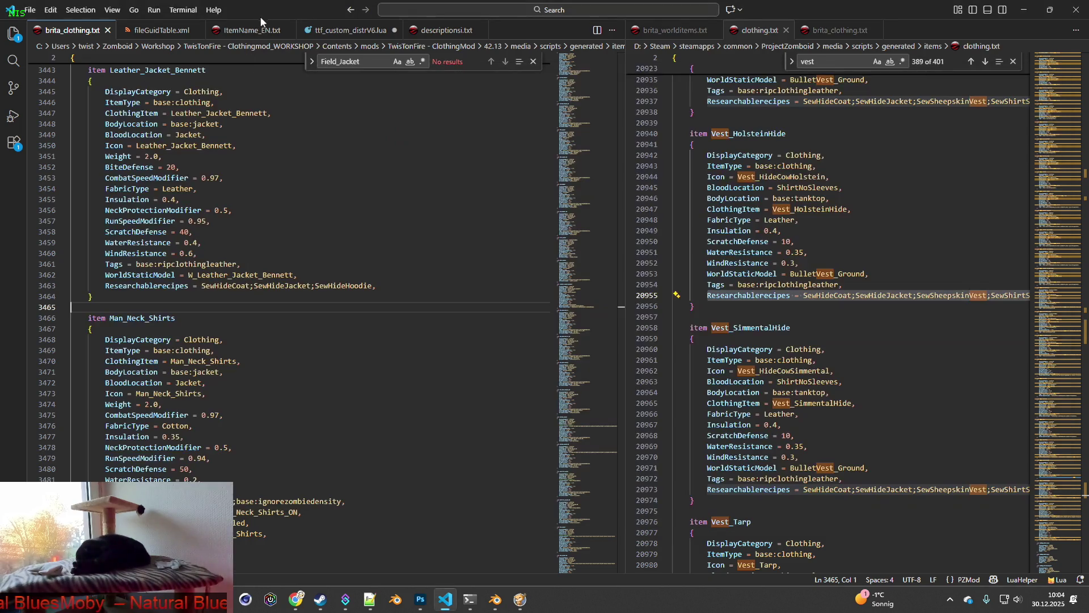
click(252, 30)
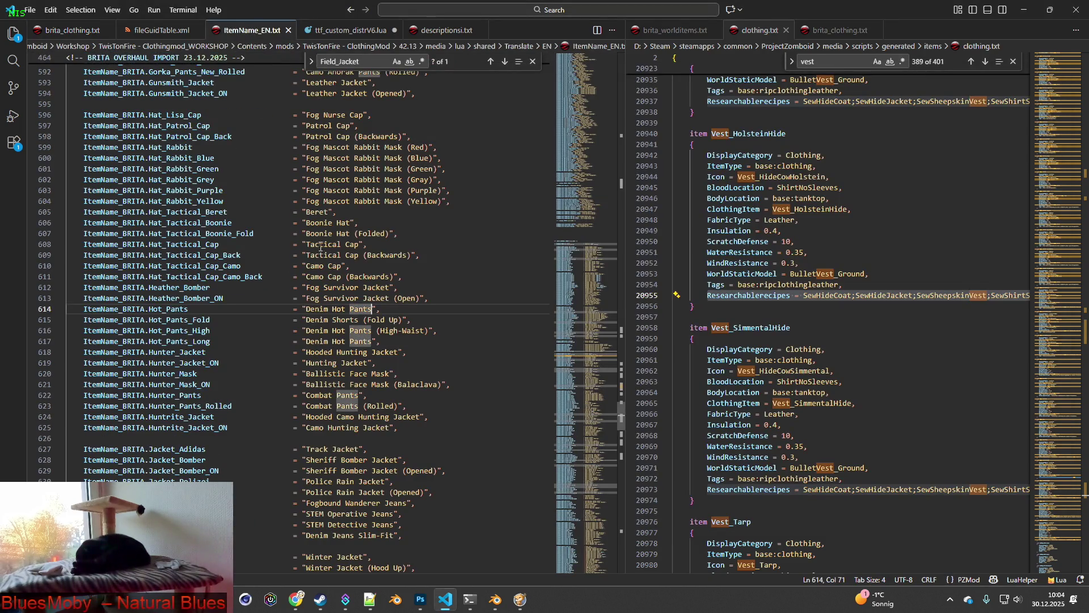
Step: Delete the Field_Jacket name entry on line 565 of ItemName_EN.txt
key(ctrl+f)
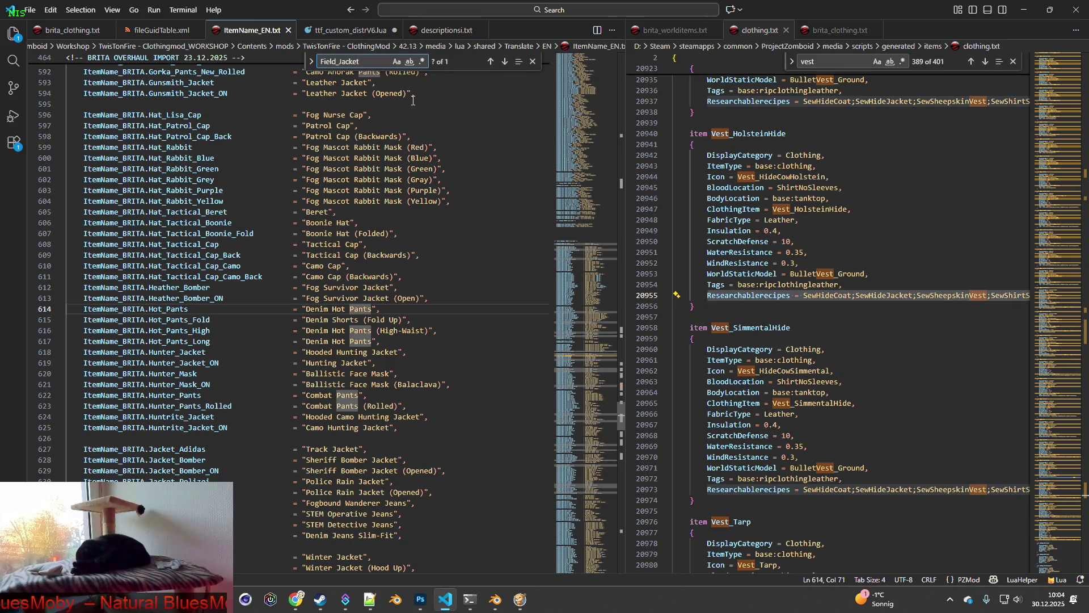
click(491, 61)
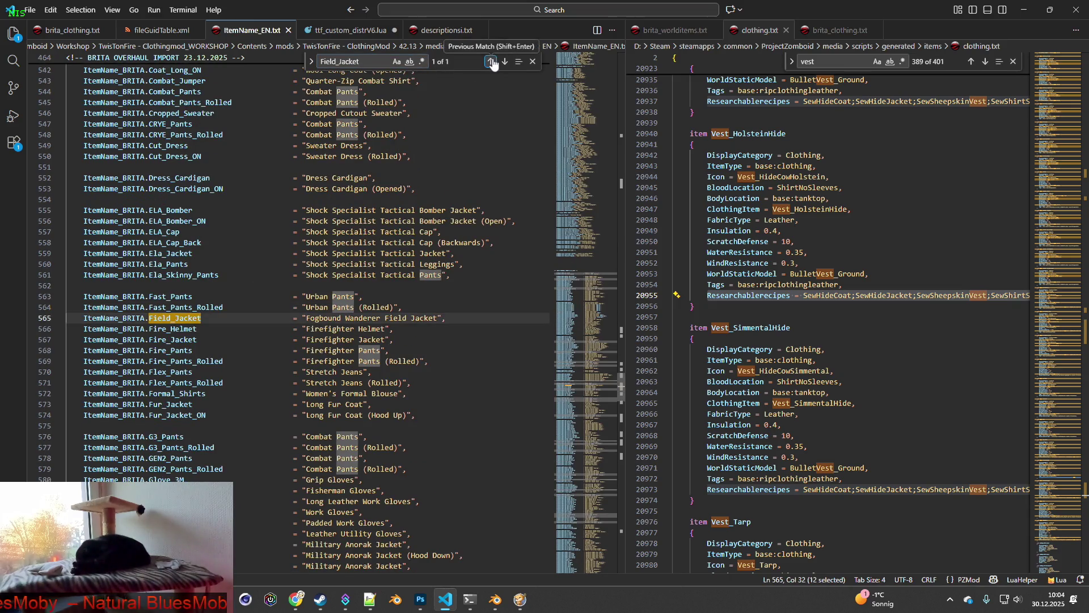
mouse_move(457, 318)
mouse_down()
mouse_move(187, 310)
mouse_move(62, 318)
mouse_up()
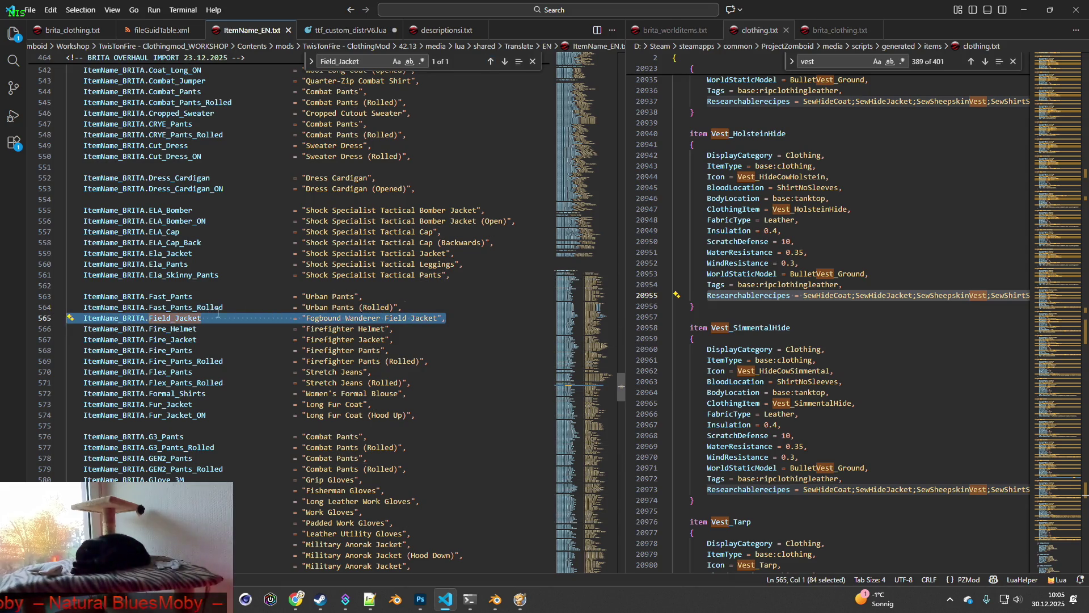
key(BackSpace)
key(BackSpace)
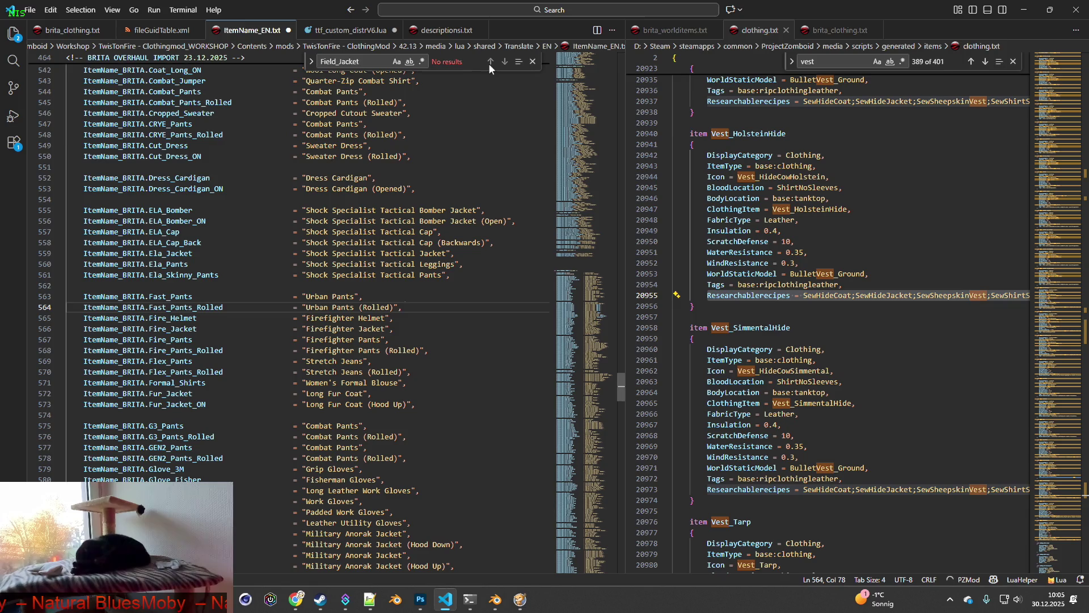
Step: Find and delete the Leather_Jacket_Harry name entry
key(alt+Tab)
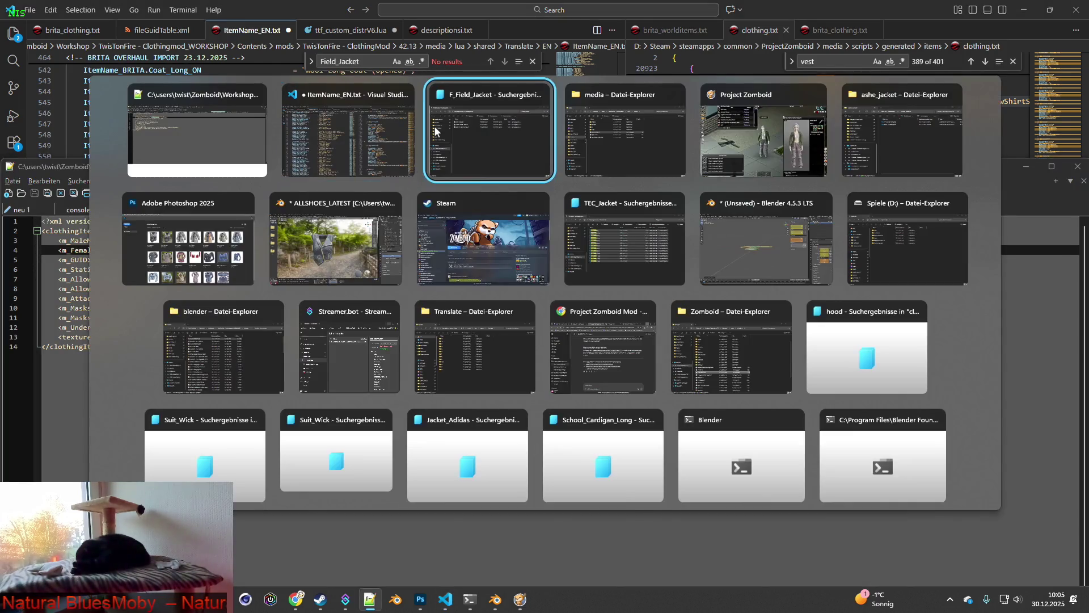
click(437, 131)
click(505, 182)
click(530, 240)
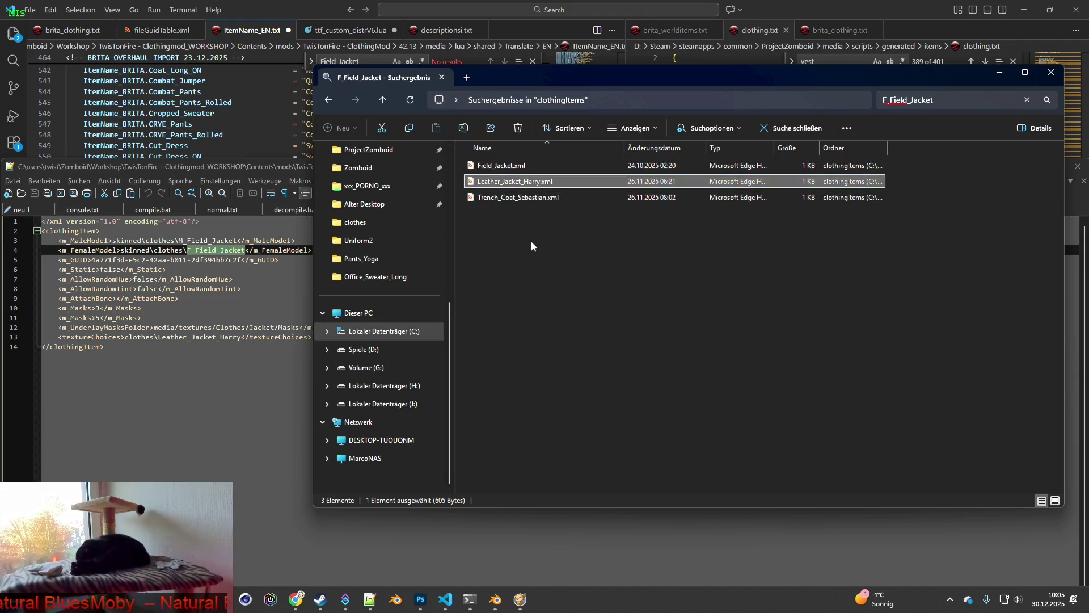
click(227, 167)
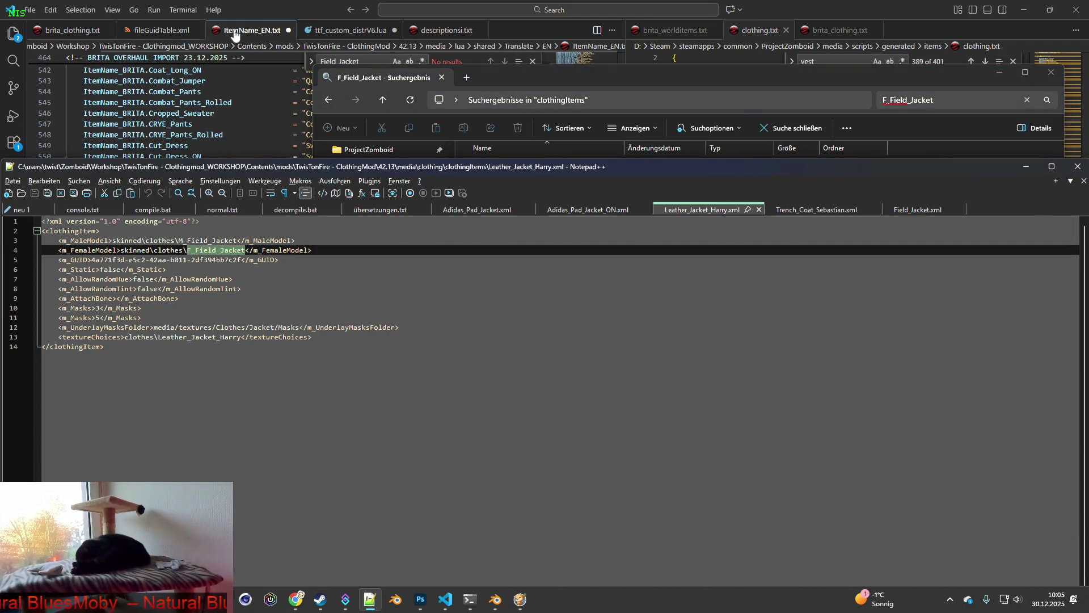
click(310, 64)
text(Leather_Jacket_Harry)
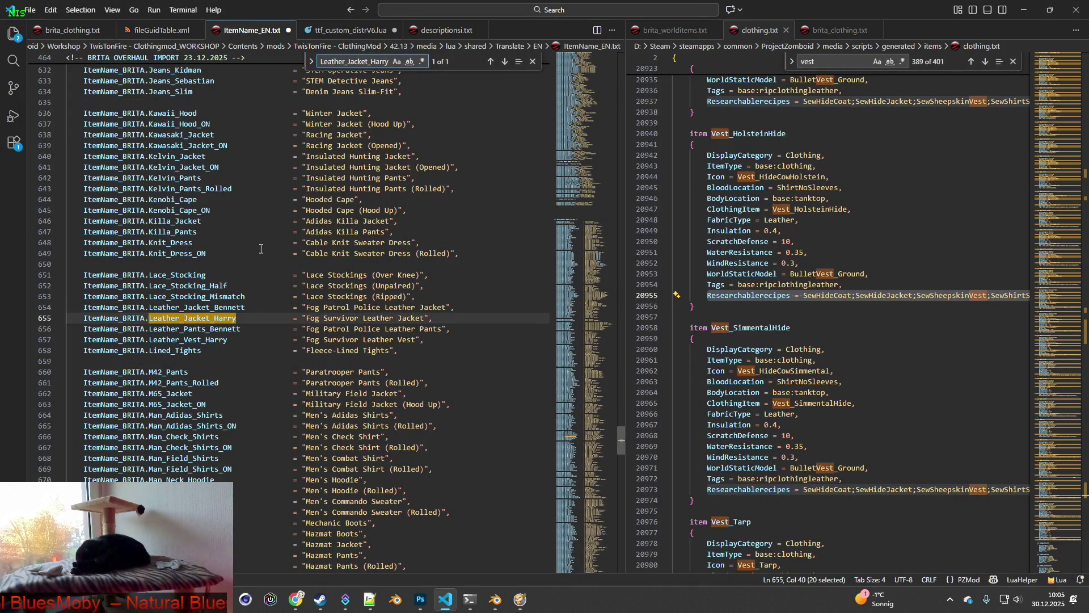
click(247, 318)
drag(452, 316, 67, 318)
key(BackSpace)
key(BackSpace)
Step: Find and delete the Trench_Coat_Sebastian name entry and the leftover empty line 799
key(alt+Tab)
key(alt+Tab)
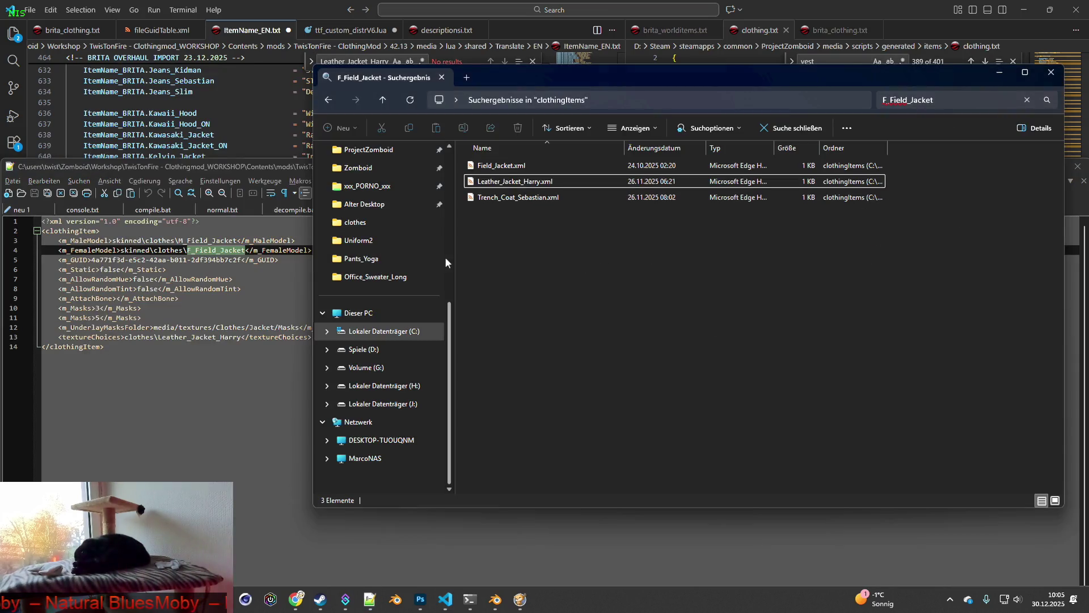
click(517, 200)
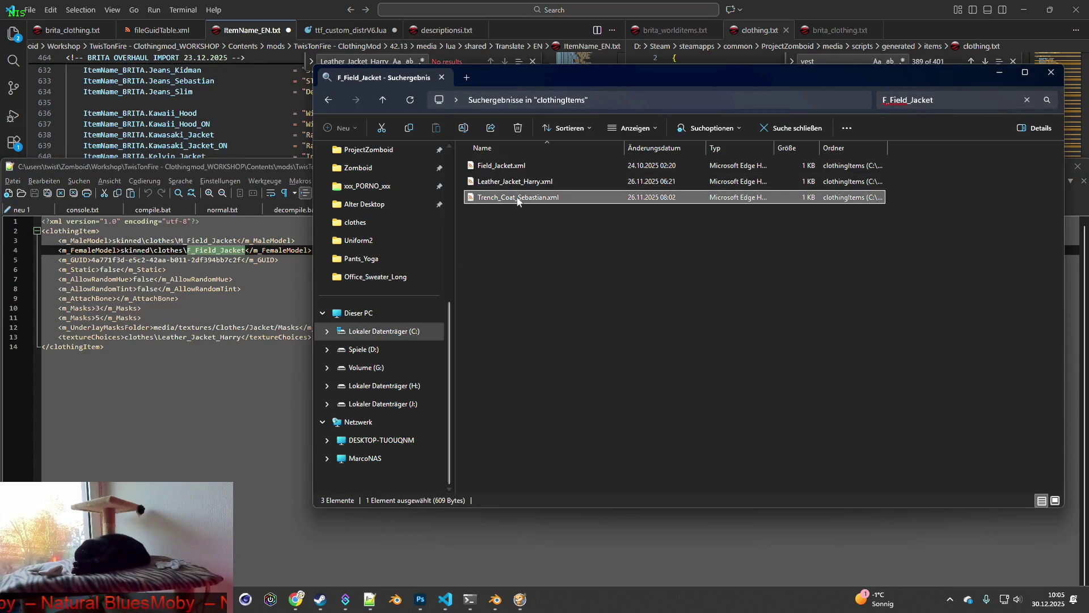
click(533, 199)
drag(560, 198, 540, 197)
click(564, 200)
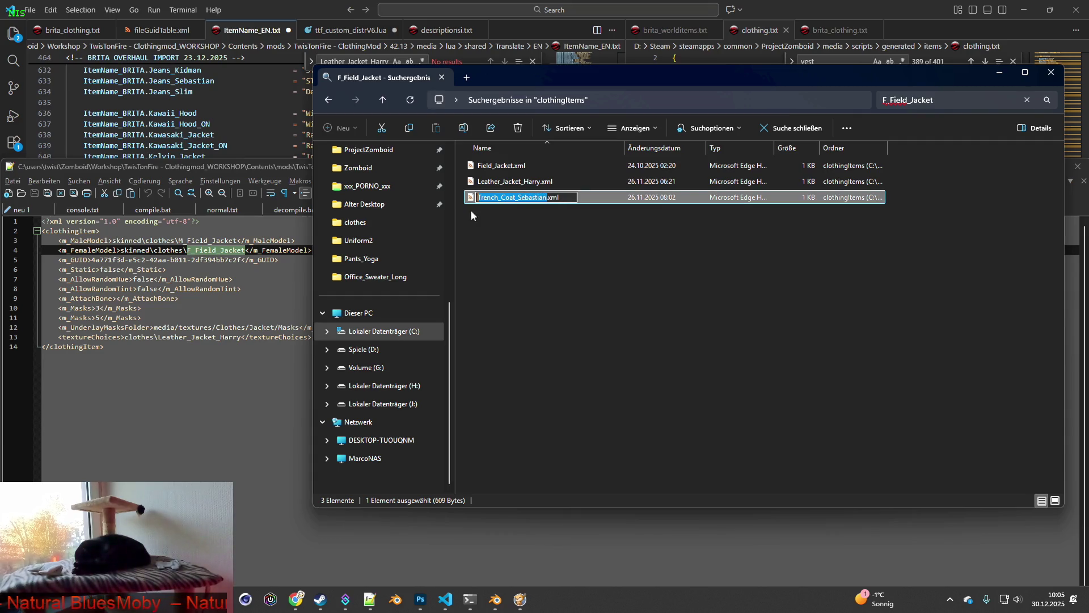
click(553, 251)
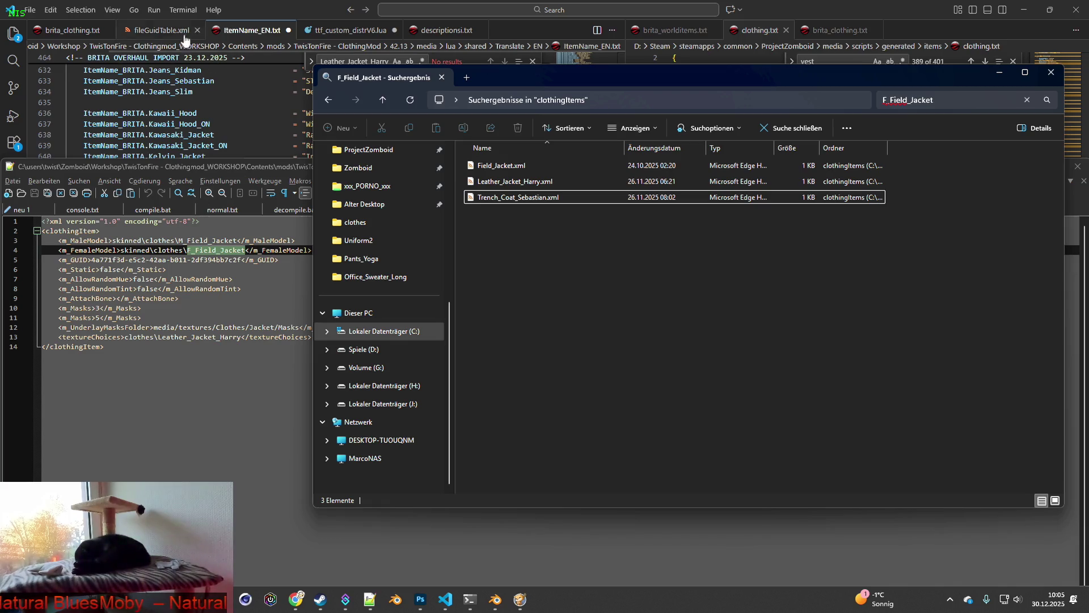
click(250, 32)
click(360, 59)
double_click(363, 61)
text(Trench_Coat_Sebastian)
drag(437, 317, 43, 316)
key(BackSpace)
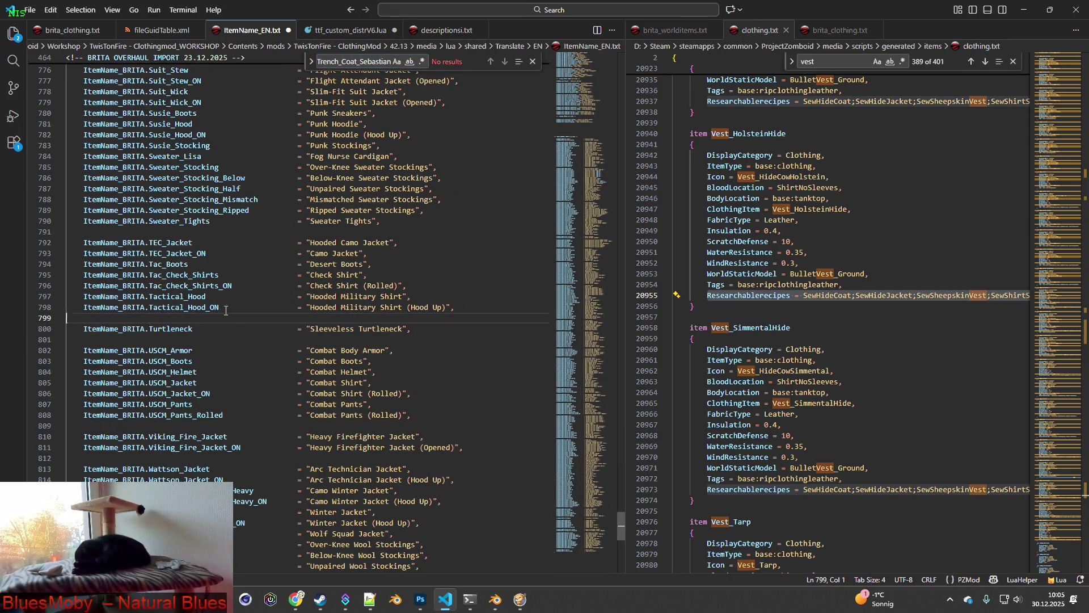
key(BackSpace)
Step: Save ItemName_EN.txt and bring up ttf_custom_distrV6.lua
click(31, 12)
click(55, 206)
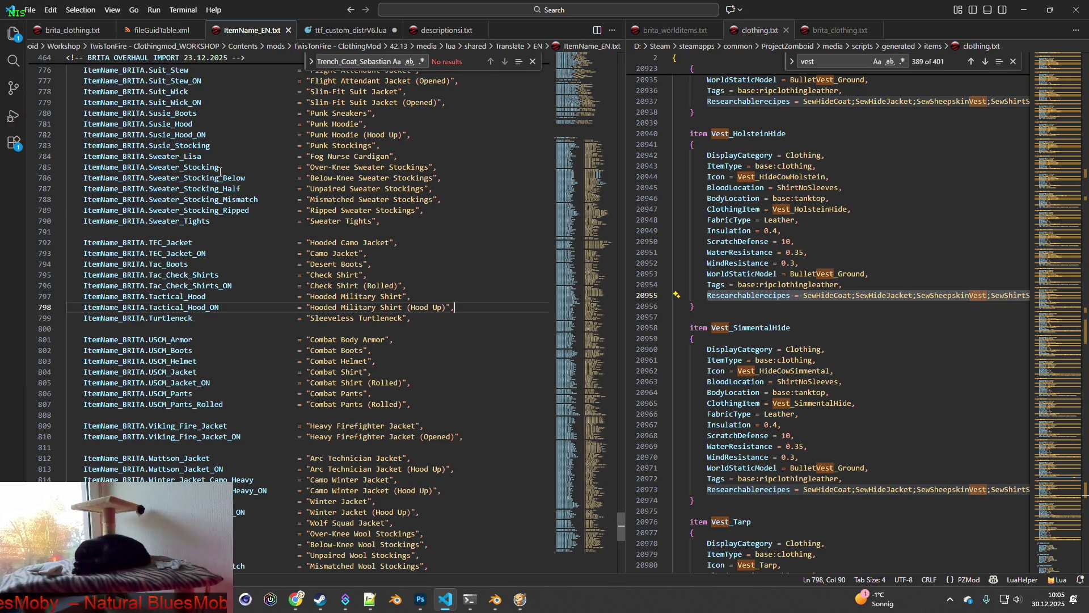
click(347, 31)
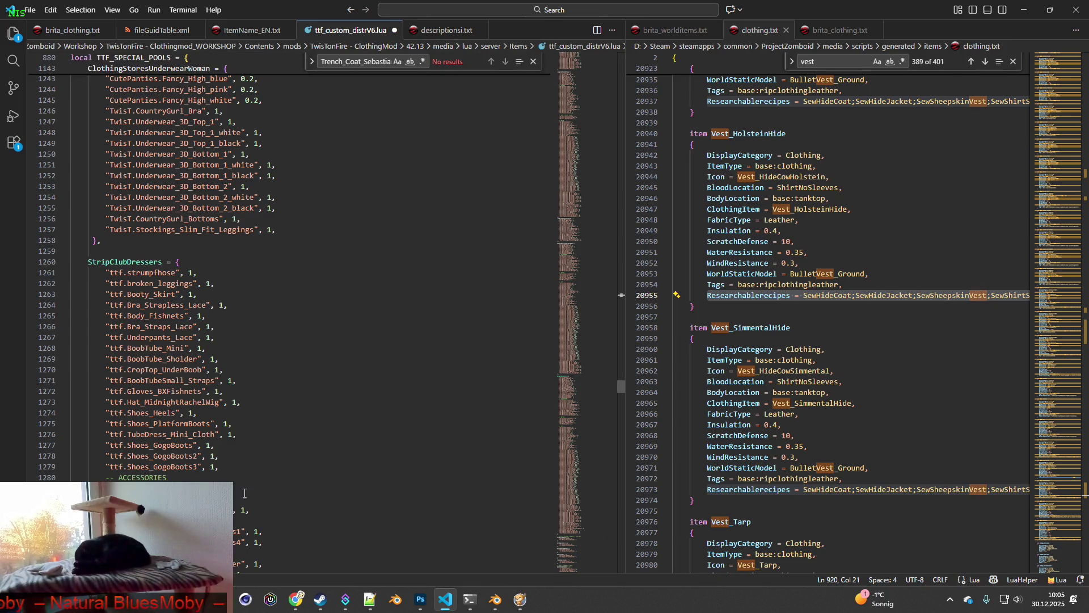
mouse_move(445, 599)
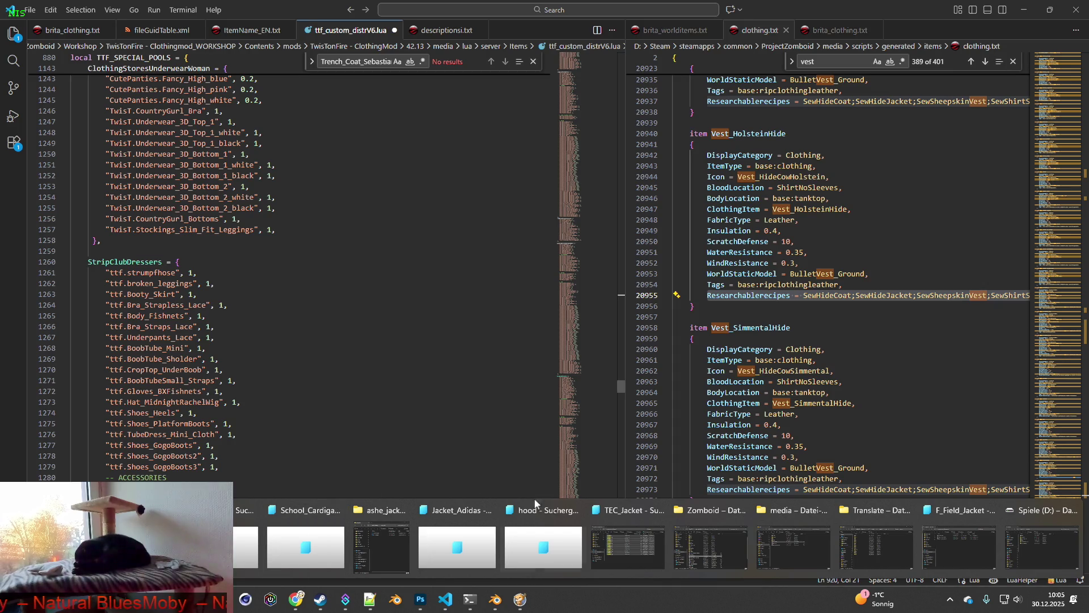
Step: Open brita_civil_distr.lua and brita_military_distr.lua from the media lua/server/Items folder
click(799, 509)
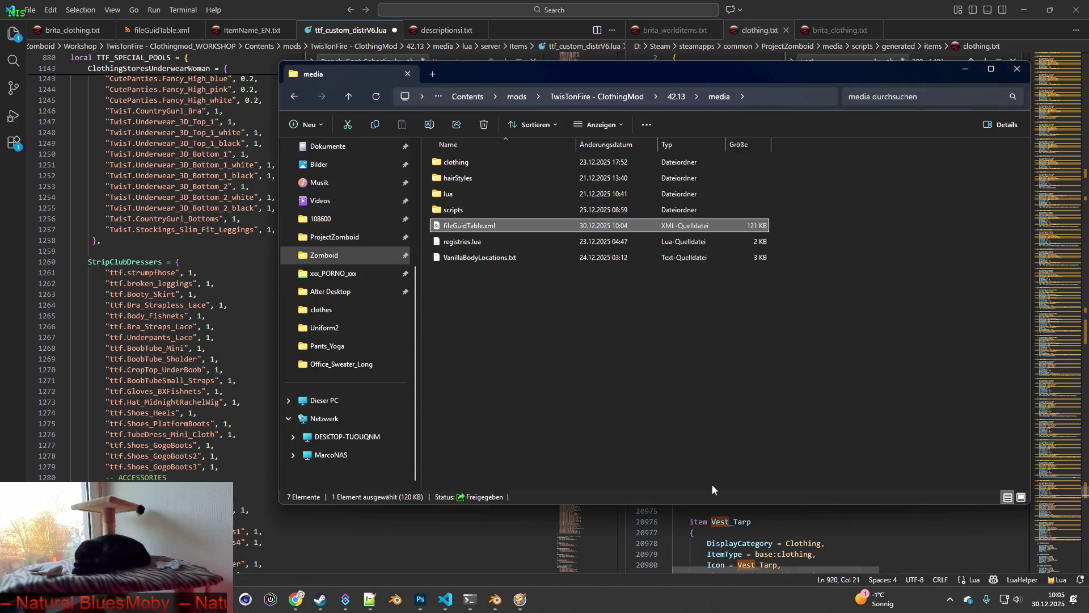
click(579, 390)
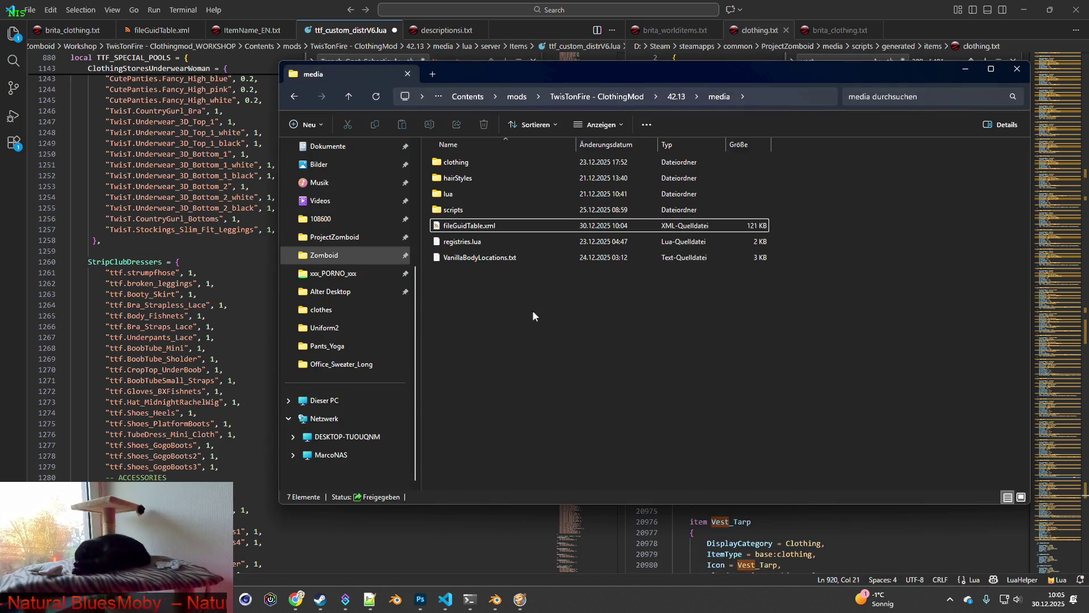
double_click(459, 195)
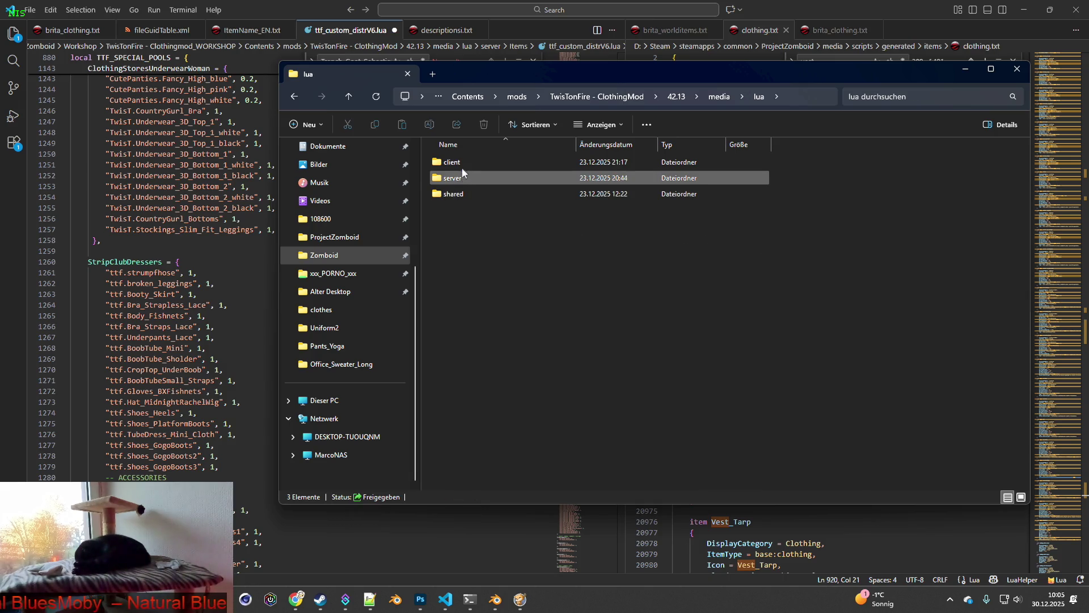
double_click(459, 178)
double_click(464, 163)
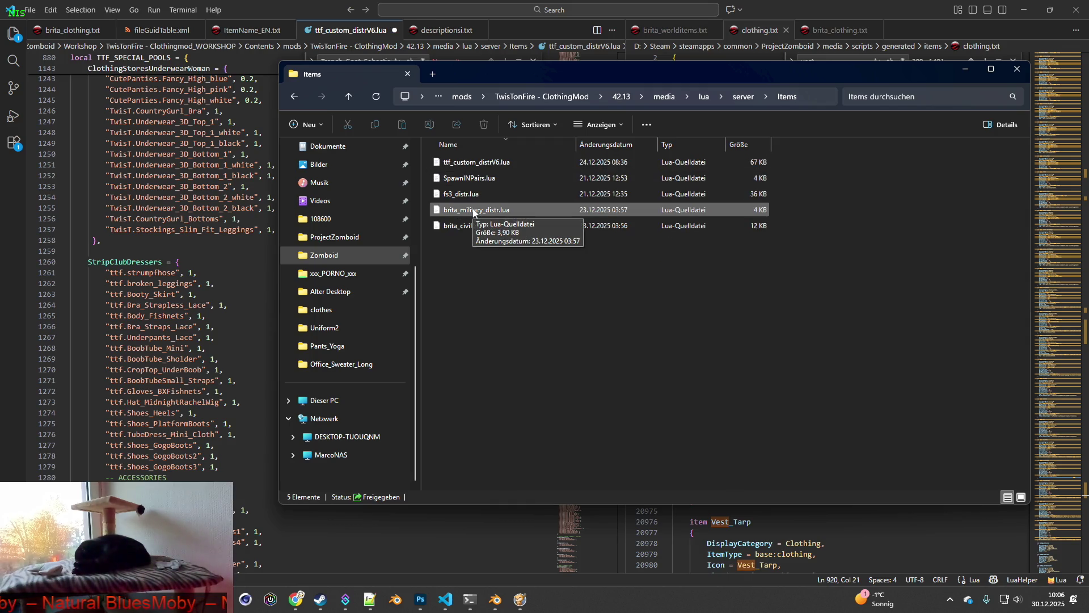
double_click(464, 225)
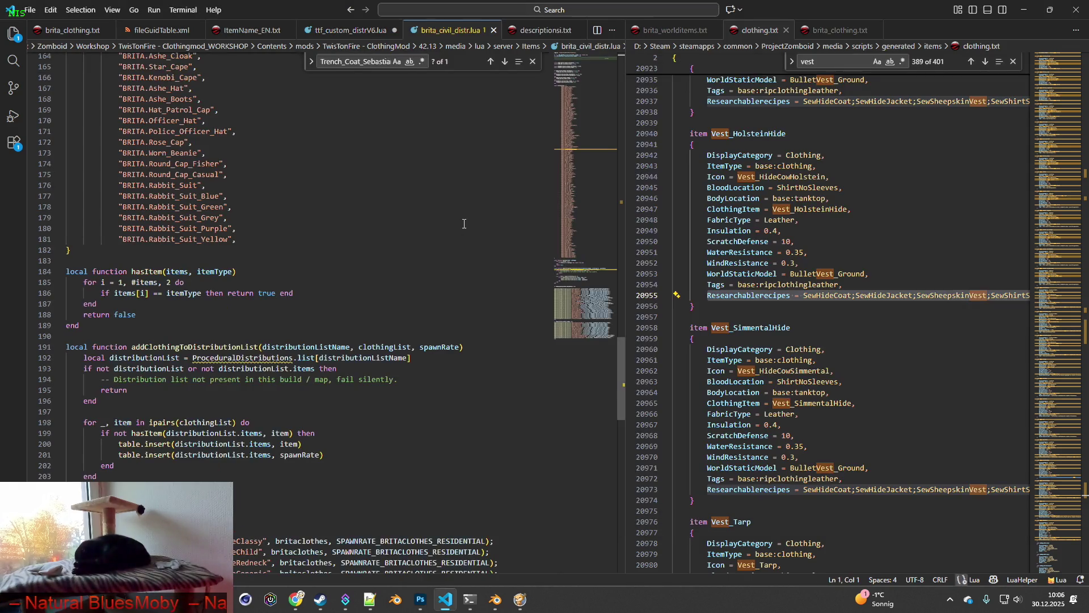
key(alt+Tab)
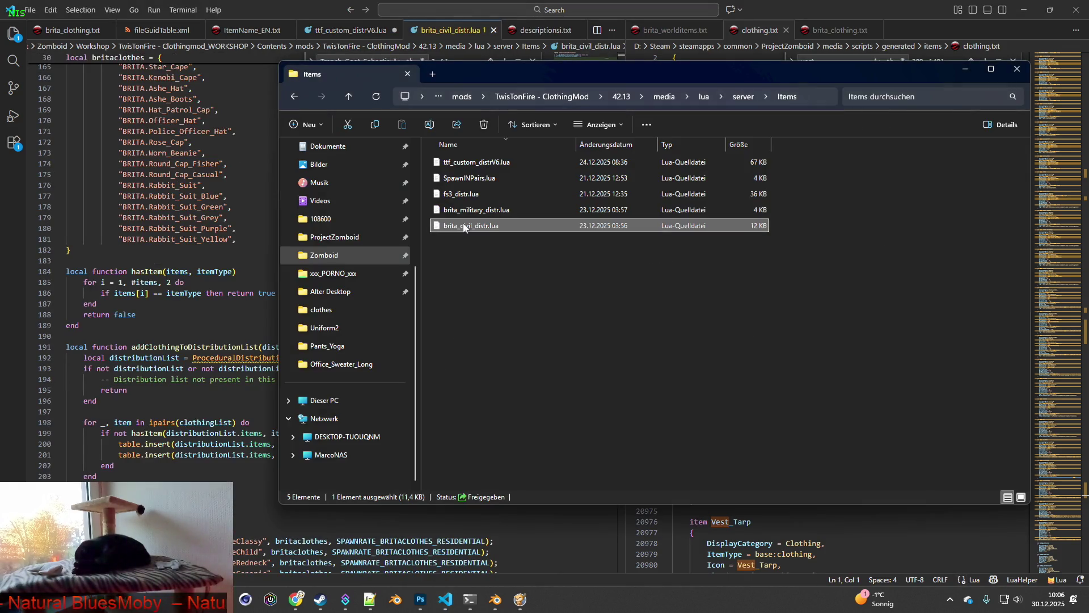
click(471, 212)
double_click(471, 211)
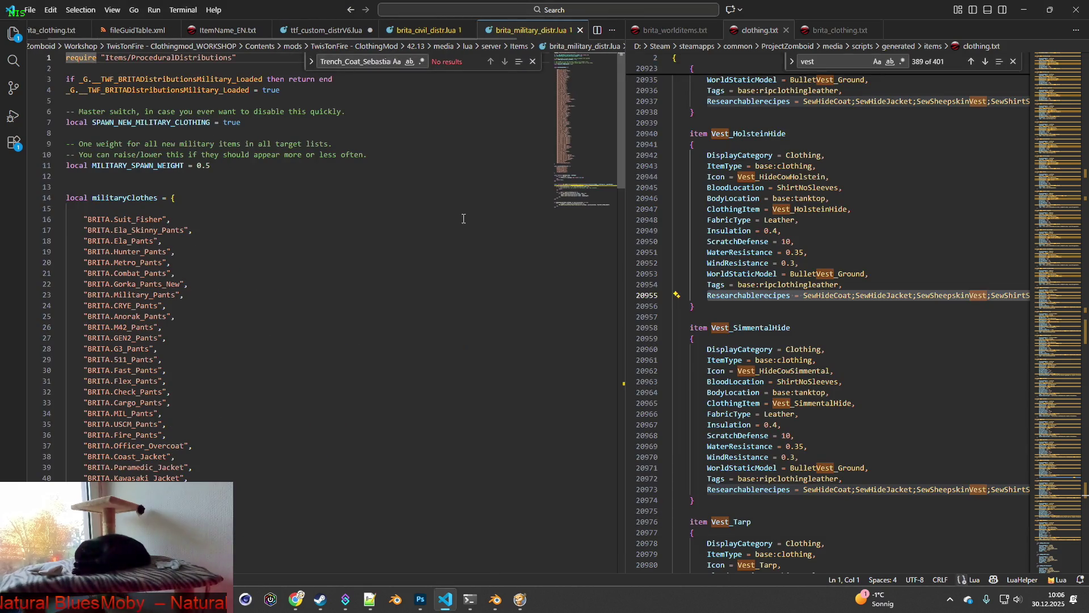
Step: Delete the Trench_Coat_Sebastian entry on line 86 of brita_civil_distr.lua
click(365, 62)
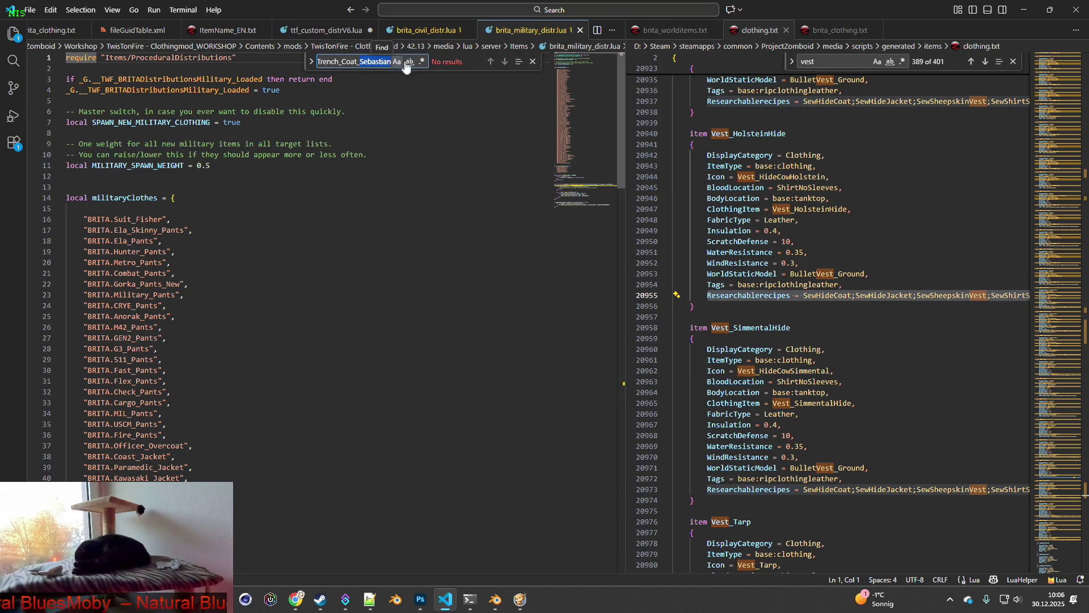
click(423, 29)
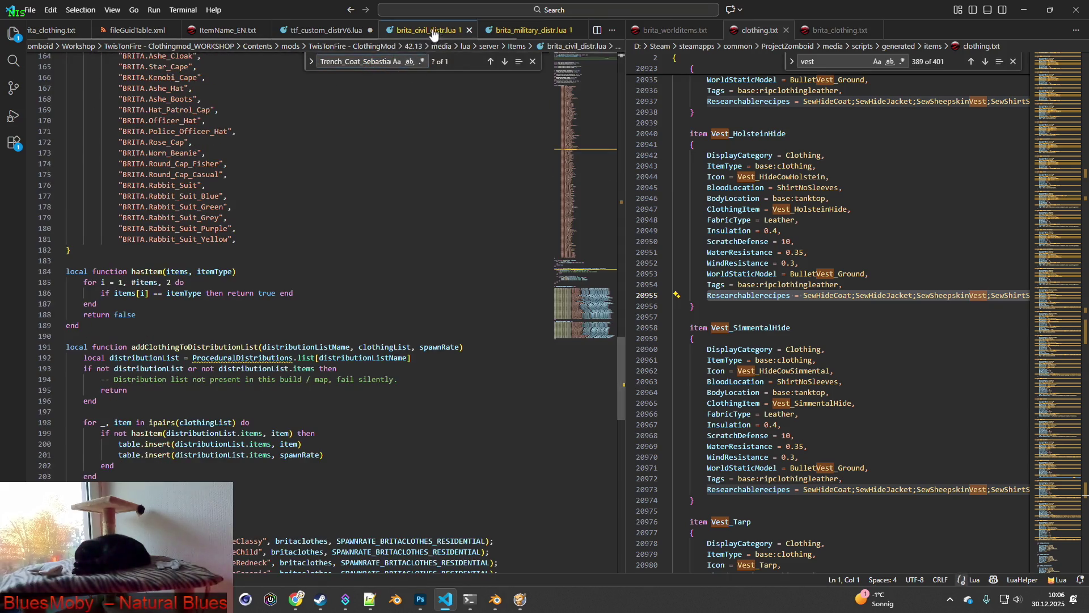
click(490, 62)
click(269, 317)
key(shift+Home)
key(shift+Home)
key(BackSpace)
key(BackSpace)
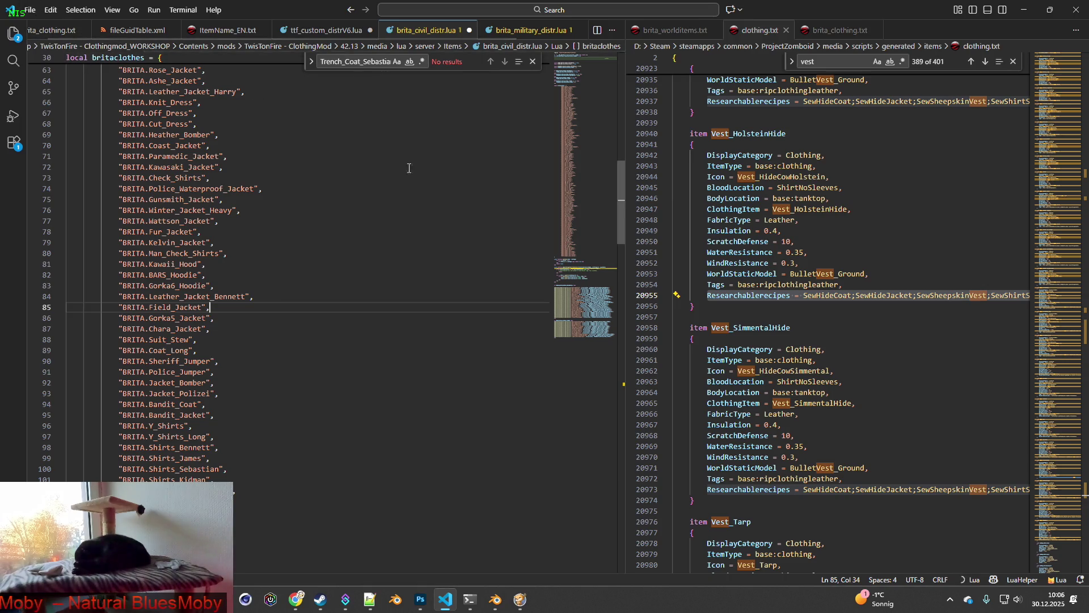
Step: Find and delete the Leather_Jacket_Harry entry and its leftover empty line
key(alt+Tab)
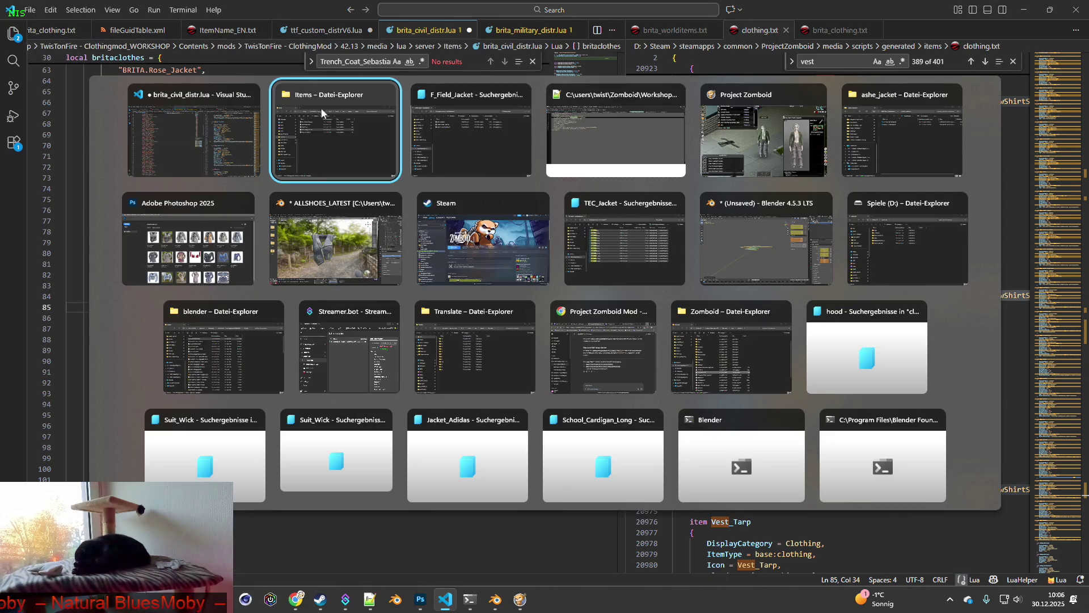
click(530, 183)
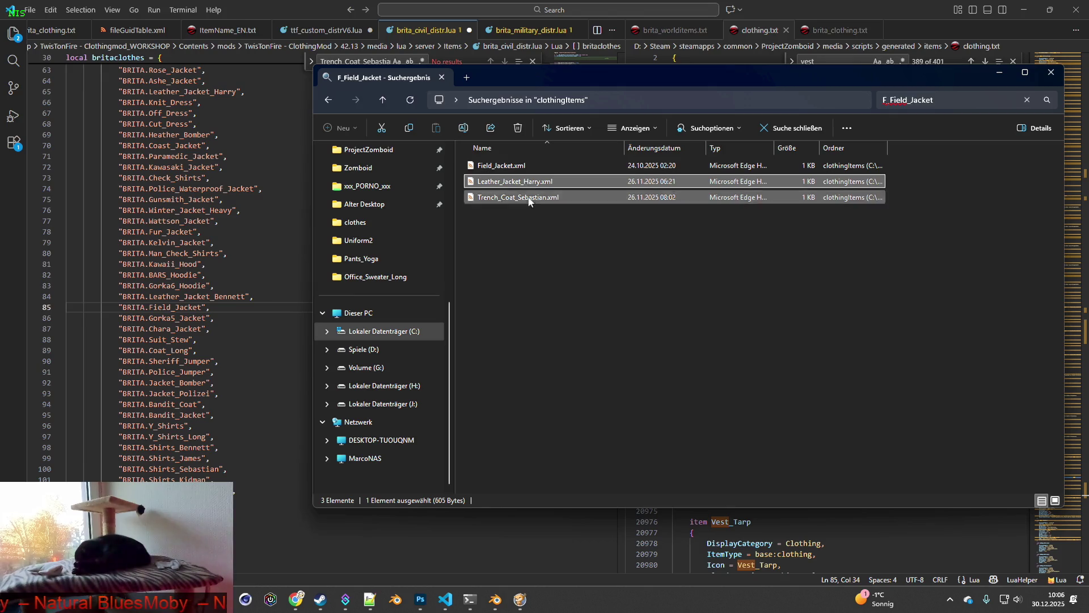
click(276, 4)
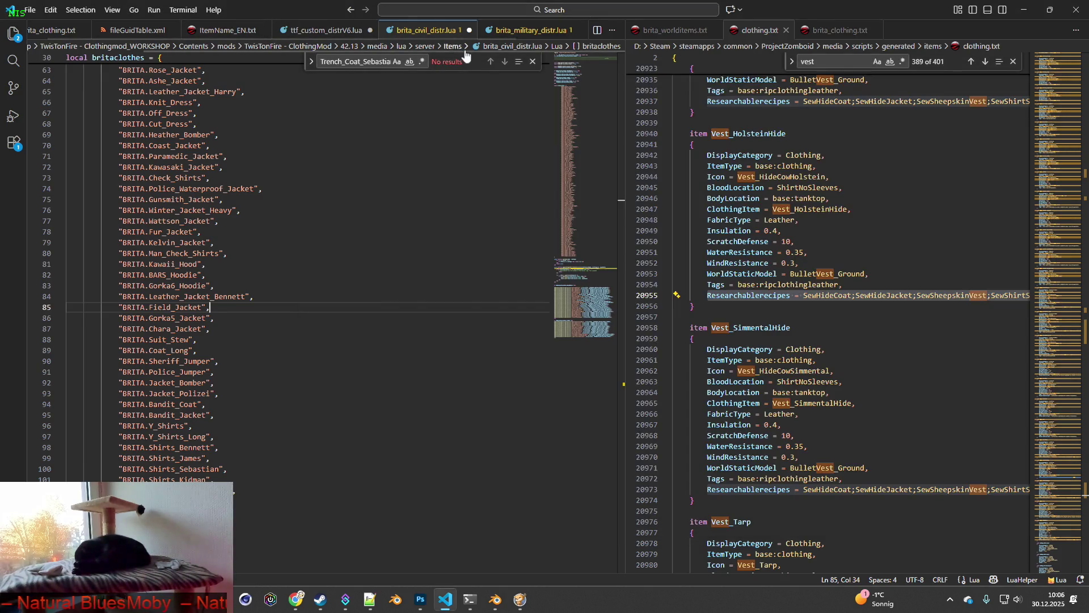
key(ctrl+a)
text(Leather_Jacket_Harry)
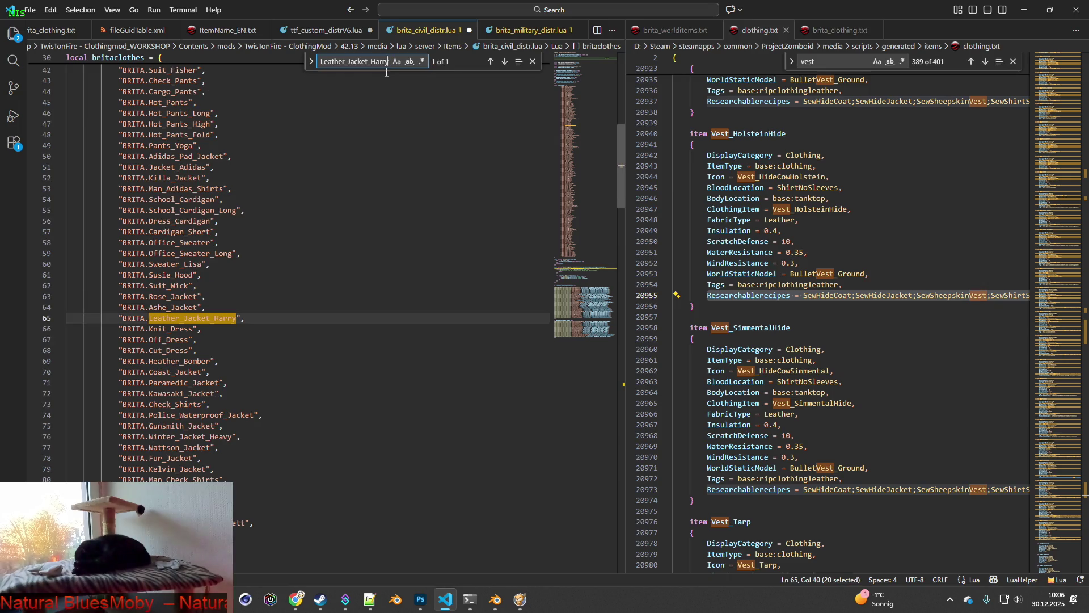
click(262, 316)
key(shift+Up)
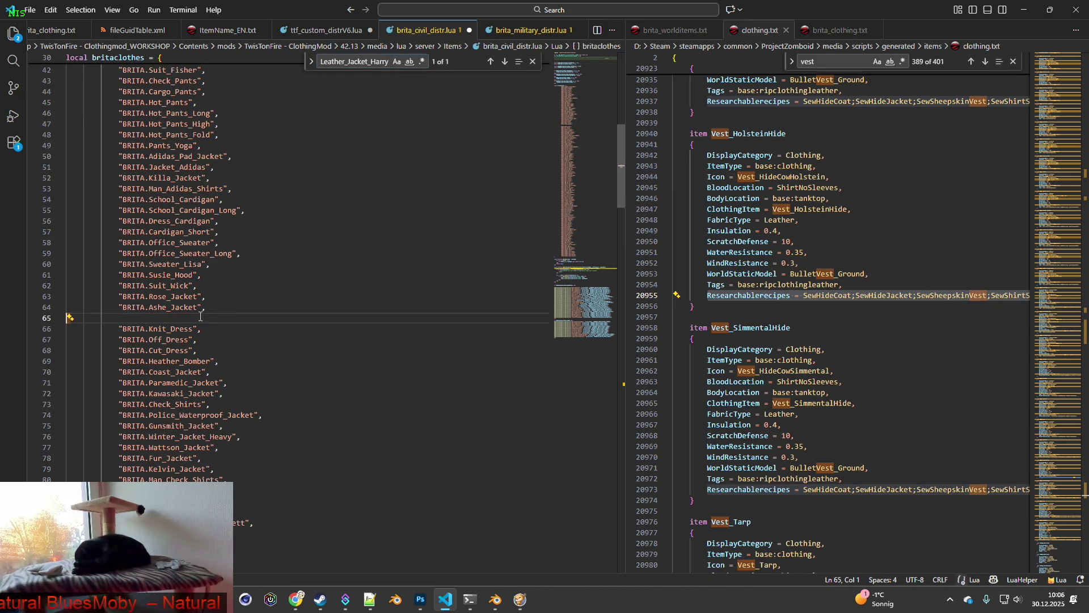
key(BackSpace)
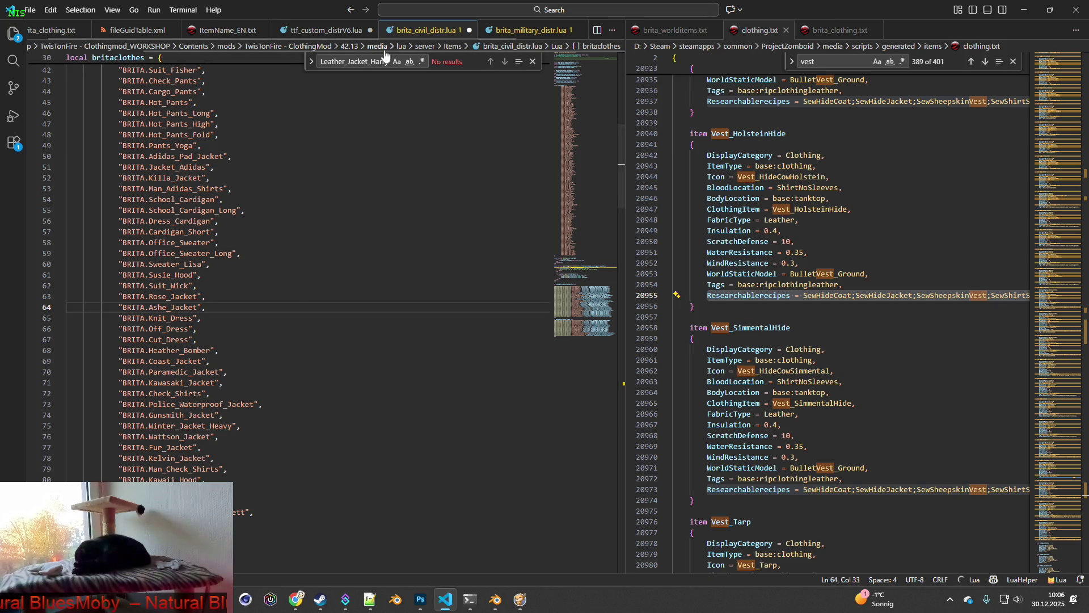
Step: Search for Field_Jacket and remove its entry on line 84 of brita_civil_distr.lua
key(alt+Tab)
key(alt+Tab)
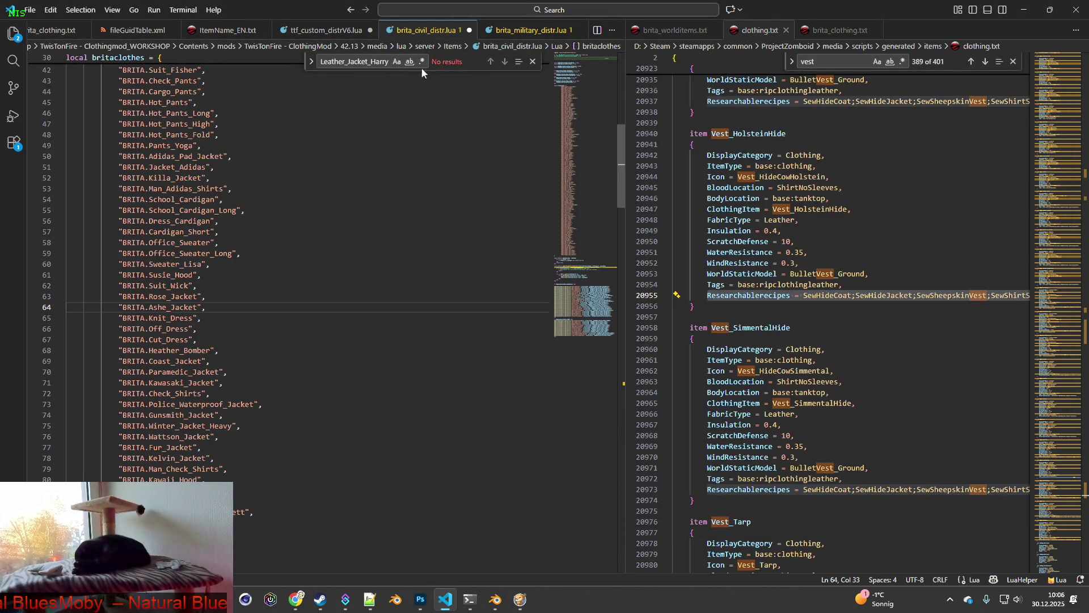
key(ctrl+Page_Down)
double_click(375, 63)
key(ctrl+c)
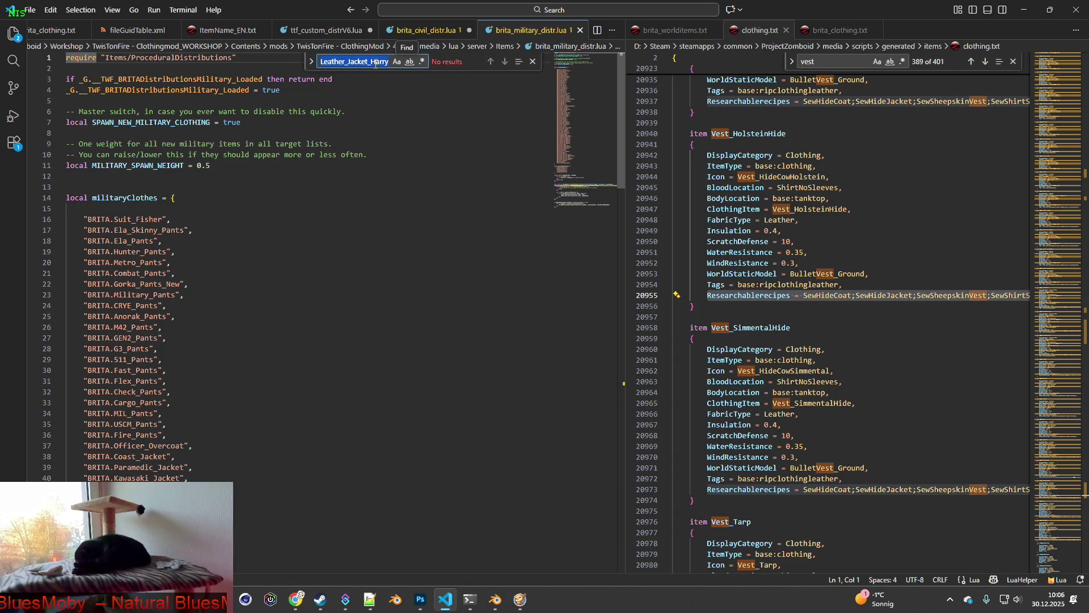
key(alt+Tab)
click(531, 168)
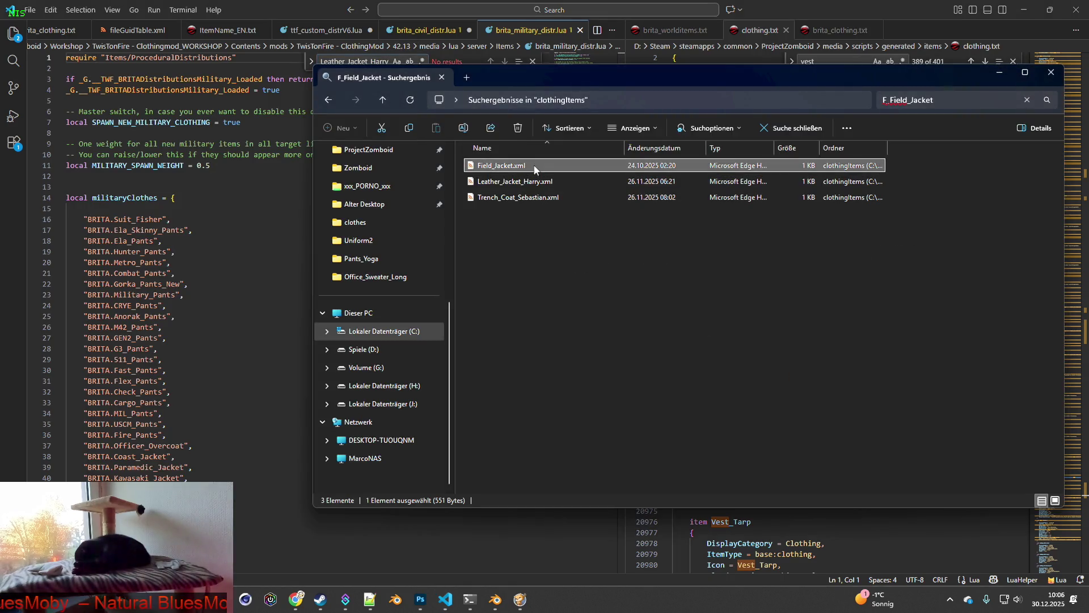
click(542, 258)
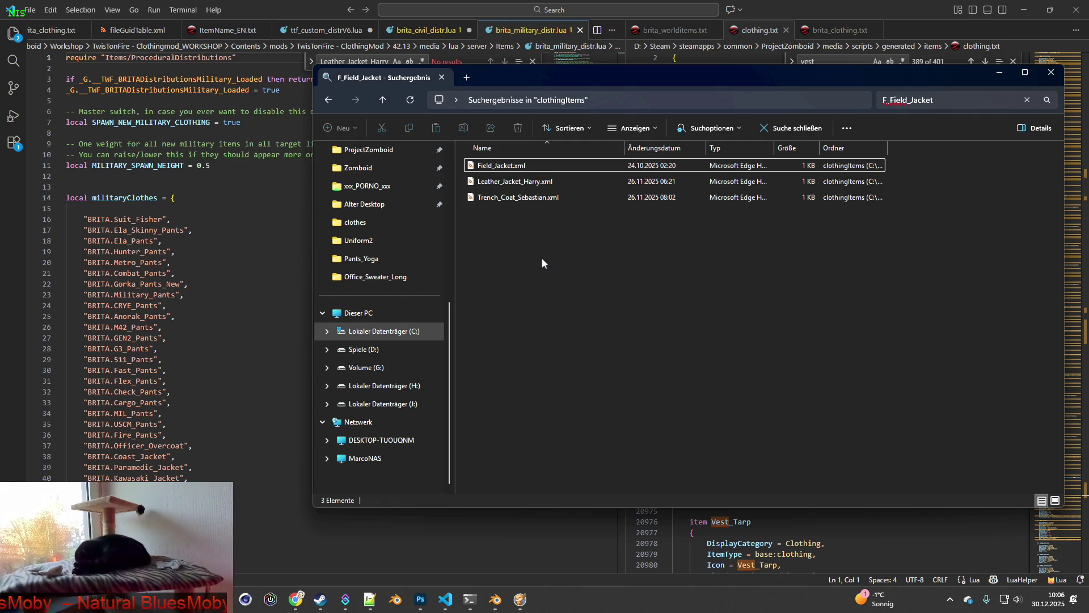
key(alt+Tab)
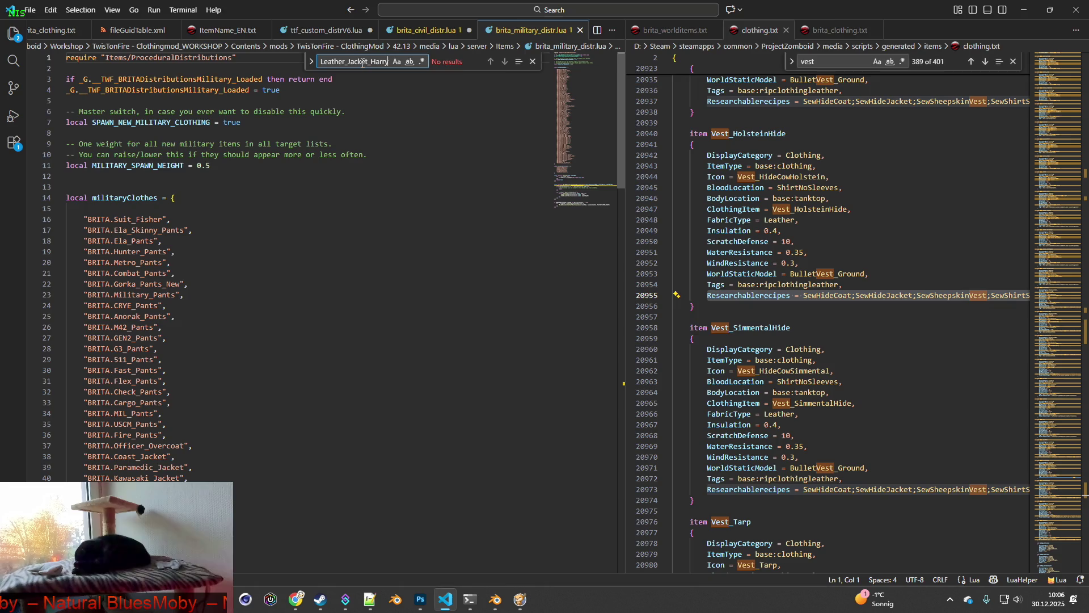
key(ctrl+a)
text(Field_Jacket)
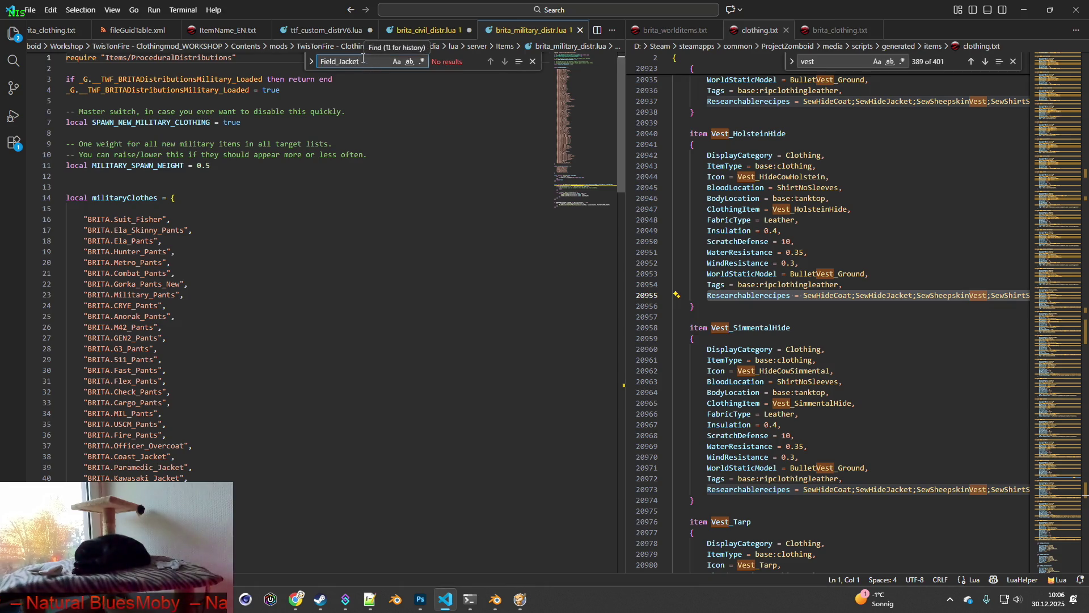
click(425, 31)
key(ctrl+f)
click(490, 62)
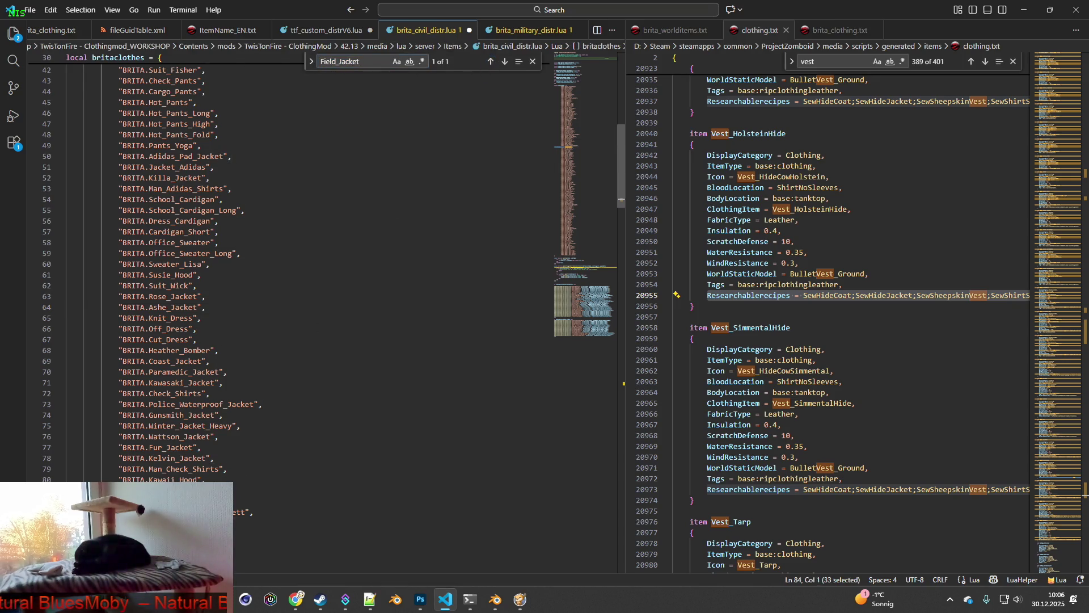
key(ctrl+z)
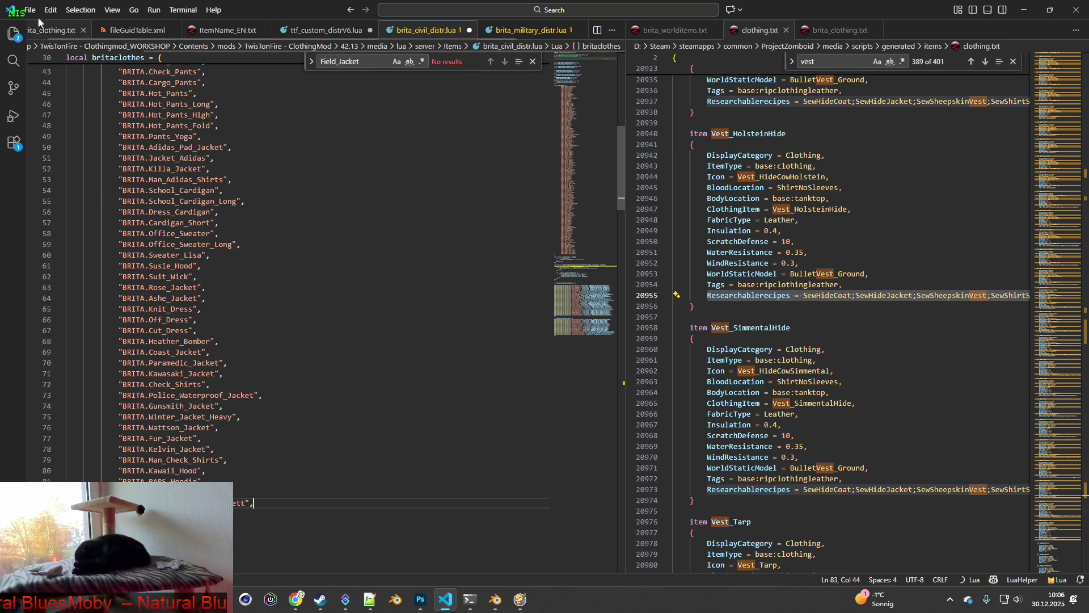
Step: Save brita_civil_distr.lua and bring up brita_clothing.txt
click(29, 10)
click(57, 218)
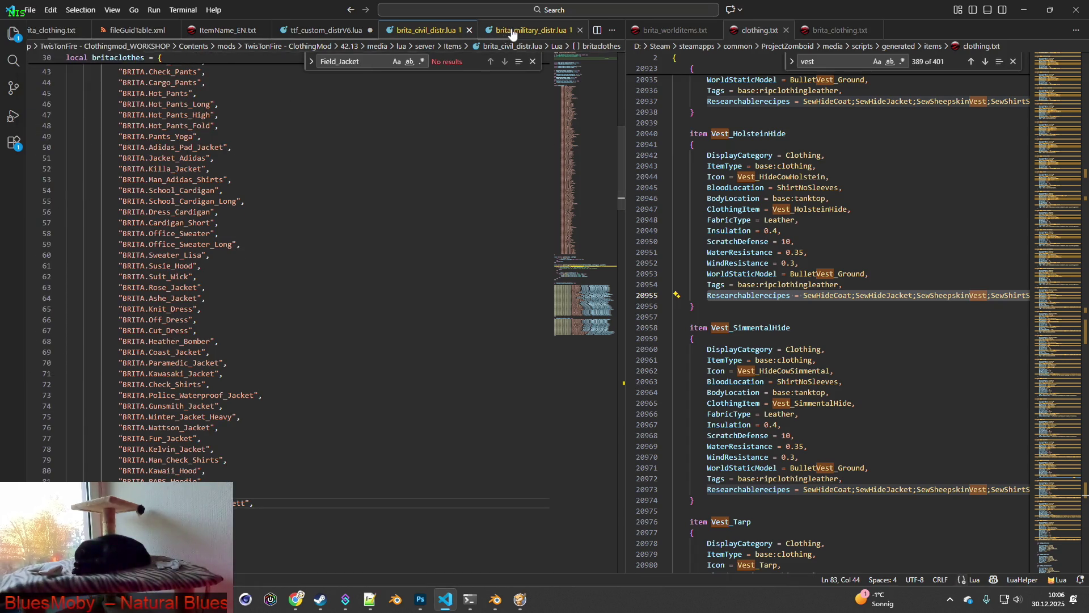
click(531, 30)
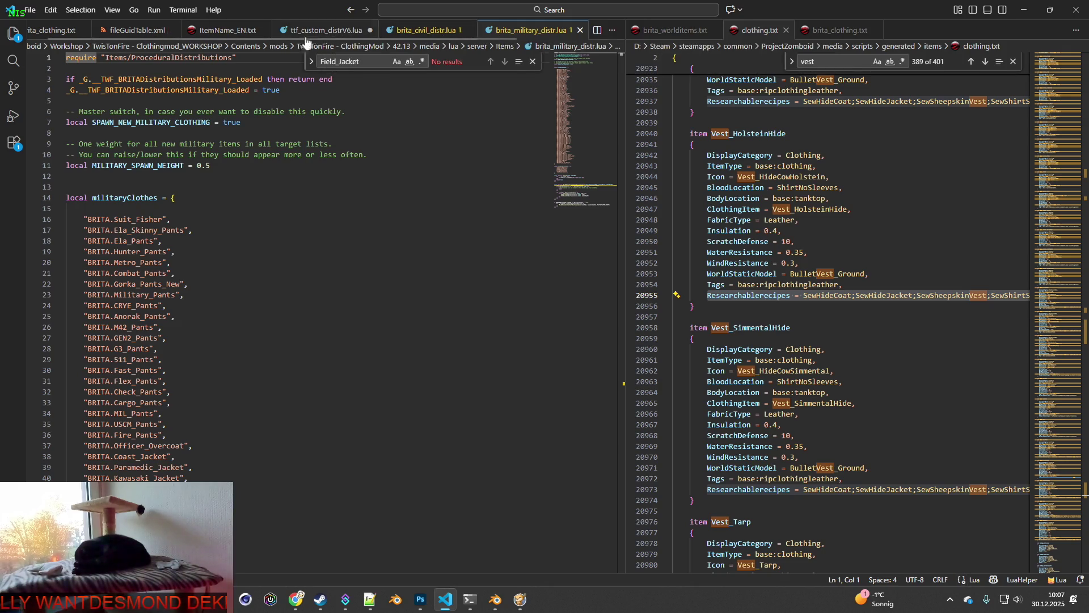
click(54, 34)
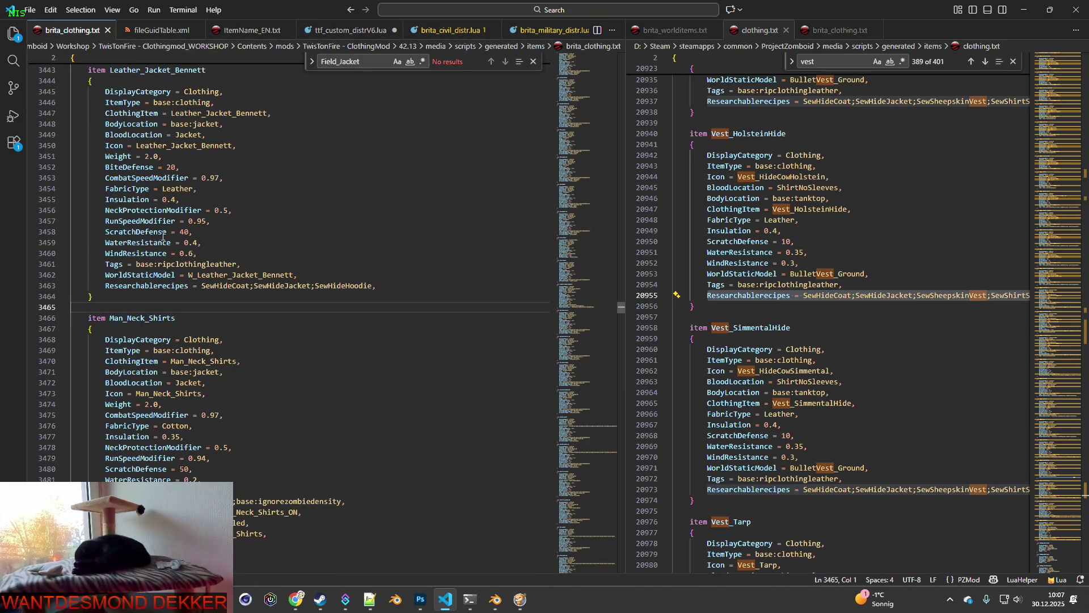
Step: Search brita_clothing.txt for Field_Jacket
scroll(185, 237, up, 1)
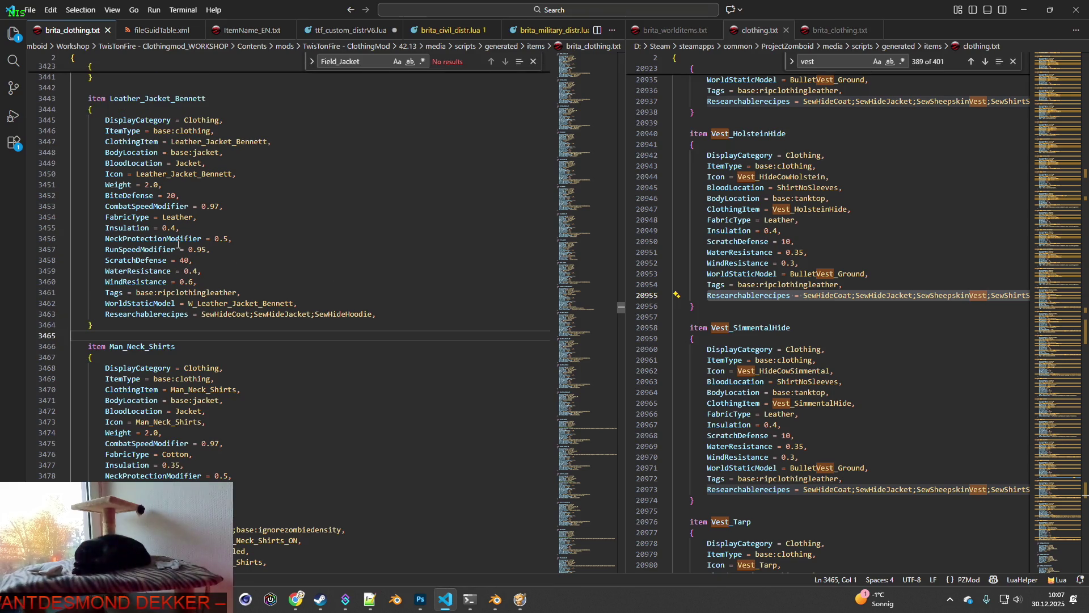
key(alt+Tab)
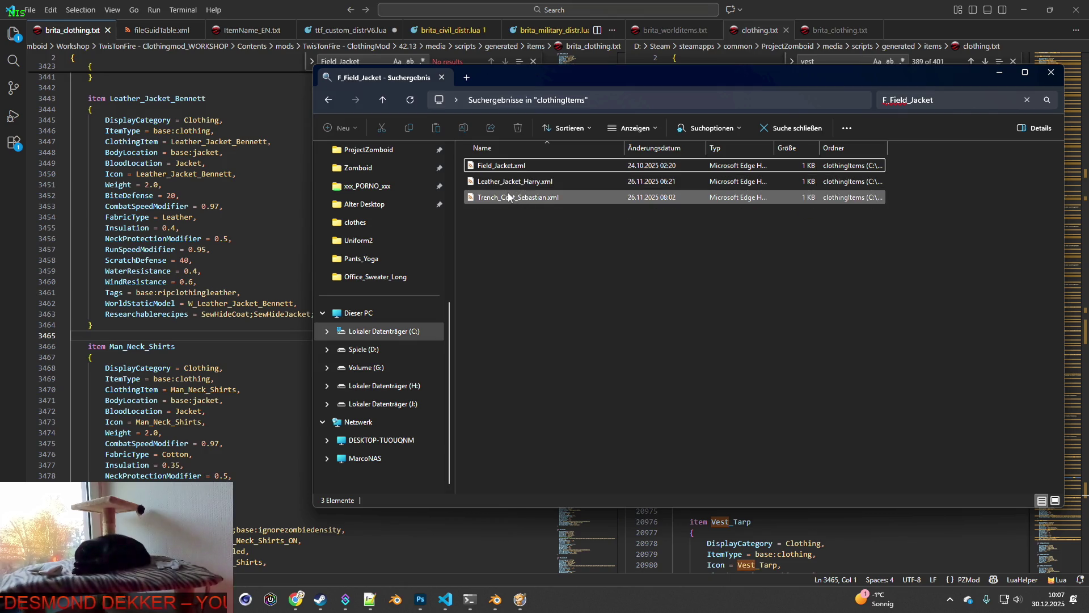
click(509, 167)
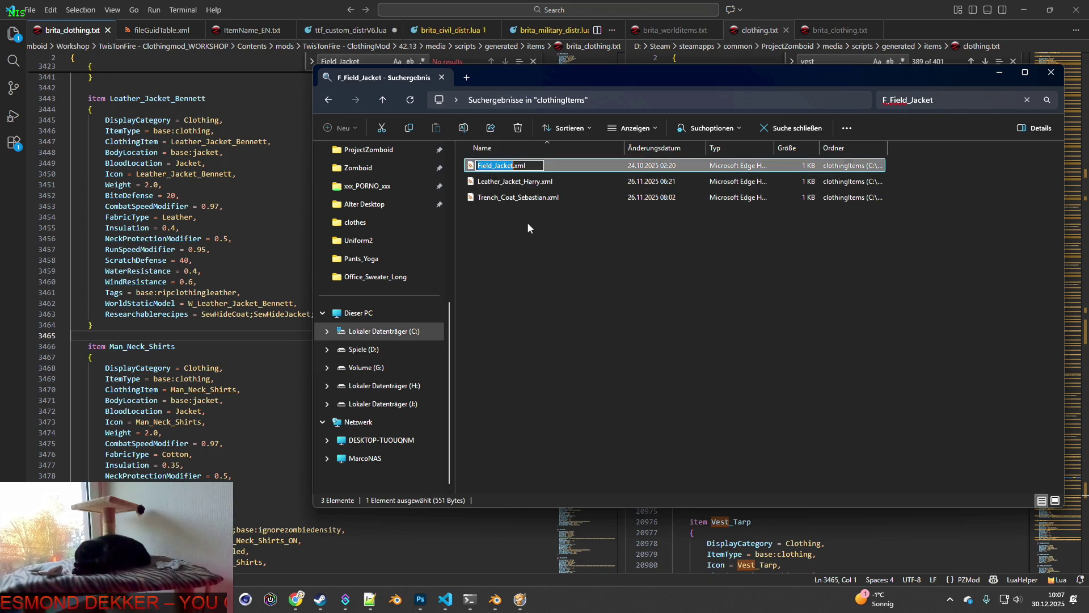
click(343, 48)
key(ctrl+f)
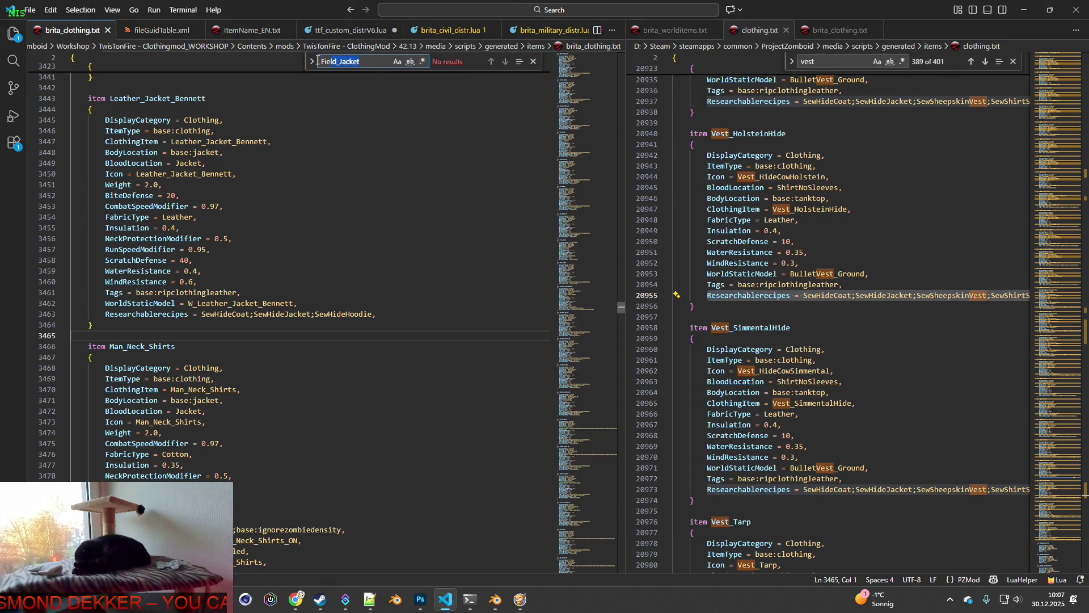
click(371, 120)
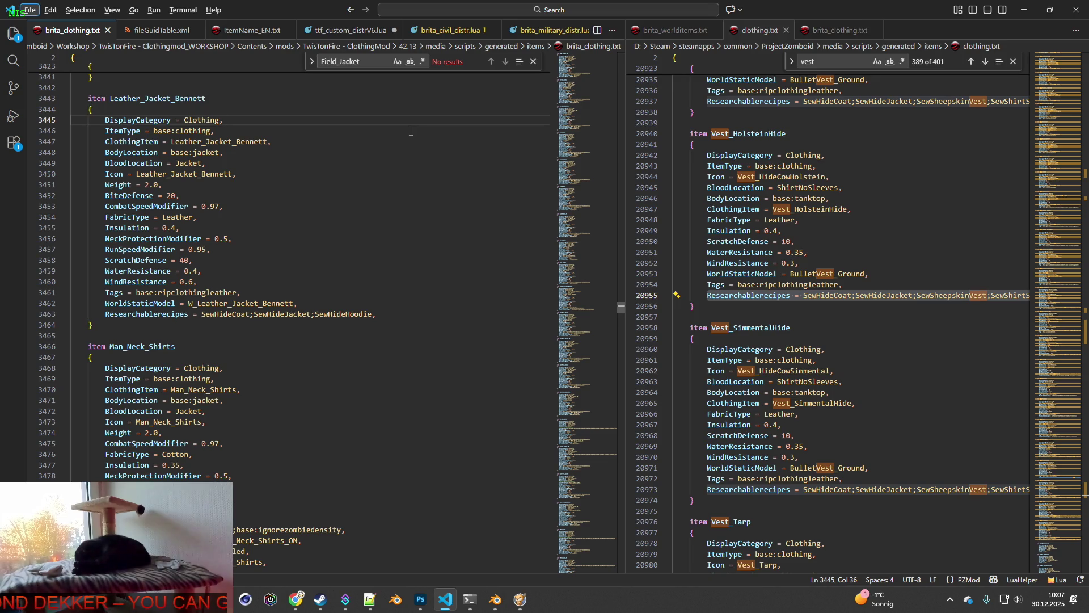
Step: Search brita_clothing.txt for Leather_Jacket_Harry, finding no matches
key(alt+Tab)
click(511, 181)
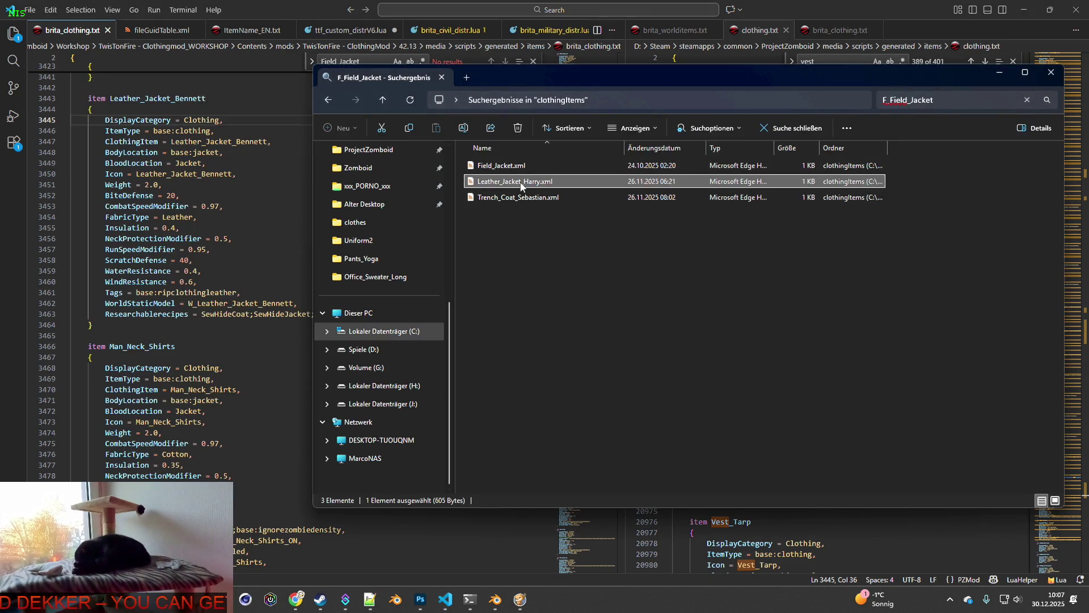
click(328, 16)
key(ctrl+f)
key(ctrl+v)
Step: Search brita_clothing.txt for Trench_Coat_Sebastian, confirming none remain
key(alt+Tab)
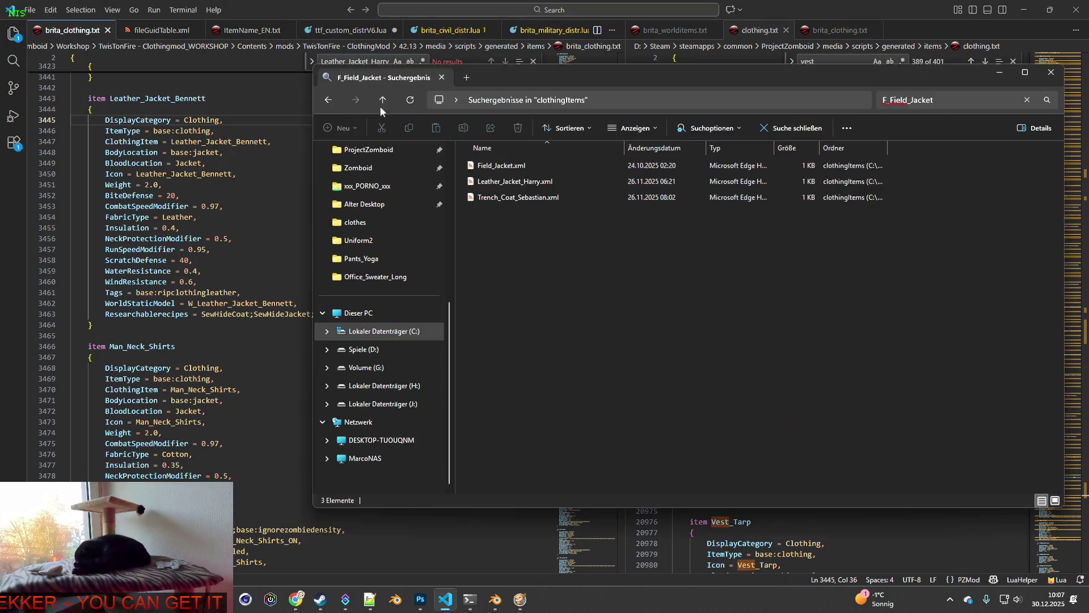
click(528, 198)
key(F2)
key(alt+Tab)
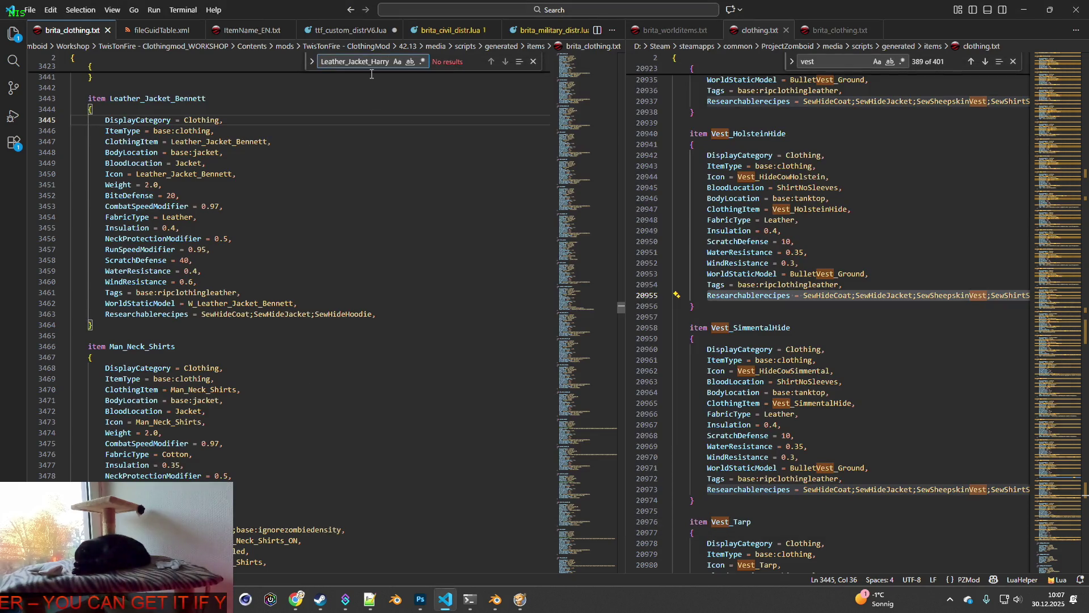
key(ctrl+a)
text(Trench_Coat_Sebastian)
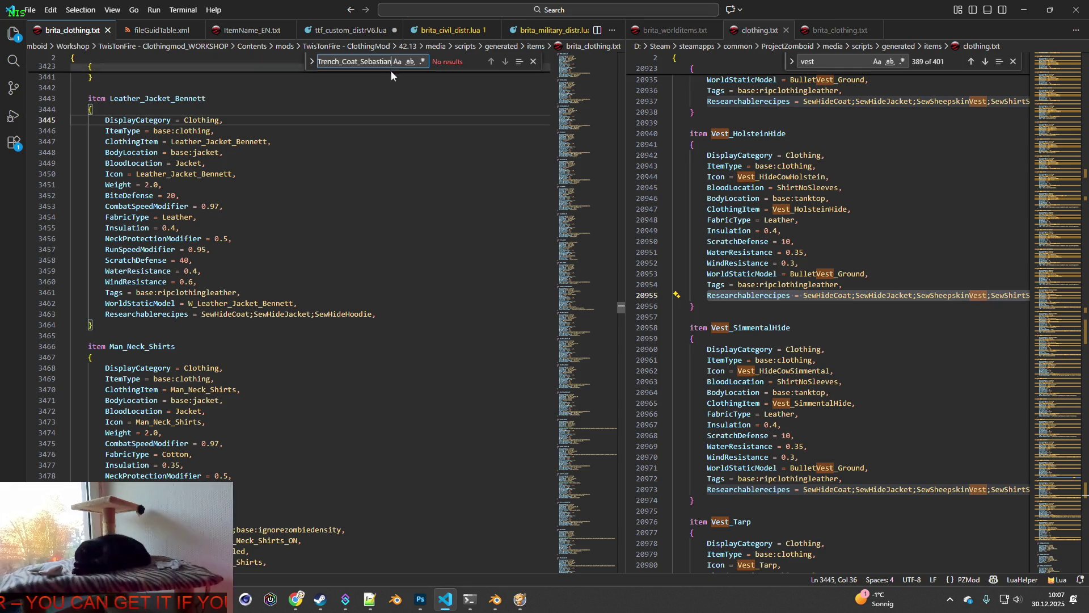
key(alt+Tab)
Step: Delete Field_Jacket.xml, Leather_Jacket_Harry.xml and Trench_Coat_Sebastian.xml from the search results
mouse_move(527, 233)
mouse_down()
mouse_move(499, 174)
mouse_move(513, 181)
mouse_up()
right_click(514, 182)
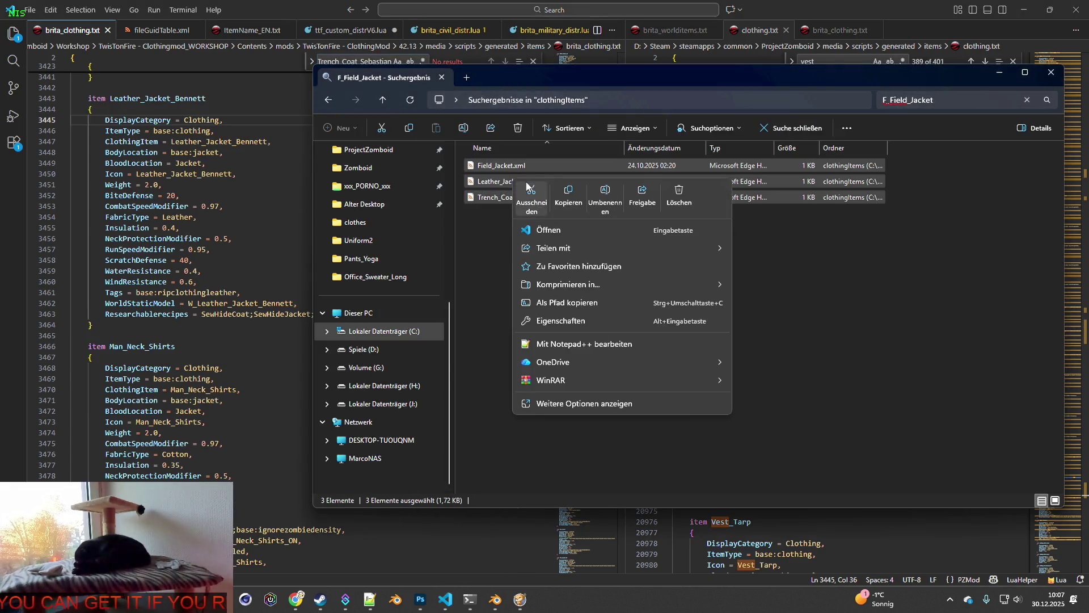
click(678, 195)
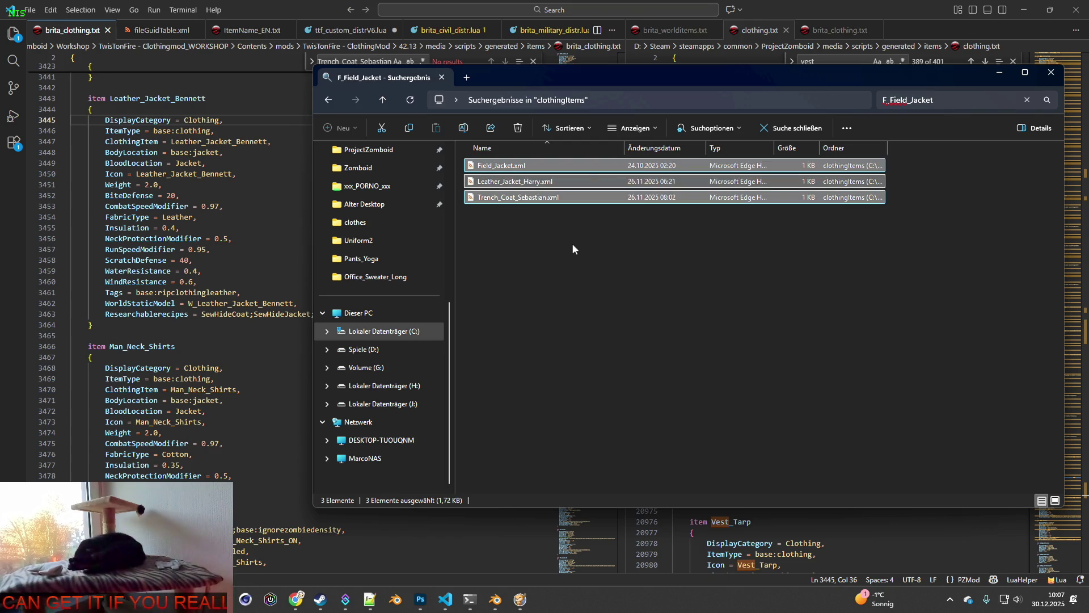
Step: Check the files are gone, return to the clothingItems folder, and bring up the running game
click(329, 101)
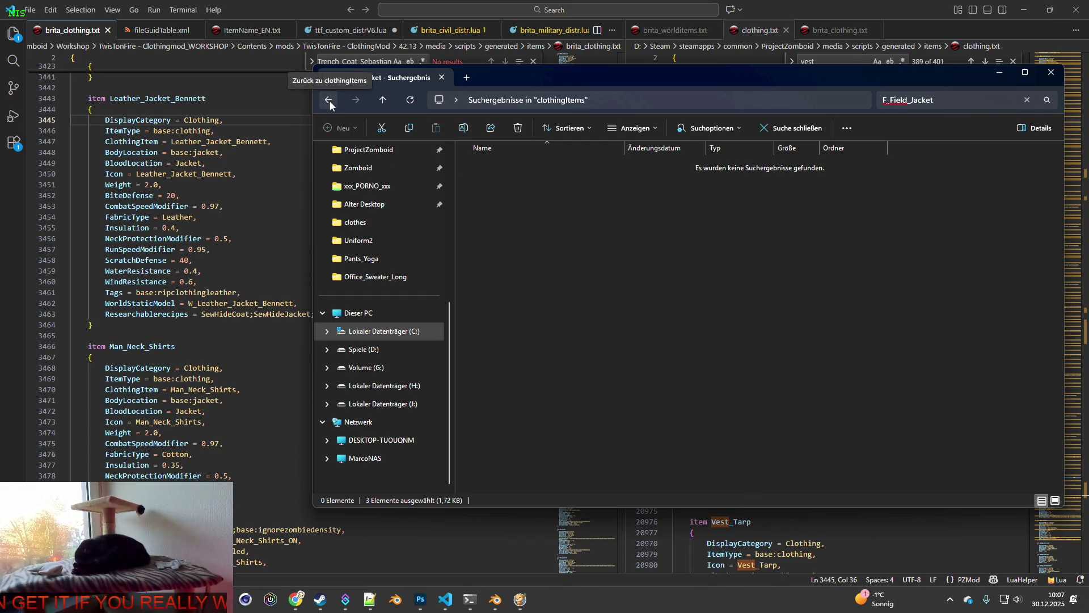
click(278, 8)
click(521, 600)
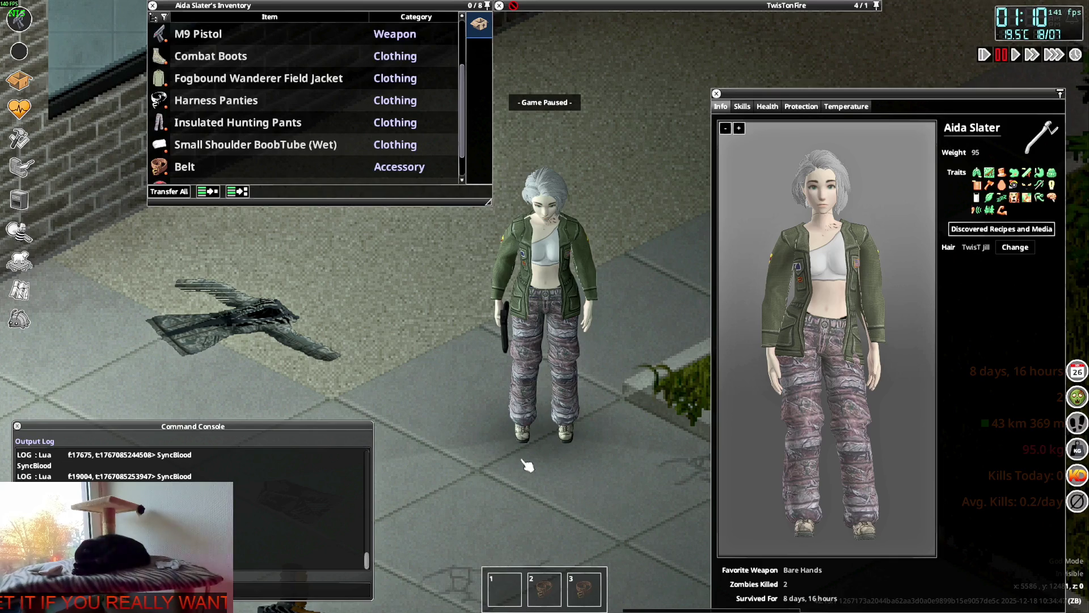
Step: Quit Project Zomboid to desktop, then relaunch it from Steam and confirm the launch options
key(Escape)
click(227, 440)
click(511, 327)
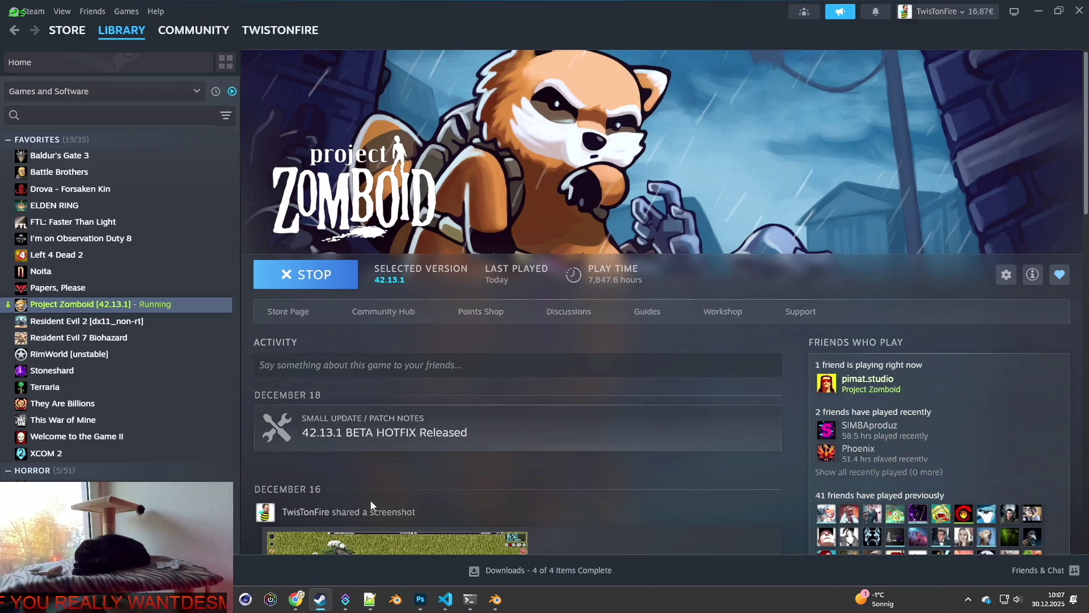
click(317, 282)
click(578, 407)
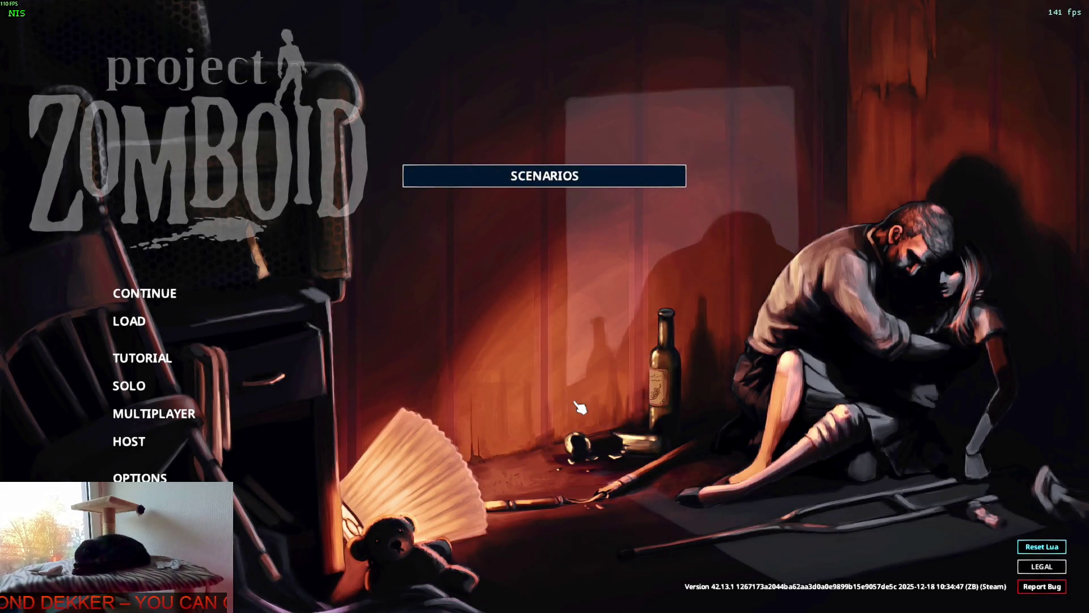
Step: Continue the most recent save and start playing once it has loaded
click(283, 301)
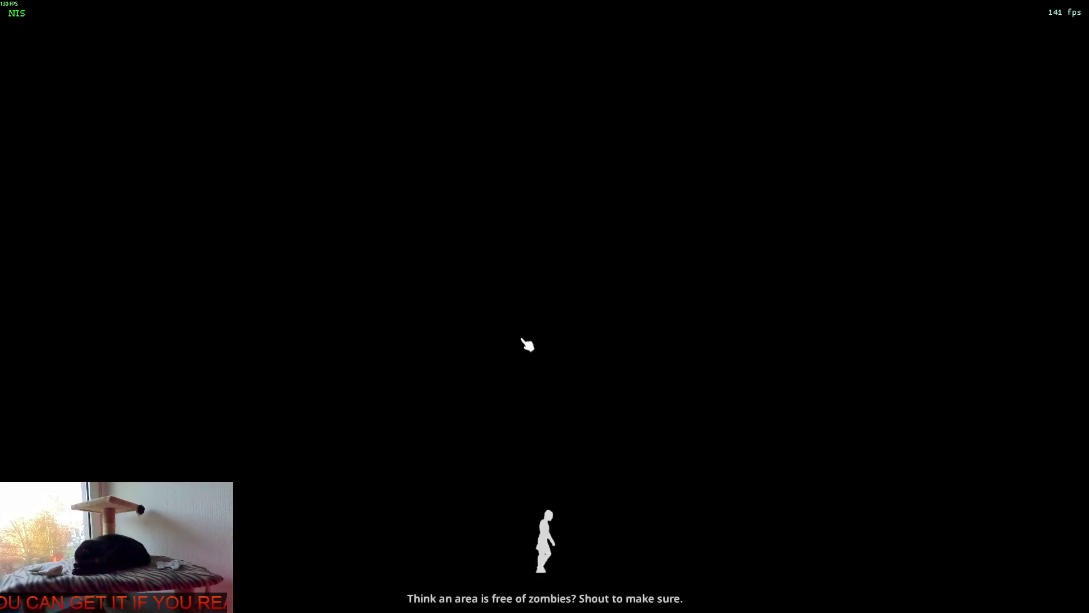
click(522, 339)
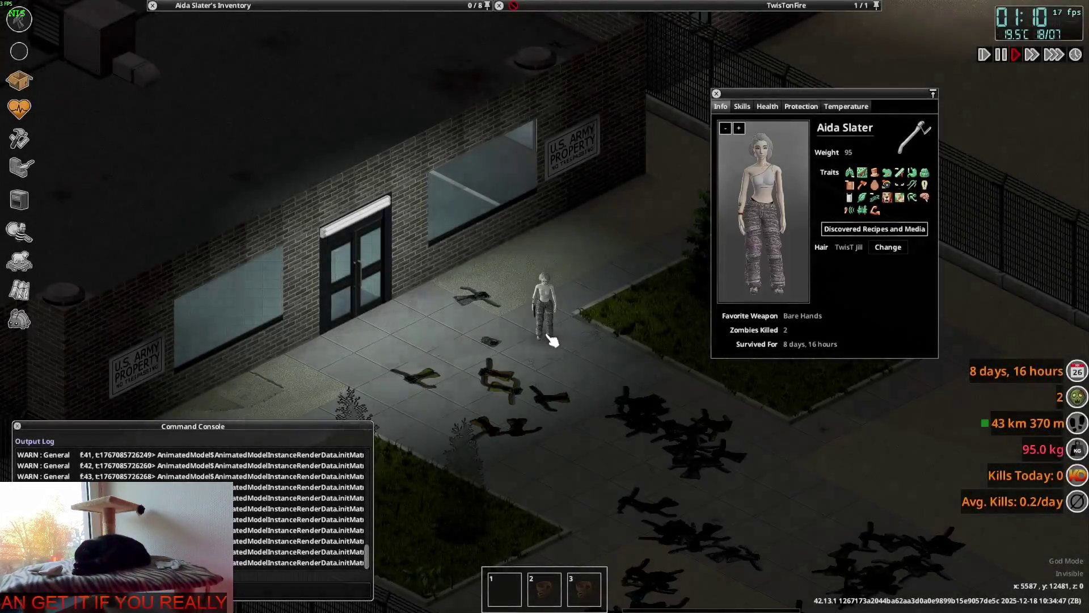
scroll(554, 340, up, 1)
mouse_move(266, 7)
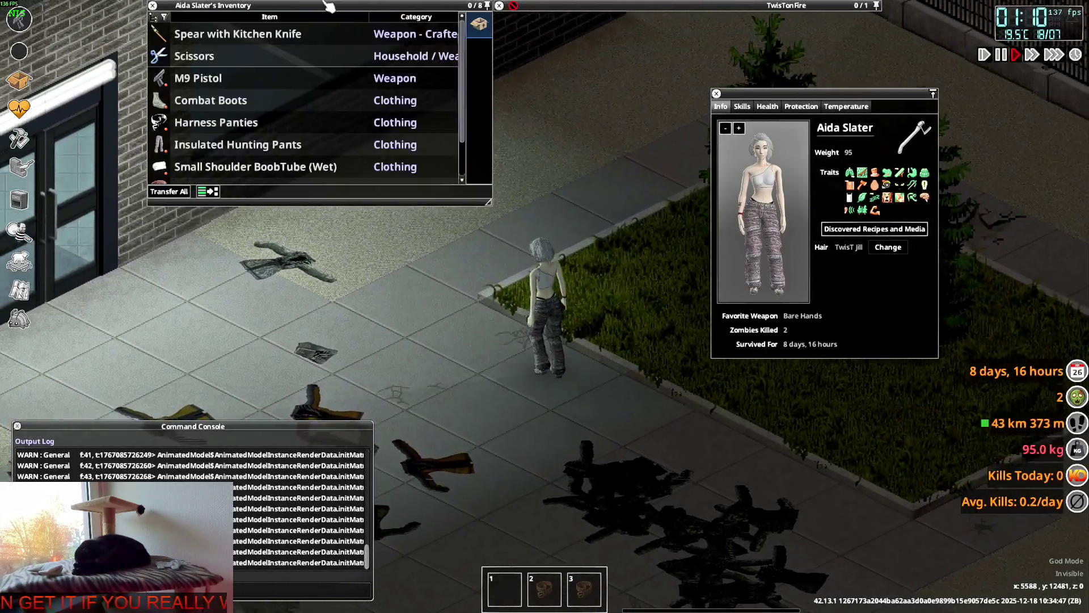